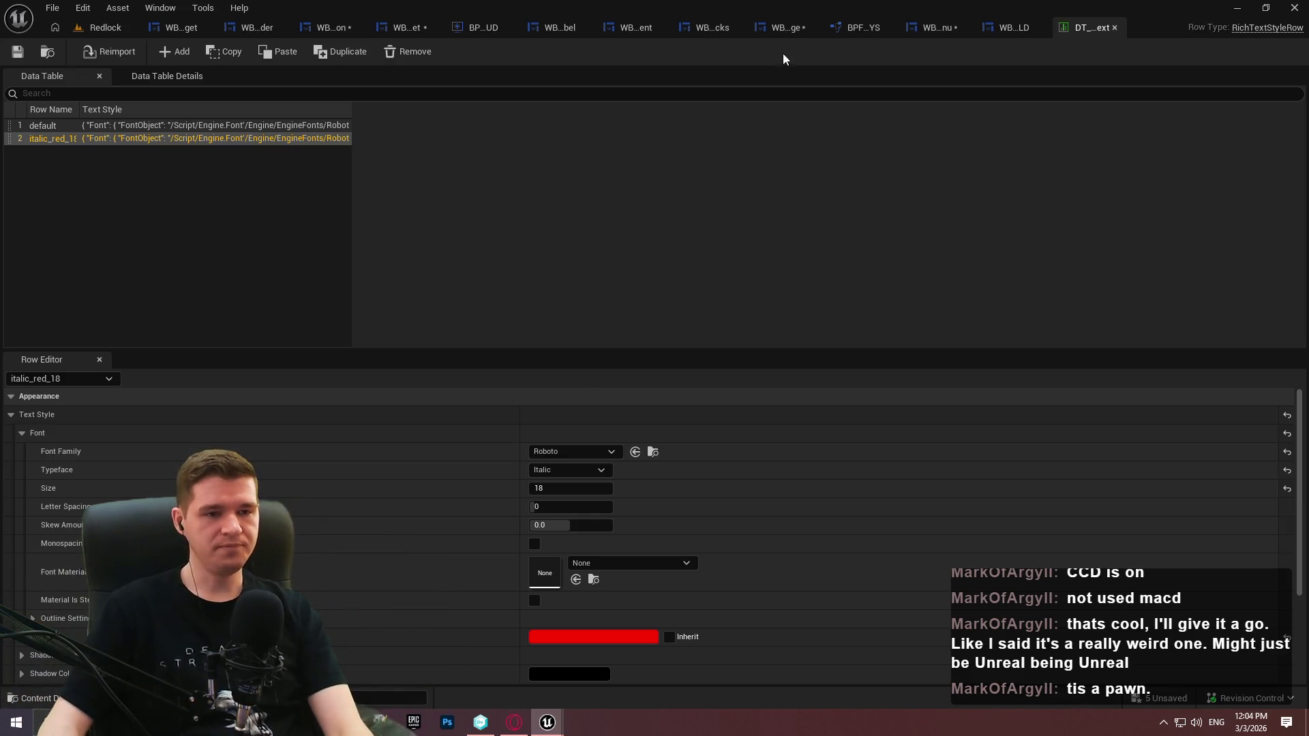
From the escape menu button's Style, browse to and open CUI_Style_ButtonEmpty to view its class defaults
{"action": "left_click", "coordinate": [931, 28]}
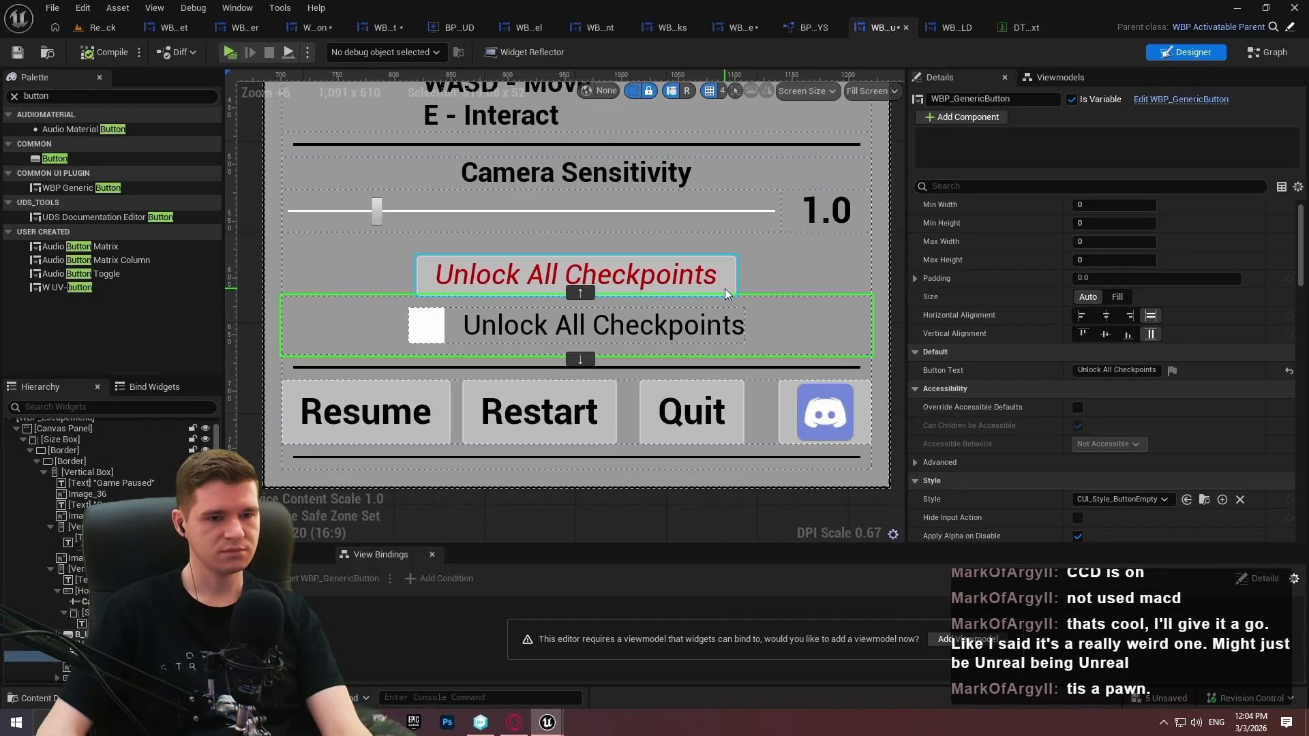
{"action": "scroll", "coordinate": [1019, 361], "scroll_direction": "down", "scroll_amount": 3}
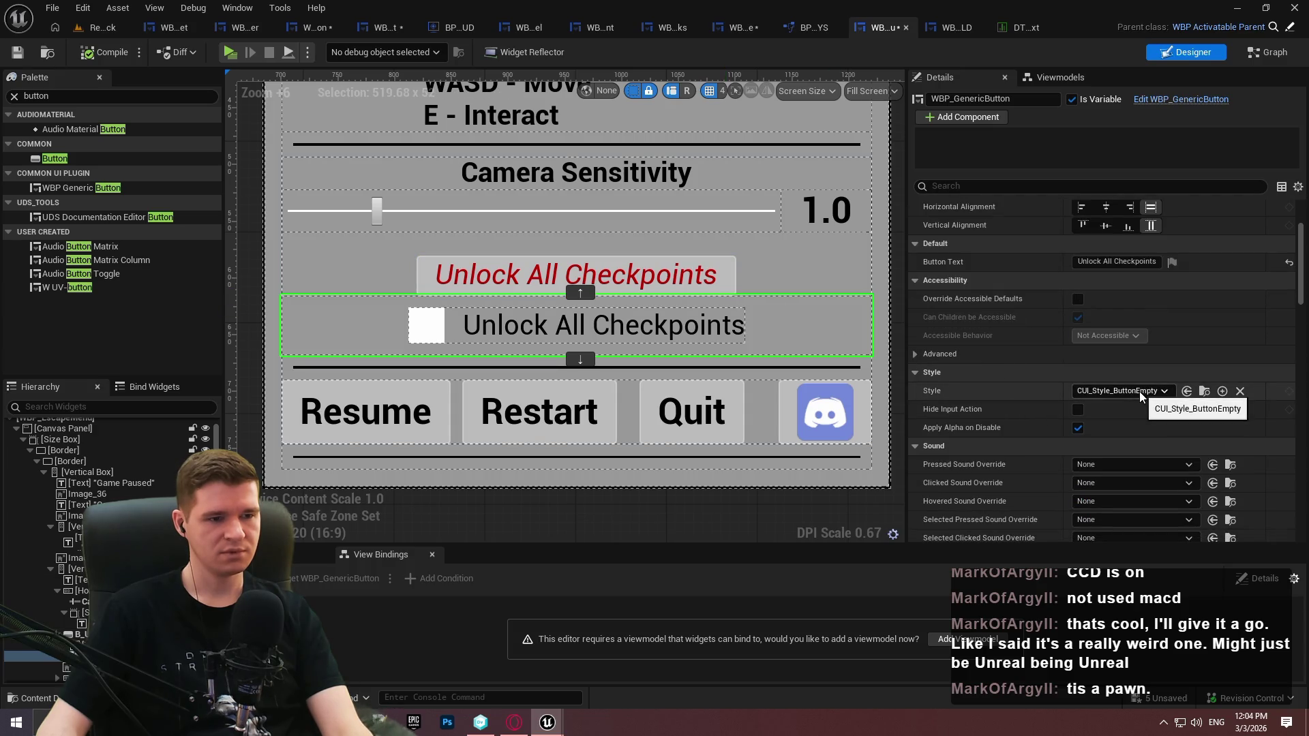
{"action": "left_click", "coordinate": [1205, 395]}
{"action": "double_click", "coordinate": [326, 477]}
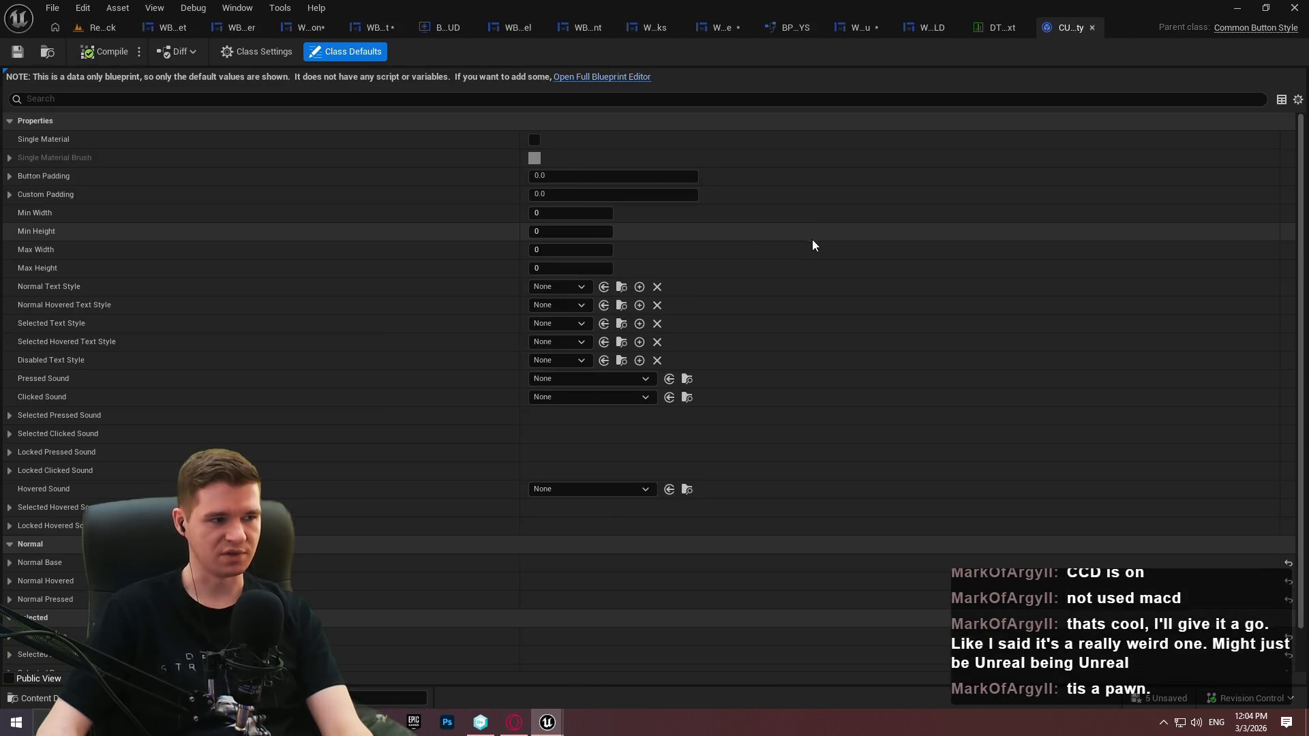
{"action": "scroll", "coordinate": [901, 274], "scroll_direction": "down", "scroll_amount": 2}
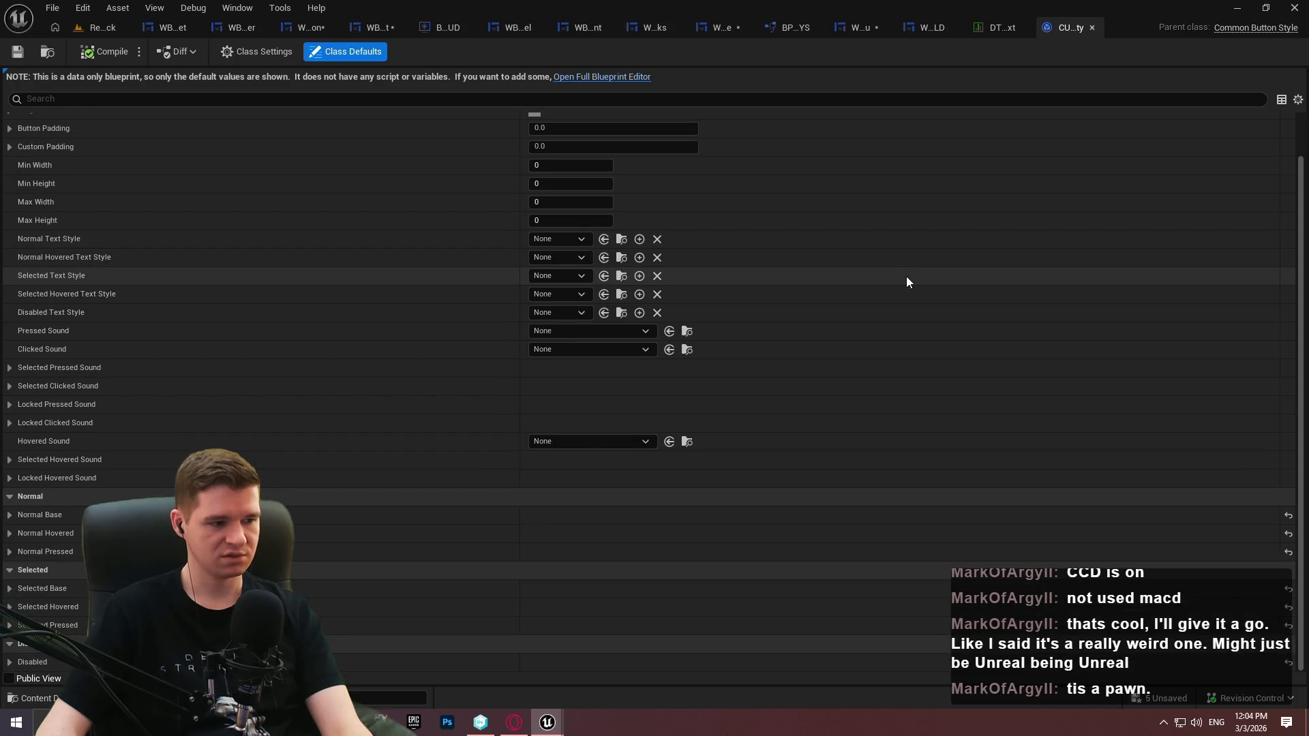
{"action": "scroll", "coordinate": [917, 274], "scroll_direction": "up", "scroll_amount": 2}
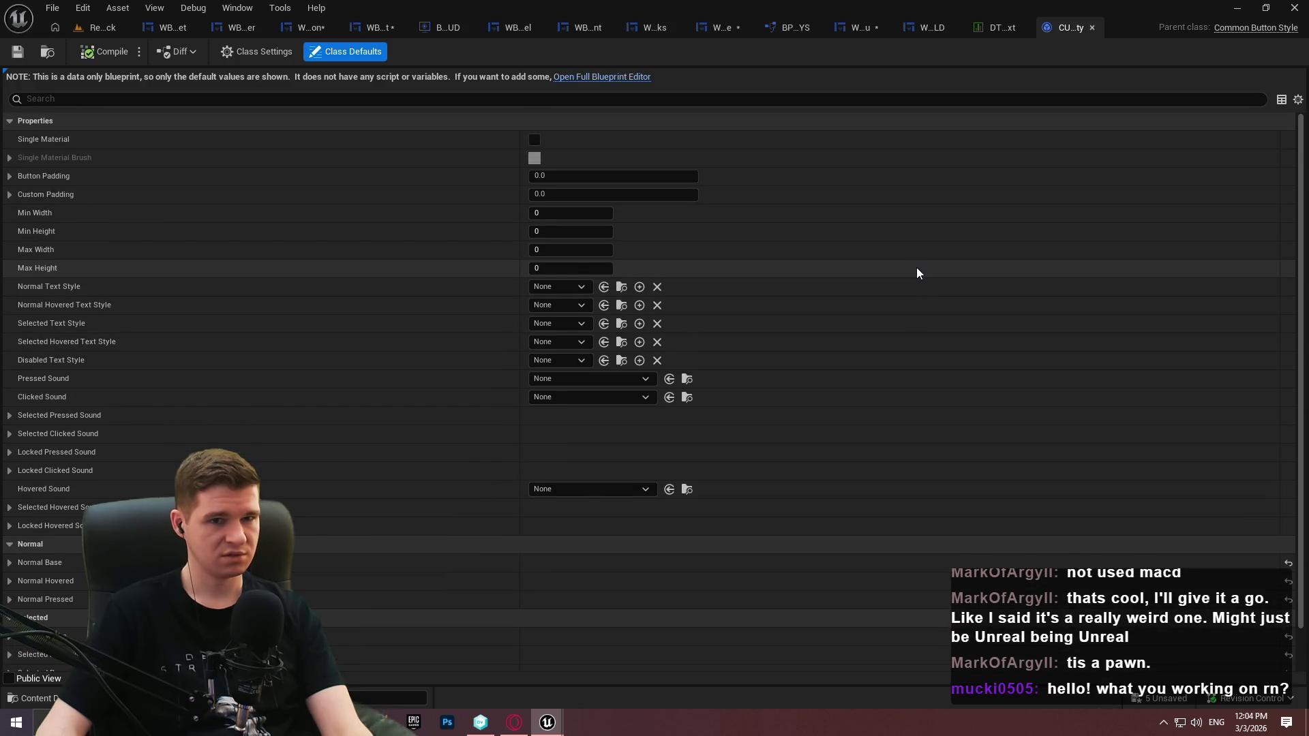
Create a Blueprint class named NewBlueprint with parent CommonTextStyle in the Styles/Button folder
{"action": "left_click", "coordinate": [95, 27]}
{"action": "right_click", "coordinate": [524, 518]}
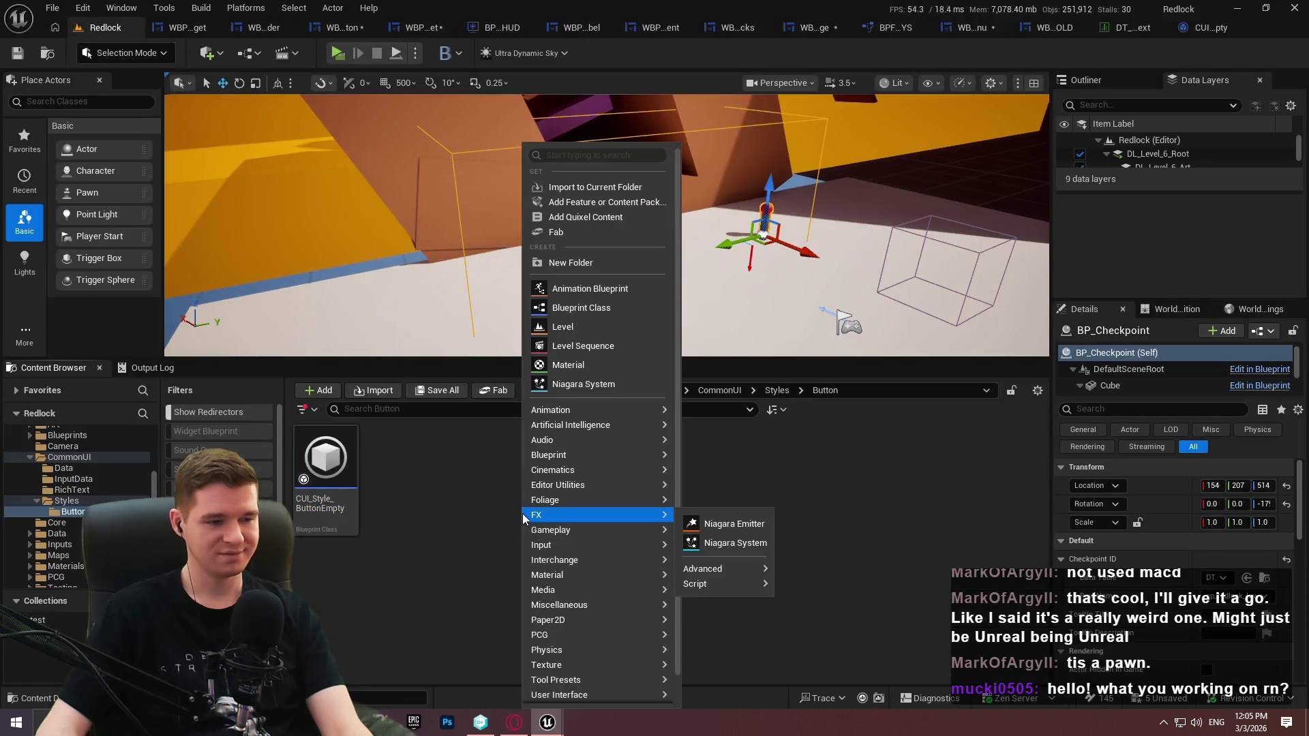
{"action": "left_click", "coordinate": [590, 311]}
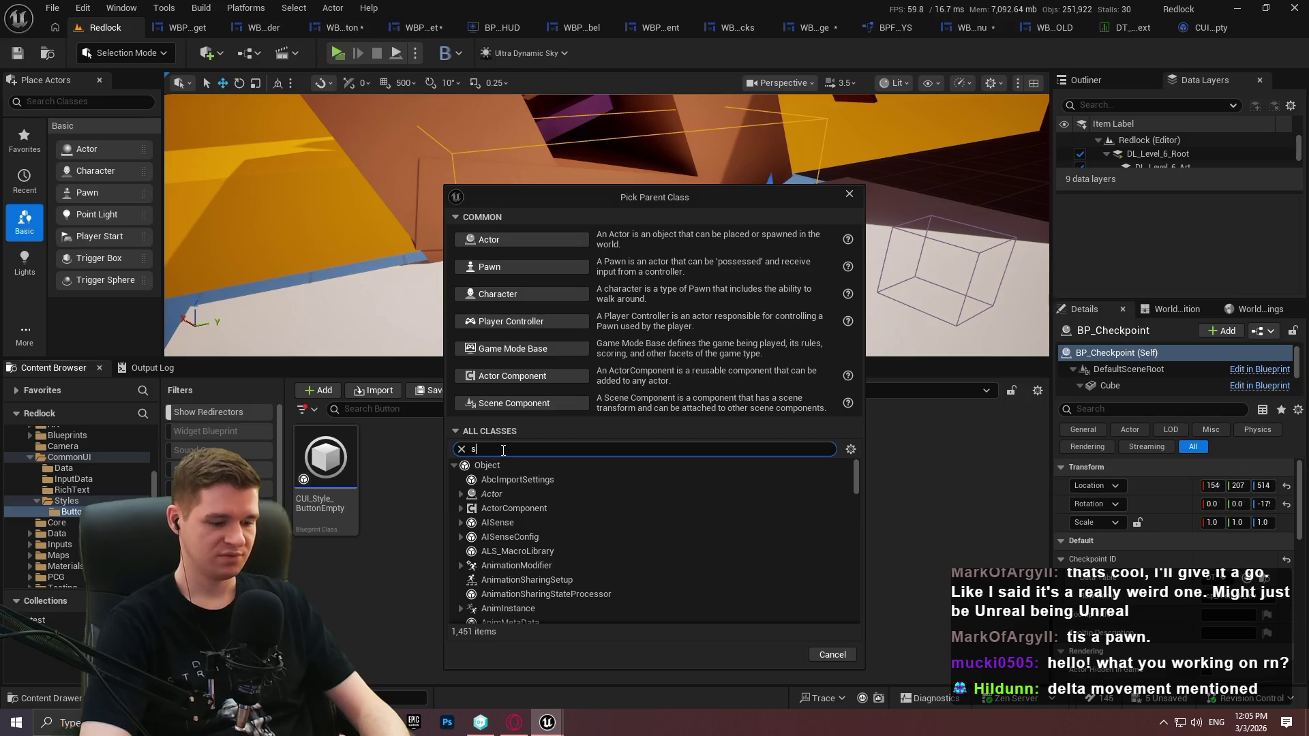
{"action": "type", "text": "tyle"}
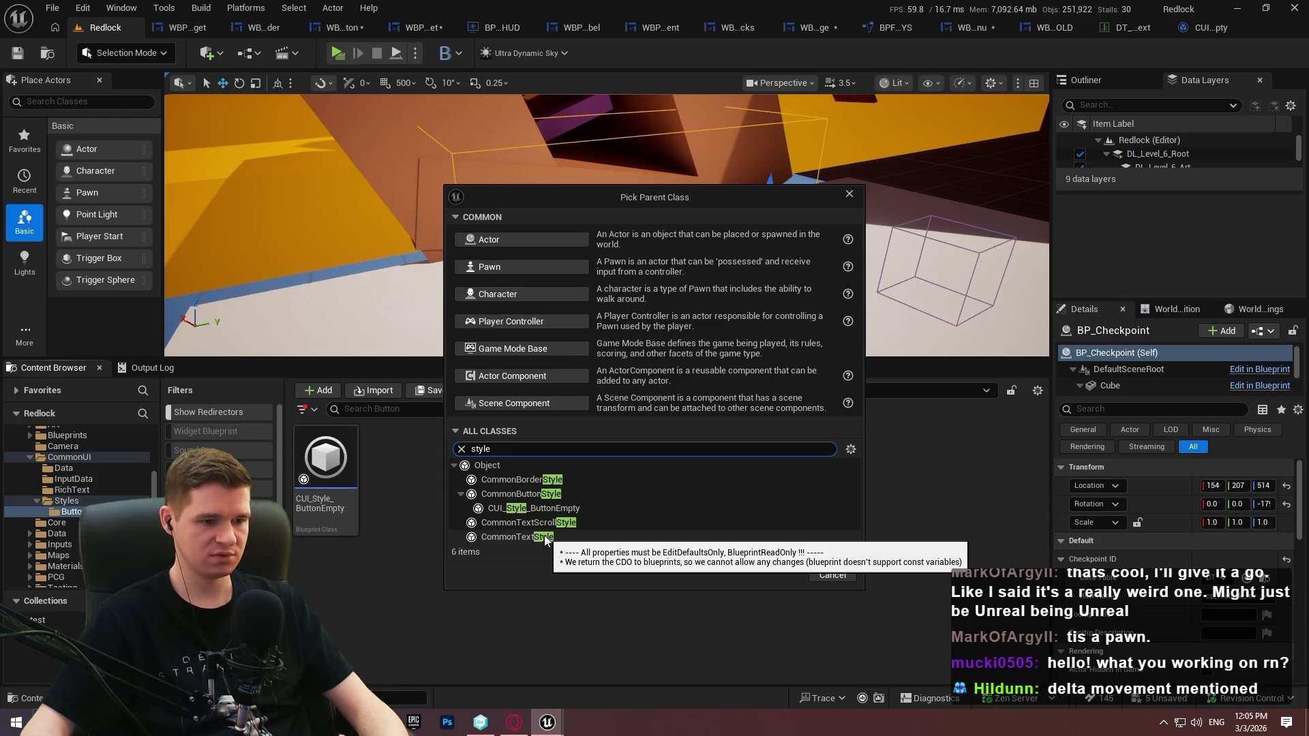
{"action": "left_click", "coordinate": [545, 538]}
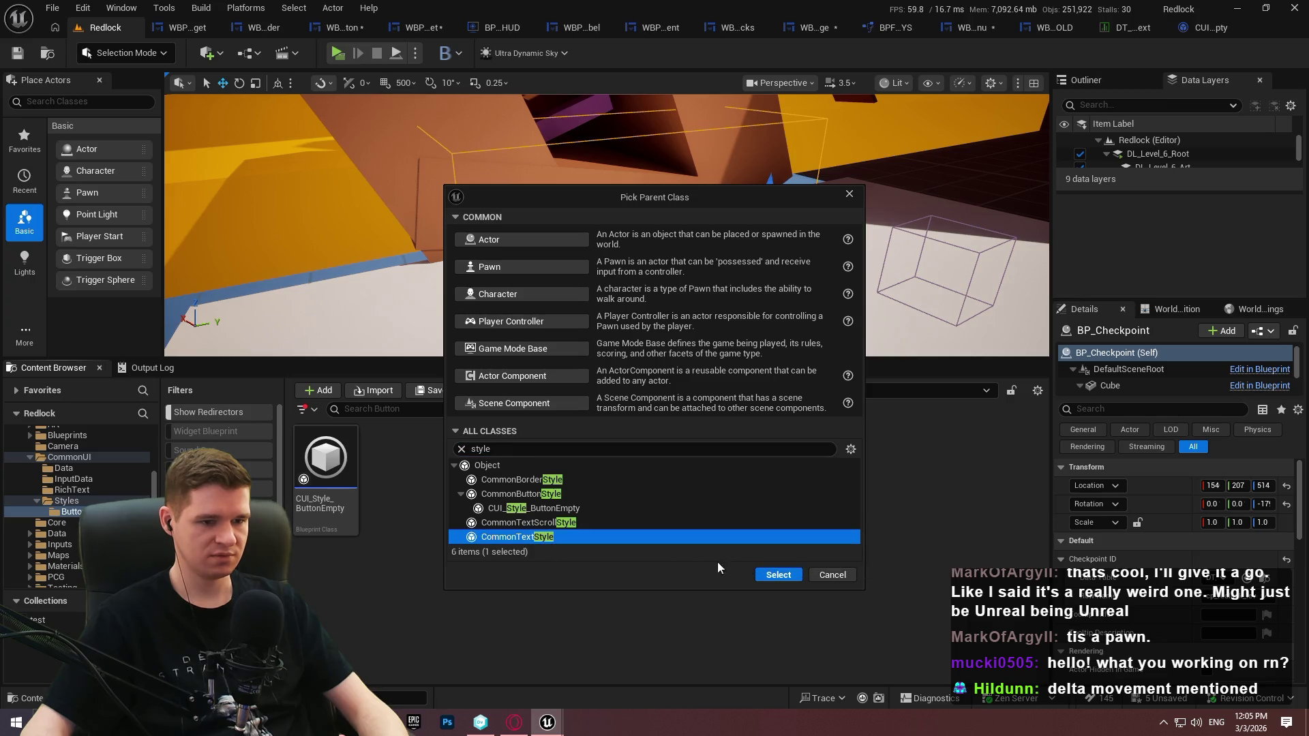
{"action": "left_click", "coordinate": [781, 576]}
{"action": "key", "text": "Return"}
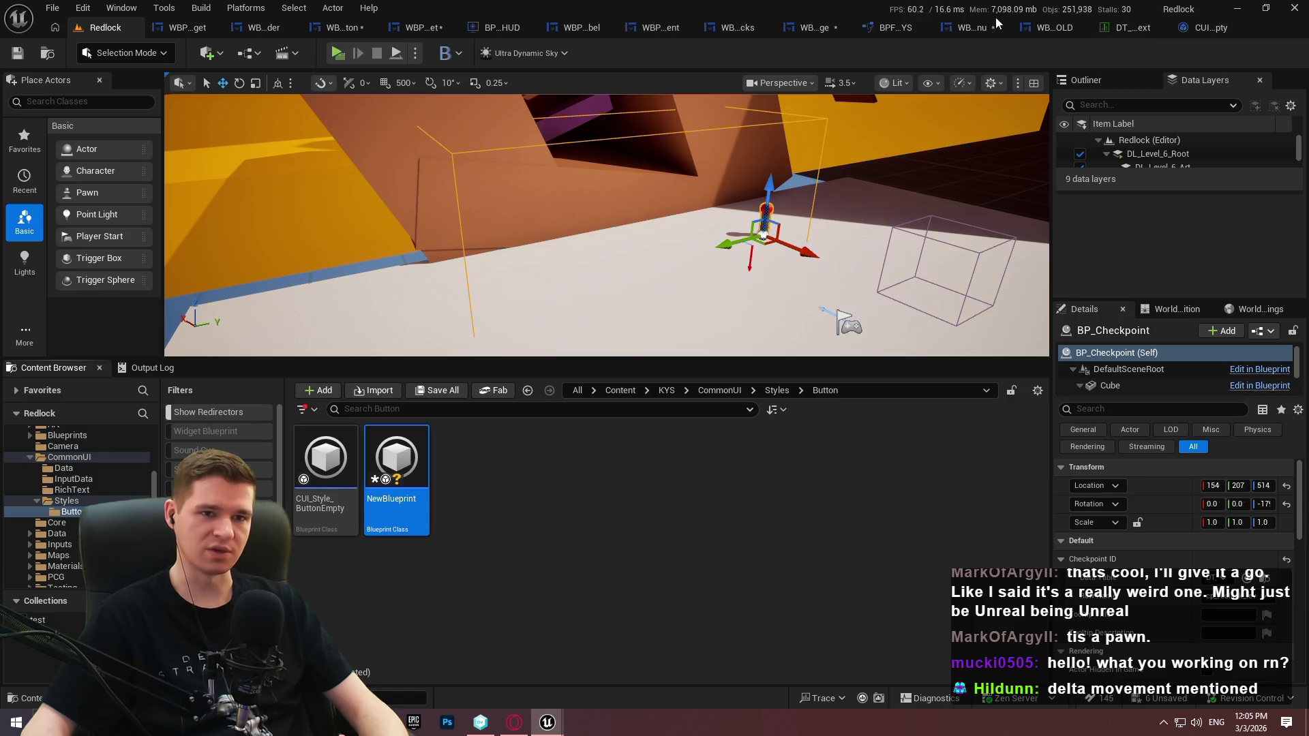
{"action": "left_click", "coordinate": [973, 27]}
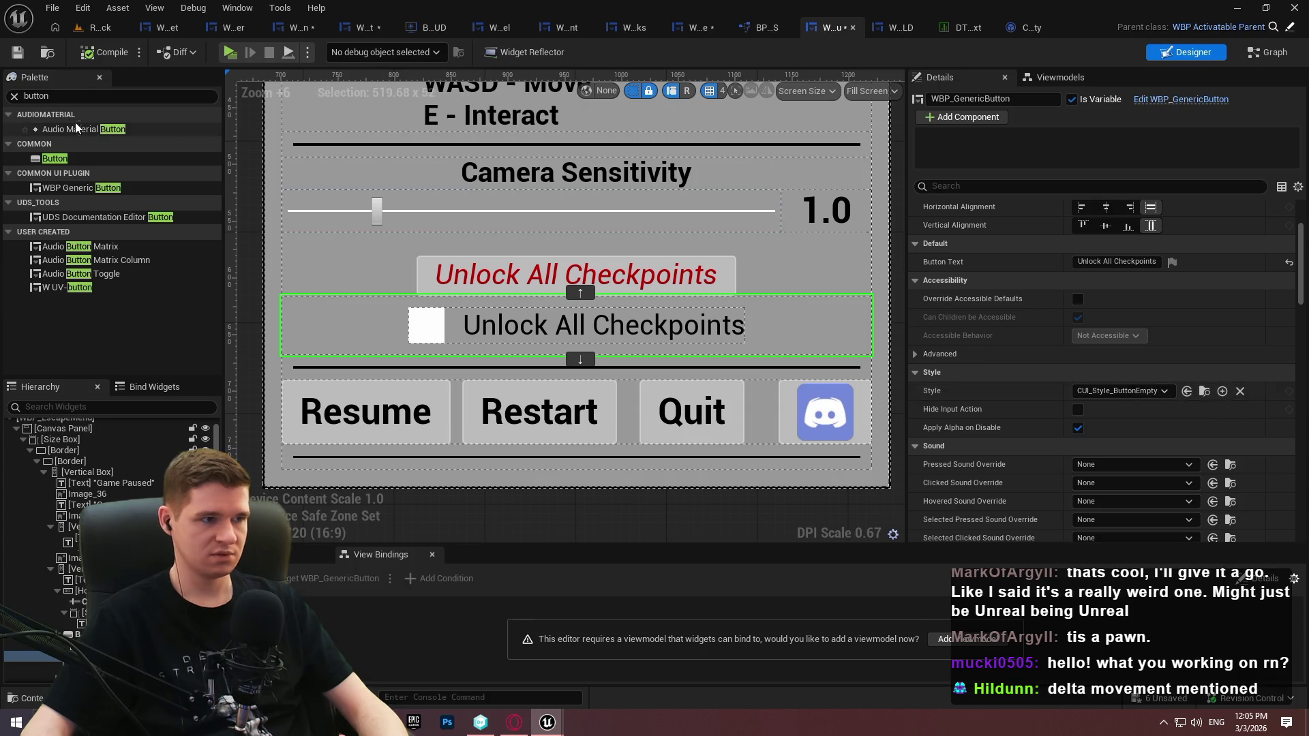
Add a trial Common Text block, check its Style options, then delete it and save WBP_EscapeMenu
{"action": "double_click", "coordinate": [37, 96]}
{"action": "type", "text": "text"}
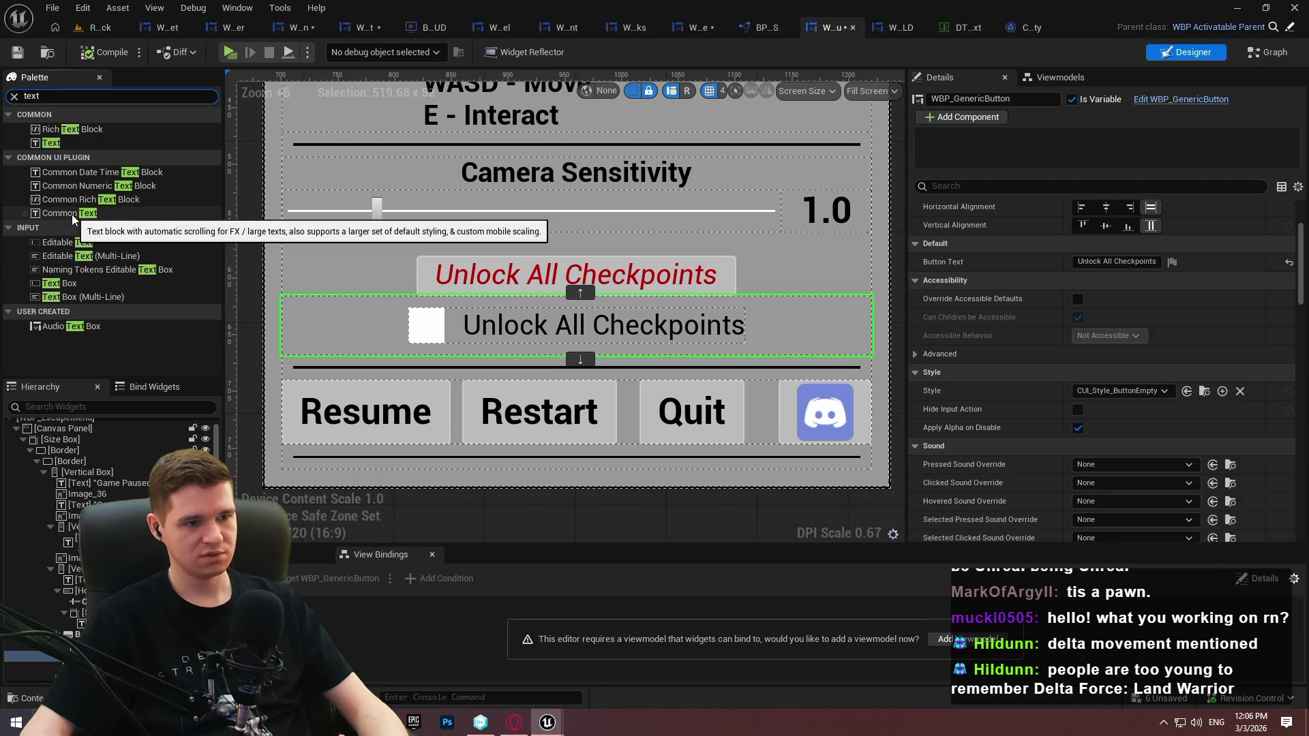
{"action": "mouse_move", "coordinate": [71, 214]}
{"action": "left_mouse_down"}
{"action": "mouse_move", "coordinate": [647, 349]}
{"action": "mouse_move", "coordinate": [431, 431]}
{"action": "left_mouse_up"}
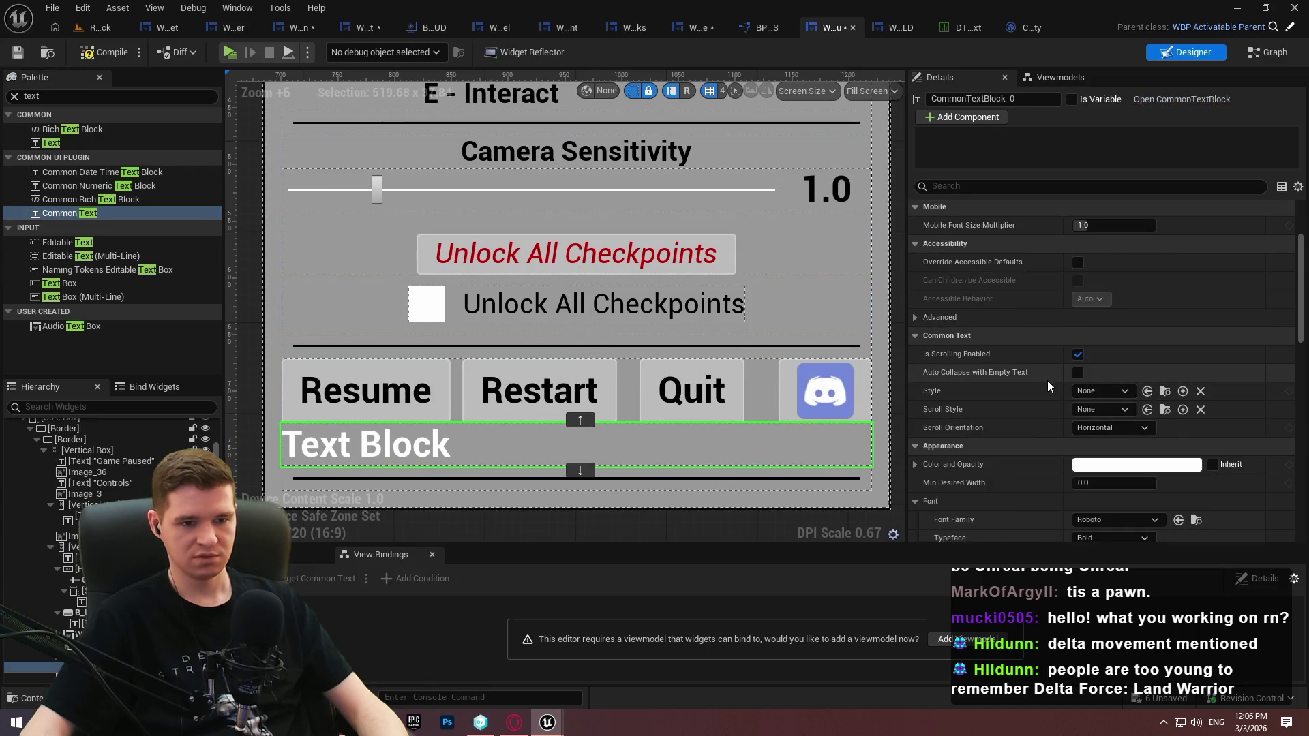
{"action": "left_click", "coordinate": [1094, 391]}
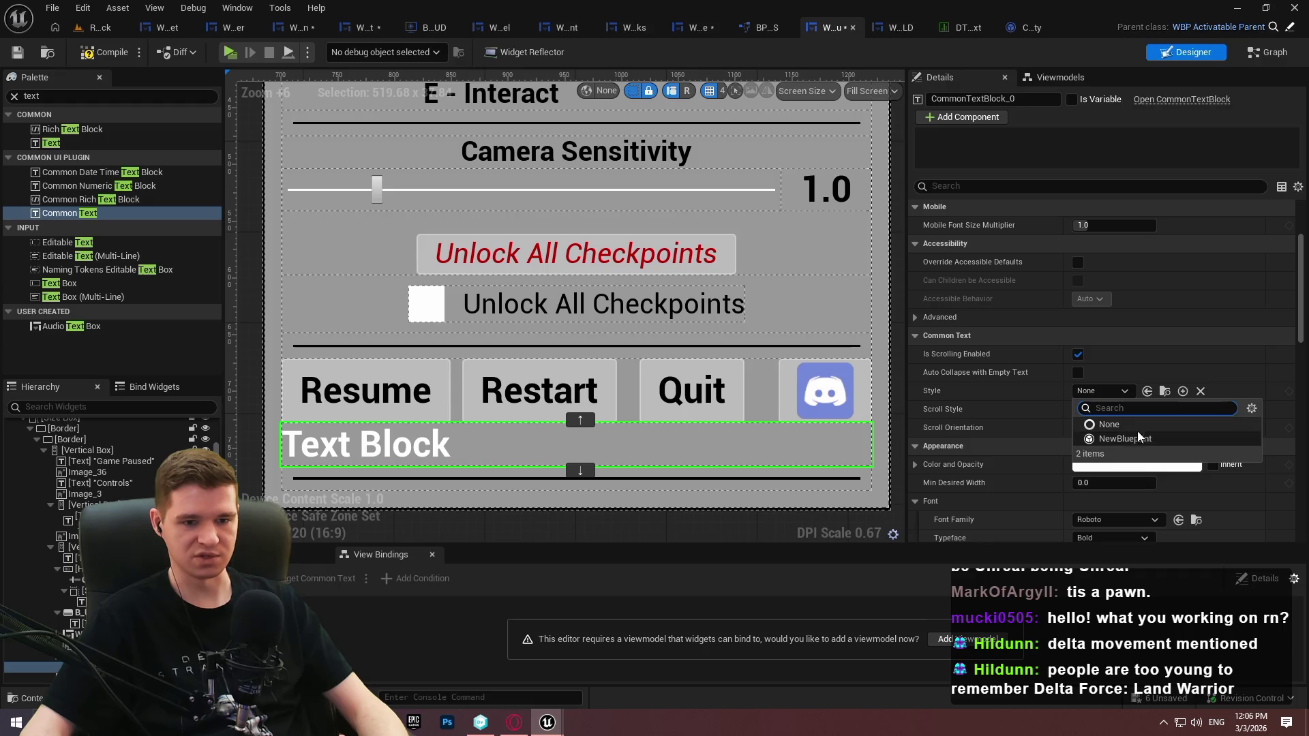
{"action": "left_click", "coordinate": [999, 393]}
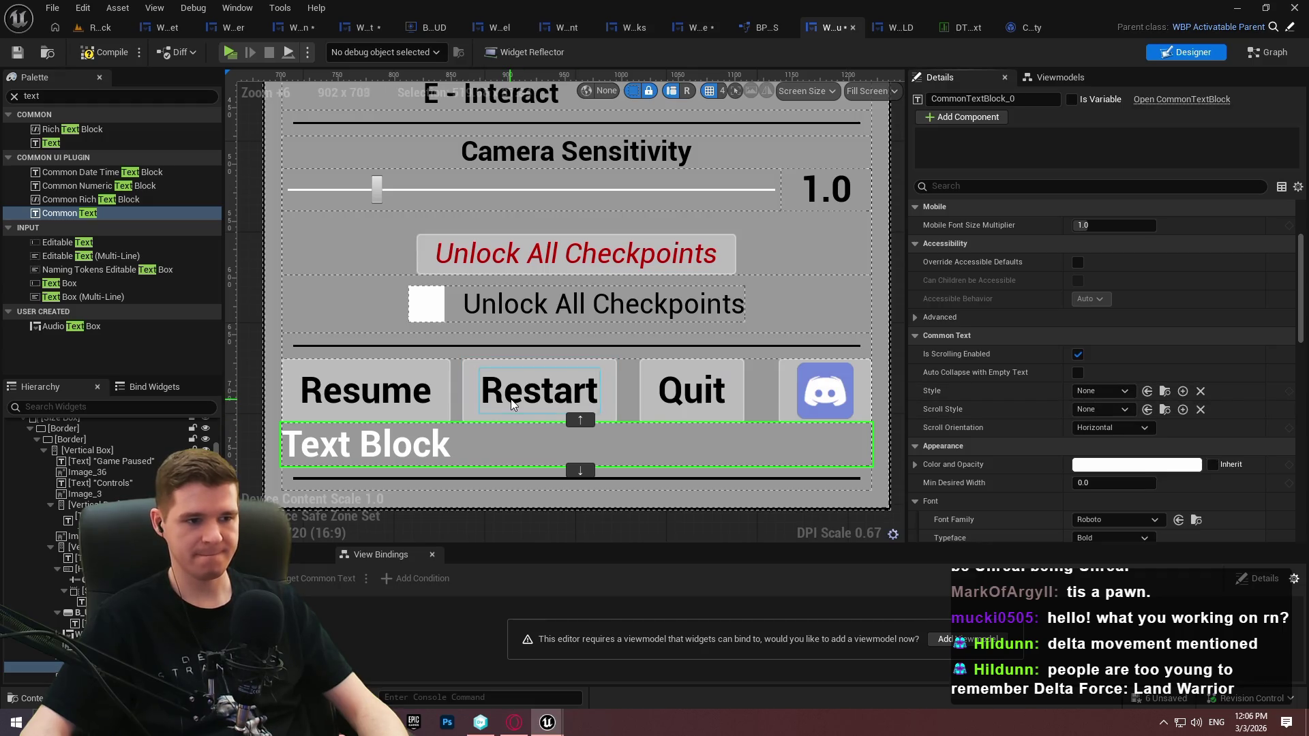
{"action": "key", "text": "Delete"}
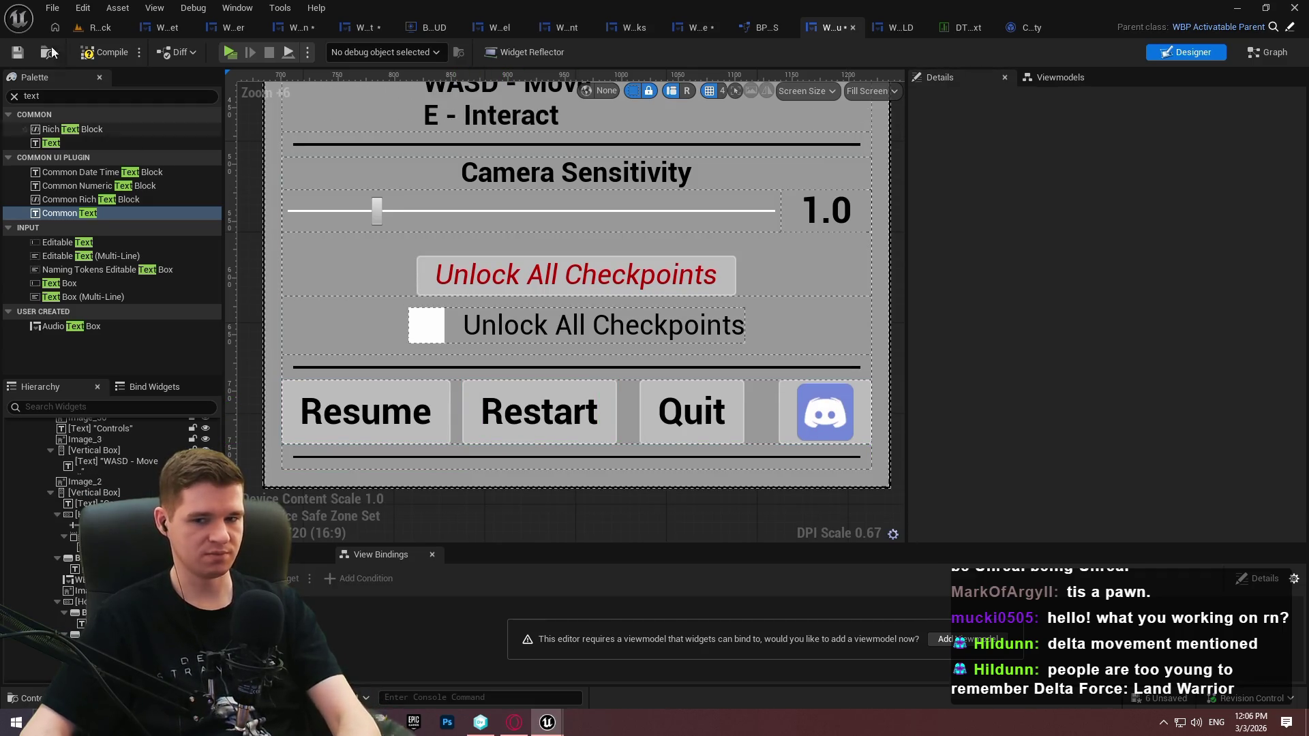
{"action": "key", "text": "ctrl+s"}
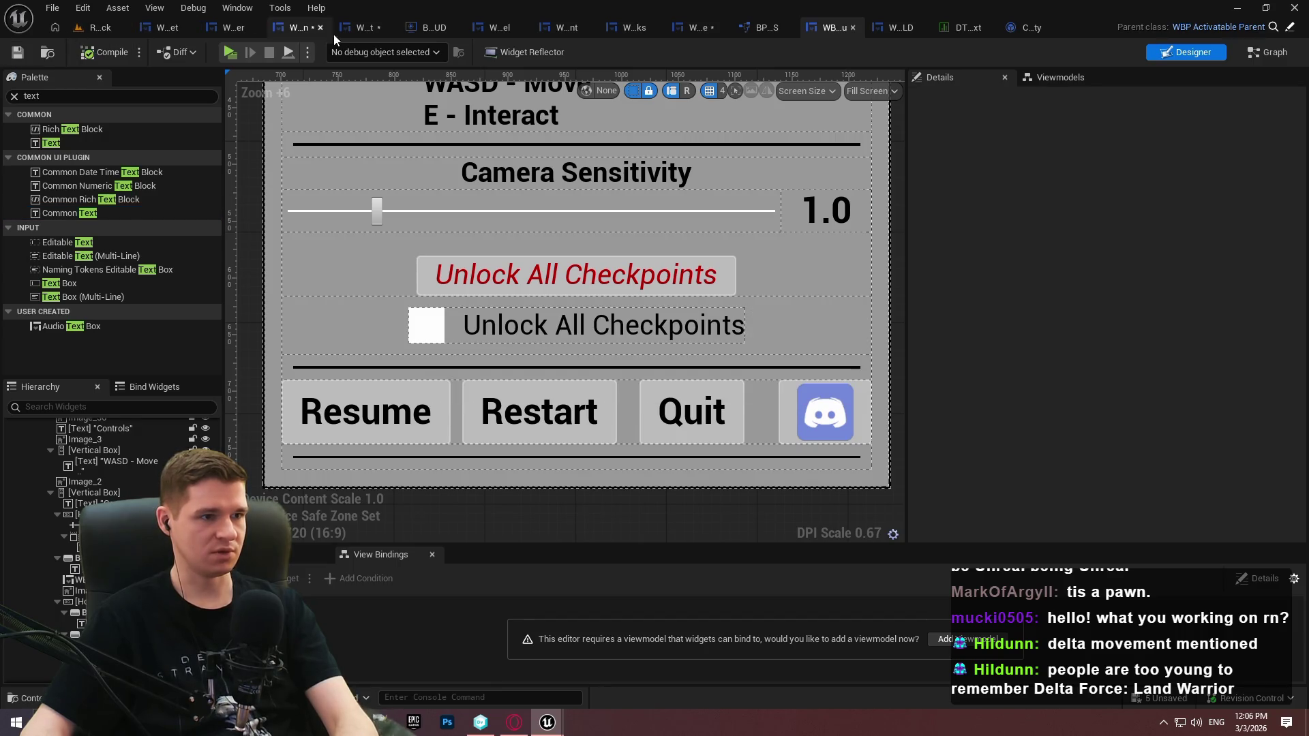
Delete the T Button Text getter and Set Text nodes from WBP_GenericButton's event graph
{"action": "left_click", "coordinate": [295, 28]}
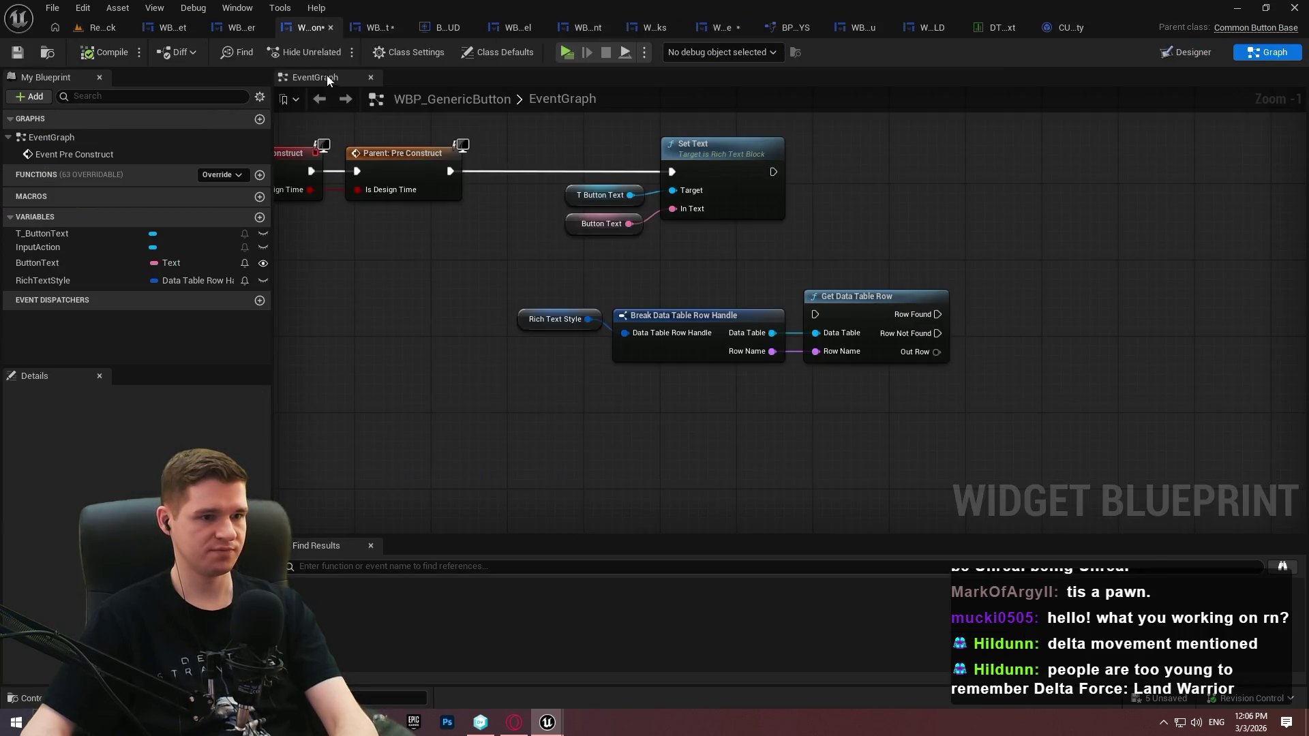
{"action": "scroll", "coordinate": [920, 276], "scroll_direction": "up", "scroll_amount": 1}
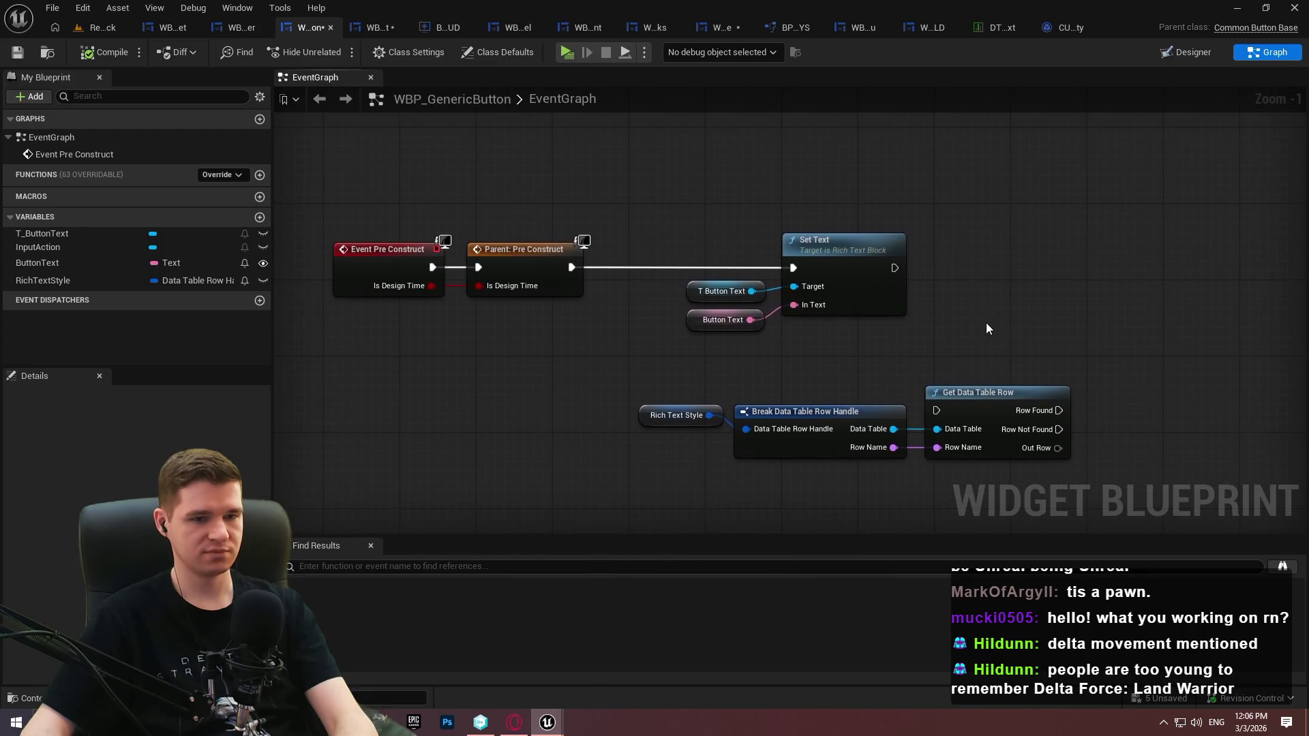
{"action": "left_click", "coordinate": [716, 292]}
{"action": "key", "text": "Delete"}
{"action": "left_click", "coordinate": [848, 261]}
{"action": "key", "text": "Delete"}
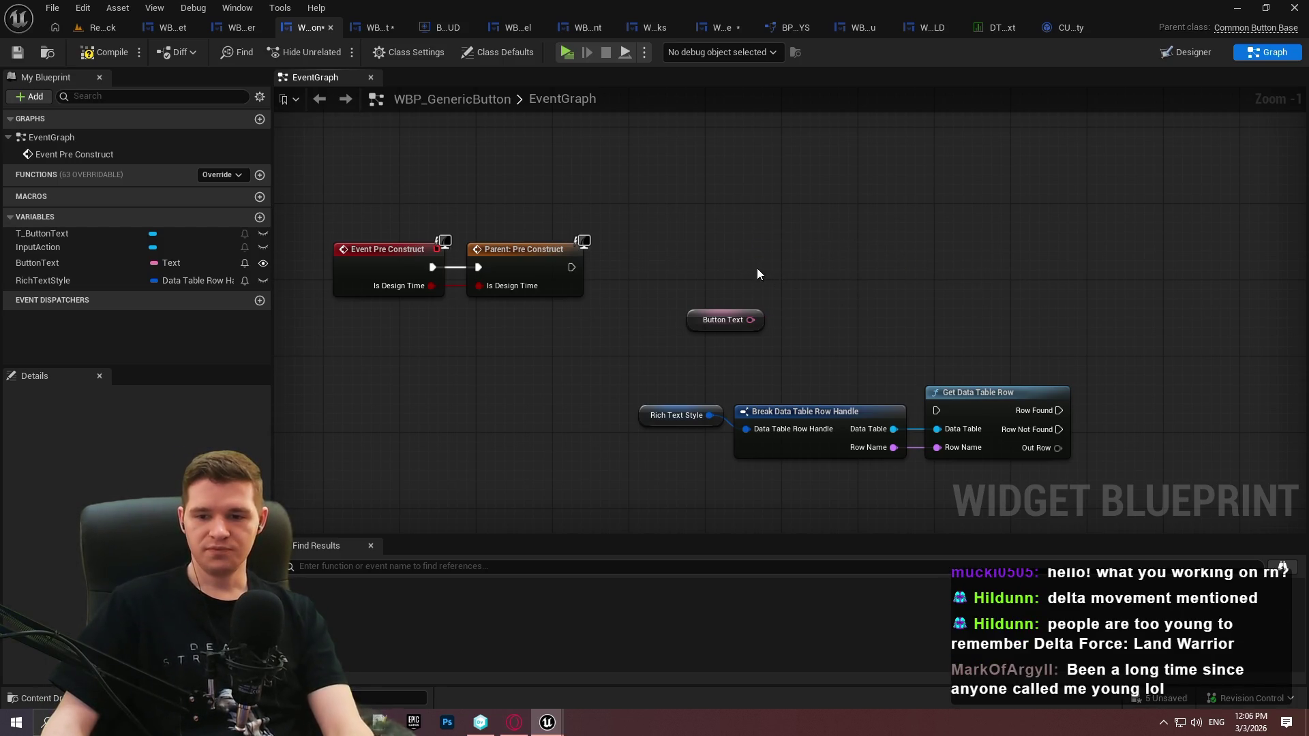
Delete the three data-table style nodes and the RichTextStyle variable, then compile and save
{"action": "left_click_drag", "start_coordinate": [1051, 368], "coordinate": [599, 477]}
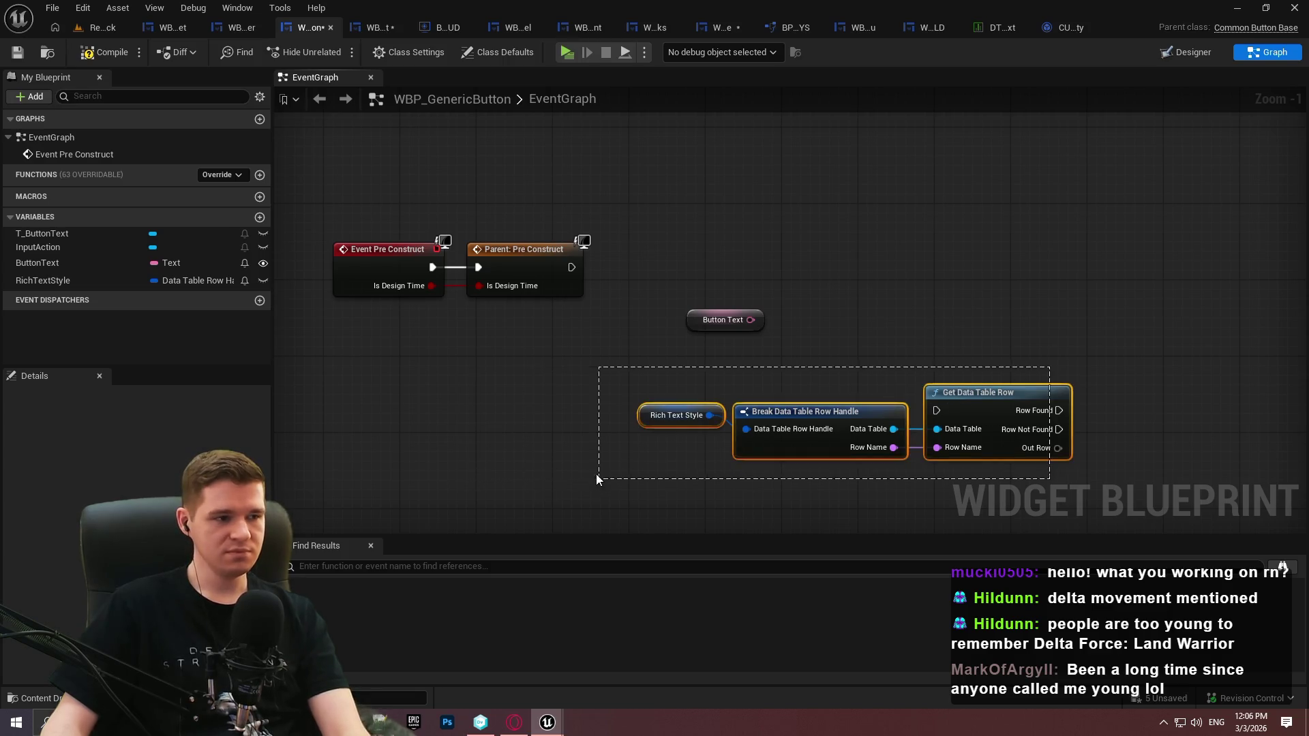
{"action": "key", "text": "Delete"}
{"action": "left_click", "coordinate": [72, 281]}
{"action": "key", "text": "Delete"}
{"action": "left_click", "coordinate": [96, 51]}
{"action": "left_click", "coordinate": [17, 52]}
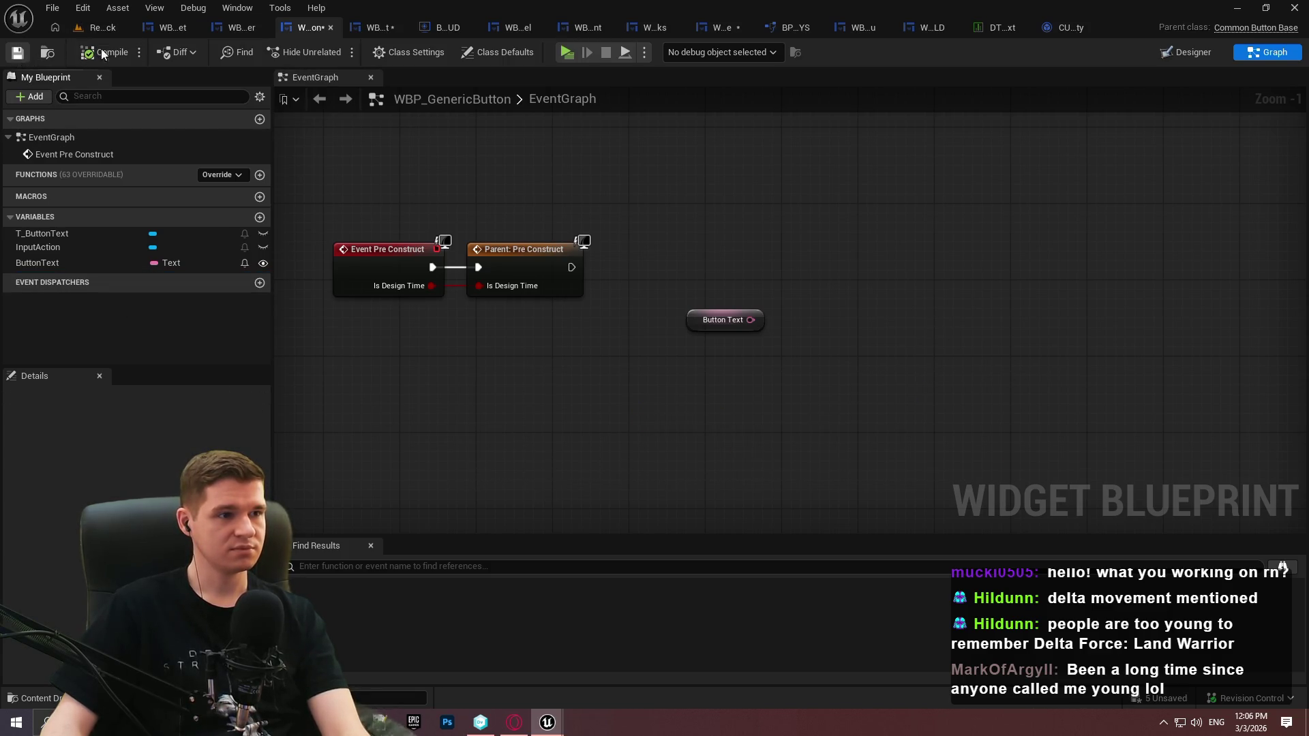
{"action": "left_click", "coordinate": [1188, 52]}
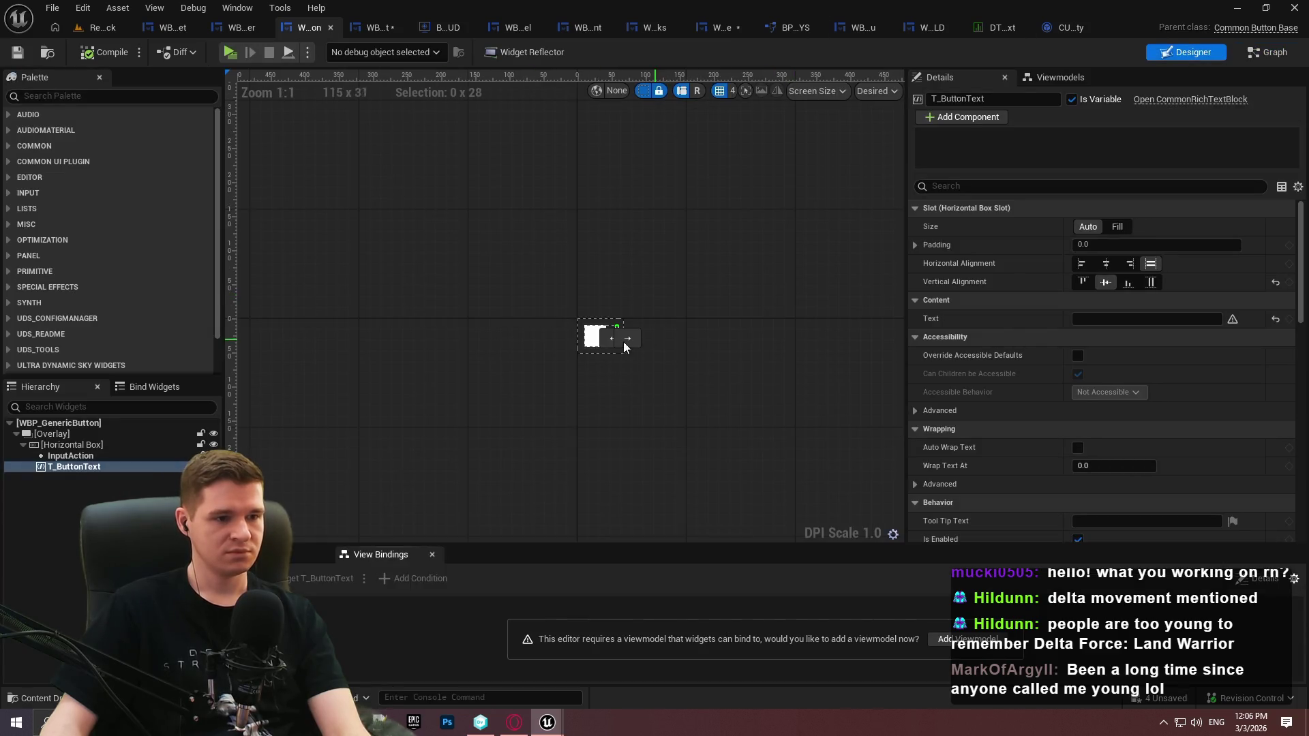
Delete the T_ButtonText widget from WBP_GenericButton and save
{"action": "left_click", "coordinate": [85, 466]}
{"action": "key", "text": "Delete"}
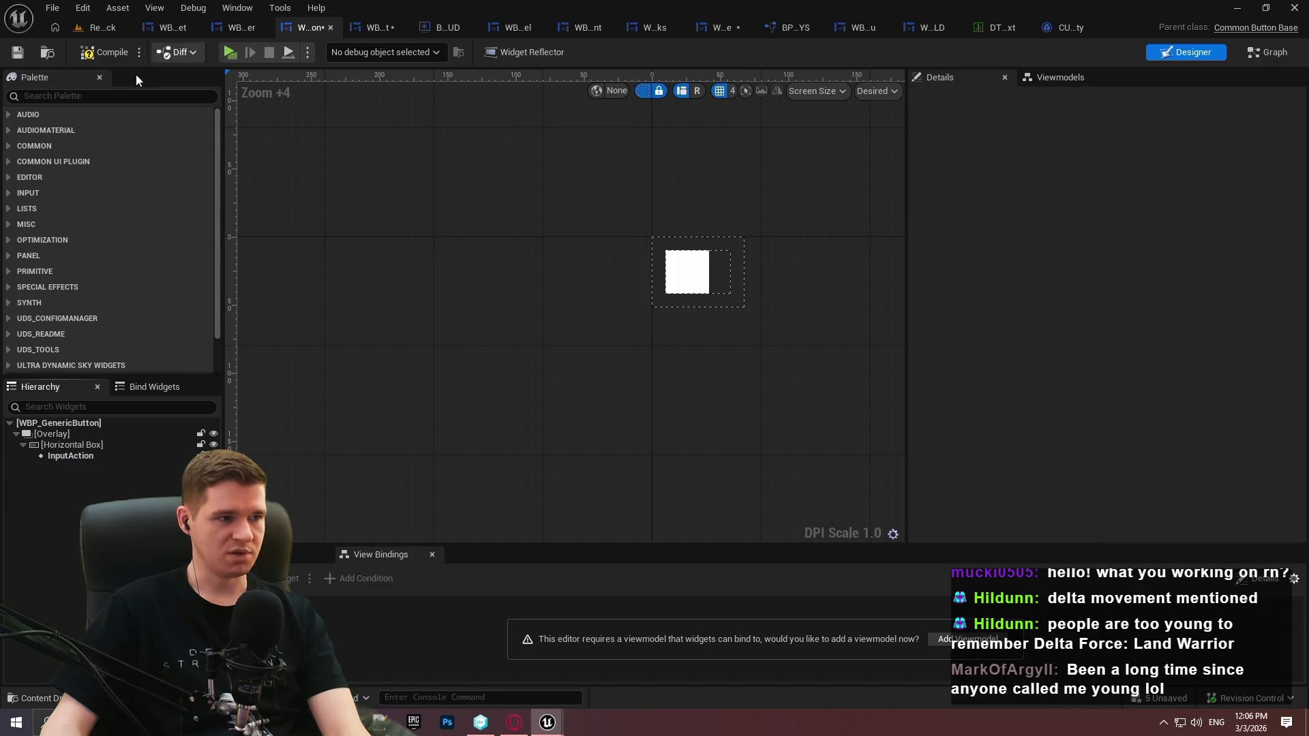
{"action": "key", "text": "ctrl+s"}
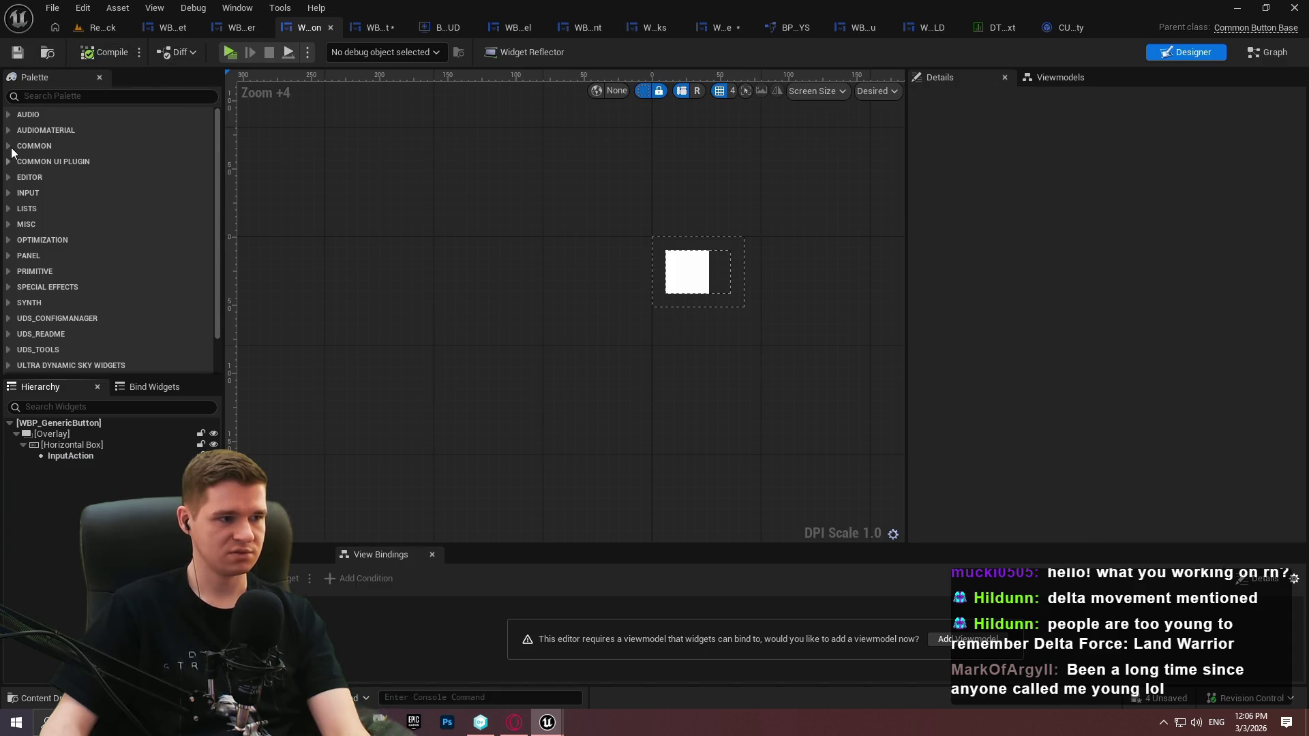
Add a Common Text block from the Common UI Plugin category after InputAction and save
{"action": "left_click", "coordinate": [9, 146]}
{"action": "left_click", "coordinate": [10, 315]}
{"action": "scroll", "coordinate": [101, 260], "scroll_direction": "down", "scroll_amount": 5}
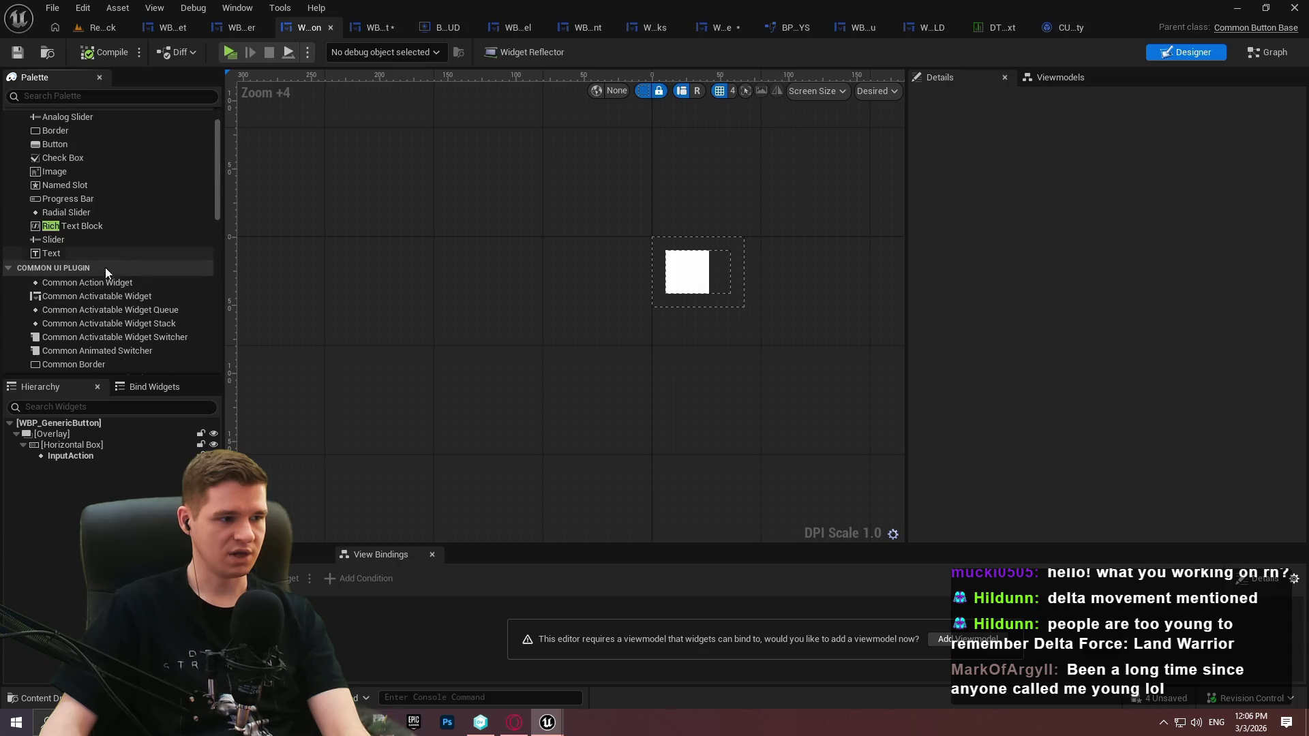
{"action": "left_click_drag", "start_coordinate": [71, 361], "coordinate": [67, 467]}
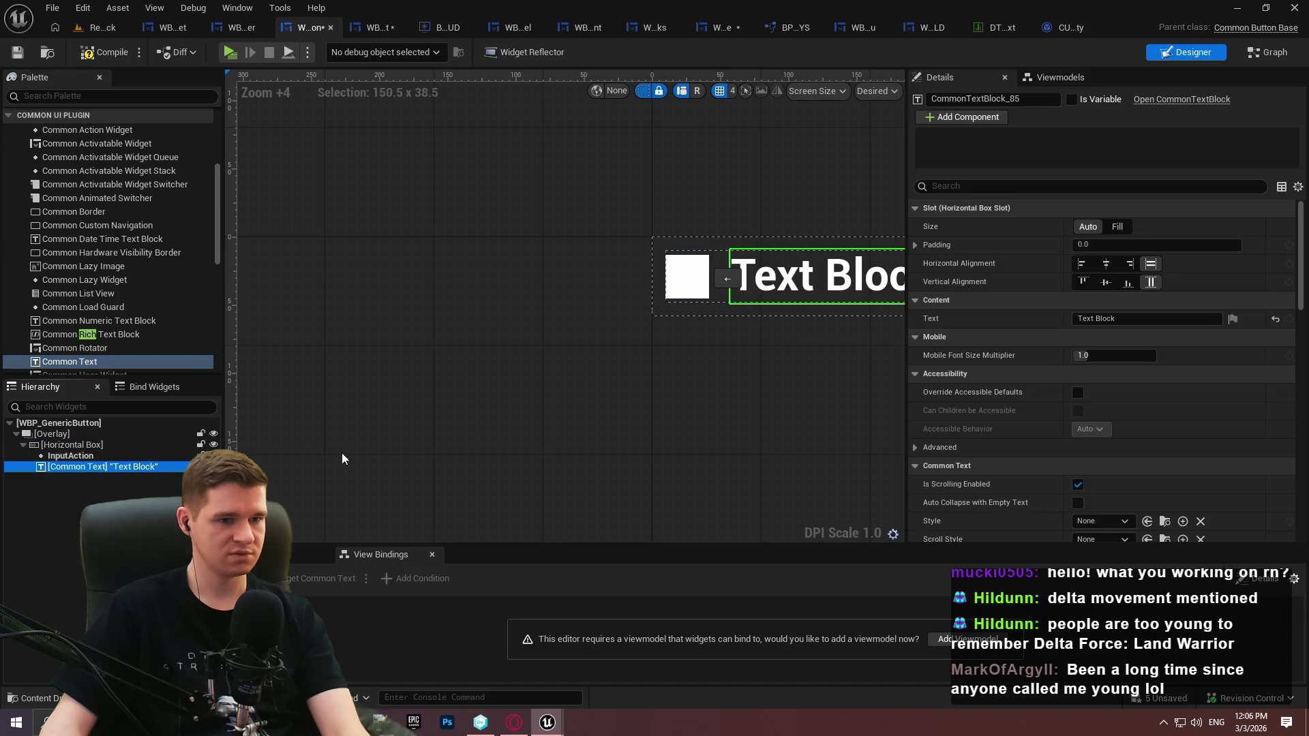
{"action": "scroll", "coordinate": [1029, 341], "scroll_direction": "down", "scroll_amount": 3}
{"action": "scroll", "coordinate": [1012, 337], "scroll_direction": "down", "scroll_amount": 1}
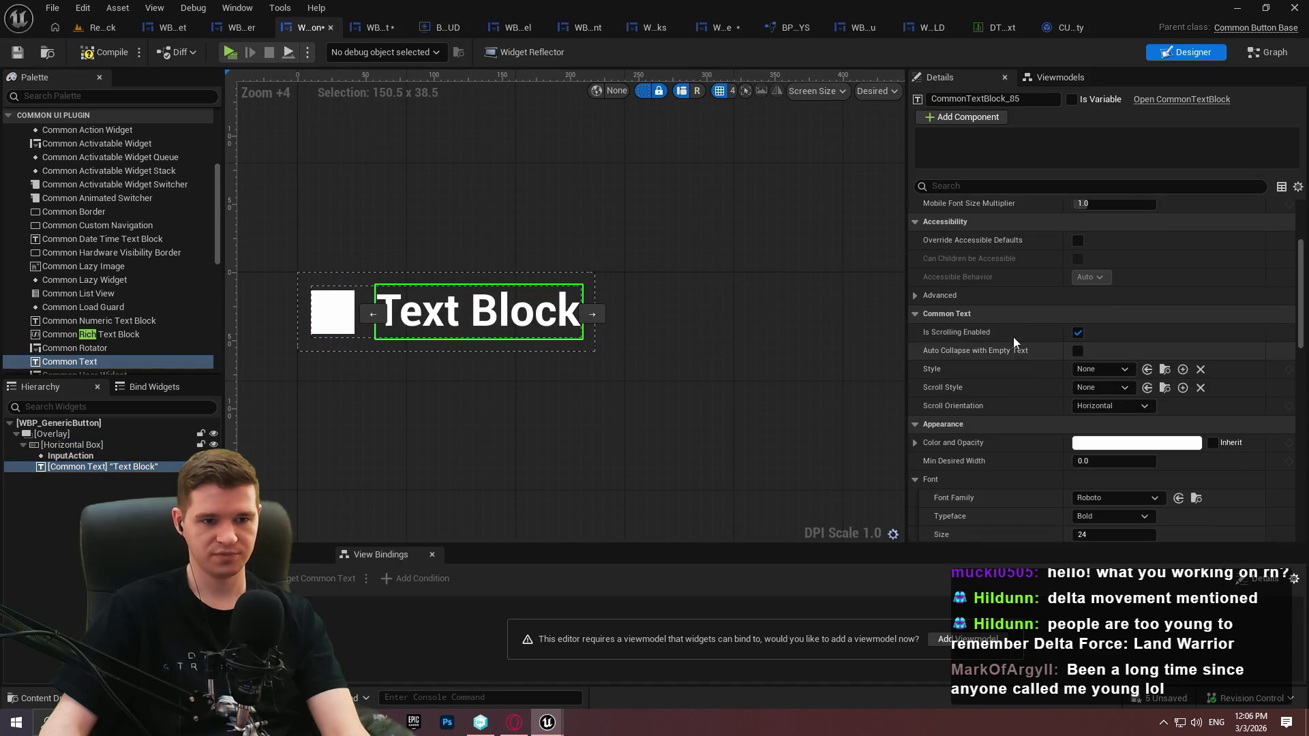
{"action": "scroll", "coordinate": [1008, 333], "scroll_direction": "down", "scroll_amount": 1}
{"action": "left_click", "coordinate": [18, 54]}
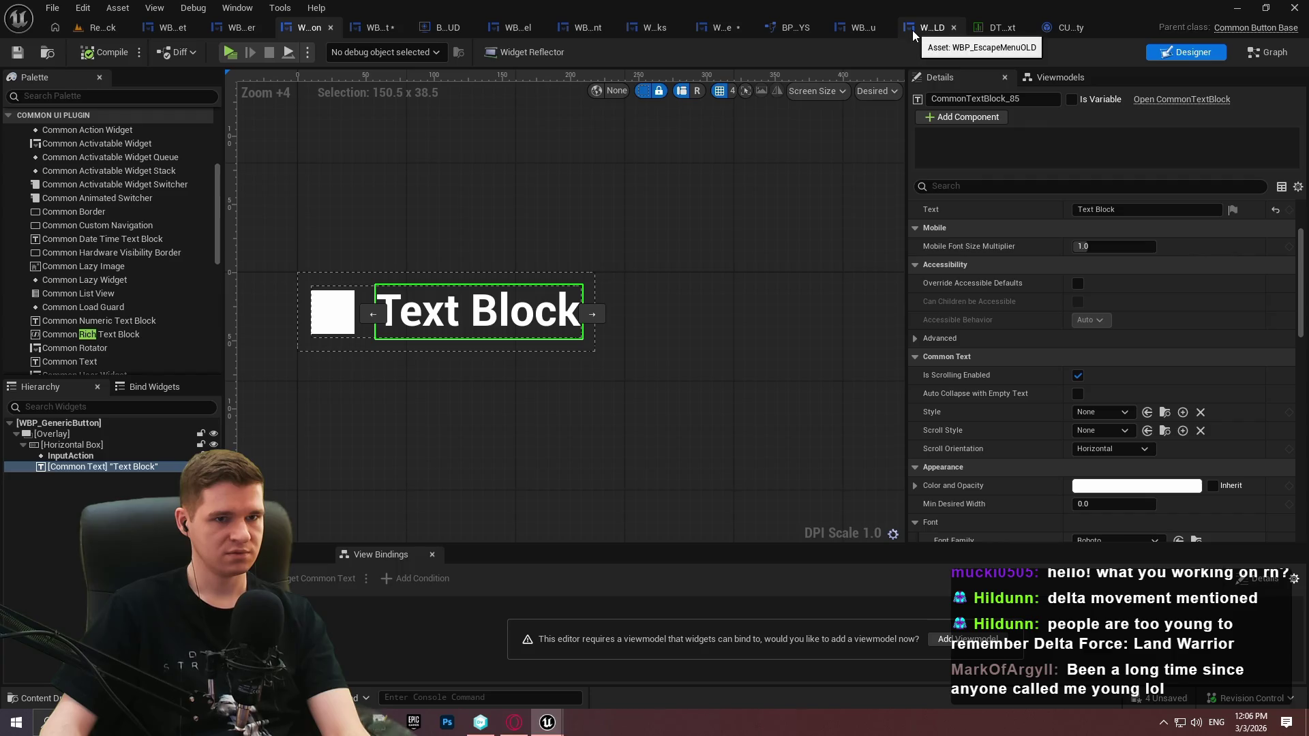
{"action": "left_click", "coordinate": [853, 26]}
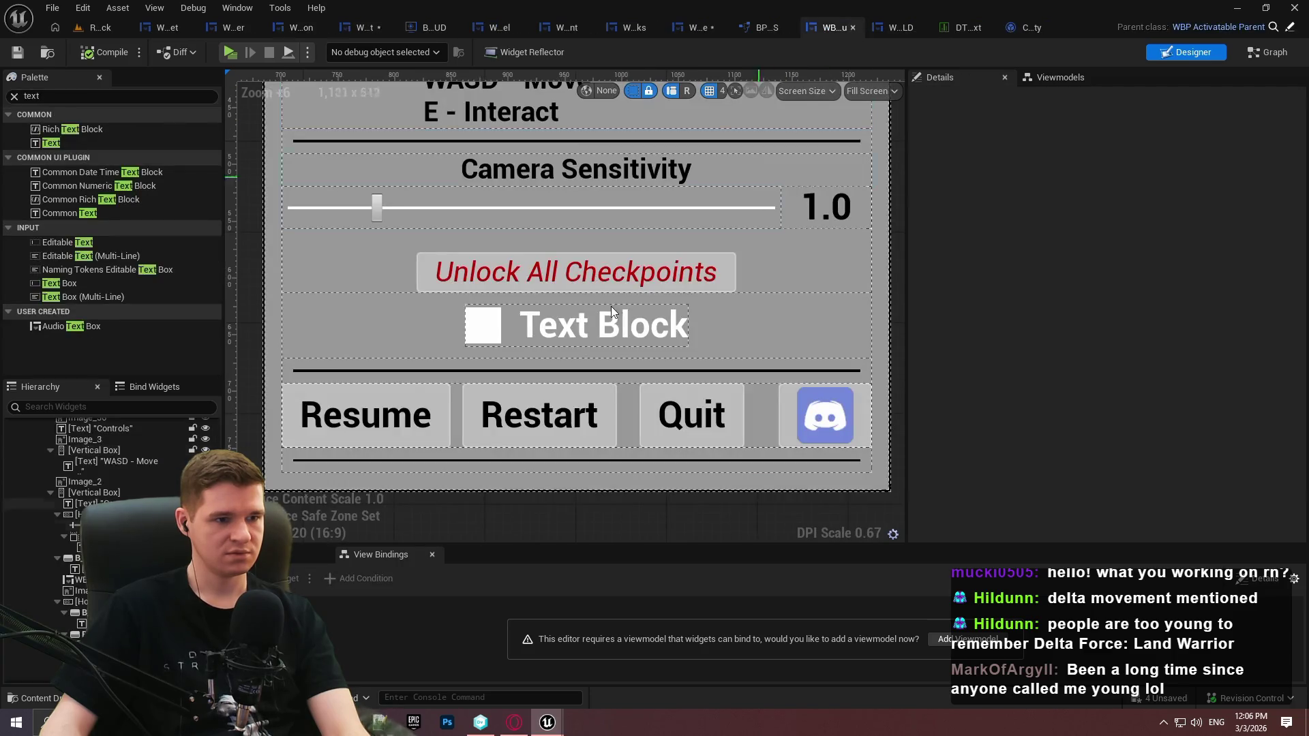
Inspect the escape menu's Text Block button Details, then switch over to the WBP_GenericButton blueprint
{"action": "left_click", "coordinate": [599, 318]}
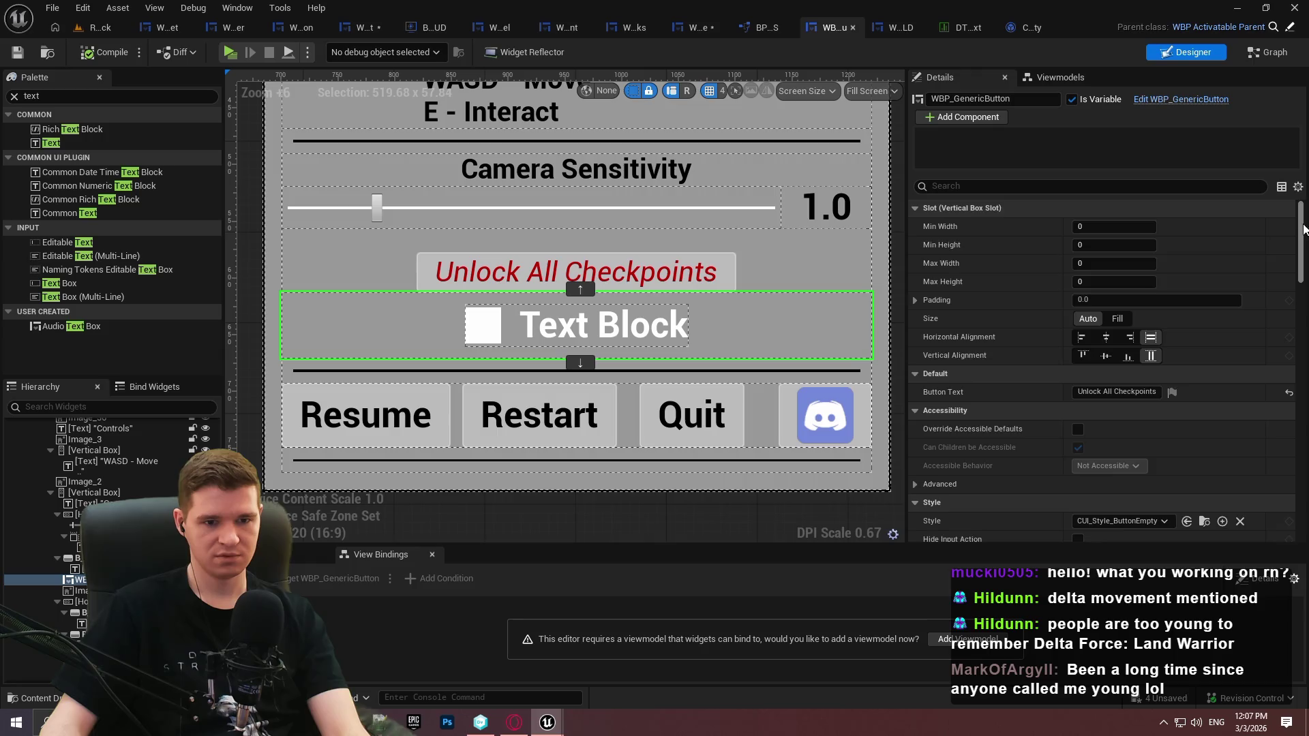
{"action": "scroll", "coordinate": [1282, 238], "scroll_direction": "down", "scroll_amount": 5}
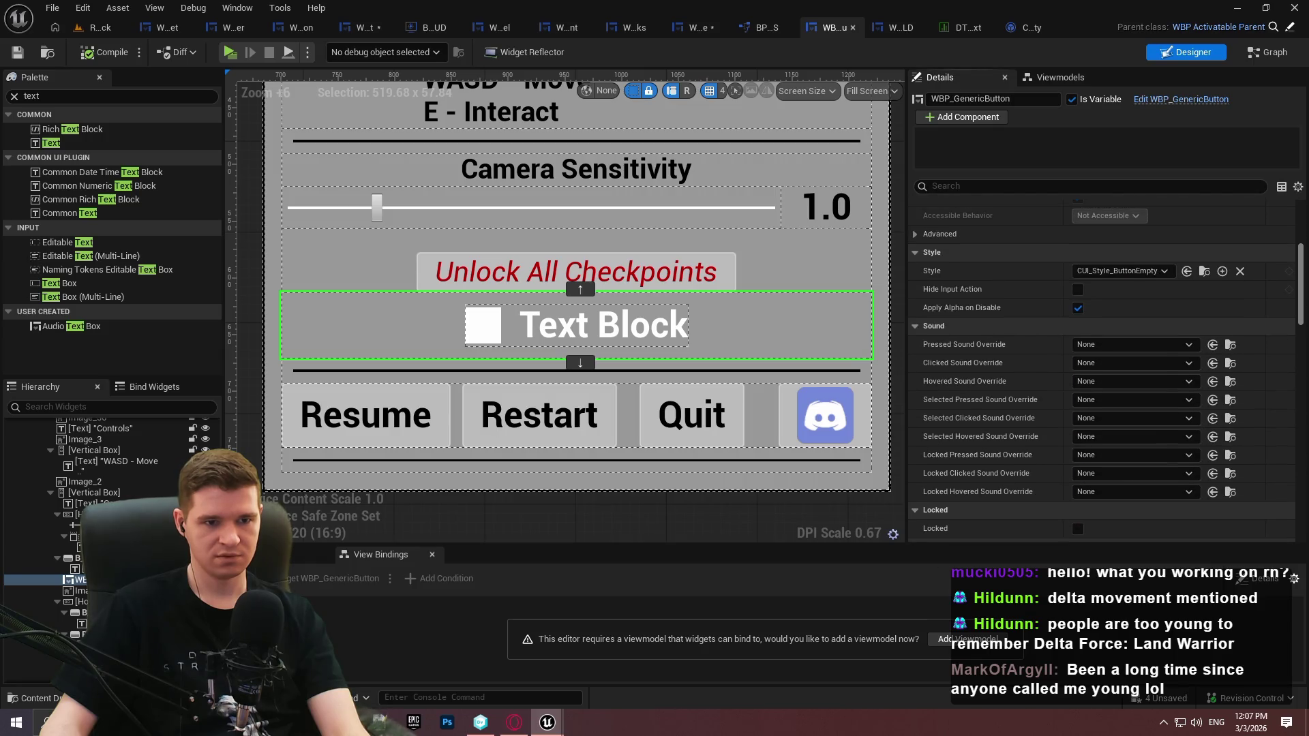
{"action": "scroll", "coordinate": [1100, 368], "scroll_direction": "down", "scroll_amount": 2}
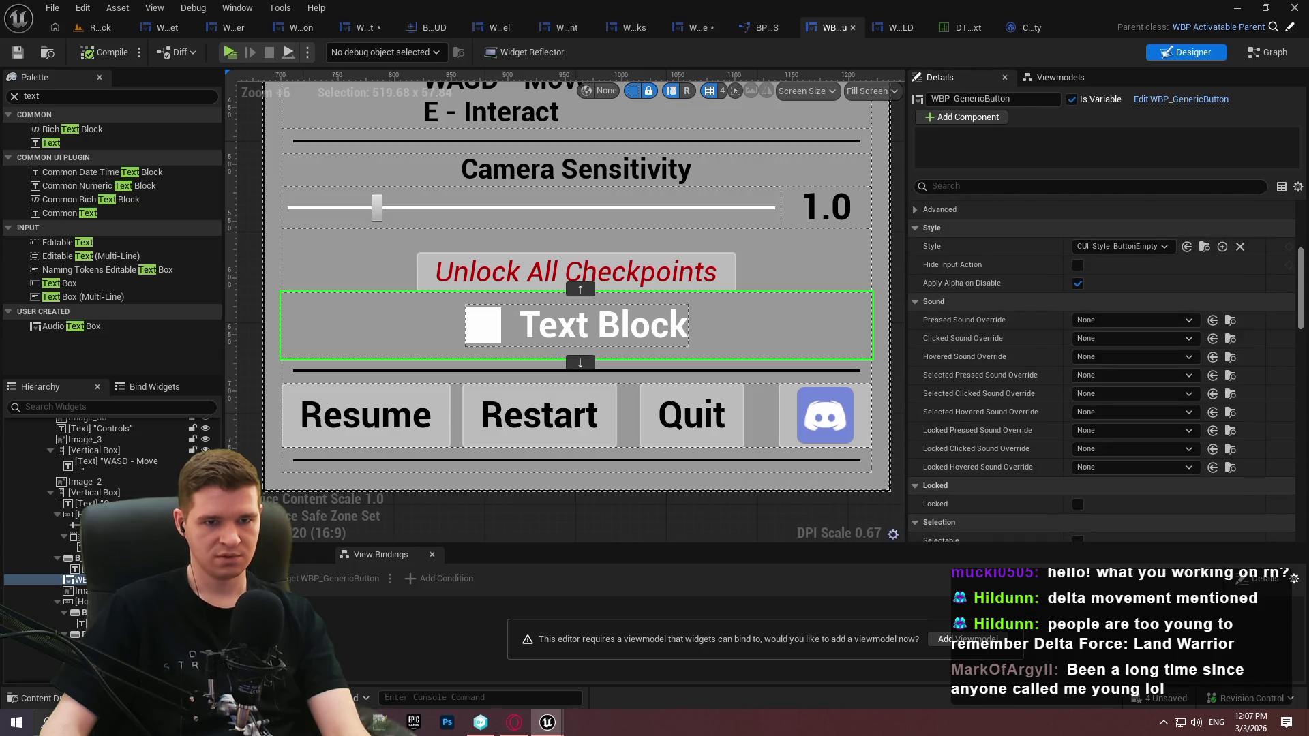
{"action": "scroll", "coordinate": [1298, 486], "scroll_direction": "down", "scroll_amount": 10}
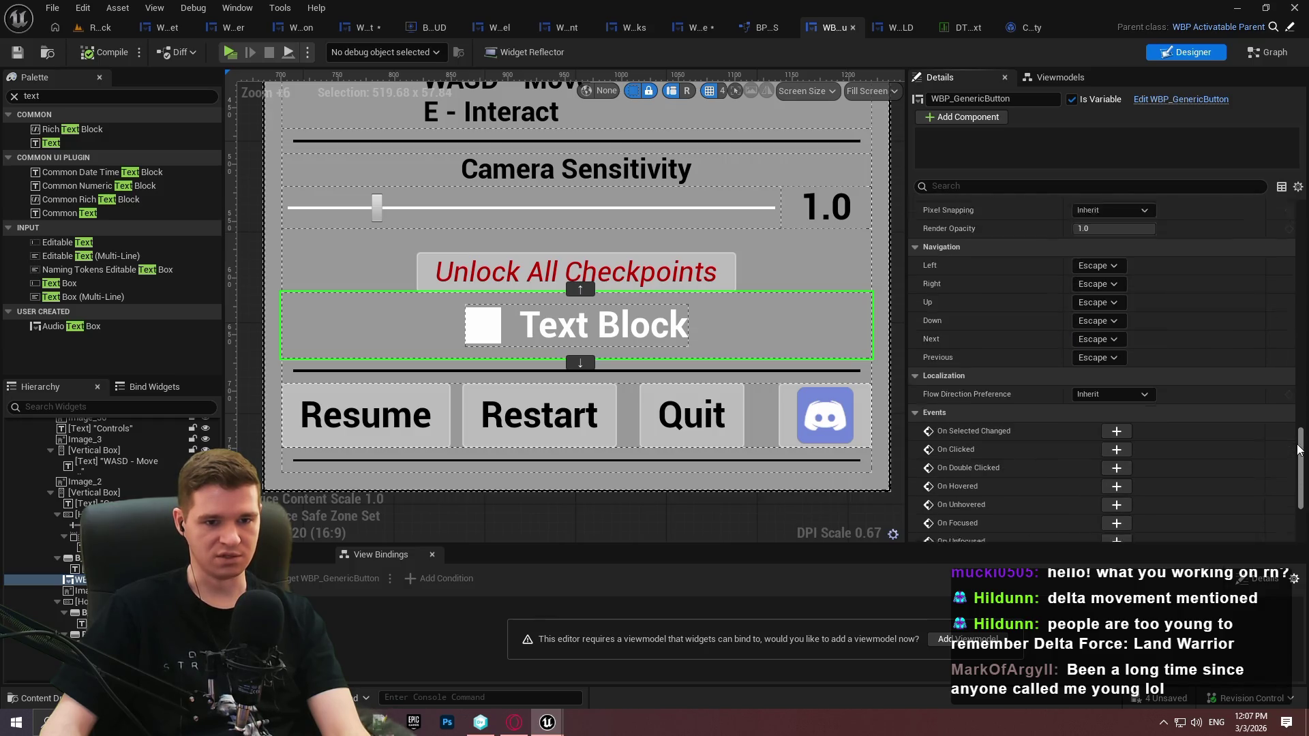
{"action": "left_click_drag", "start_coordinate": [1298, 486], "coordinate": [1290, 203]}
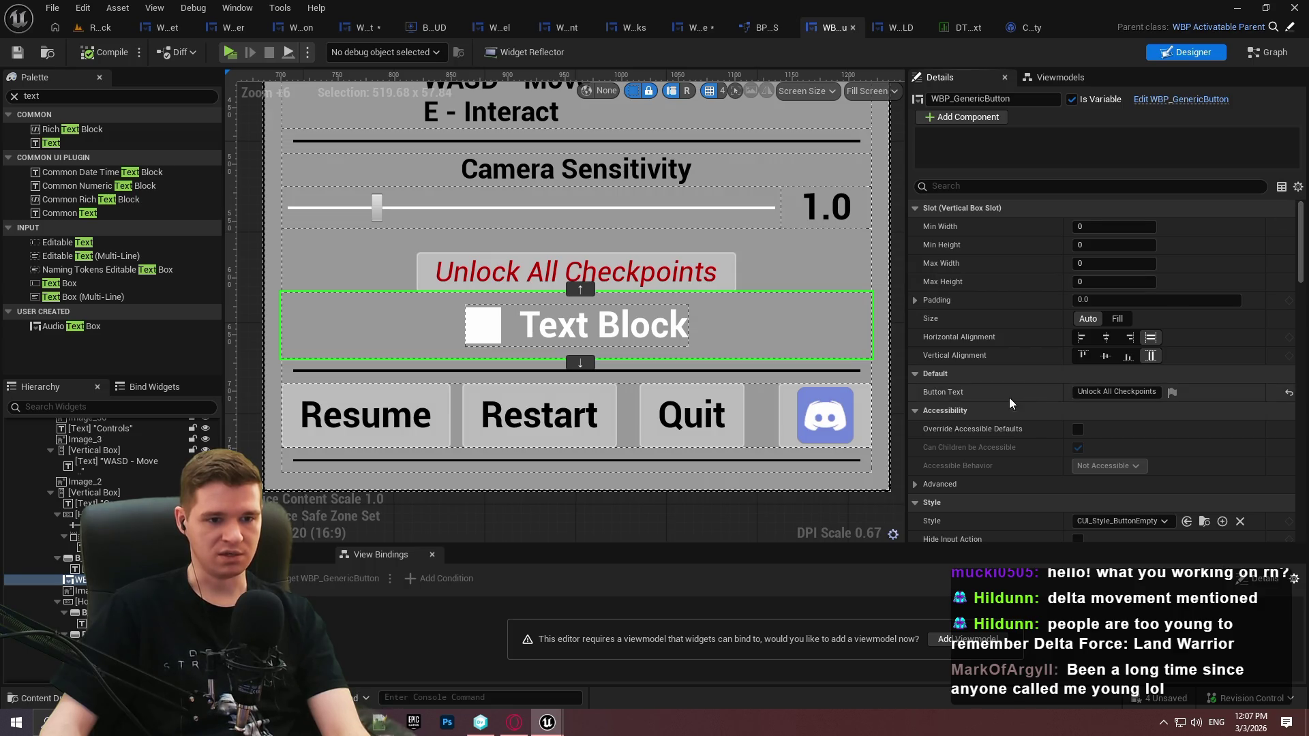
{"action": "left_click", "coordinate": [1026, 27]}
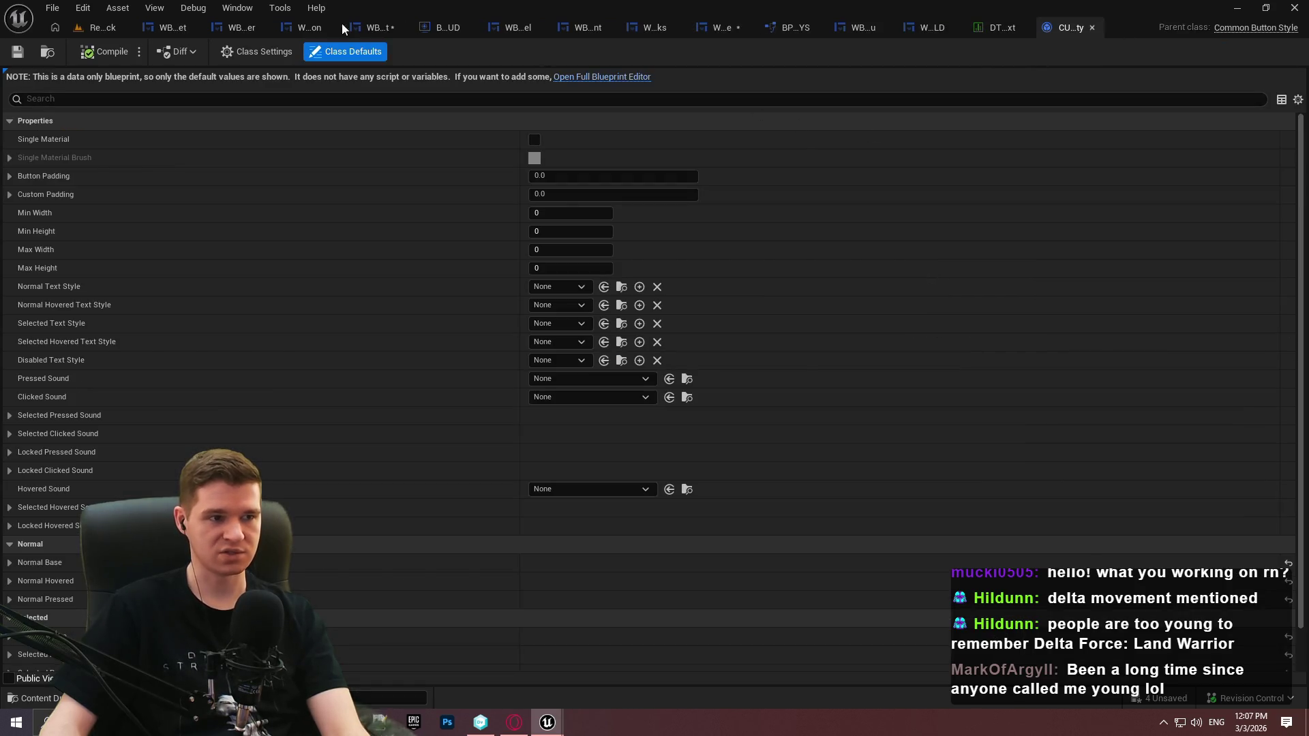
{"action": "left_click", "coordinate": [722, 26]}
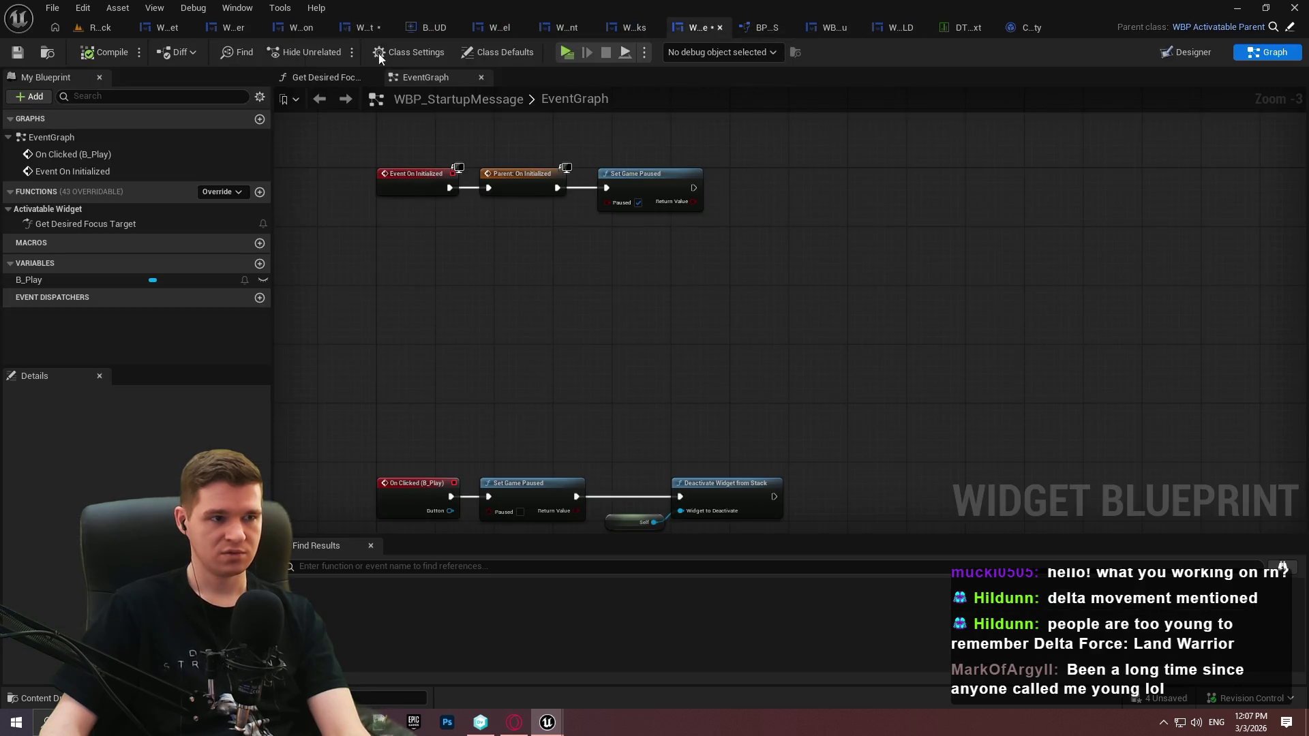
{"action": "left_click", "coordinate": [380, 28]}
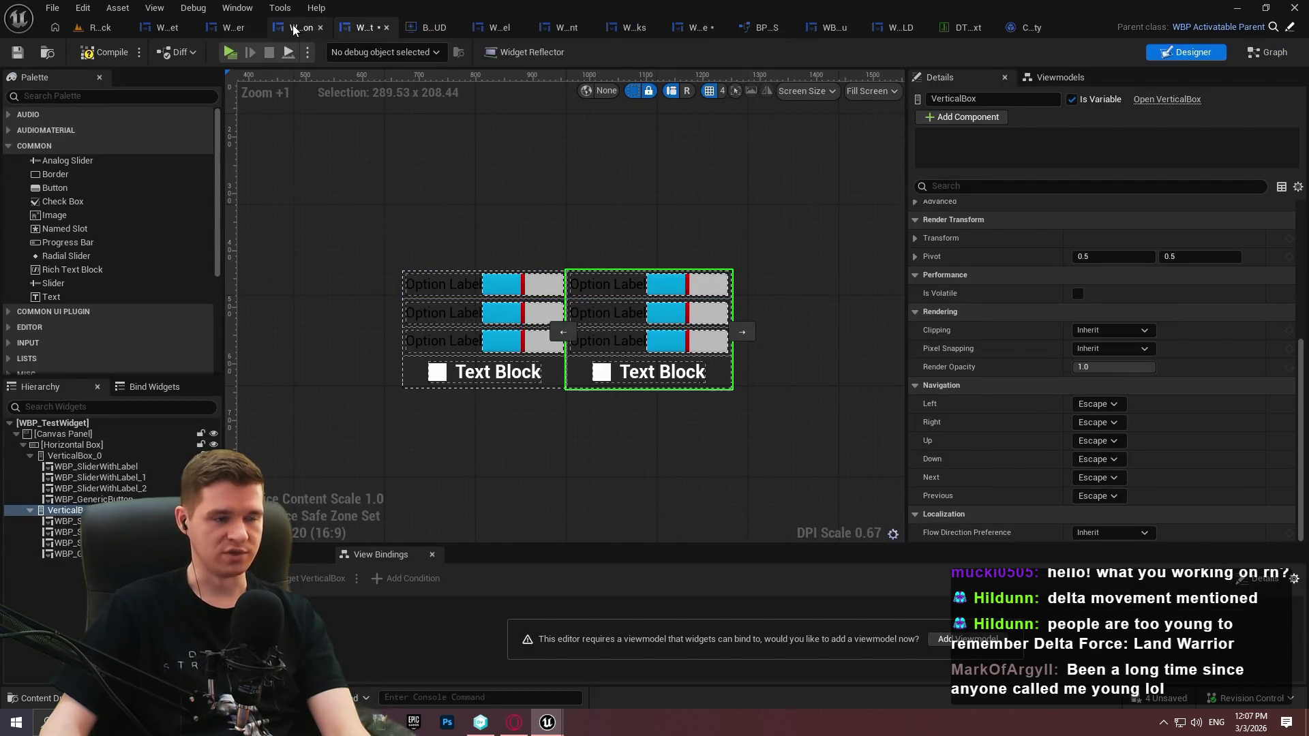
{"action": "left_click", "coordinate": [303, 27]}
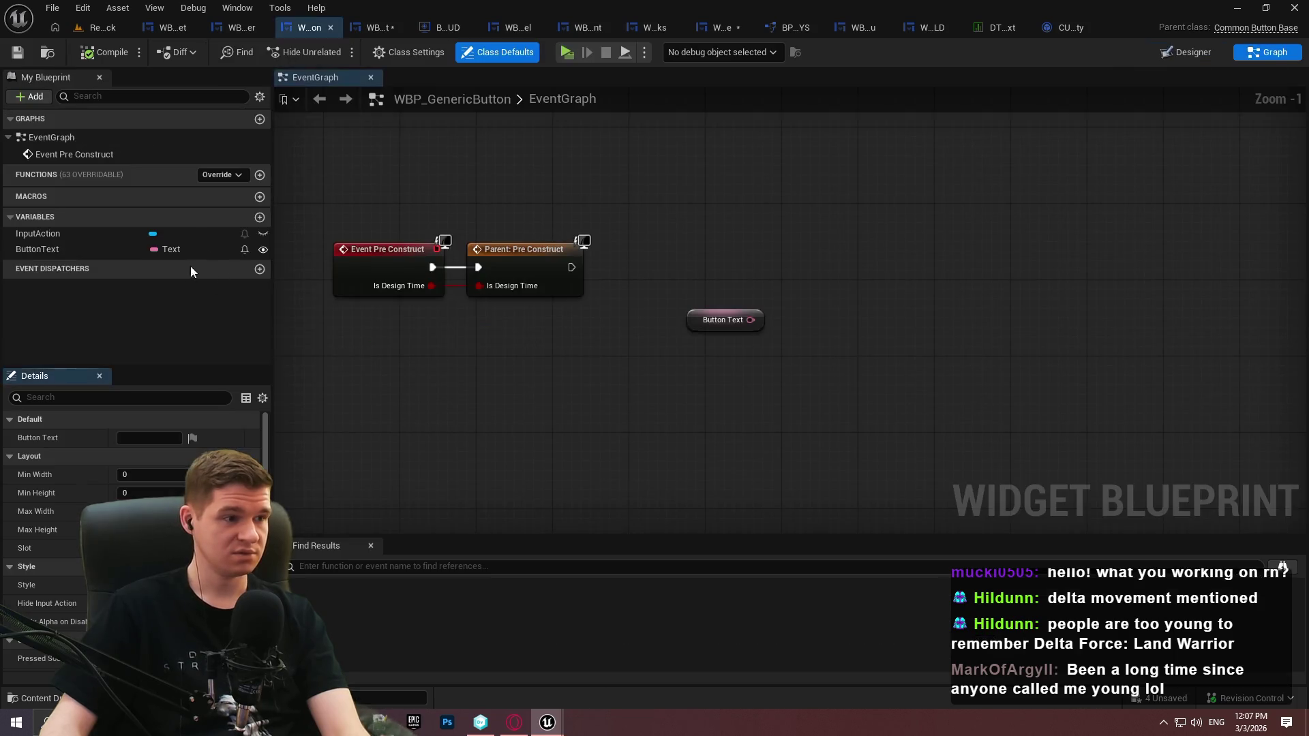
Add a TextStyle variable typed as a Common Text Style soft class reference
{"action": "left_click", "coordinate": [259, 217]}
{"action": "type", "text": "TextStyle"}
{"action": "key", "text": "Return"}
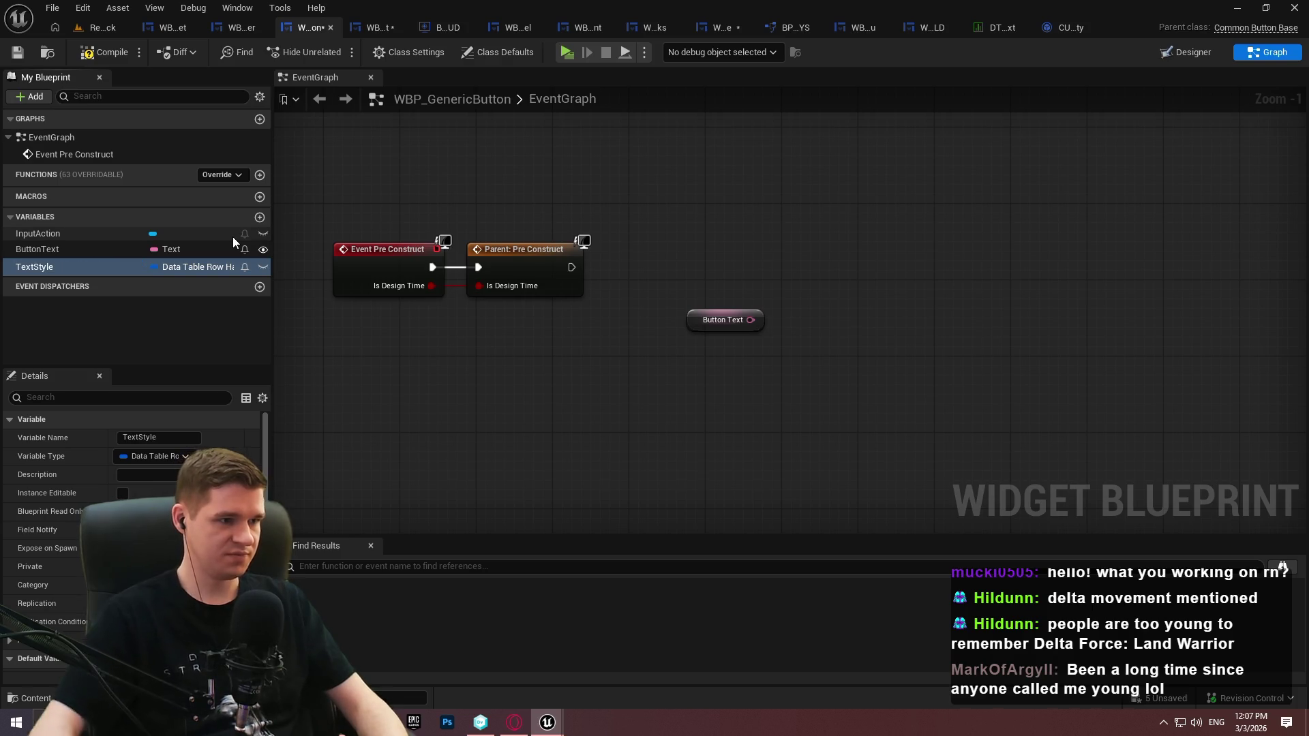
{"action": "left_click", "coordinate": [173, 267]}
{"action": "type", "text": "text"}
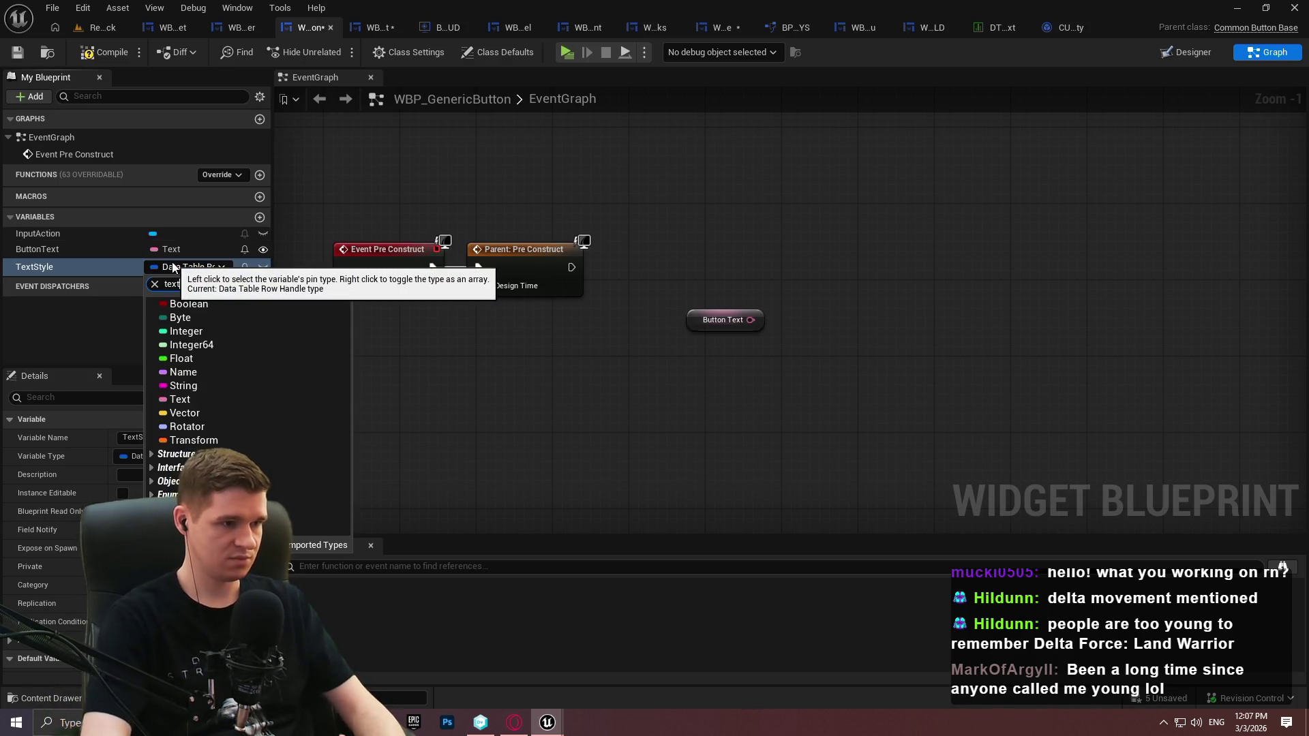
{"action": "type", "text": "sty"}
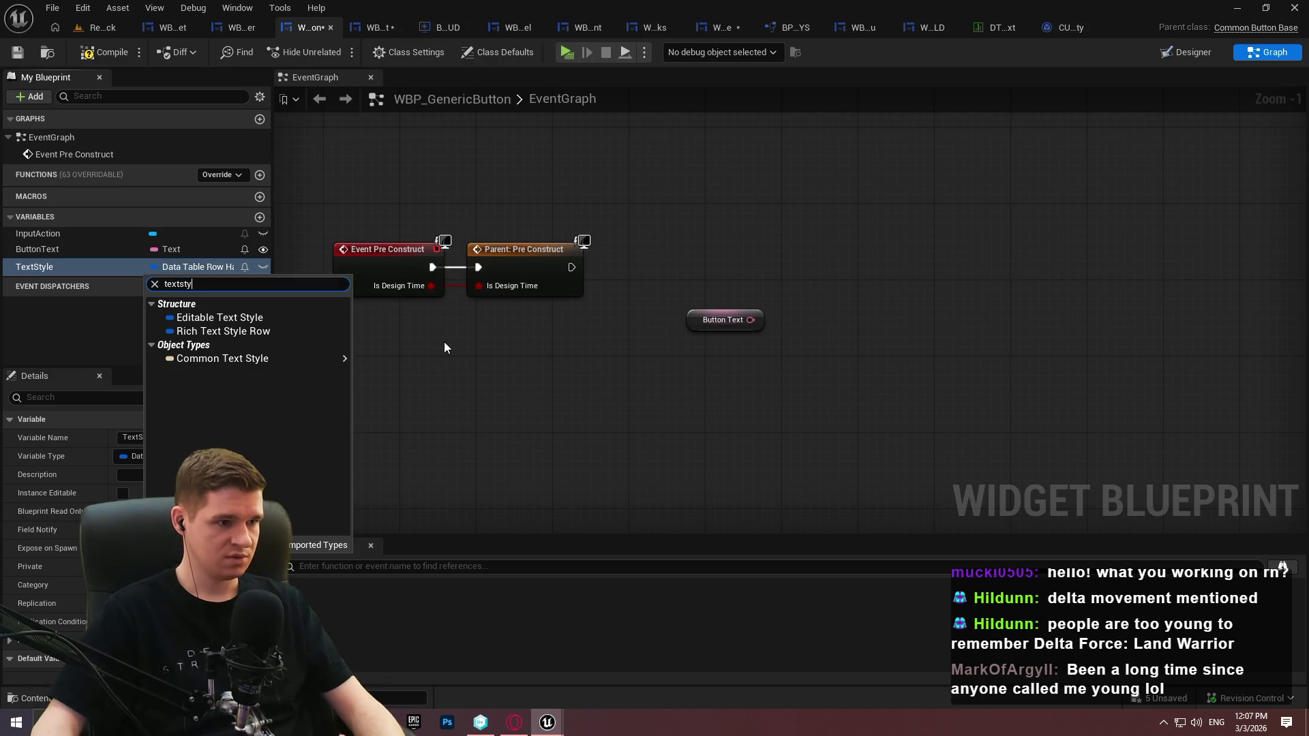
{"action": "mouse_move", "coordinate": [292, 360]}
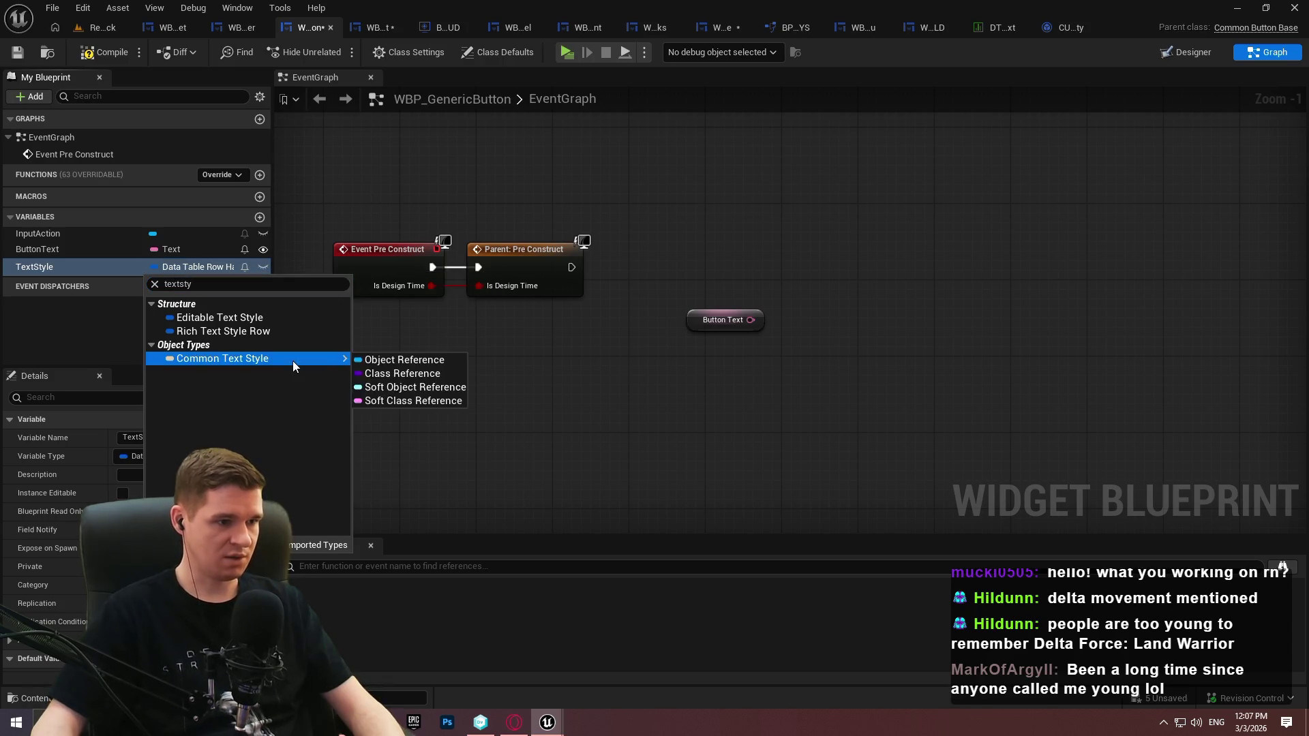
{"action": "left_click", "coordinate": [412, 402]}
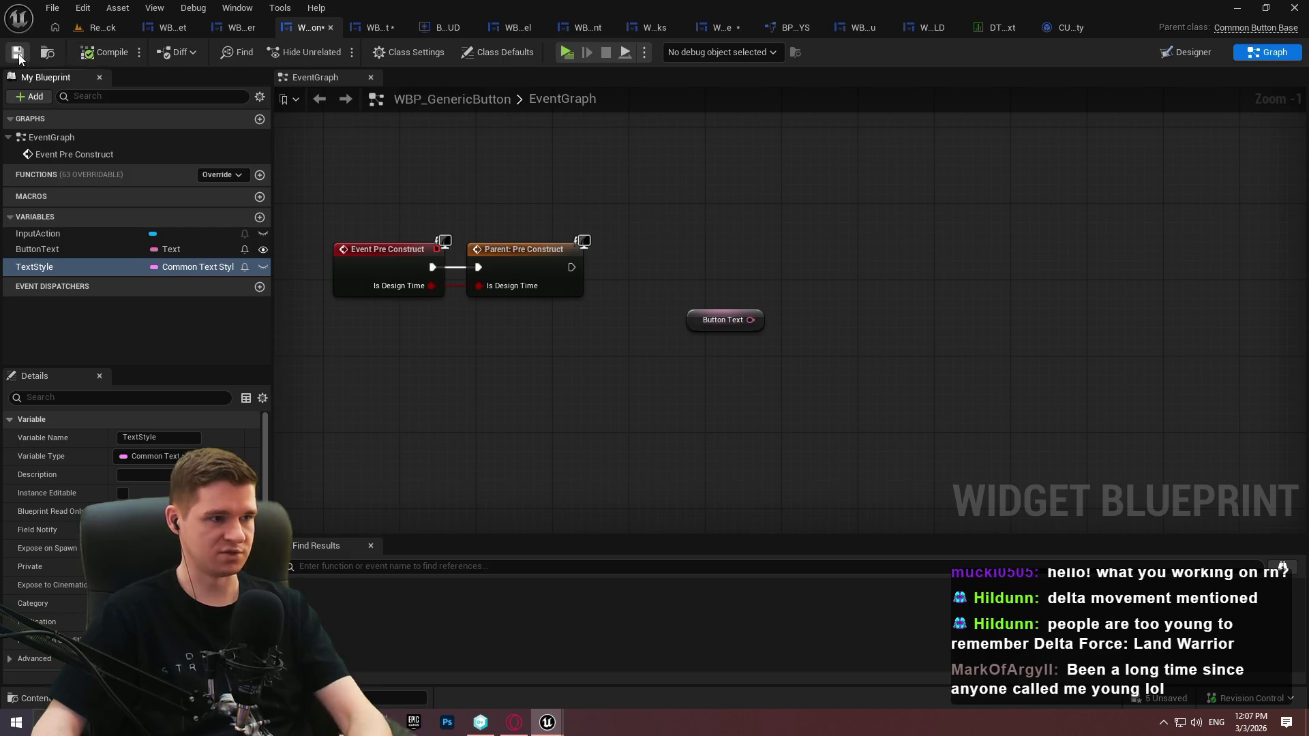
Replace the Button Text node with a TextStyle getter, keeping the ButtonText variable, and save
{"action": "left_click", "coordinate": [723, 320]}
{"action": "key", "text": "Delete"}
{"action": "left_click", "coordinate": [150, 267]}
{"action": "left_click", "coordinate": [89, 249]}
{"action": "key", "text": "Delete"}
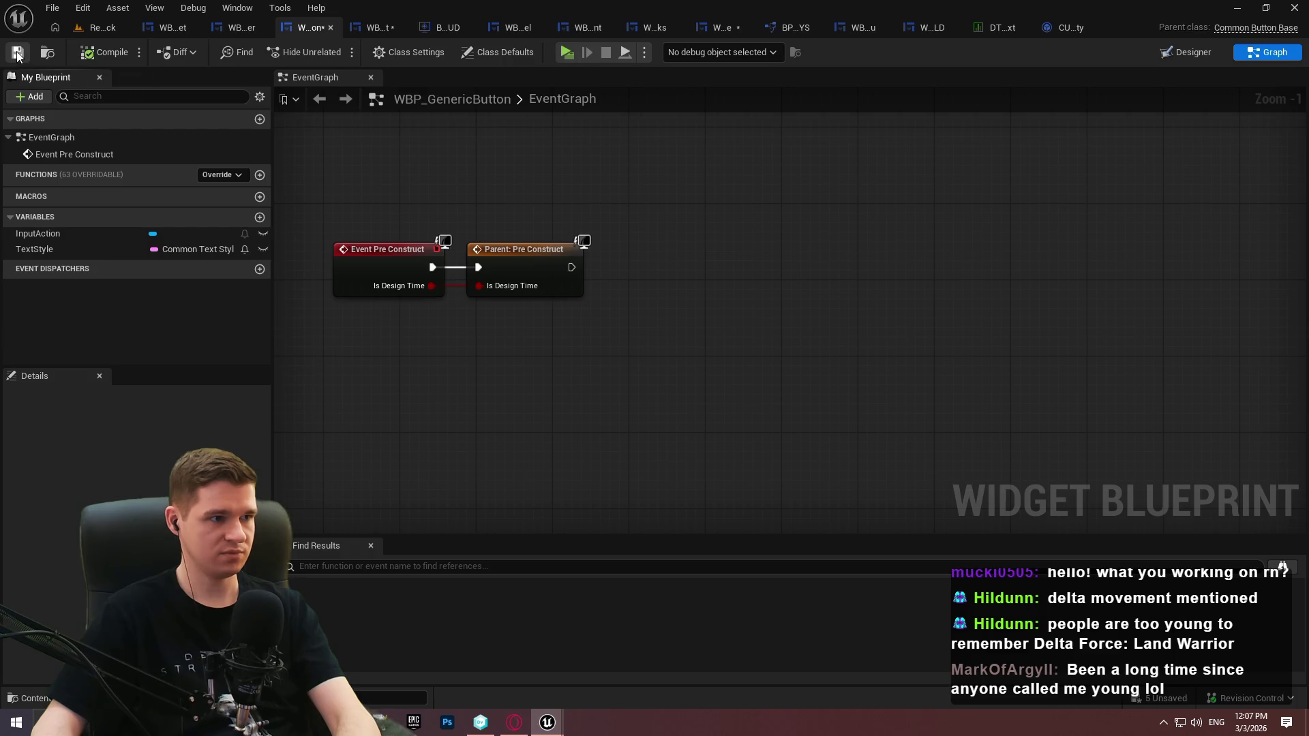
{"action": "key", "text": "ctrl+z"}
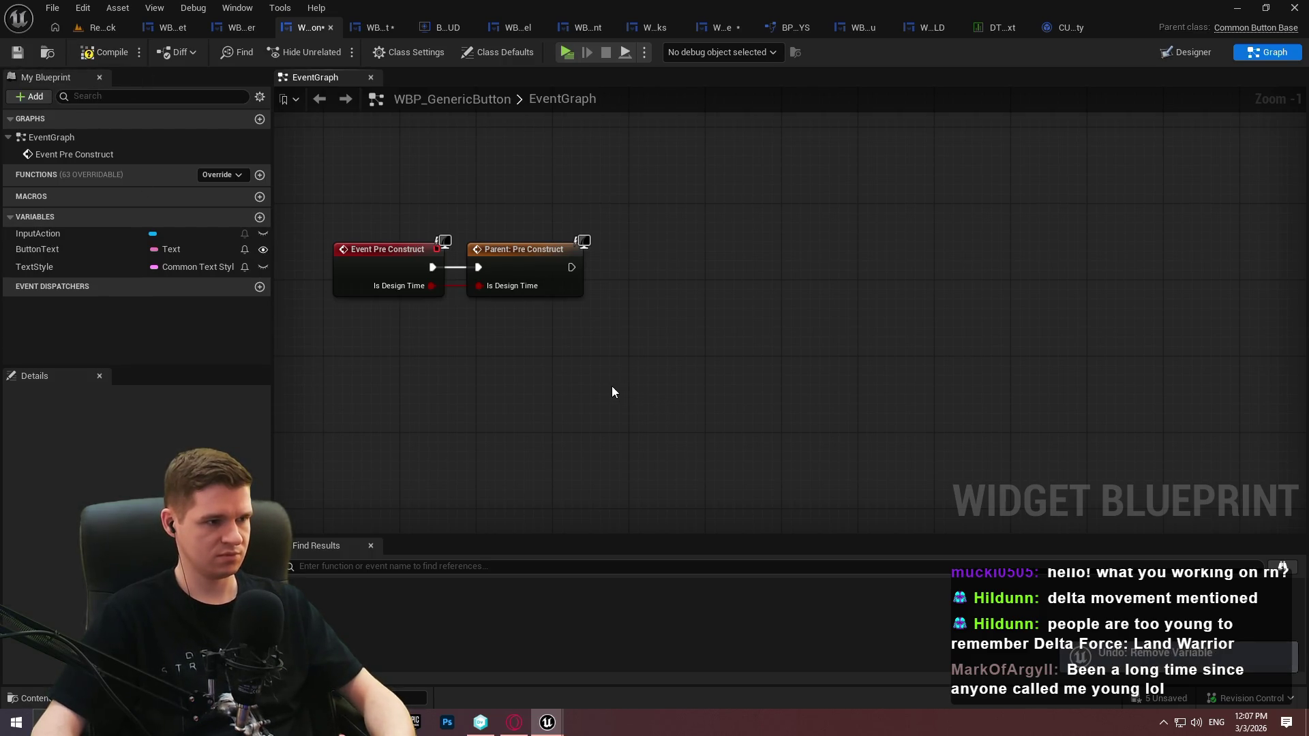
{"action": "left_click", "coordinate": [17, 52]}
{"action": "left_click_drag", "start_coordinate": [52, 266], "coordinate": [507, 391]}
{"action": "left_click", "coordinate": [542, 402]}
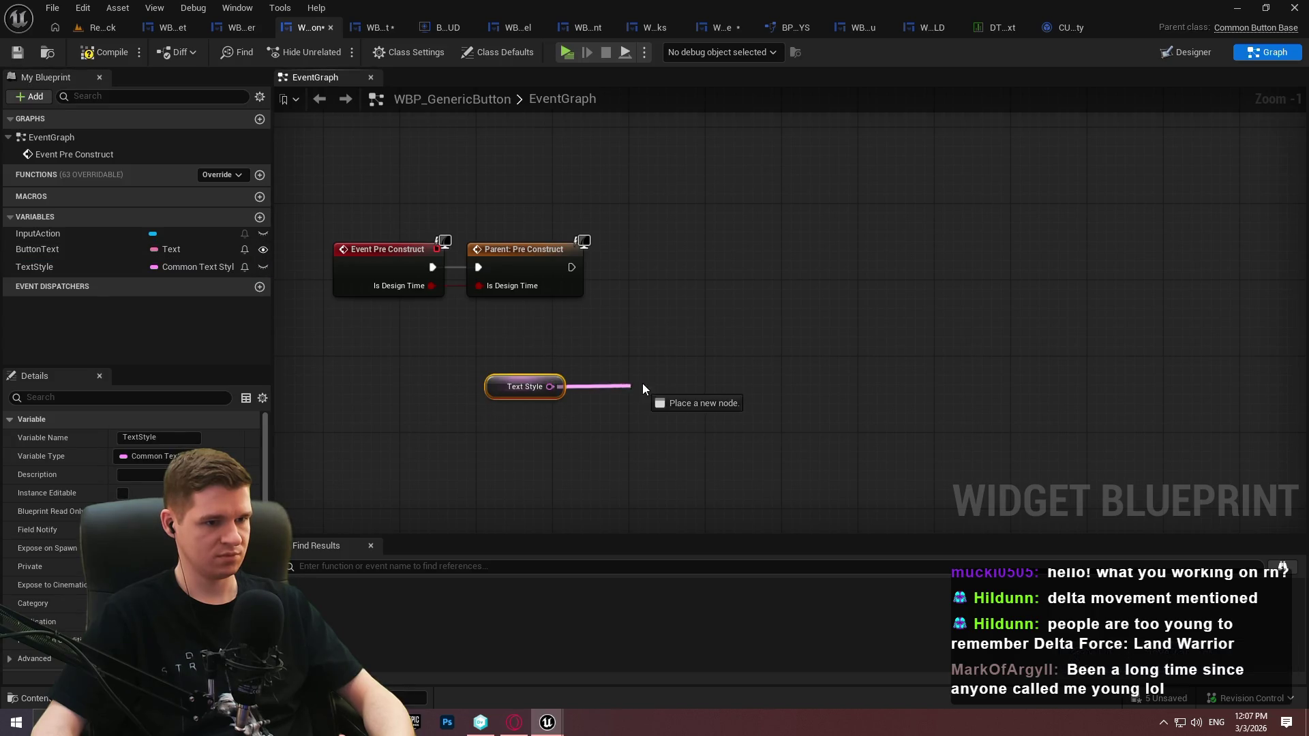
Feed TextStyle into a new Load Class Asset Blocking node placed beside it
{"action": "left_click_drag", "start_coordinate": [642, 388], "coordinate": [642, 383]}
{"action": "type", "text": "load"}
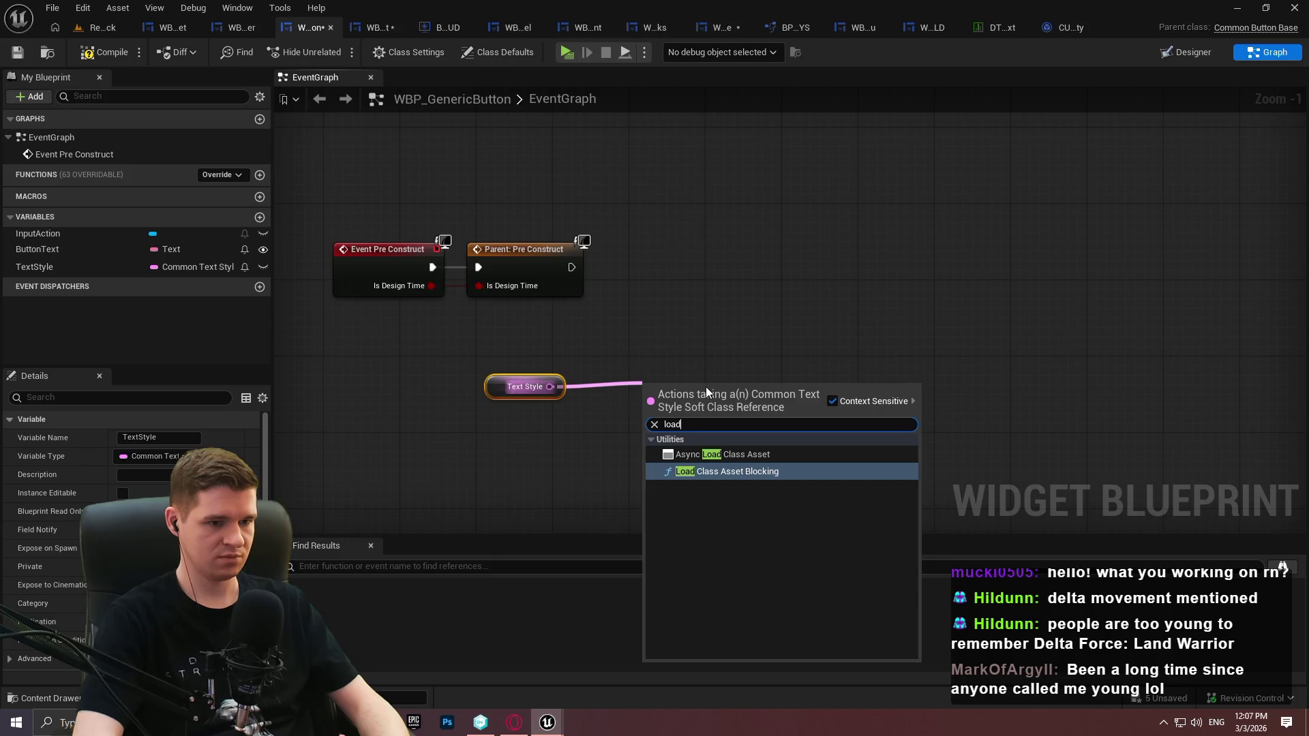
{"action": "key", "text": "Return"}
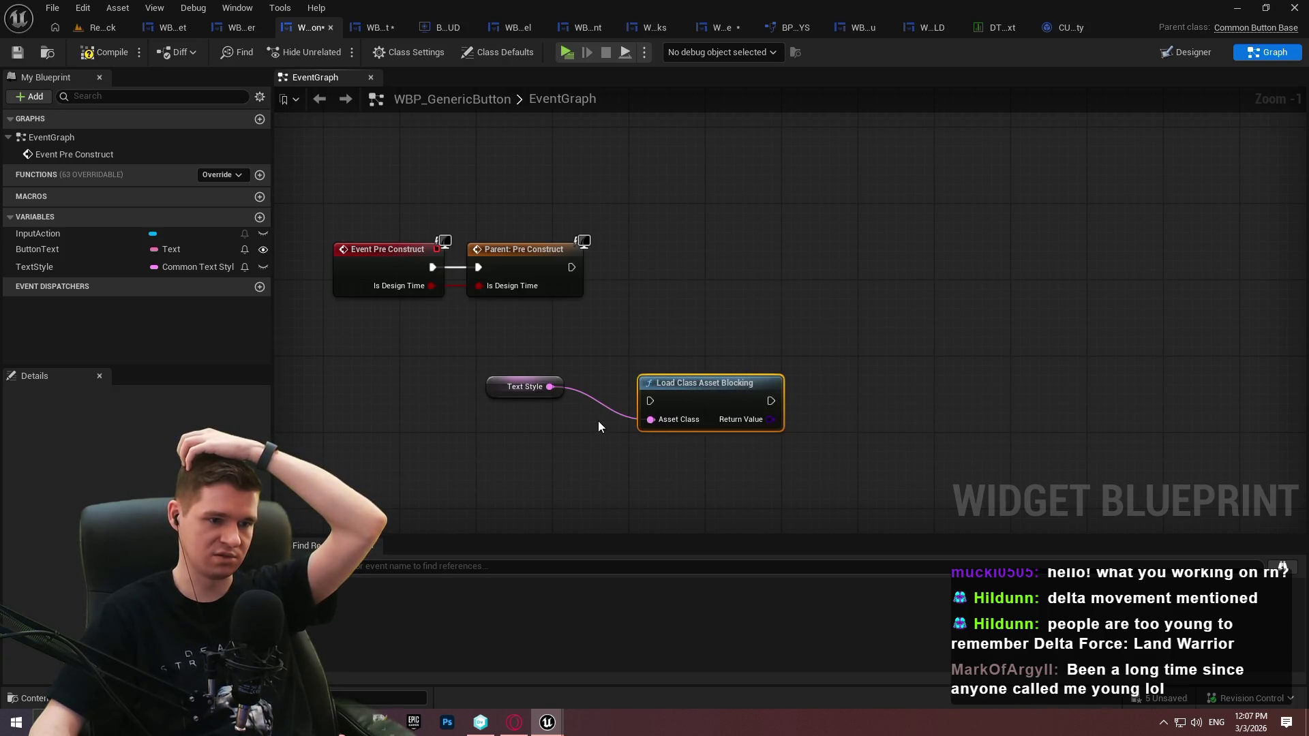
{"action": "left_click_drag", "start_coordinate": [709, 400], "coordinate": [719, 362]}
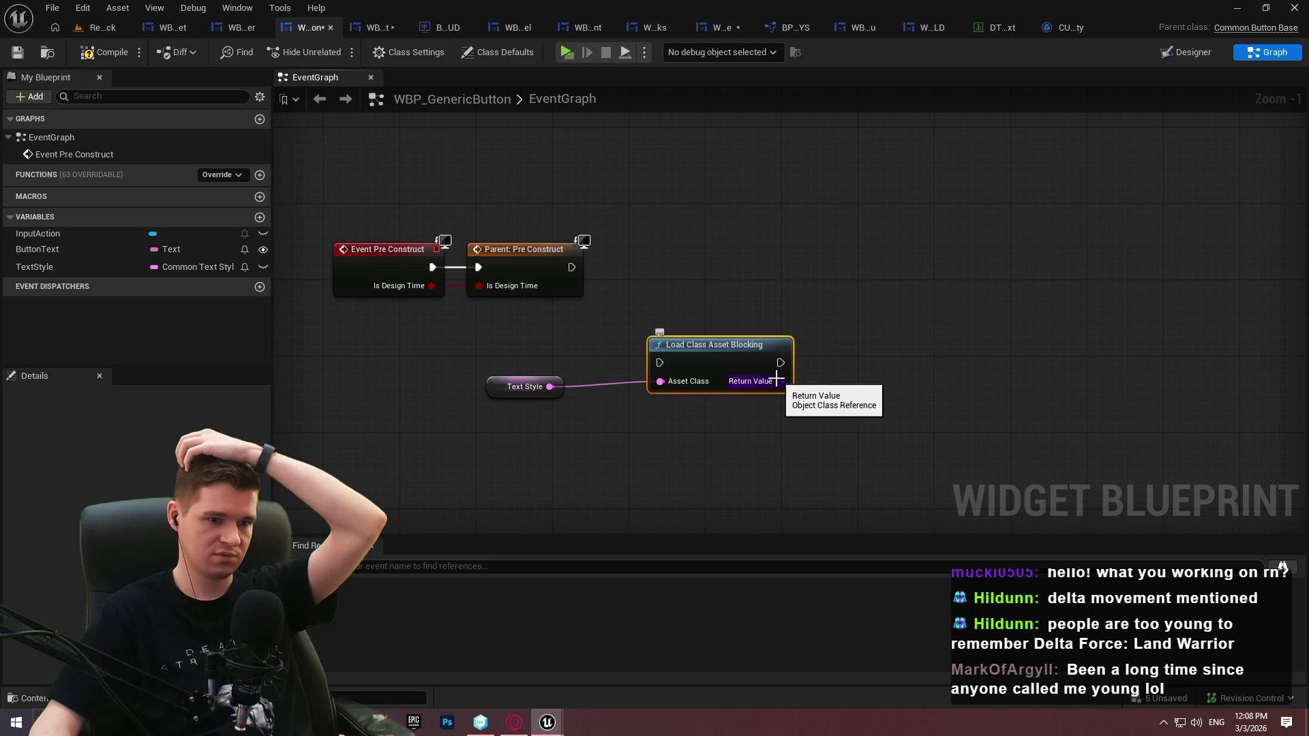
Connect the load node's Return Value to a Cast To CommonTextStyle Class node
{"action": "left_click_drag", "start_coordinate": [776, 379], "coordinate": [858, 372]}
{"action": "type", "text": "styl;e"}
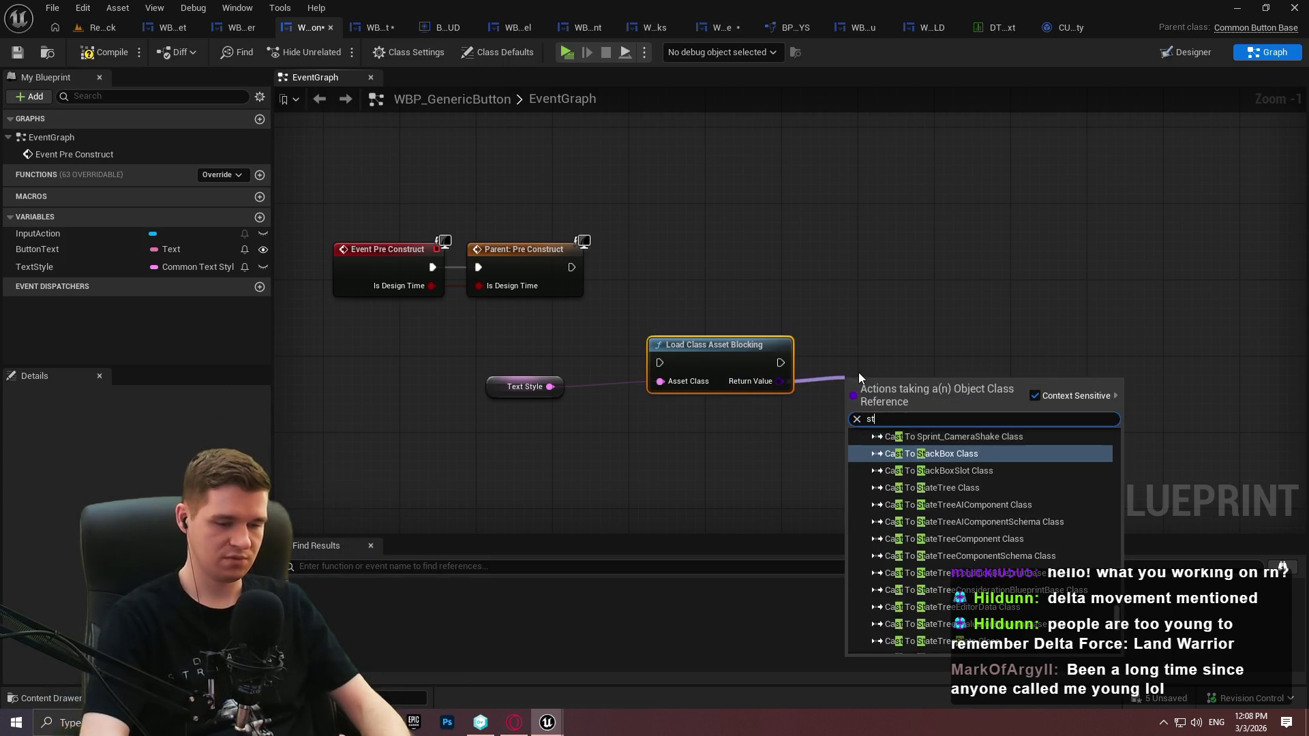
{"action": "key", "text": "BackSpace"}
{"action": "key", "text": "BackSpace"}
{"action": "key", "text": "BackSpace"}
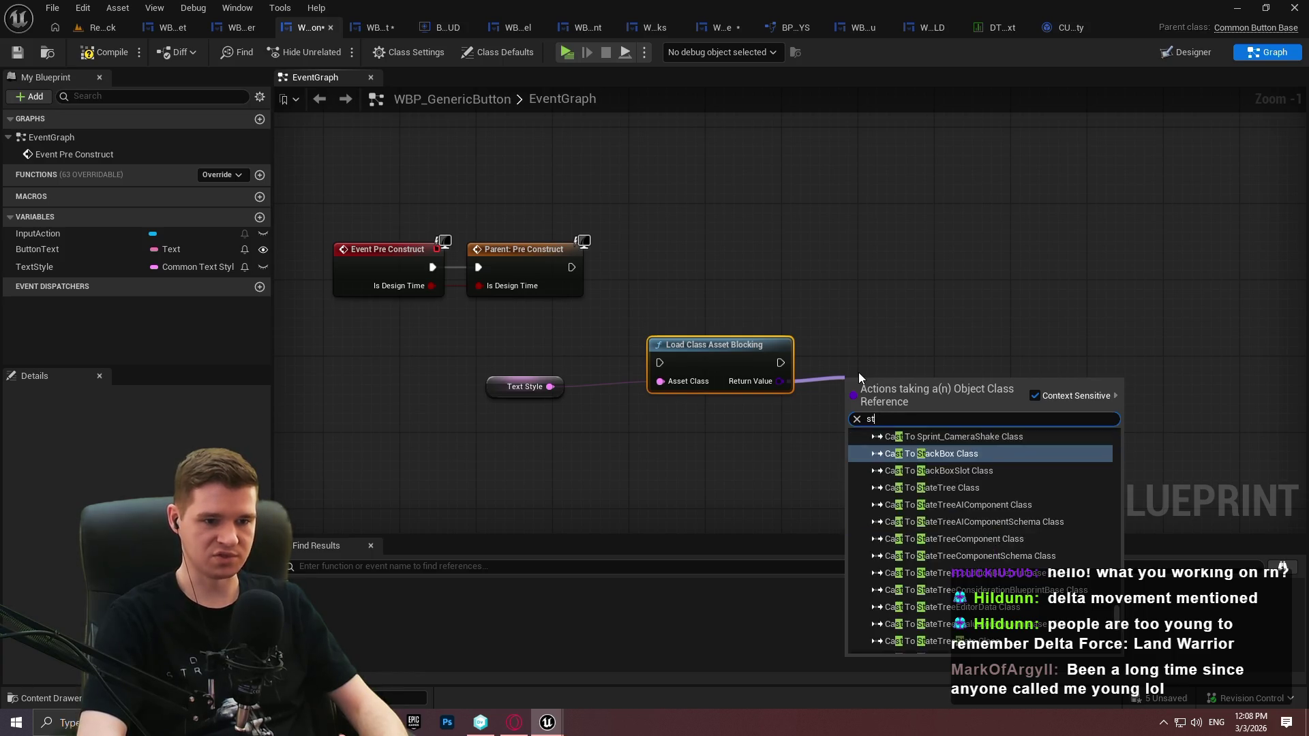
{"action": "type", "text": "cast toi"}
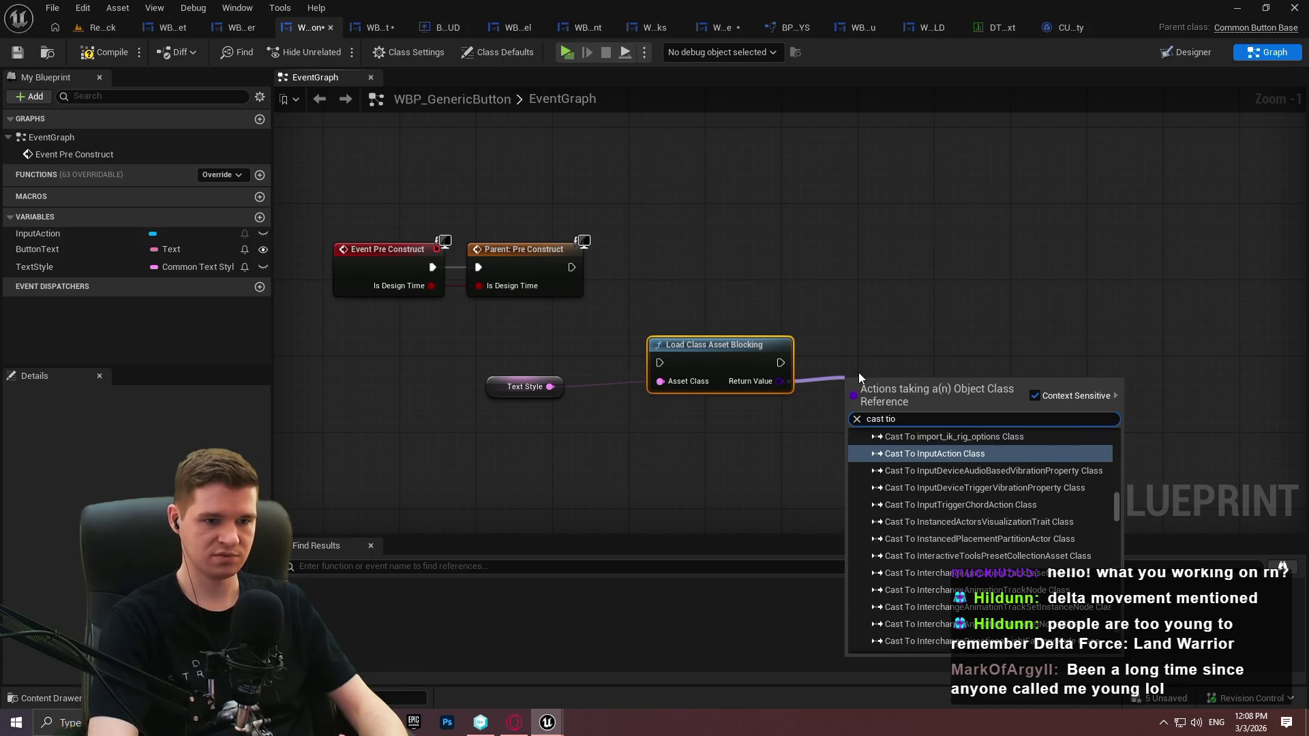
{"action": "key", "text": "BackSpace"}
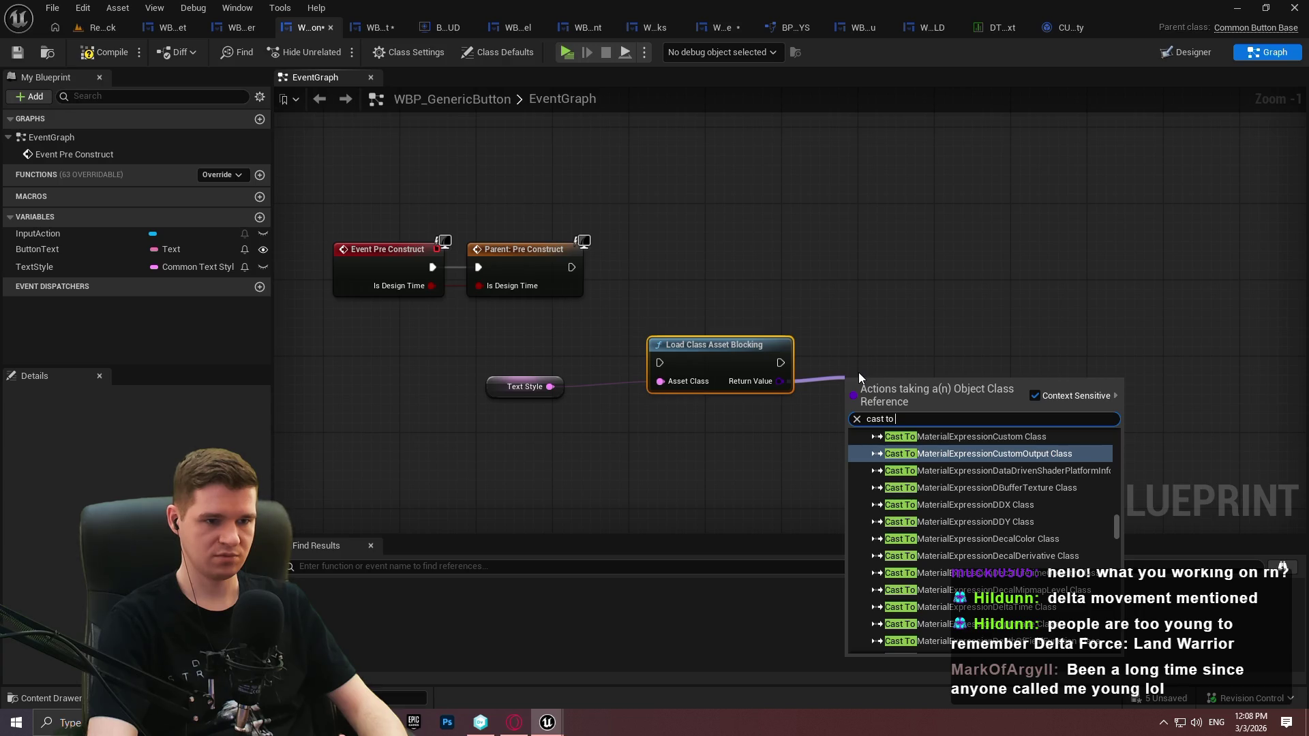
{"action": "type", "text": "style"}
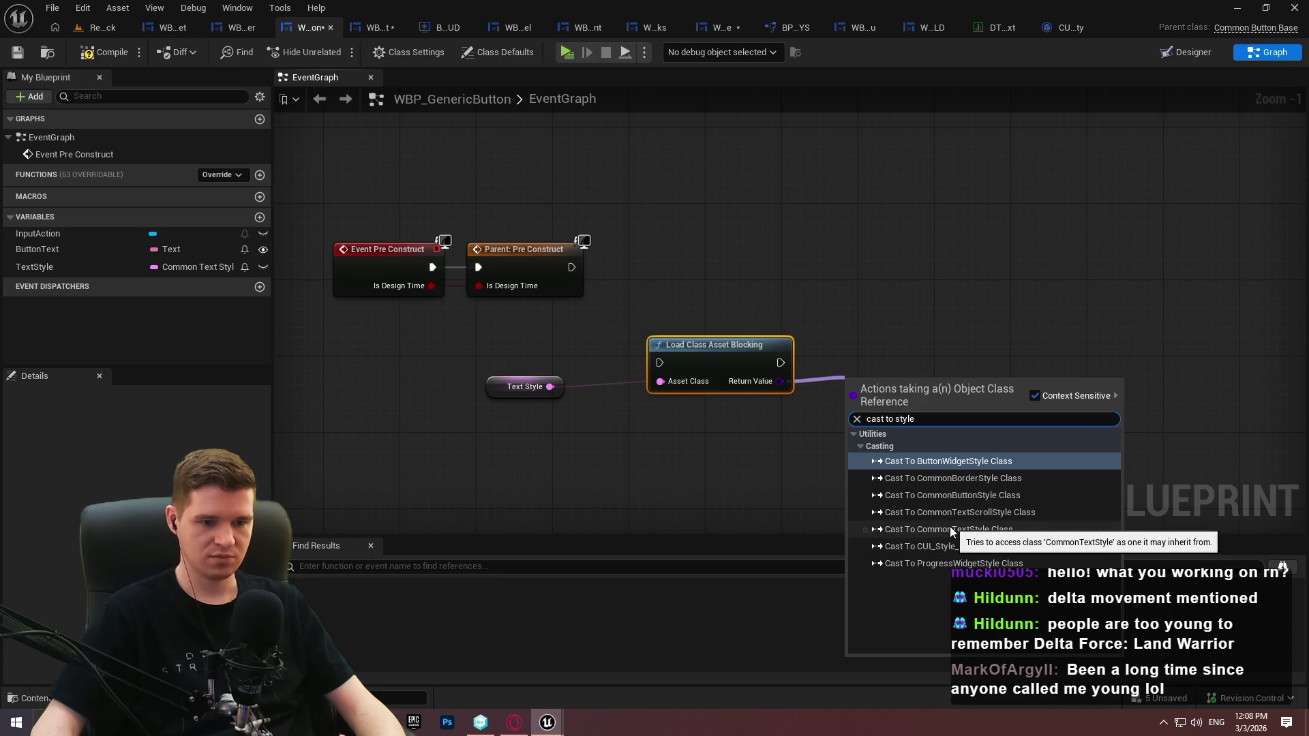
{"action": "left_click", "coordinate": [949, 530]}
Compile, then add a Get Class Defaults node off the cast's As Common Text Style output
{"action": "left_click", "coordinate": [919, 509]}
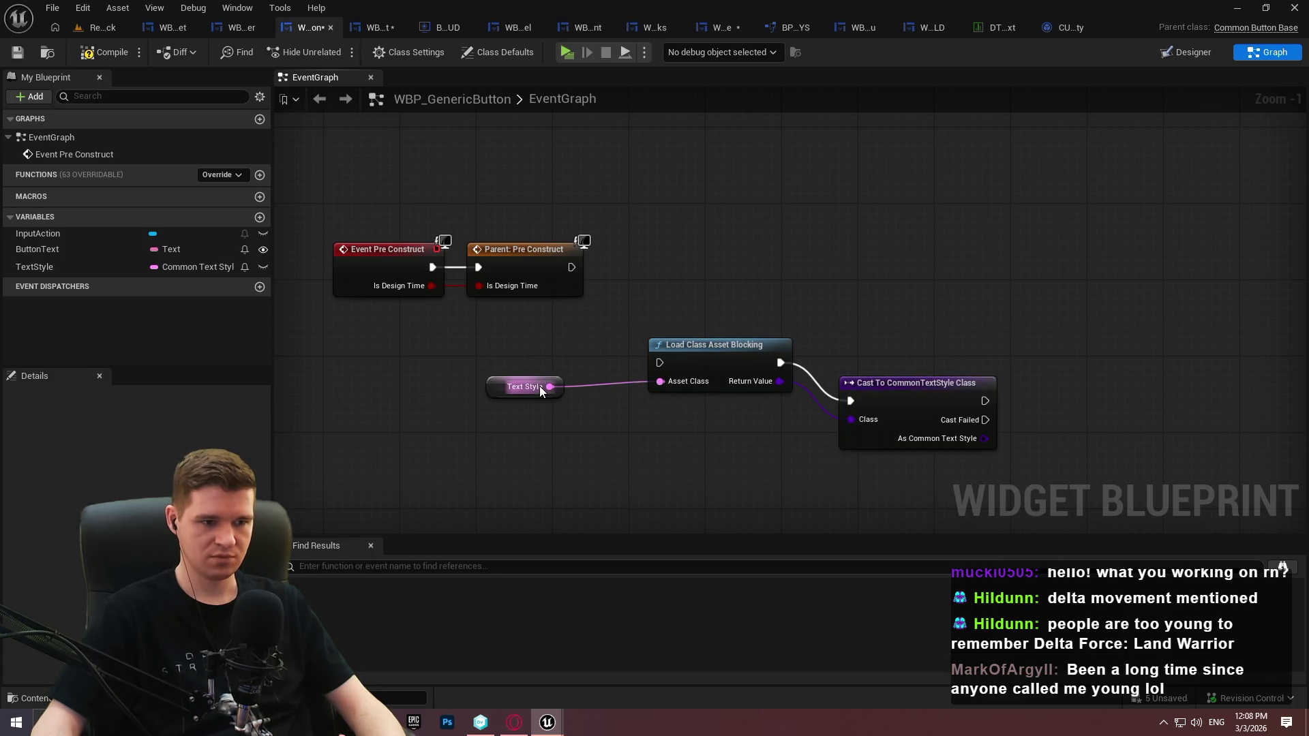
{"action": "left_click_drag", "start_coordinate": [918, 396], "coordinate": [889, 358]}
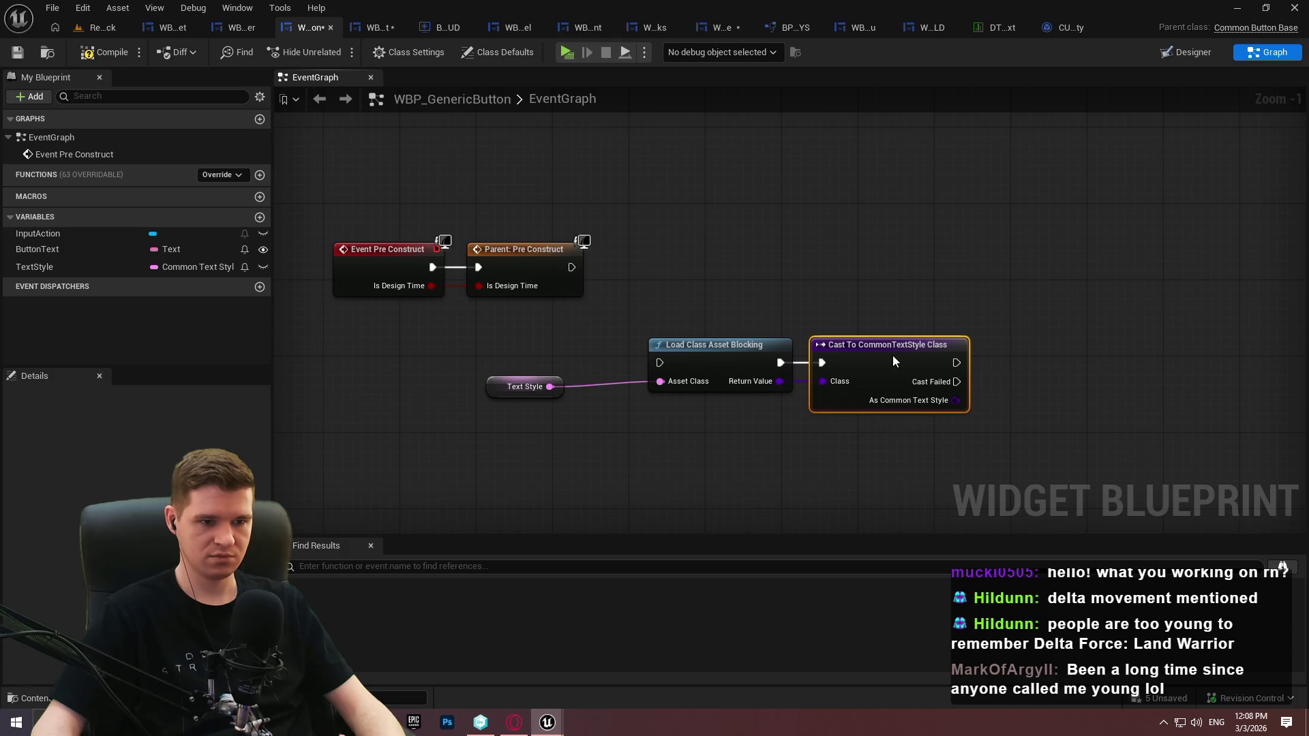
{"action": "left_click", "coordinate": [104, 52]}
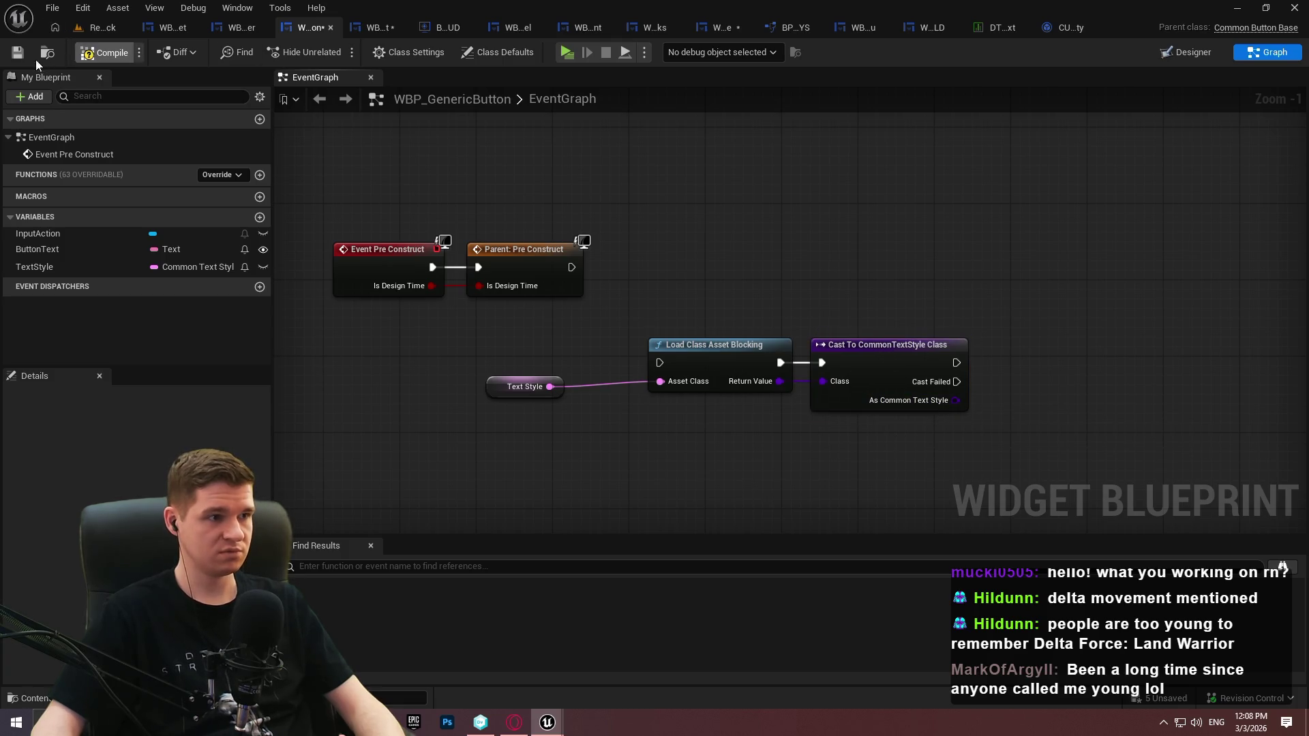
{"action": "left_click_drag", "start_coordinate": [956, 400], "coordinate": [1004, 386]}
{"action": "type", "text": "styl"}
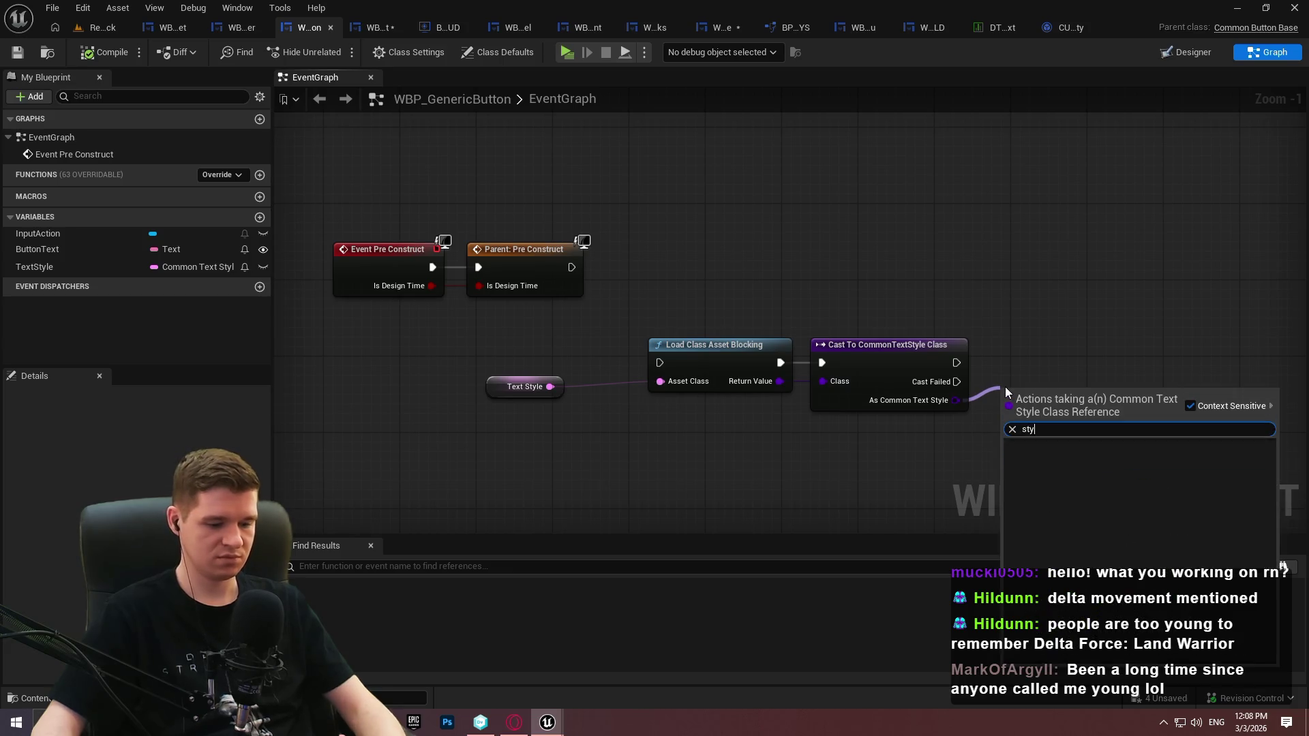
{"action": "key", "text": "ctrl+a"}
{"action": "key", "text": "BackSpace"}
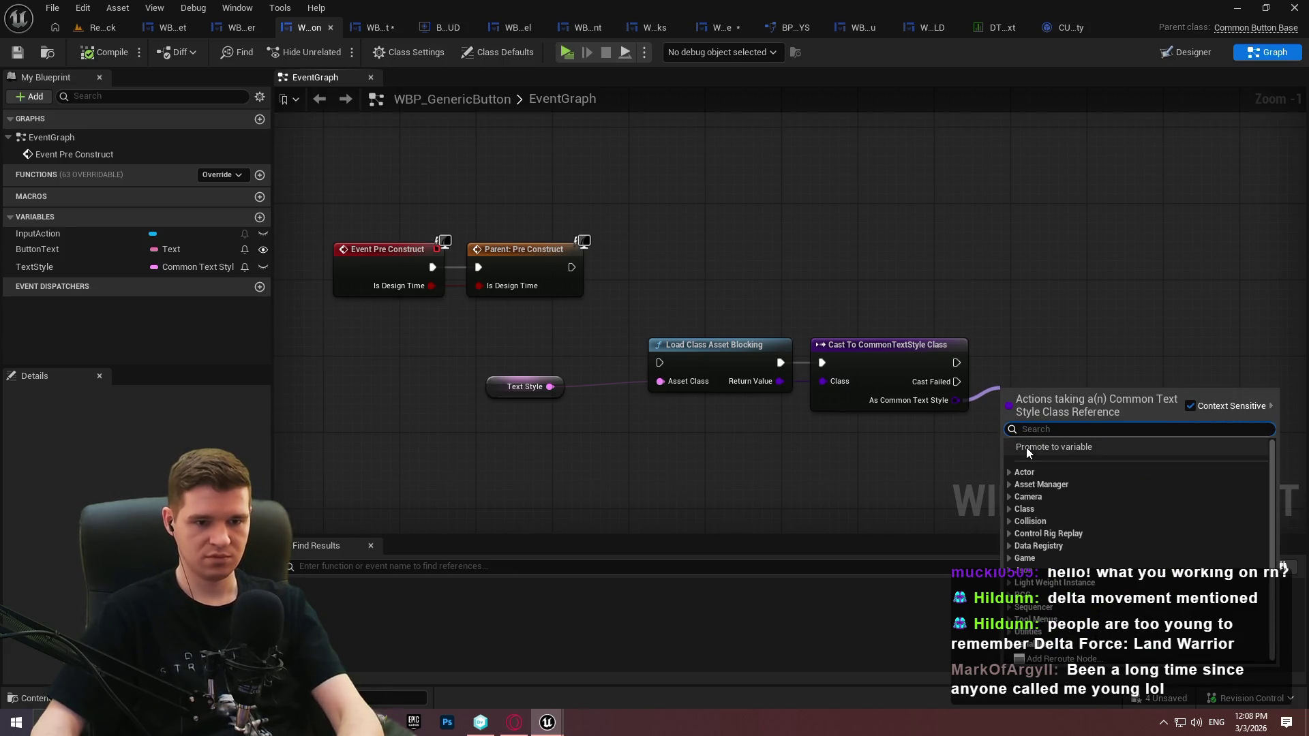
{"action": "type", "text": "get"}
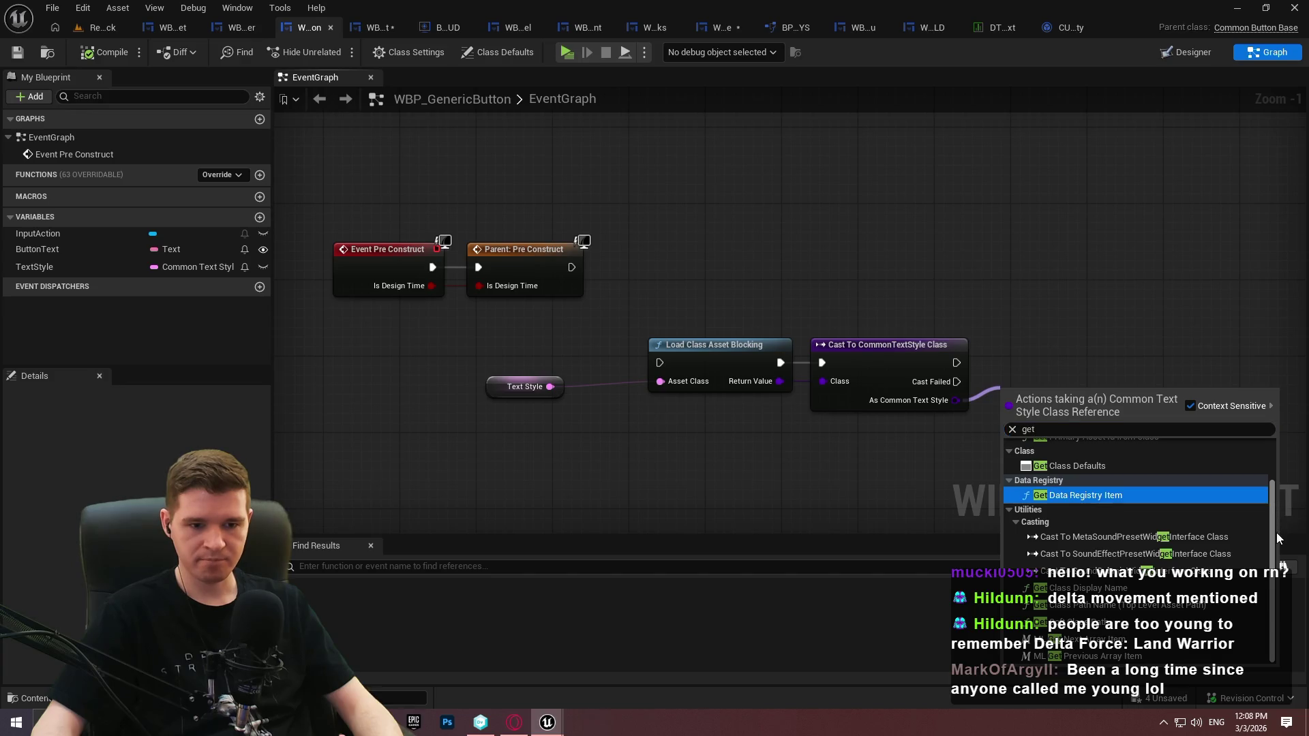
{"action": "scroll", "coordinate": [1265, 440], "scroll_direction": "up", "scroll_amount": 1}
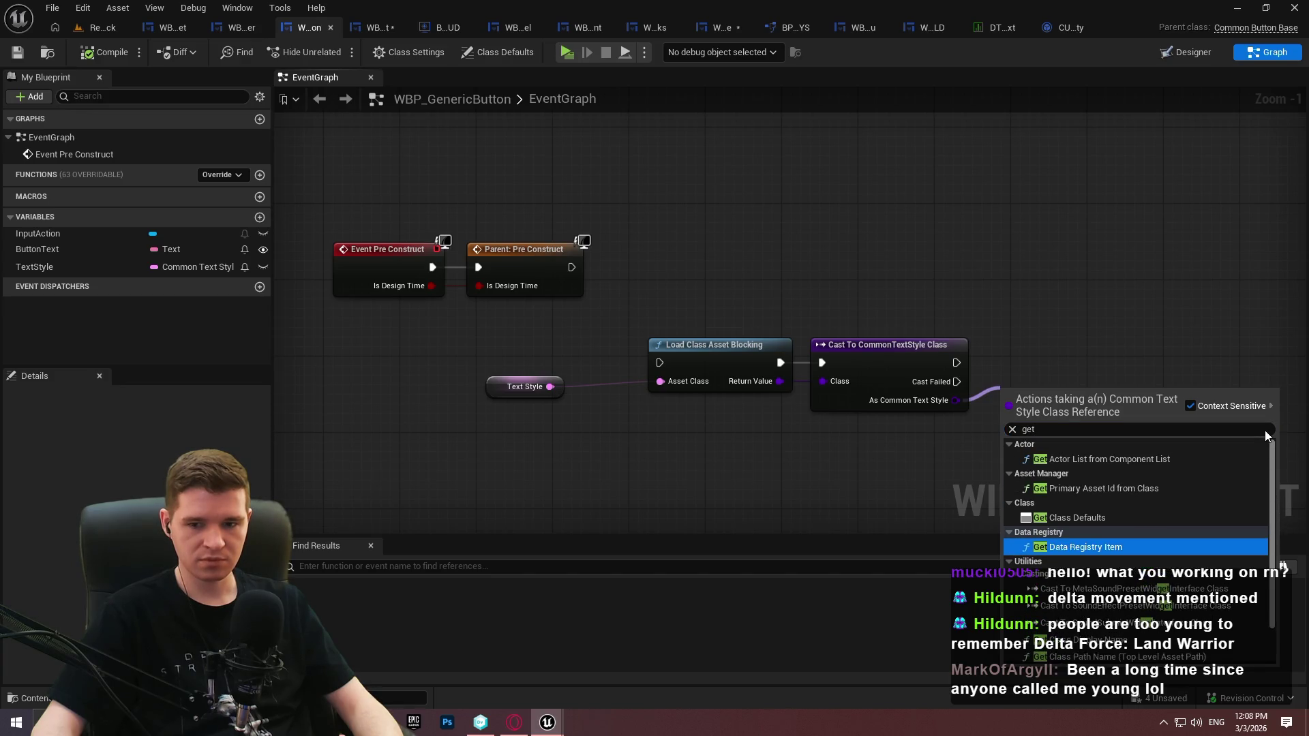
{"action": "left_click", "coordinate": [1092, 517]}
Shift the load, cast and Get Class Defaults nodes left and save WBP_GenericButton
{"action": "mouse_move", "coordinate": [1091, 365]}
{"action": "left_mouse_down"}
{"action": "mouse_move", "coordinate": [778, 138]}
{"action": "mouse_move", "coordinate": [938, 292]}
{"action": "mouse_move", "coordinate": [906, 242]}
{"action": "mouse_move", "coordinate": [950, 285]}
{"action": "mouse_move", "coordinate": [1017, 283]}
{"action": "left_mouse_up"}
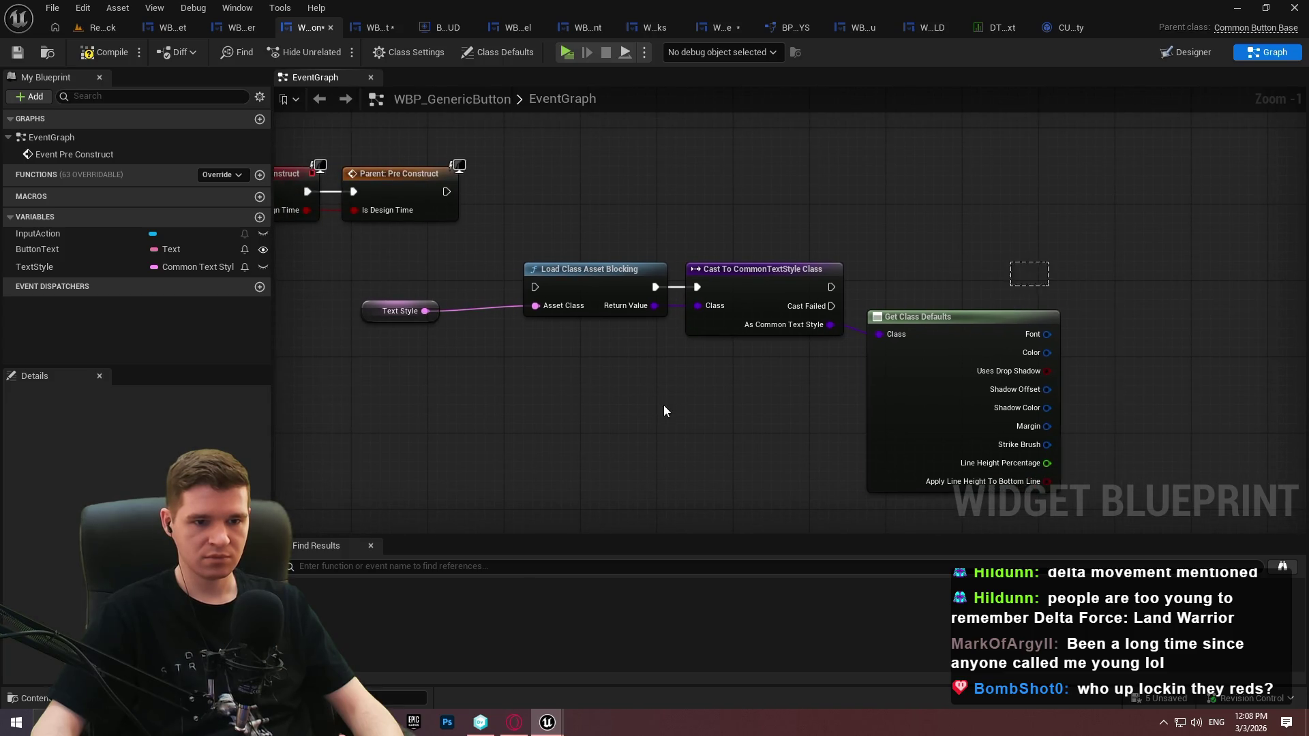
{"action": "left_click_drag", "start_coordinate": [573, 301], "coordinate": [516, 301]}
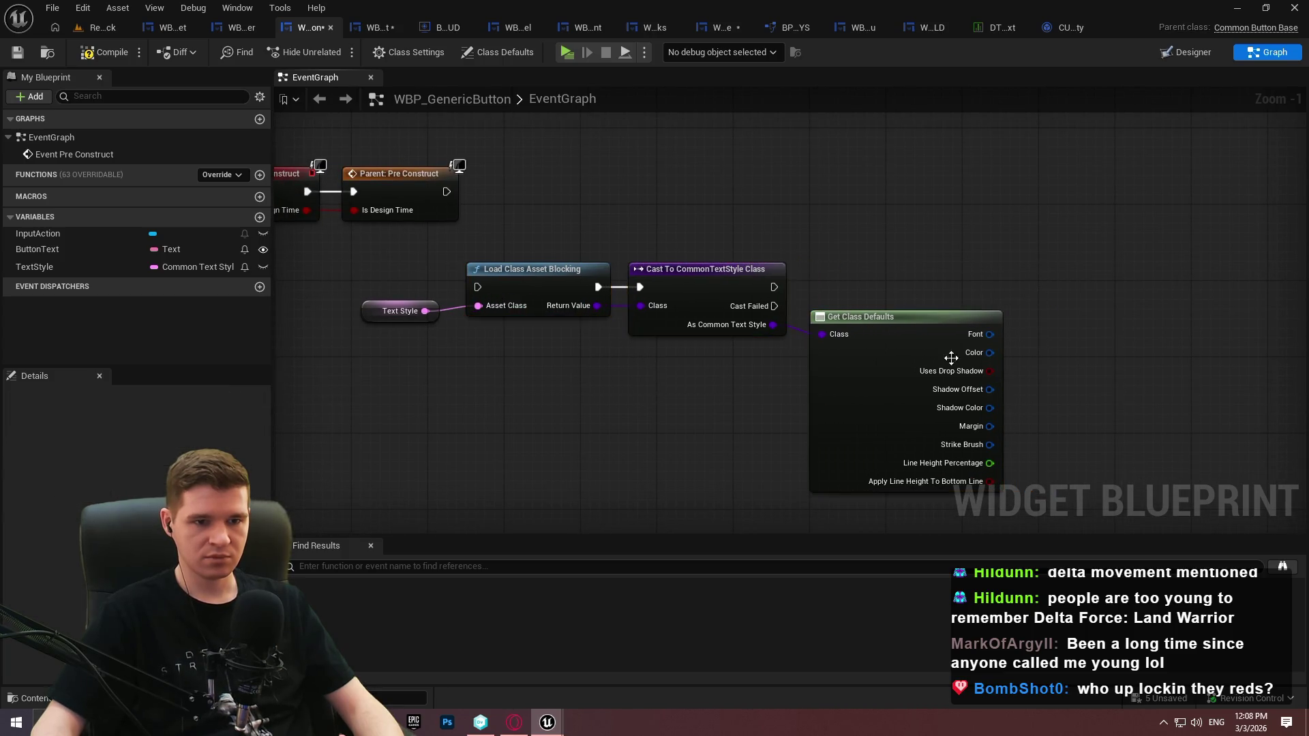
{"action": "left_click_drag", "start_coordinate": [895, 397], "coordinate": [844, 391]}
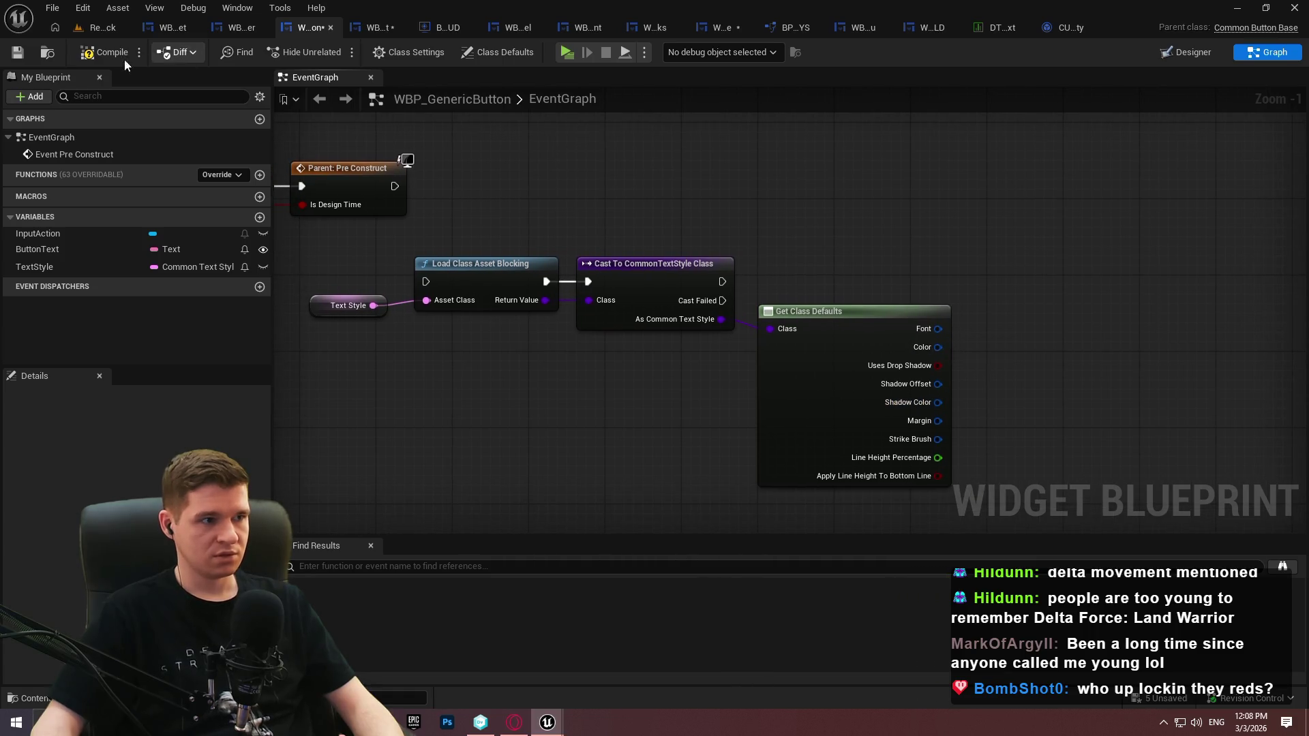
{"action": "left_click", "coordinate": [19, 54]}
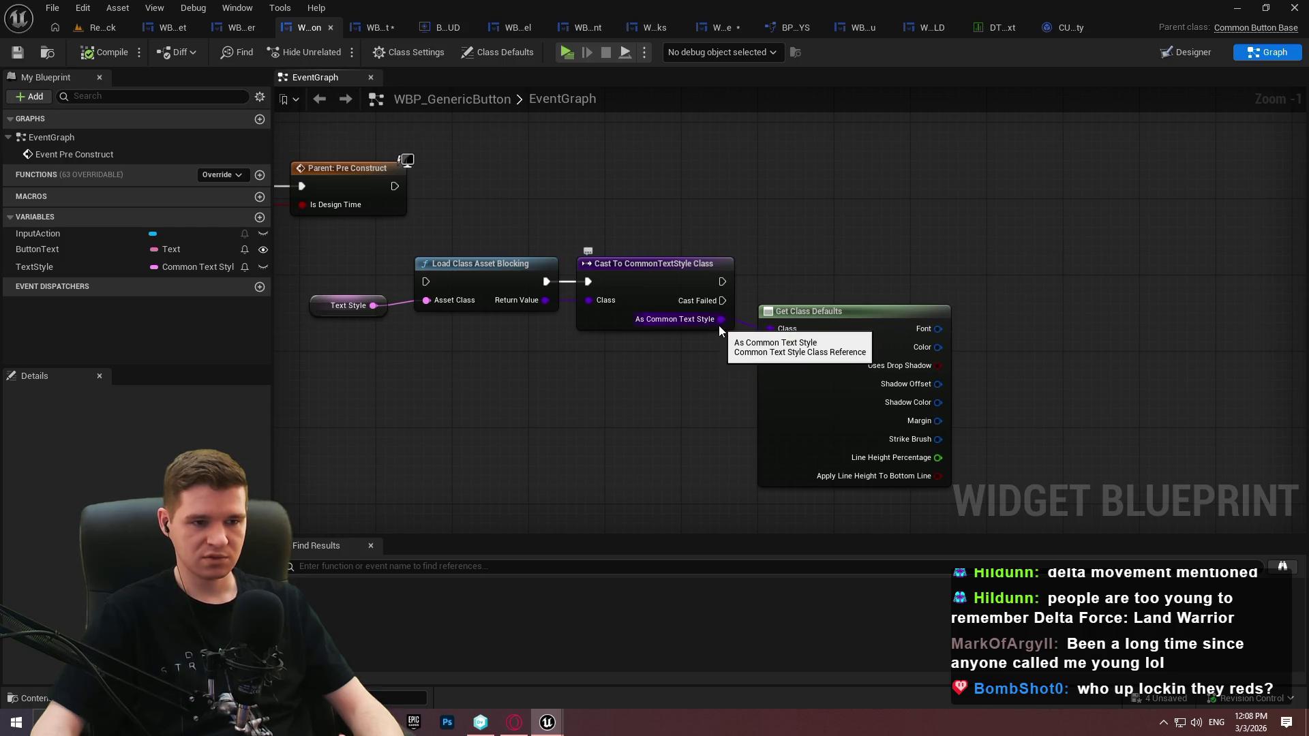
Try a 'def' node search from As Common Text Style, cancel it, and bring up TextStyle's type list
{"action": "left_click_drag", "start_coordinate": [719, 320], "coordinate": [849, 255]}
{"action": "type", "text": "def"}
{"action": "key", "text": "Escape"}
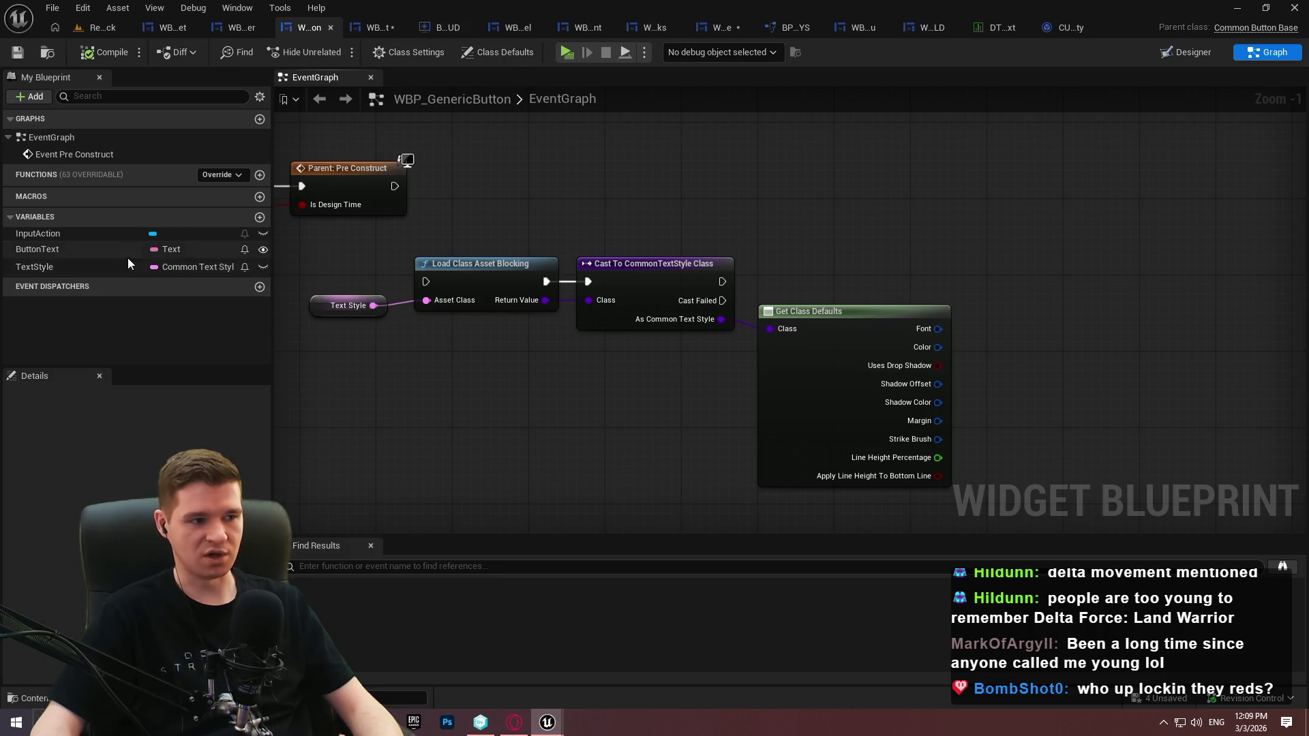
{"action": "left_click", "coordinate": [191, 268]}
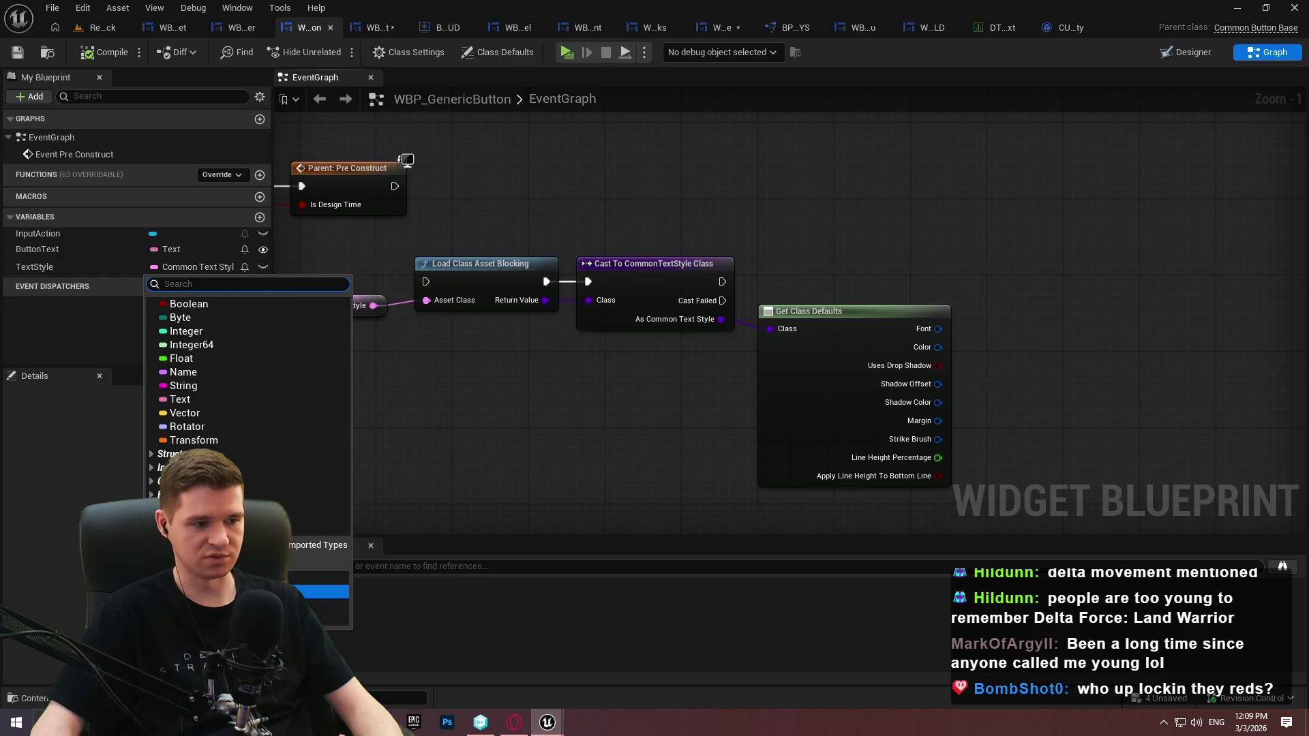
Make TextStyle a soft object reference, delete the load, cast and defaults nodes, and save
{"action": "left_click", "coordinate": [327, 605]}
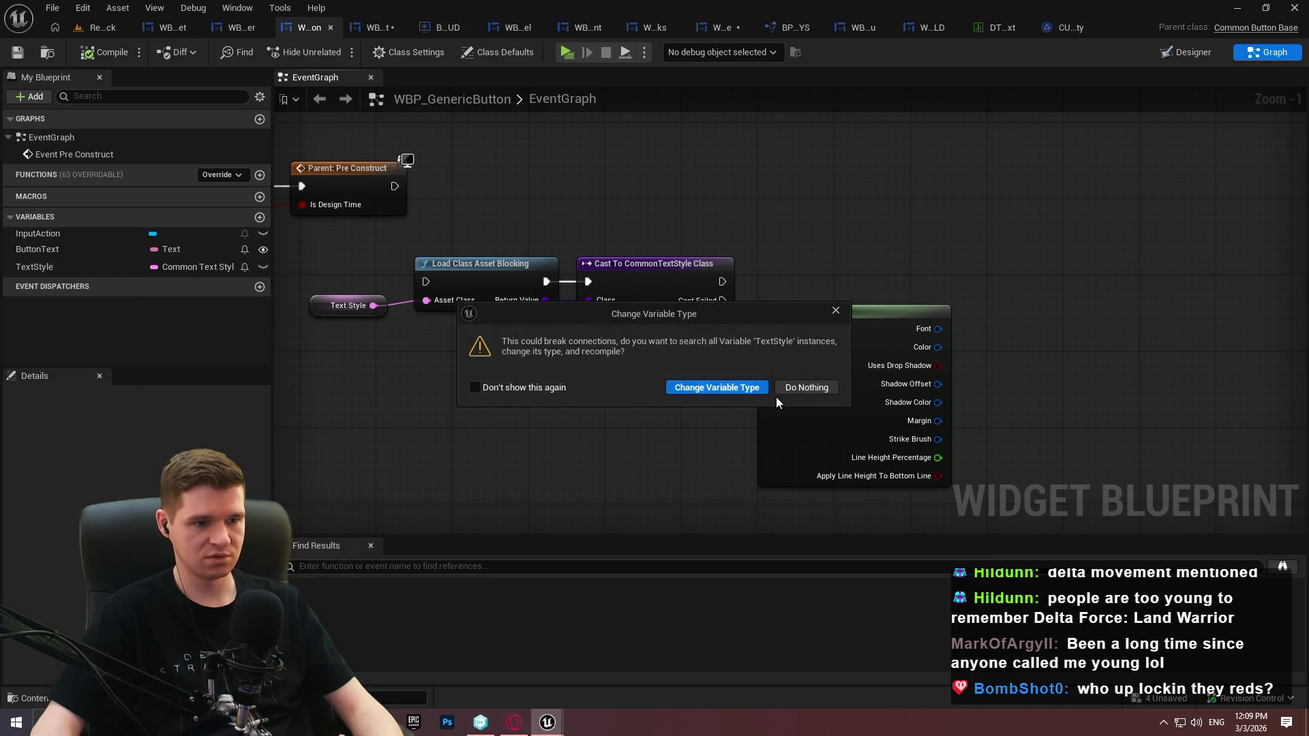
{"action": "left_click", "coordinate": [743, 389]}
{"action": "left_click_drag", "start_coordinate": [920, 204], "coordinate": [470, 436]}
{"action": "key", "text": "Delete"}
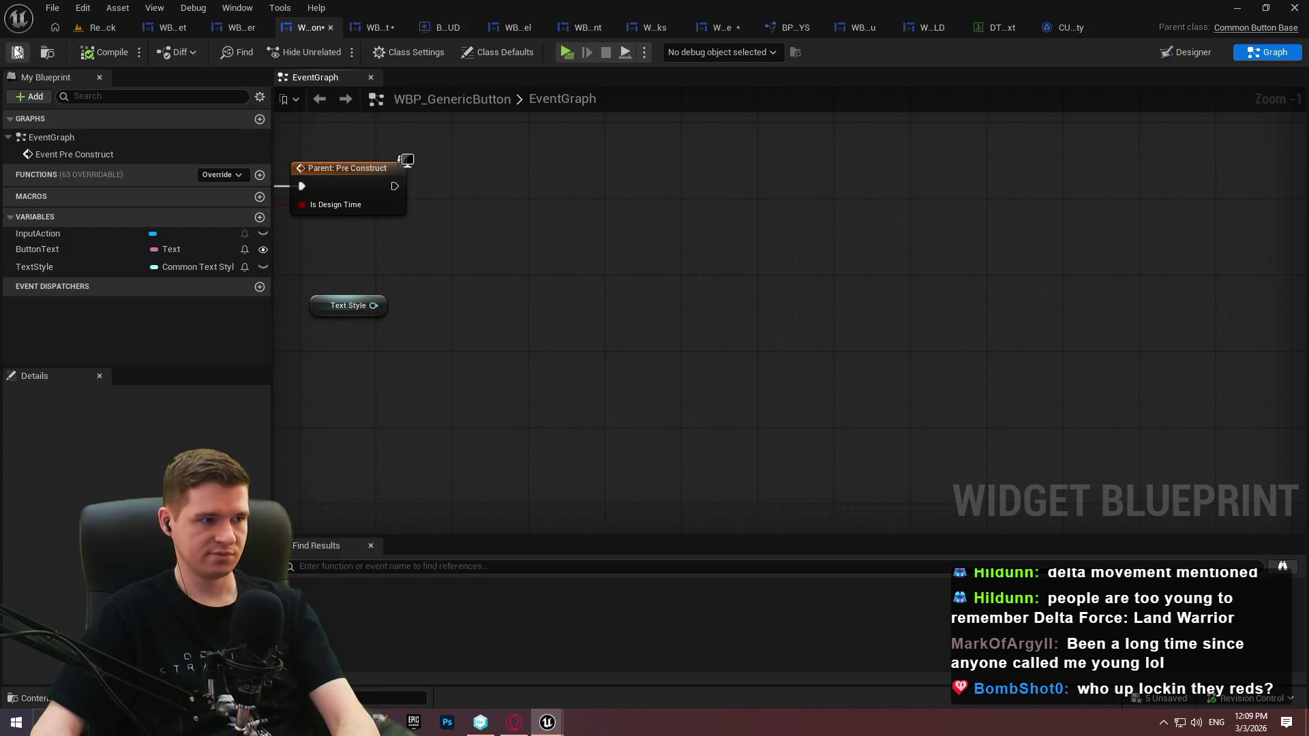
{"action": "left_click", "coordinate": [17, 52]}
Check the asset picker for TextStyle's default value in its details
{"action": "left_click", "coordinate": [41, 267]}
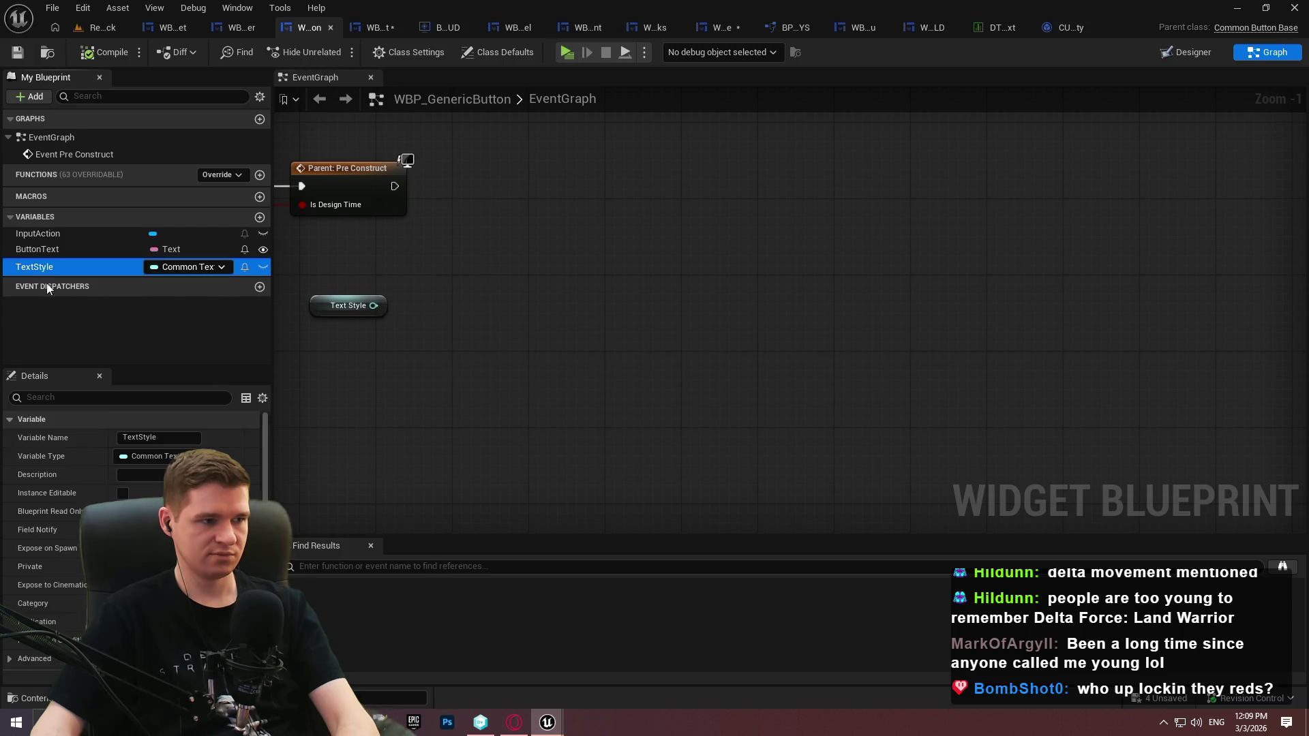
{"action": "scroll", "coordinate": [52, 664], "scroll_direction": "down", "scroll_amount": 2}
{"action": "left_click", "coordinate": [177, 653]}
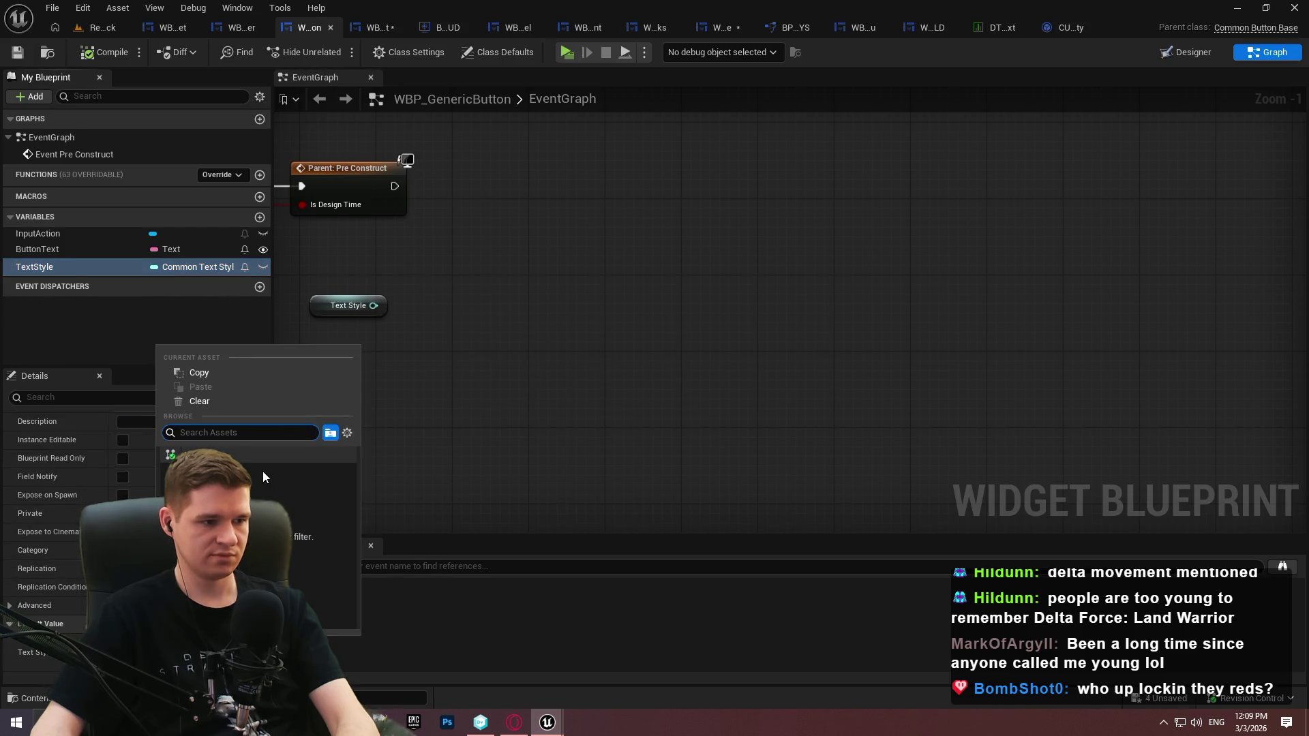
{"action": "left_click", "coordinate": [518, 428]}
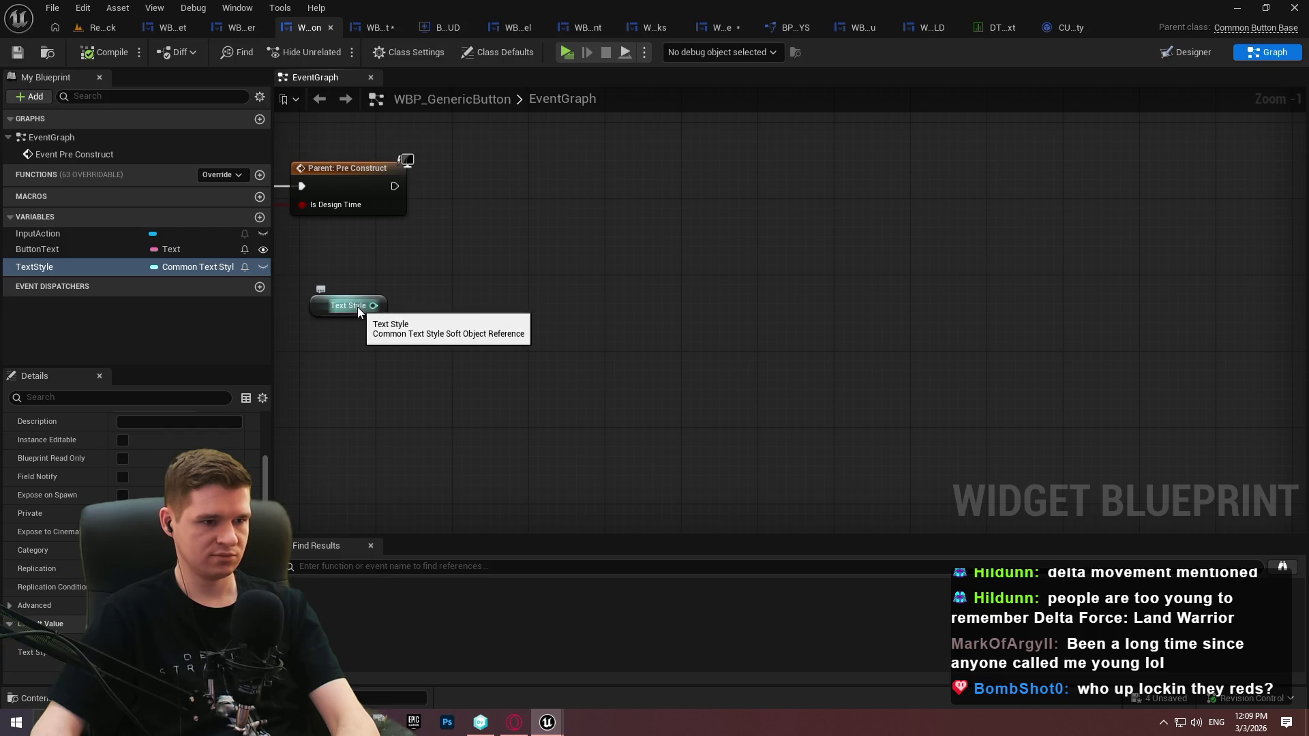
Retype TextStyle as a Common Text Style object reference, compile, and view CUI_Style_ButtonEmpty's defaults
{"action": "left_click", "coordinate": [188, 267]}
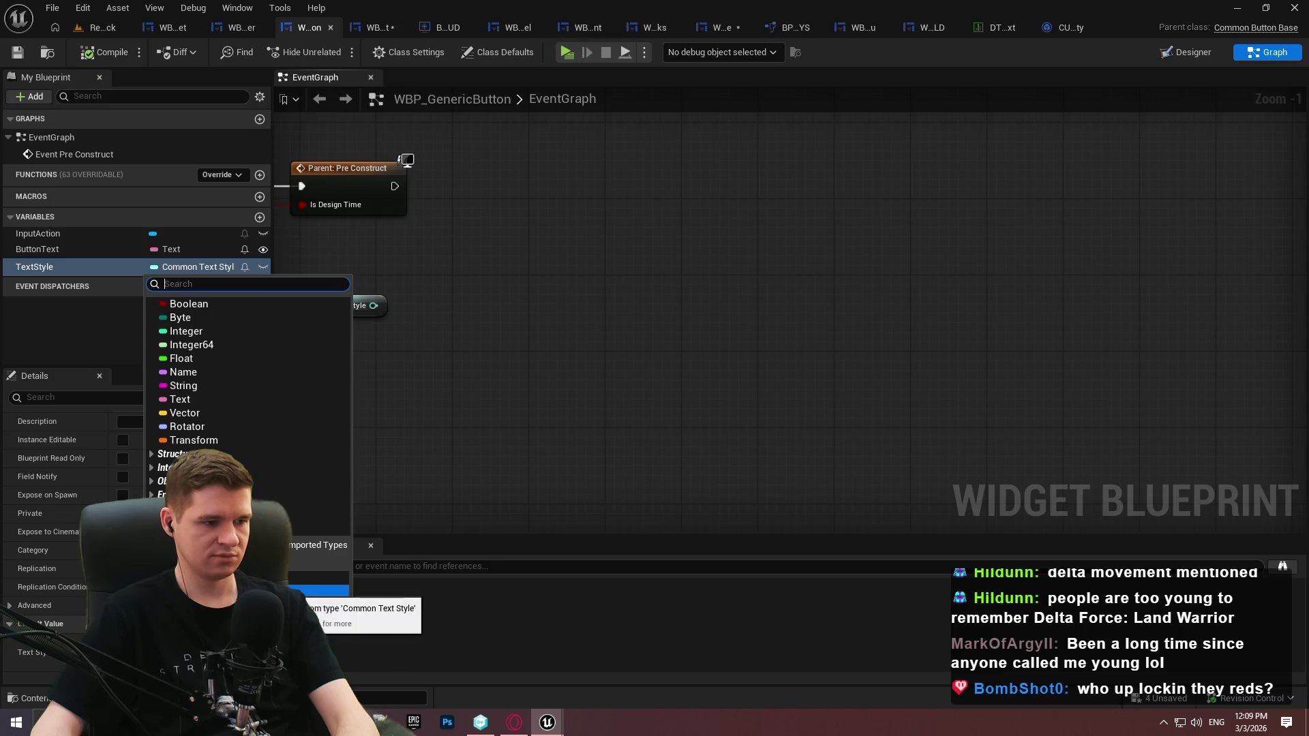
{"action": "left_click", "coordinate": [327, 605]}
{"action": "left_click", "coordinate": [709, 387]}
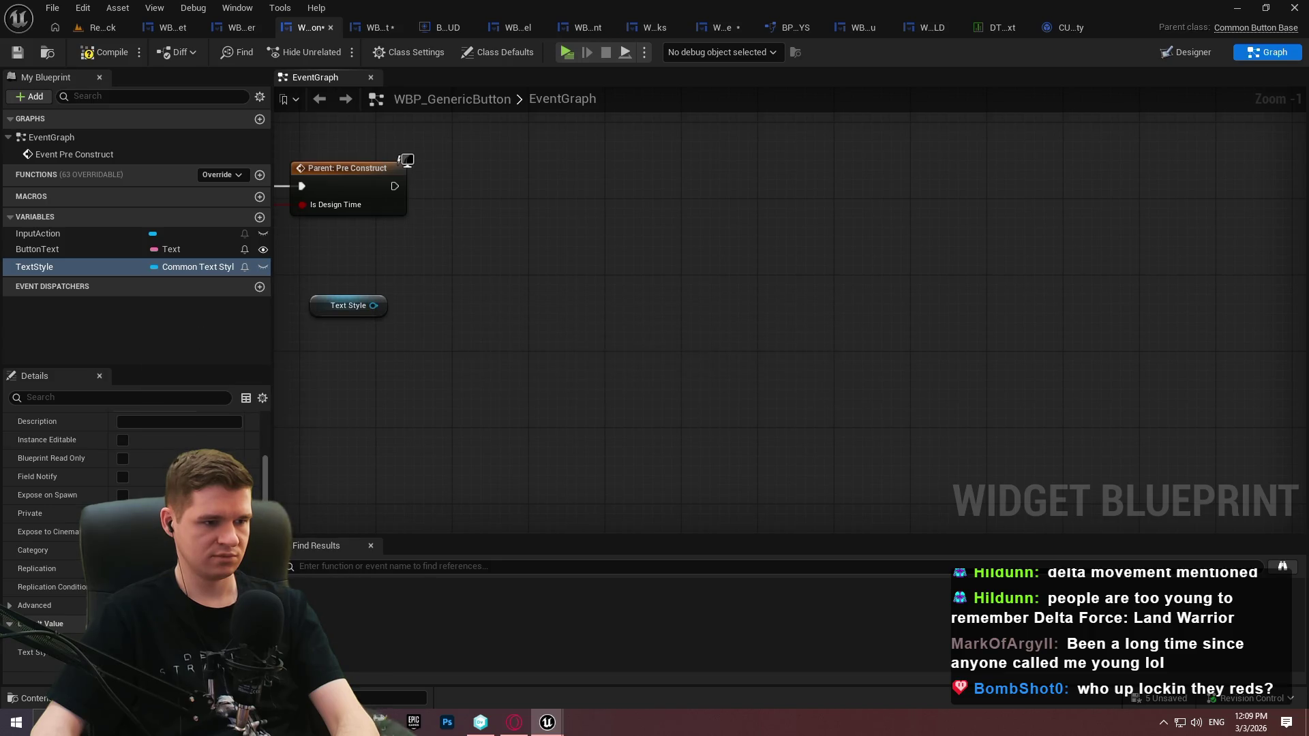
{"action": "left_click", "coordinate": [102, 52]}
{"action": "left_click", "coordinate": [204, 653]}
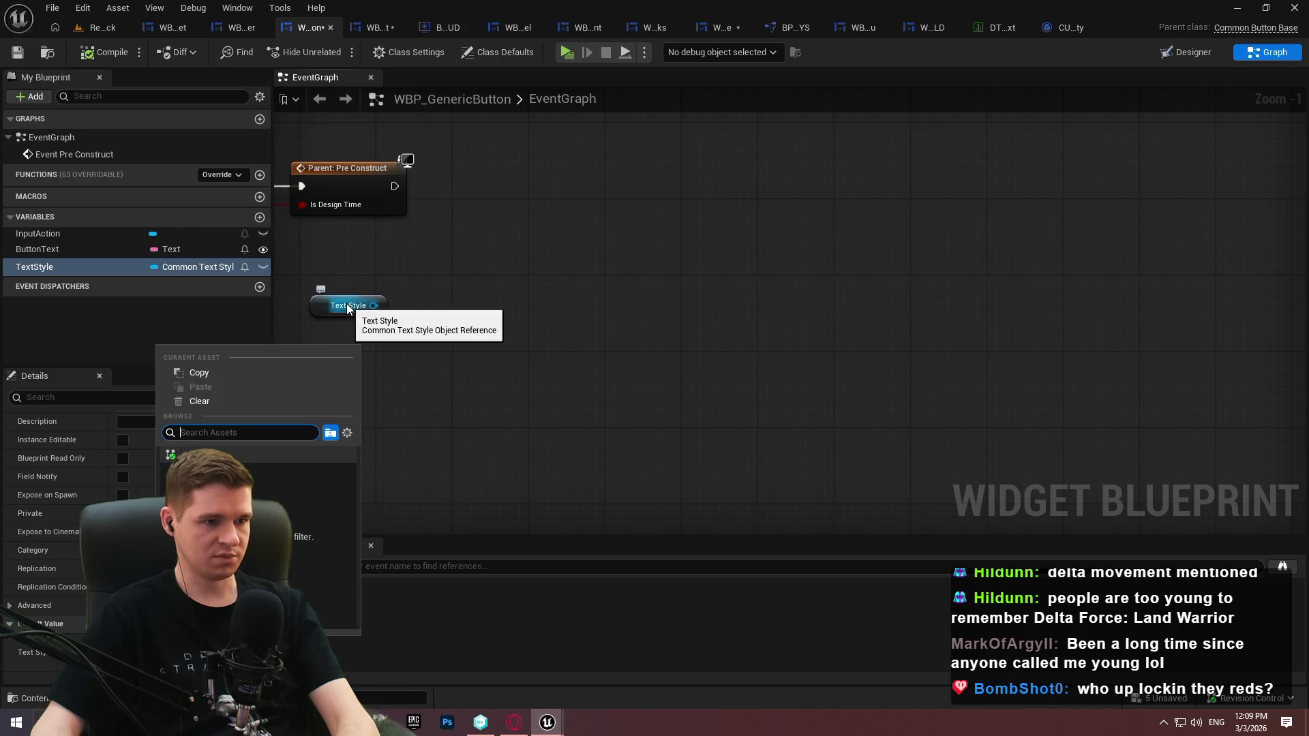
{"action": "left_click", "coordinate": [1069, 28]}
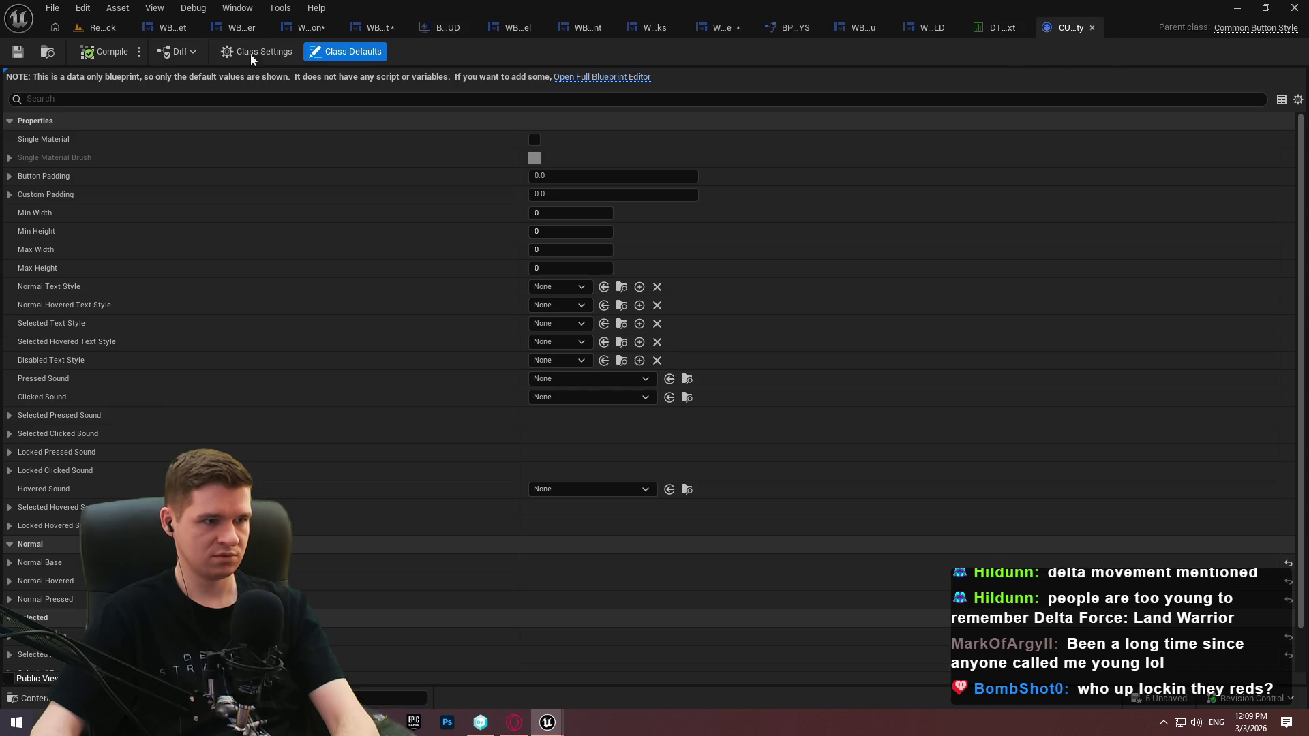
Inspect the NewBlueprint text style's defaults: font size 24, no font family, black colour (0,0,0,1)
{"action": "left_click", "coordinate": [102, 27]}
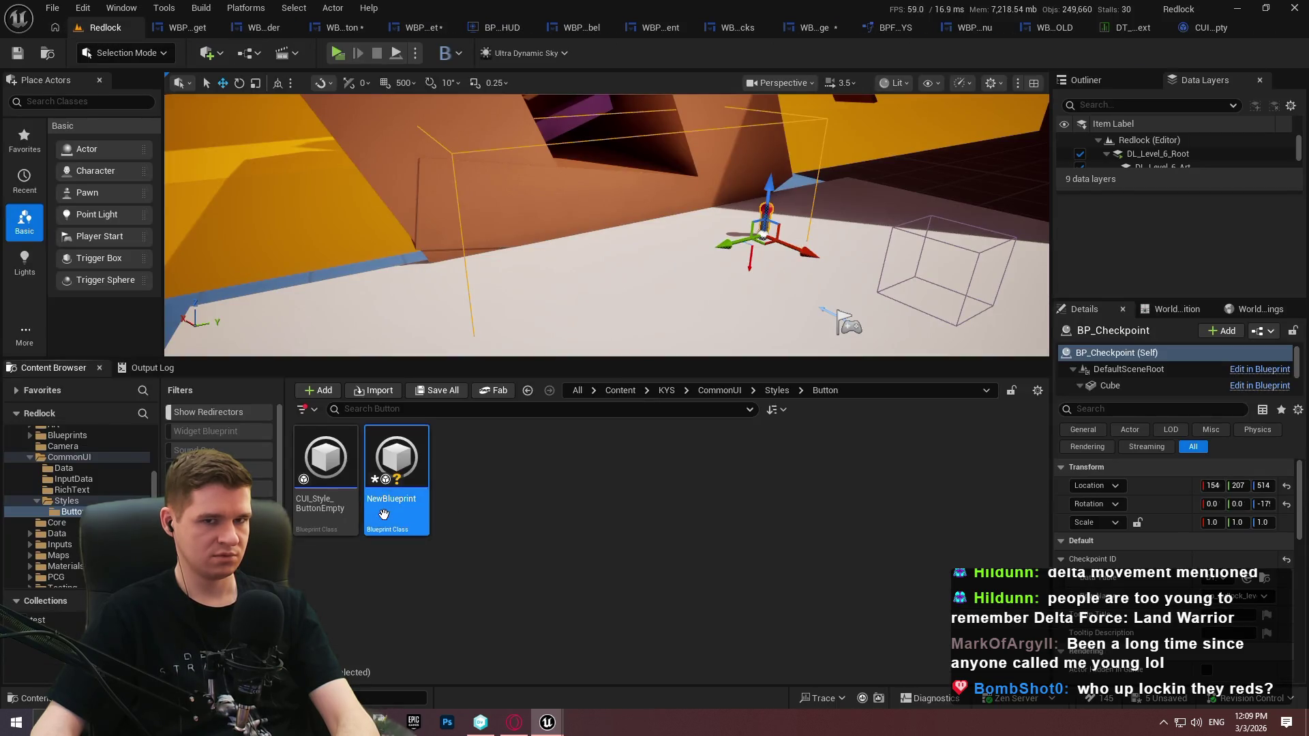
{"action": "double_click", "coordinate": [383, 515]}
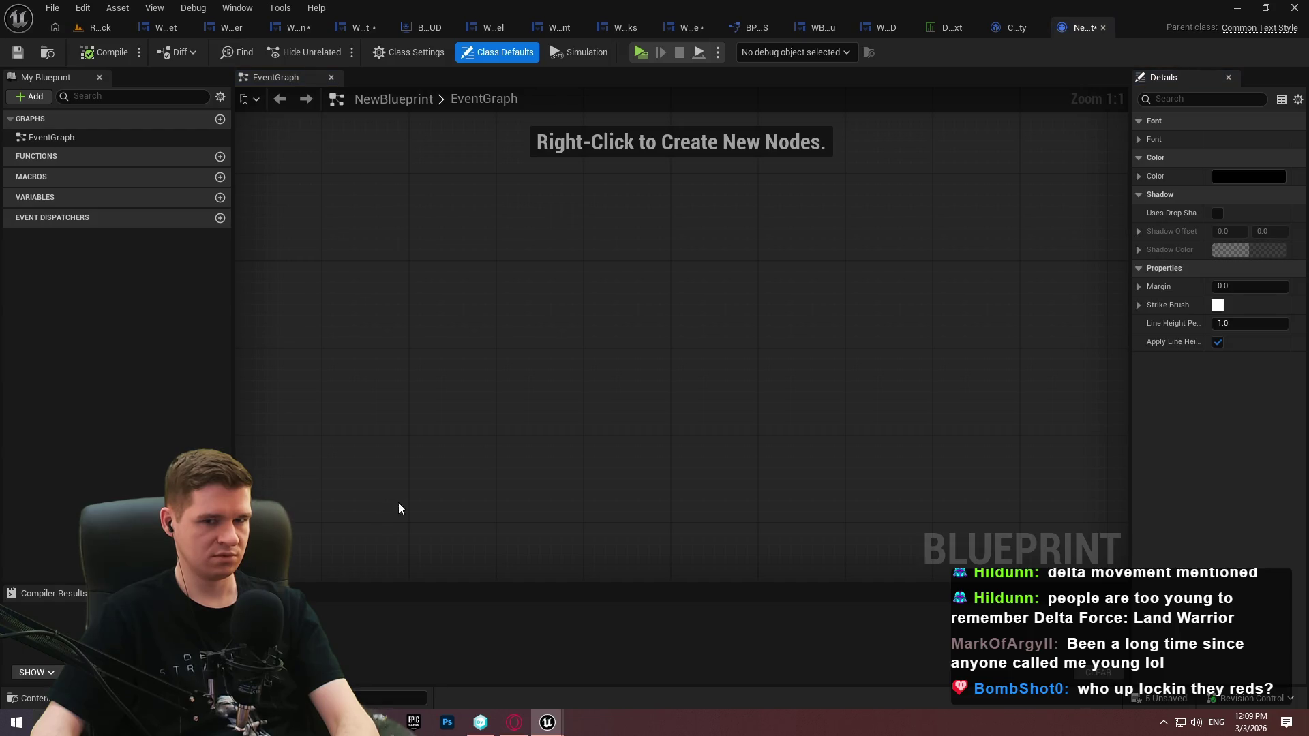
{"action": "left_click_drag", "start_coordinate": [1128, 107], "coordinate": [970, 131]}
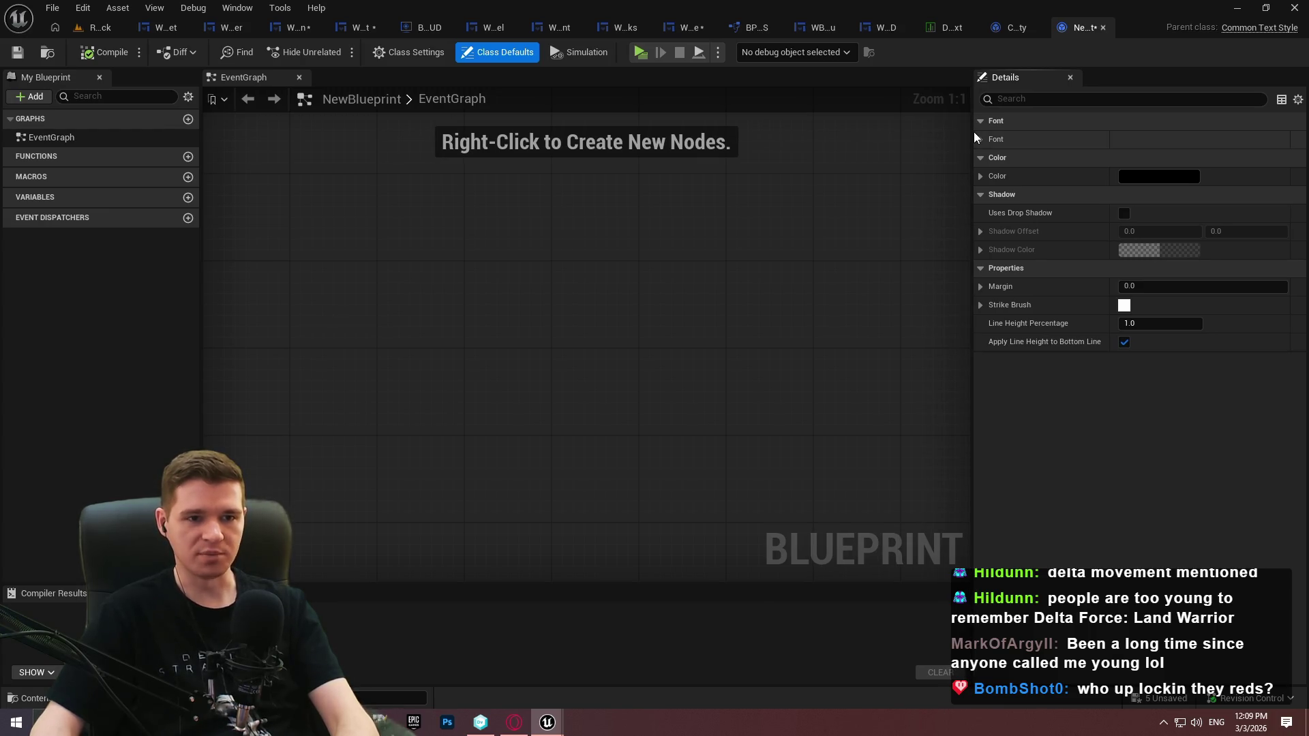
{"action": "left_click", "coordinate": [982, 139]}
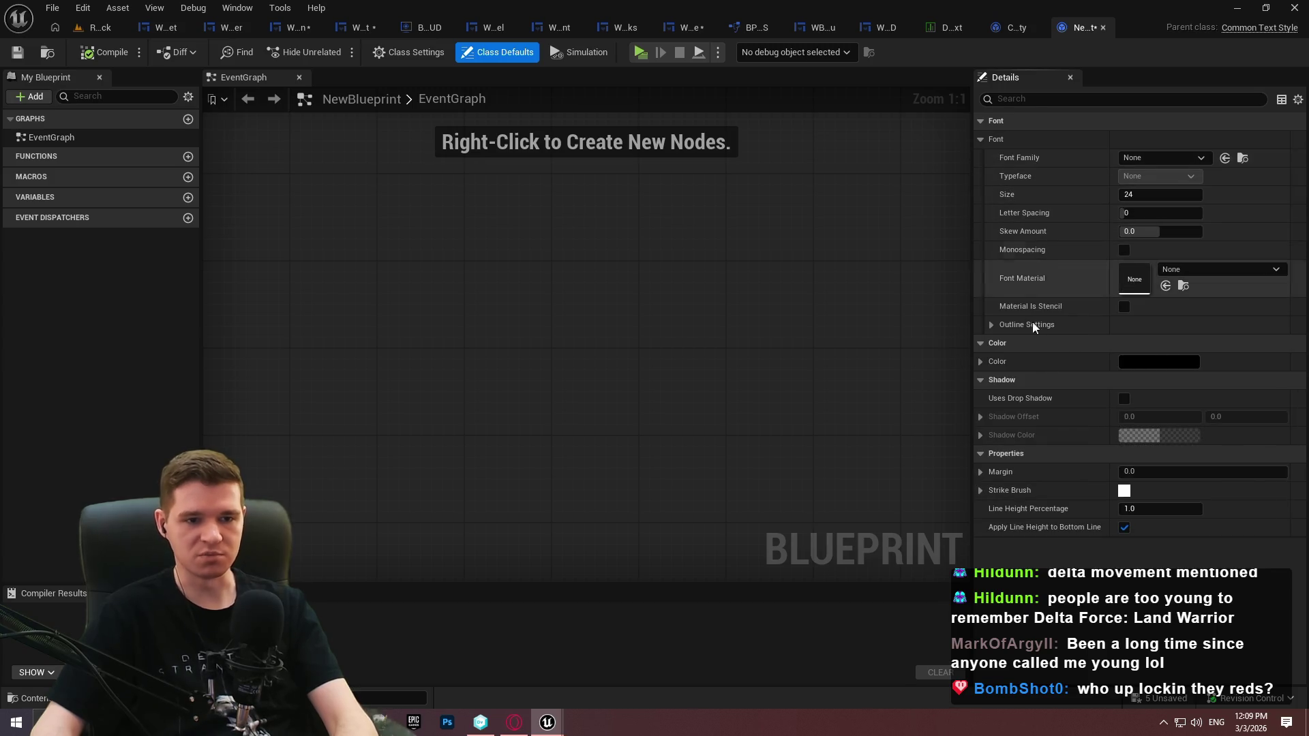
{"action": "left_click", "coordinate": [981, 362]}
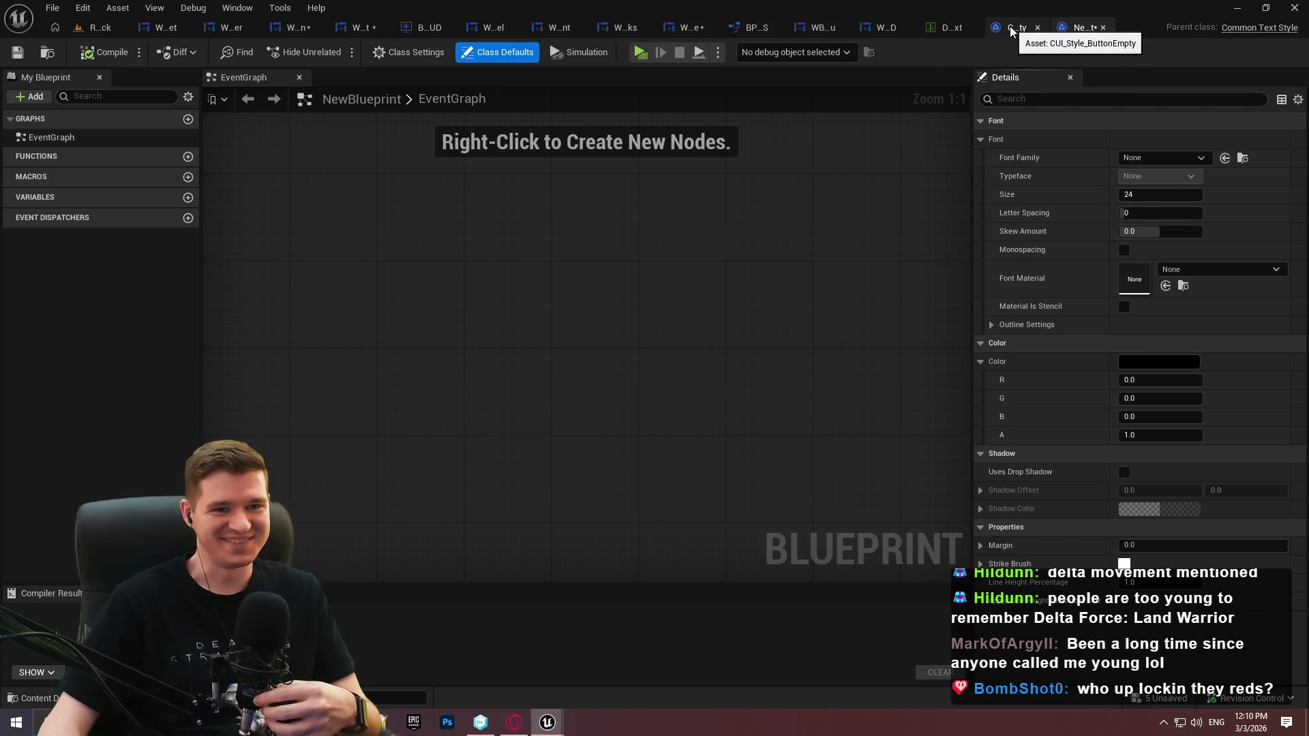
{"action": "left_click", "coordinate": [1008, 26]}
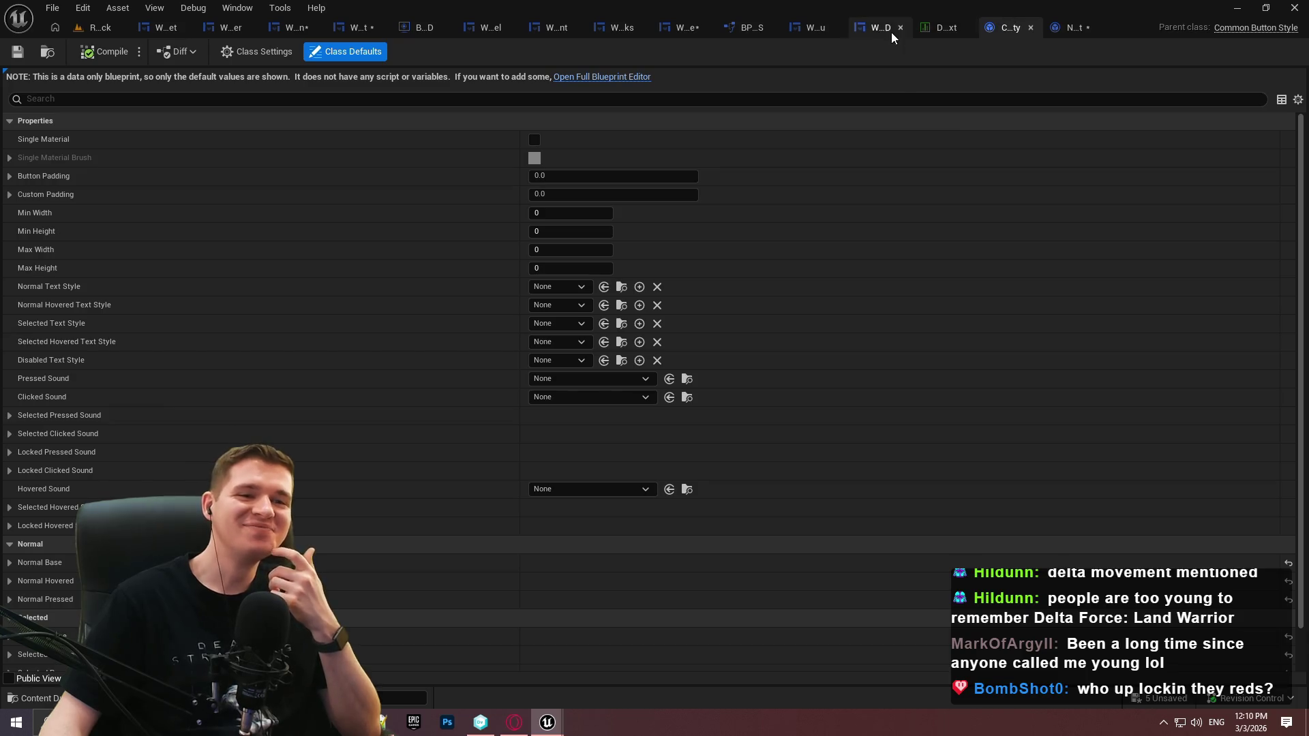
Look through the WBP_EscapeMenuOLD, WBP_GenericSlider, WBP_GenericButton and WBP_TestWidget editors
{"action": "left_click", "coordinate": [882, 29]}
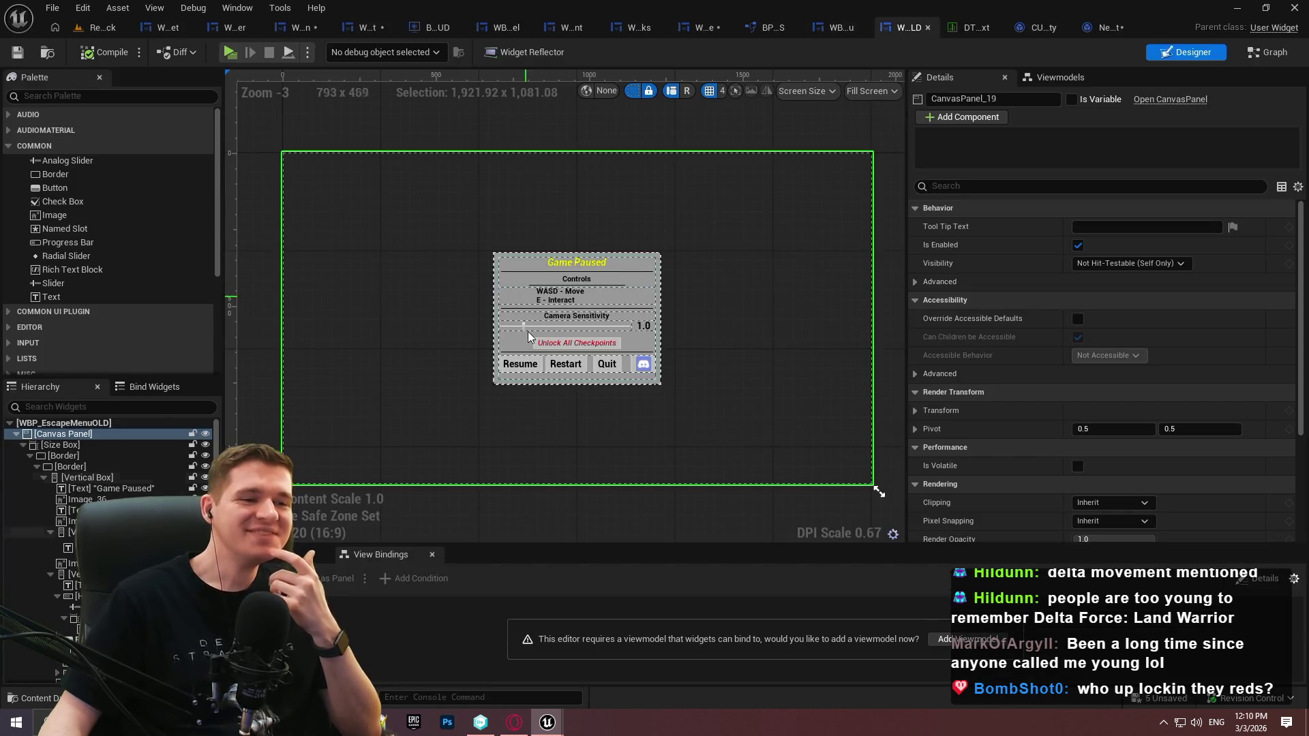
{"action": "scroll", "coordinate": [526, 326], "scroll_direction": "up", "scroll_amount": 2}
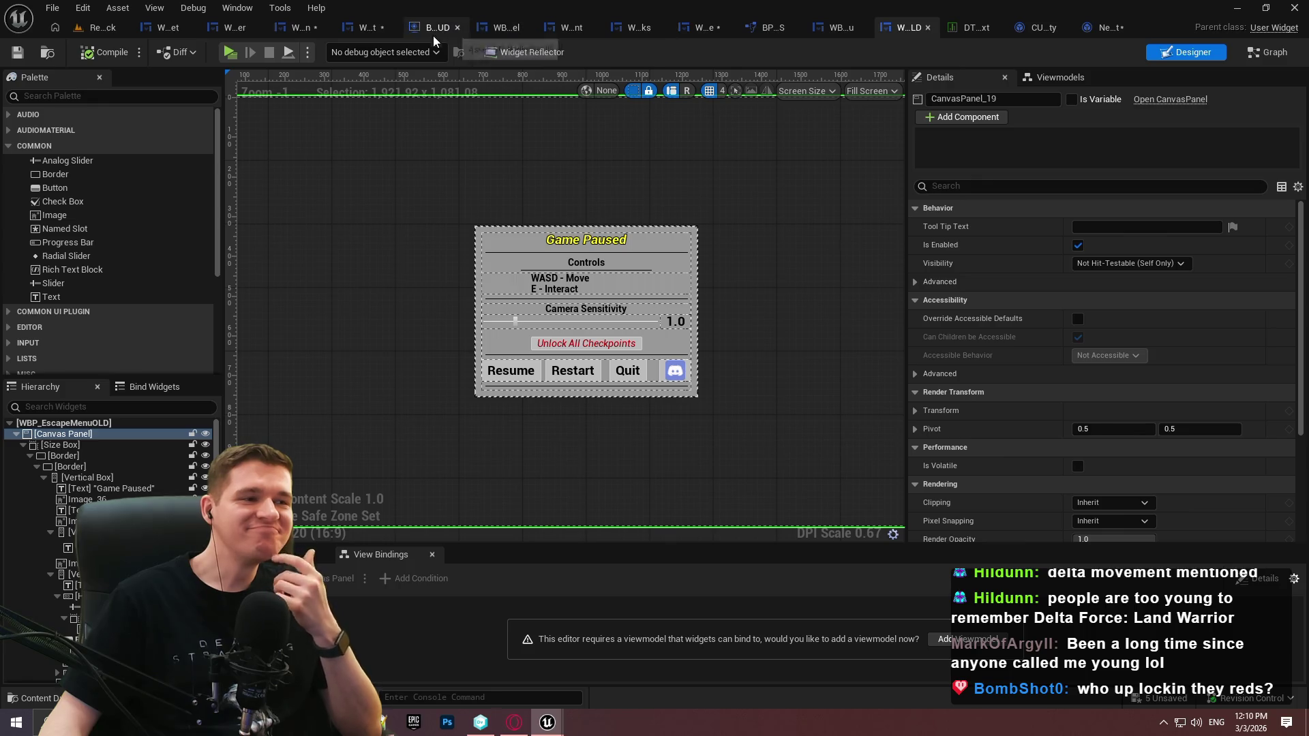
{"action": "left_click", "coordinate": [169, 30]}
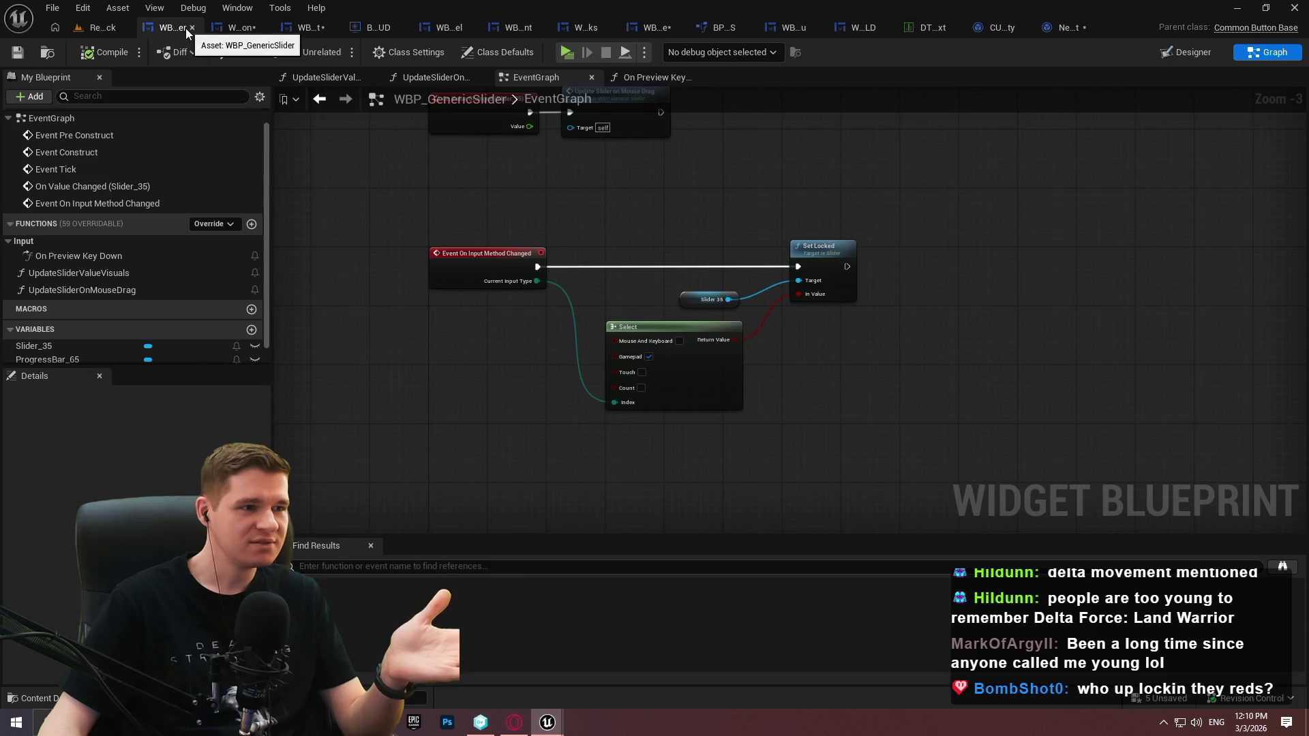
{"action": "left_click", "coordinate": [232, 32]}
{"action": "left_click", "coordinate": [297, 27]}
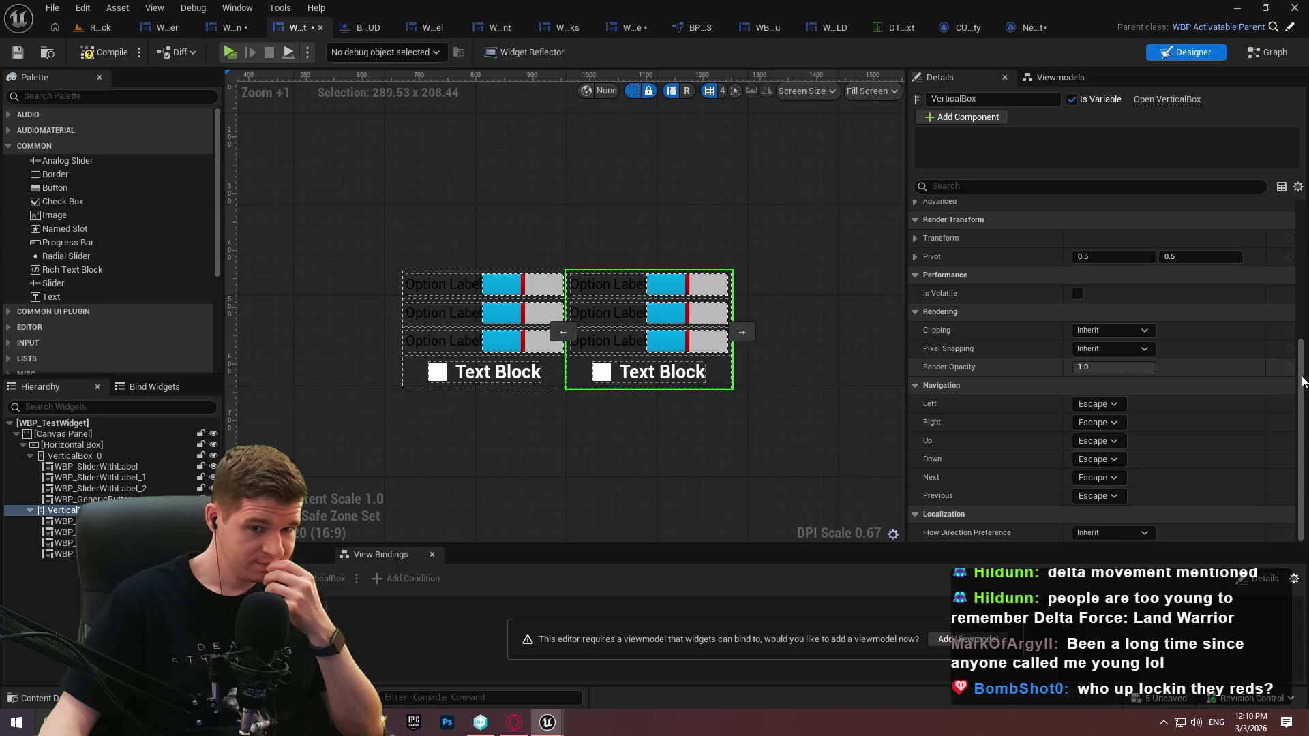
{"action": "scroll", "coordinate": [1302, 382], "scroll_direction": "up", "scroll_amount": 4}
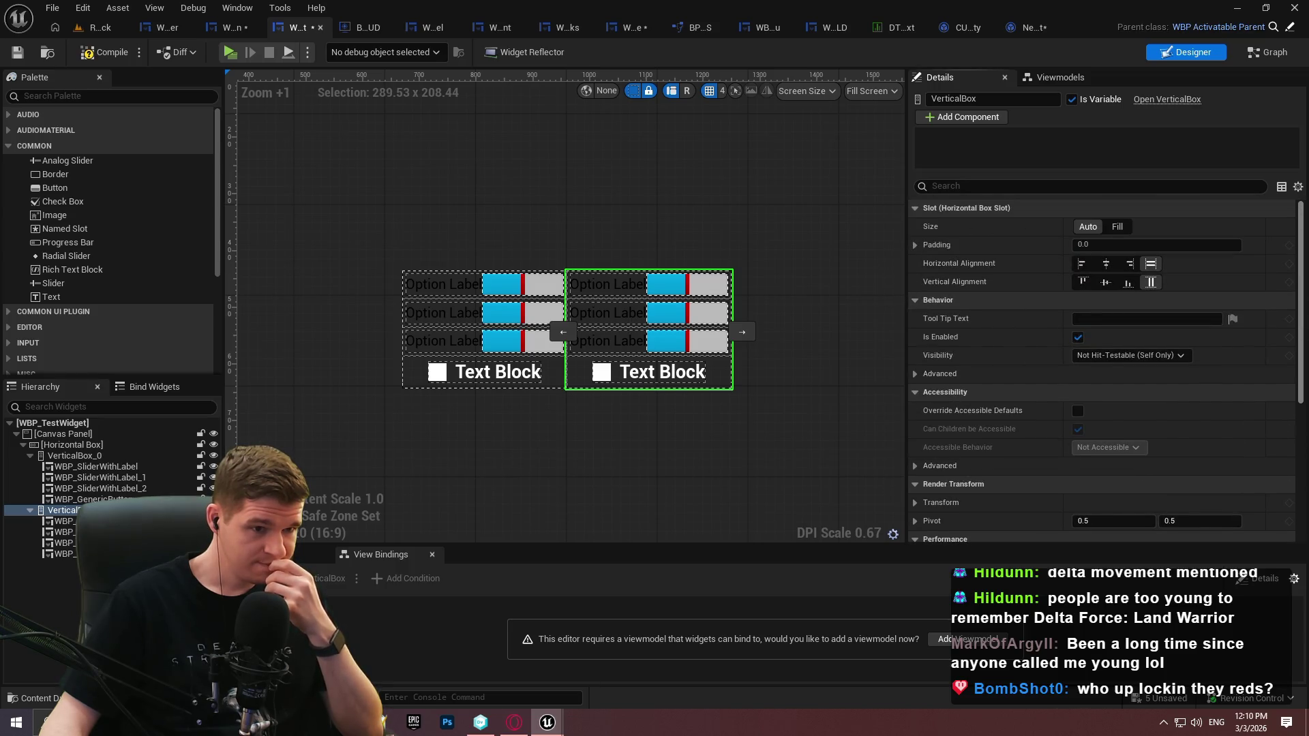
Set NewBlueprint's font family to Roboto at size 24, then compile and save it
{"action": "left_click", "coordinate": [1029, 27]}
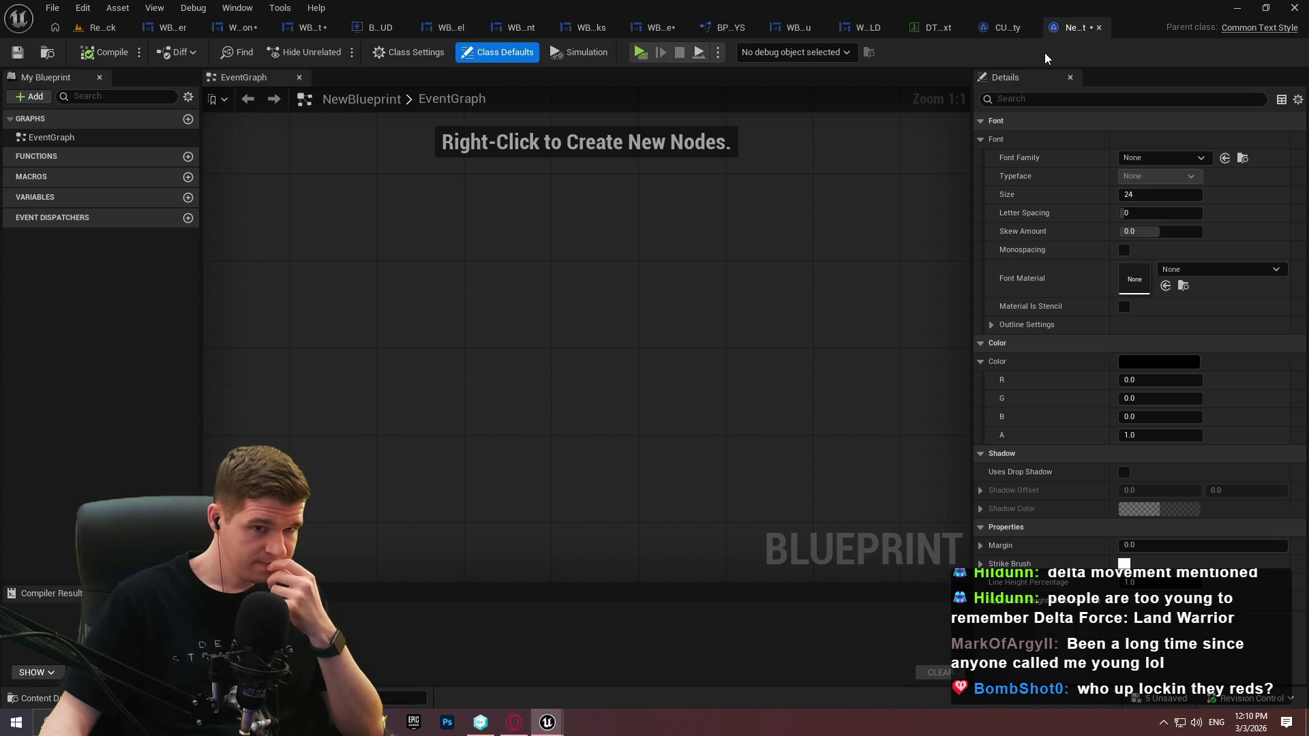
{"action": "left_click", "coordinate": [1162, 157]}
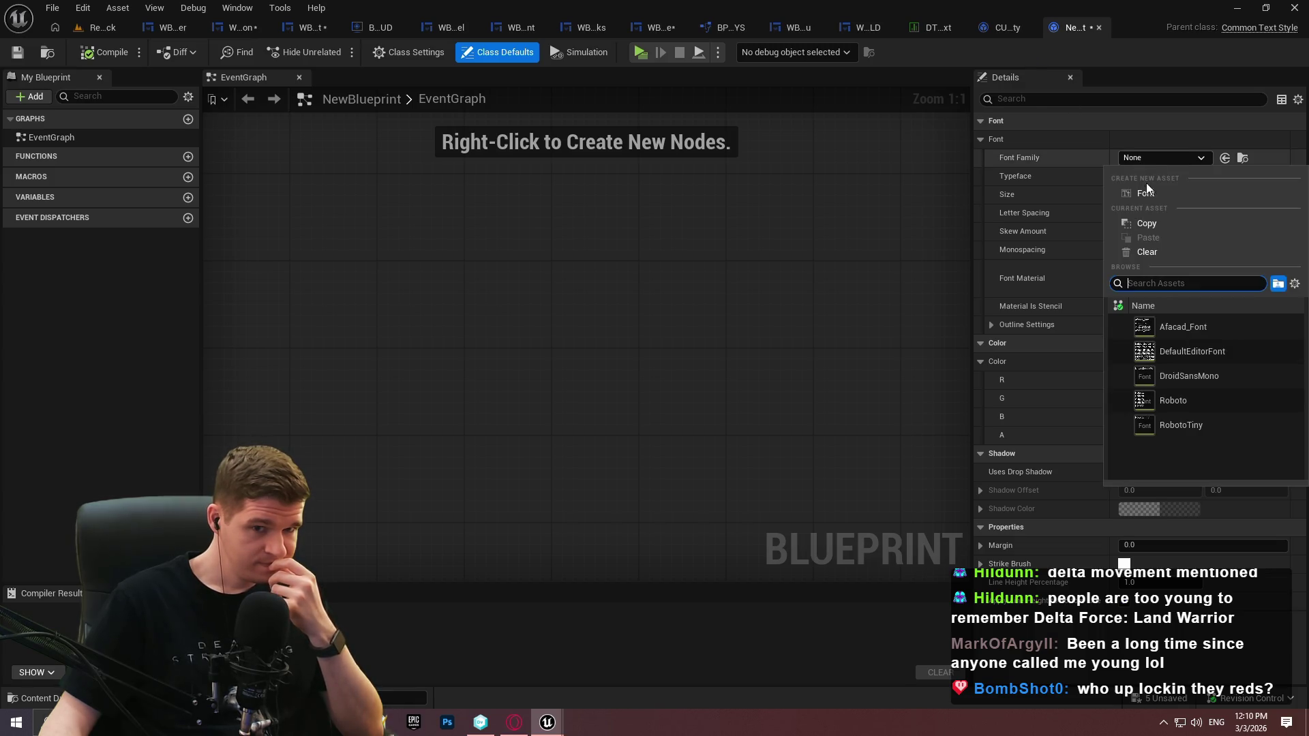
{"action": "left_click", "coordinate": [1173, 400]}
{"action": "left_click", "coordinate": [1198, 198]}
{"action": "left_click", "coordinate": [1057, 191]}
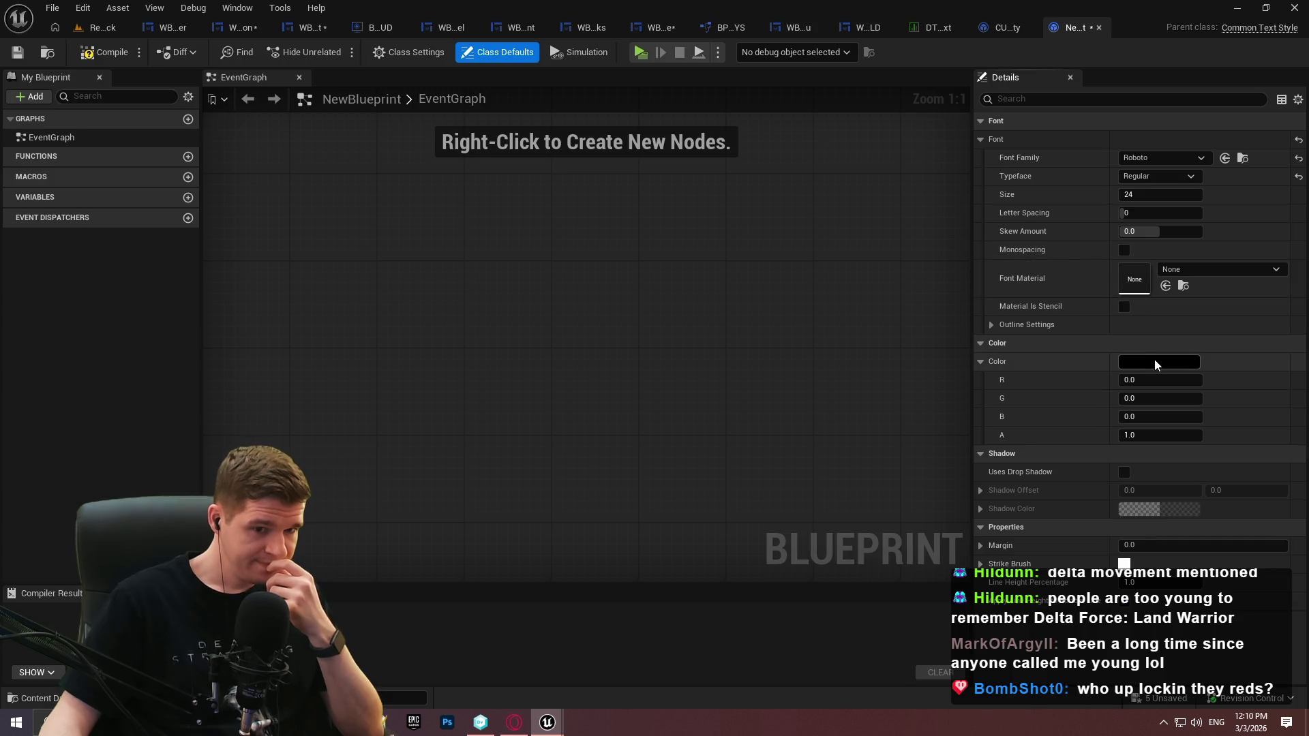
{"action": "left_click", "coordinate": [104, 52]}
{"action": "left_click", "coordinate": [17, 53]}
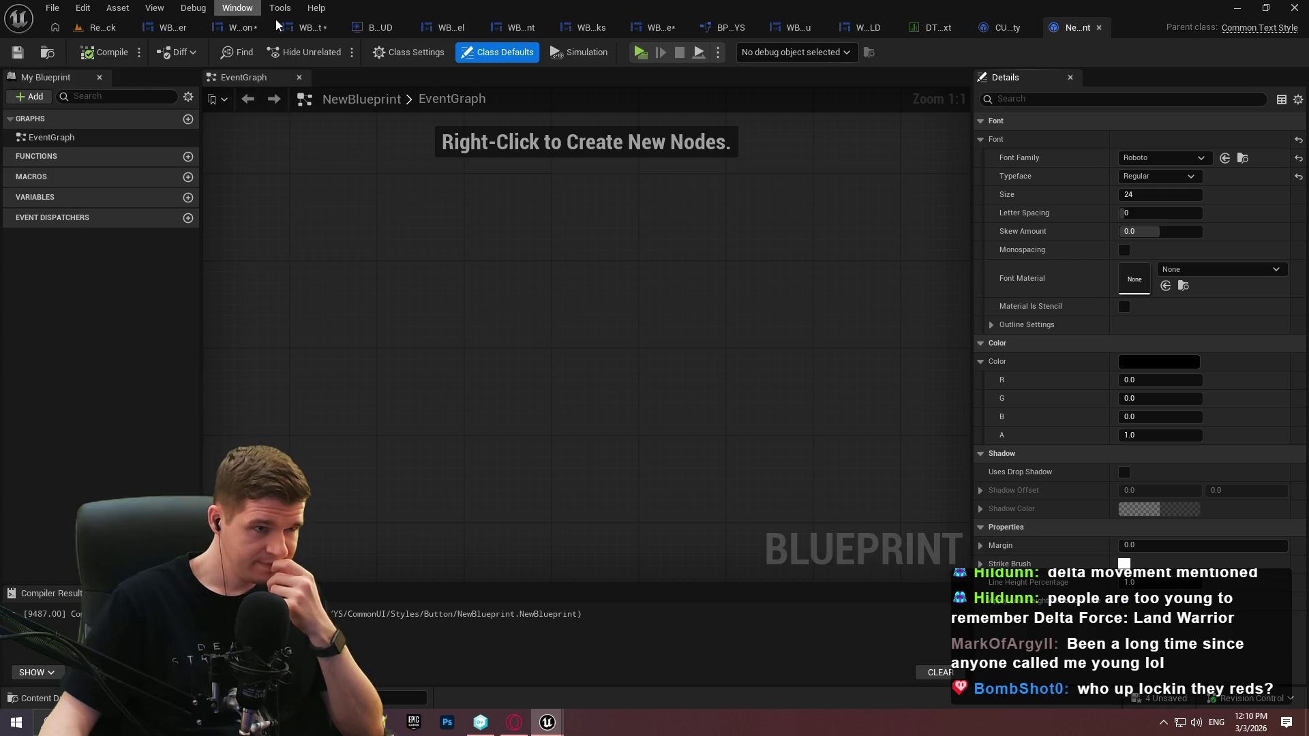
{"action": "left_click", "coordinate": [308, 27]}
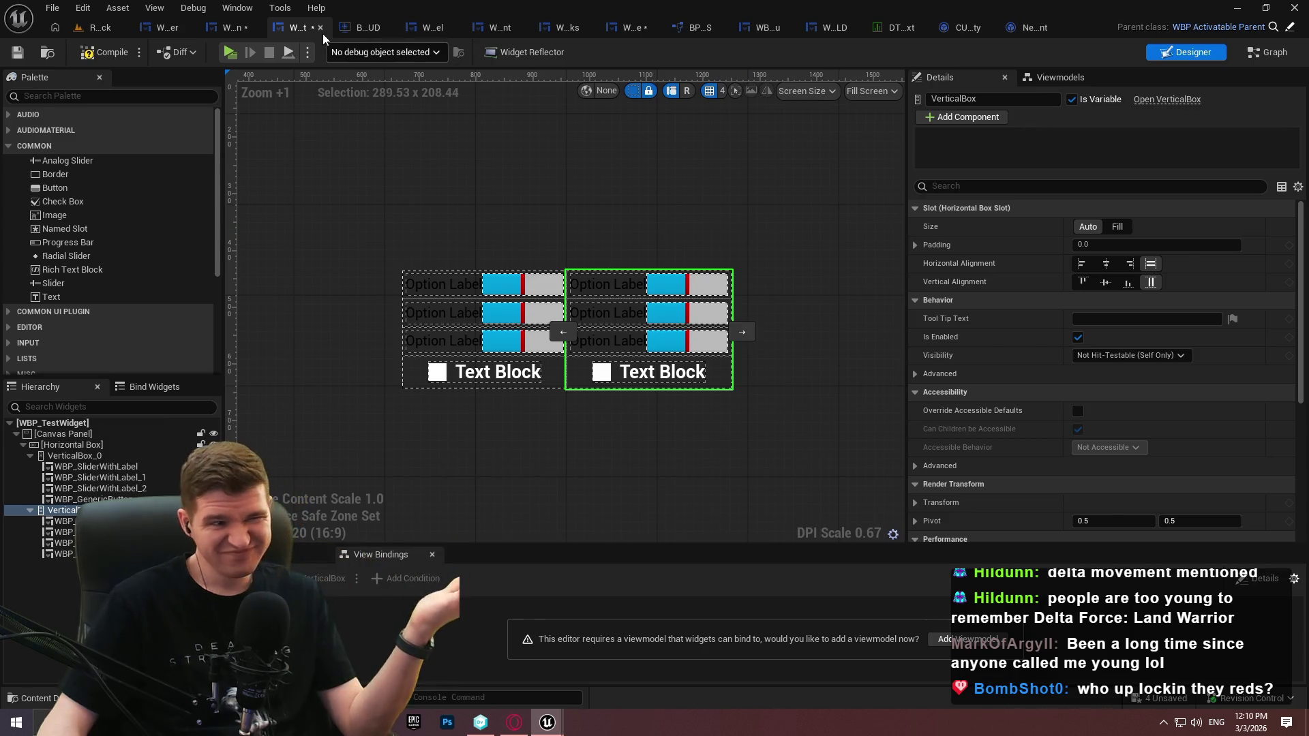
In WBP_GenericButton's graph, undo a stray node move, then compile and save the Text Style load-and-cast nodes
{"action": "left_click", "coordinate": [231, 27]}
{"action": "left_click", "coordinate": [550, 99]}
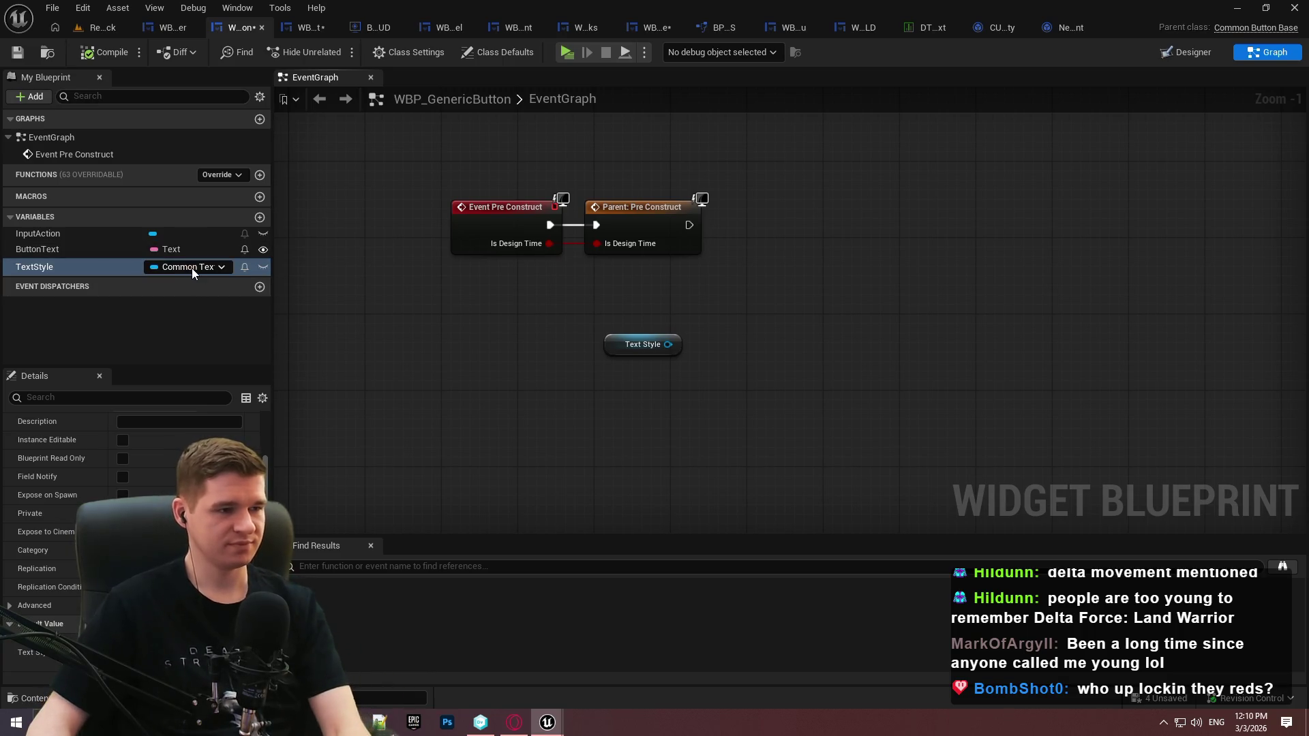
{"action": "left_click_drag", "start_coordinate": [828, 334], "coordinate": [754, 311]}
{"action": "key", "text": "ctrl+z"}
{"action": "key", "text": "ctrl+z"}
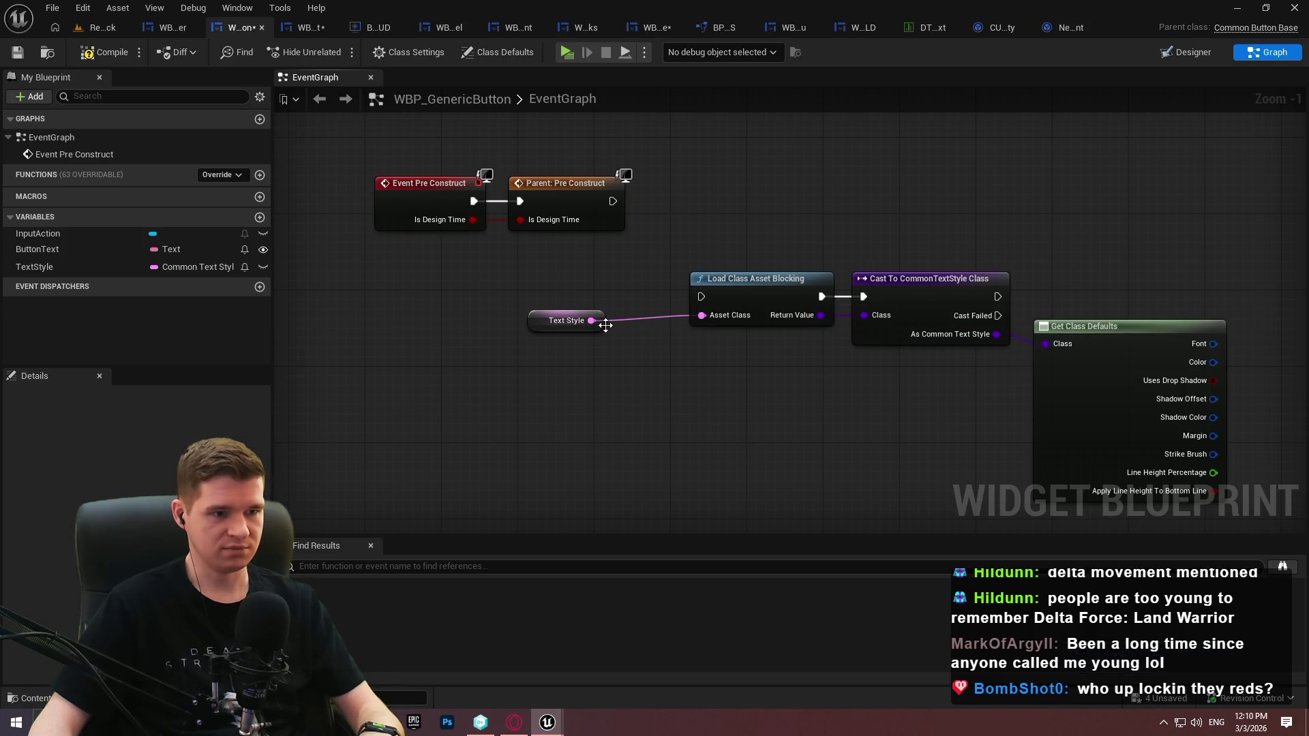
{"action": "mouse_move", "coordinate": [693, 324]}
{"action": "left_mouse_down"}
{"action": "mouse_move", "coordinate": [633, 369]}
{"action": "mouse_move", "coordinate": [889, 232]}
{"action": "mouse_move", "coordinate": [888, 272]}
{"action": "left_mouse_up"}
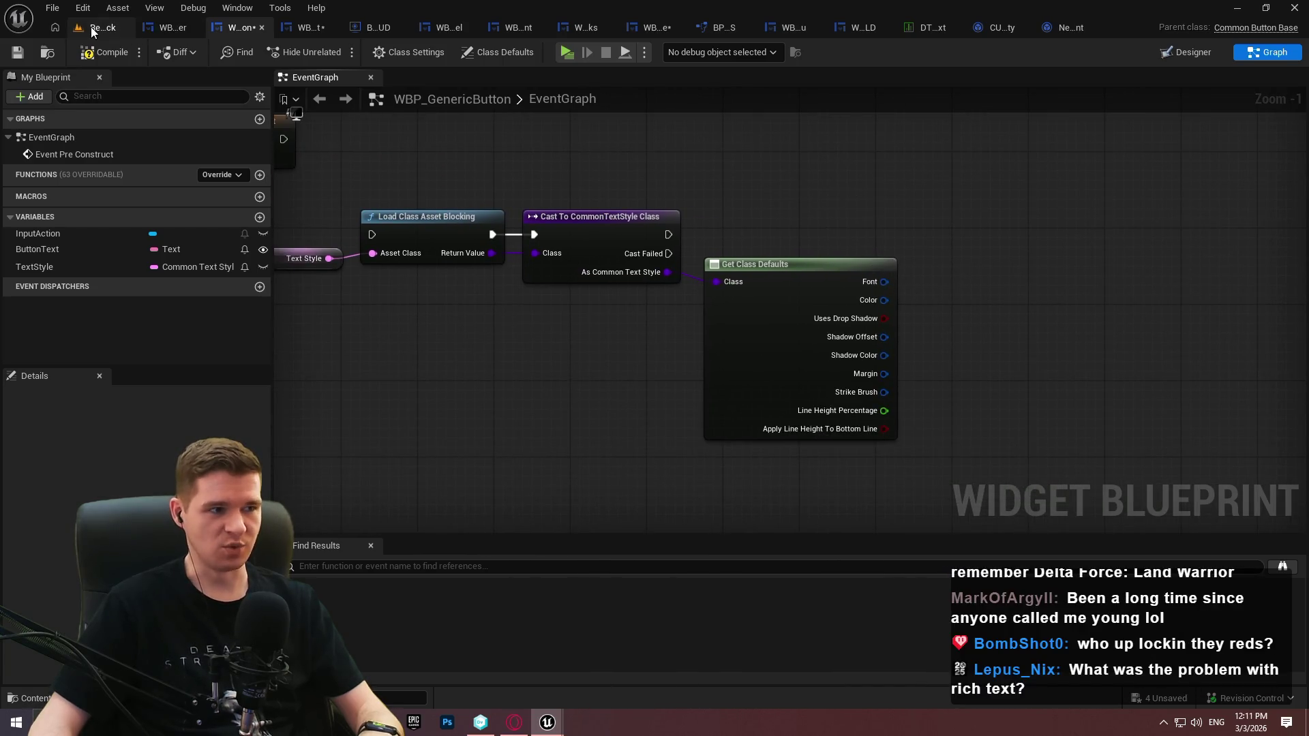
{"action": "left_click", "coordinate": [93, 55]}
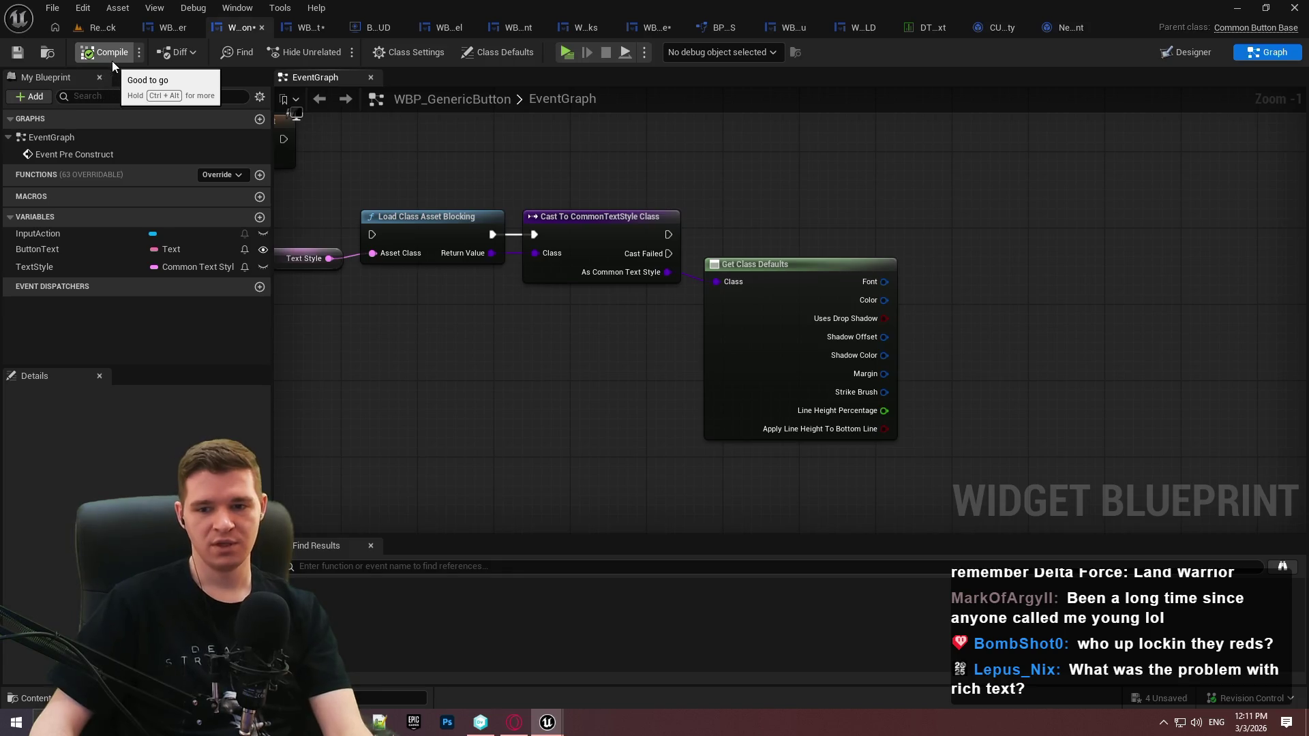
{"action": "left_click", "coordinate": [14, 53]}
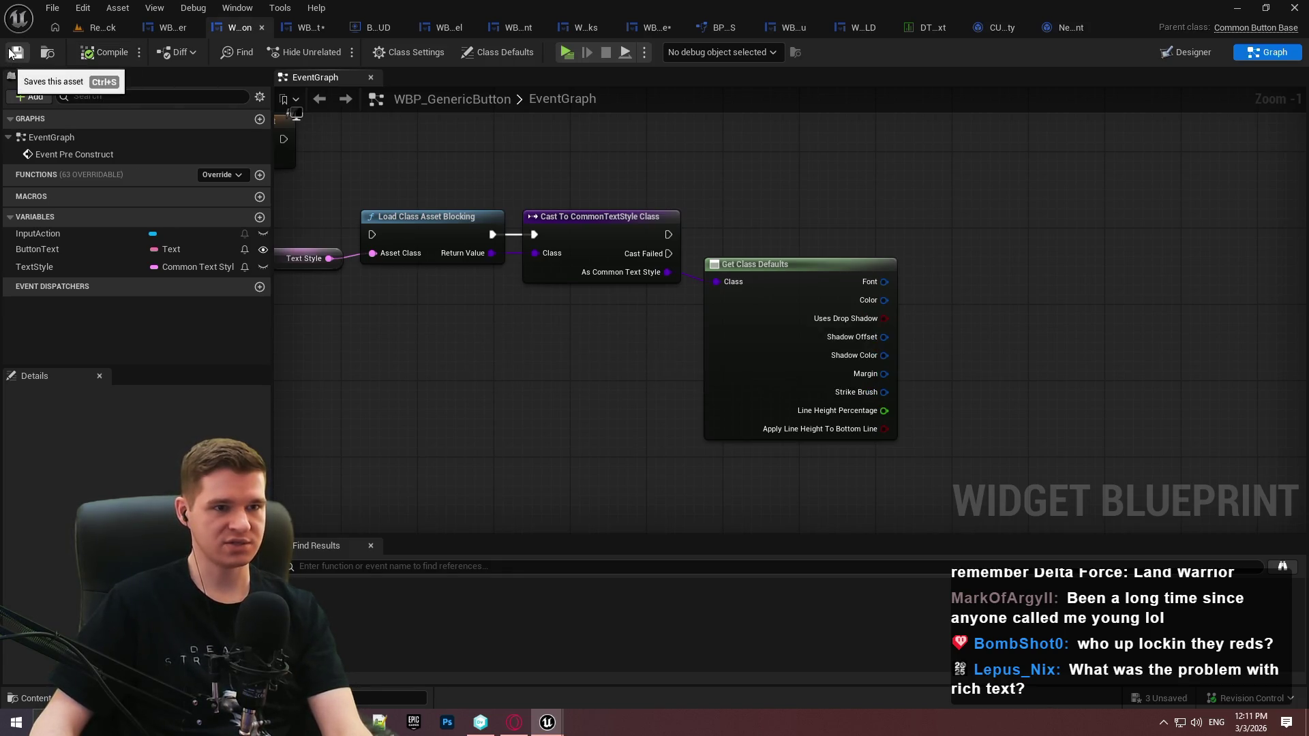
{"action": "mouse_move", "coordinate": [848, 187]}
{"action": "left_mouse_down"}
{"action": "mouse_move", "coordinate": [1008, 239]}
{"action": "mouse_move", "coordinate": [1027, 240]}
{"action": "mouse_move", "coordinate": [1023, 212]}
{"action": "left_mouse_up"}
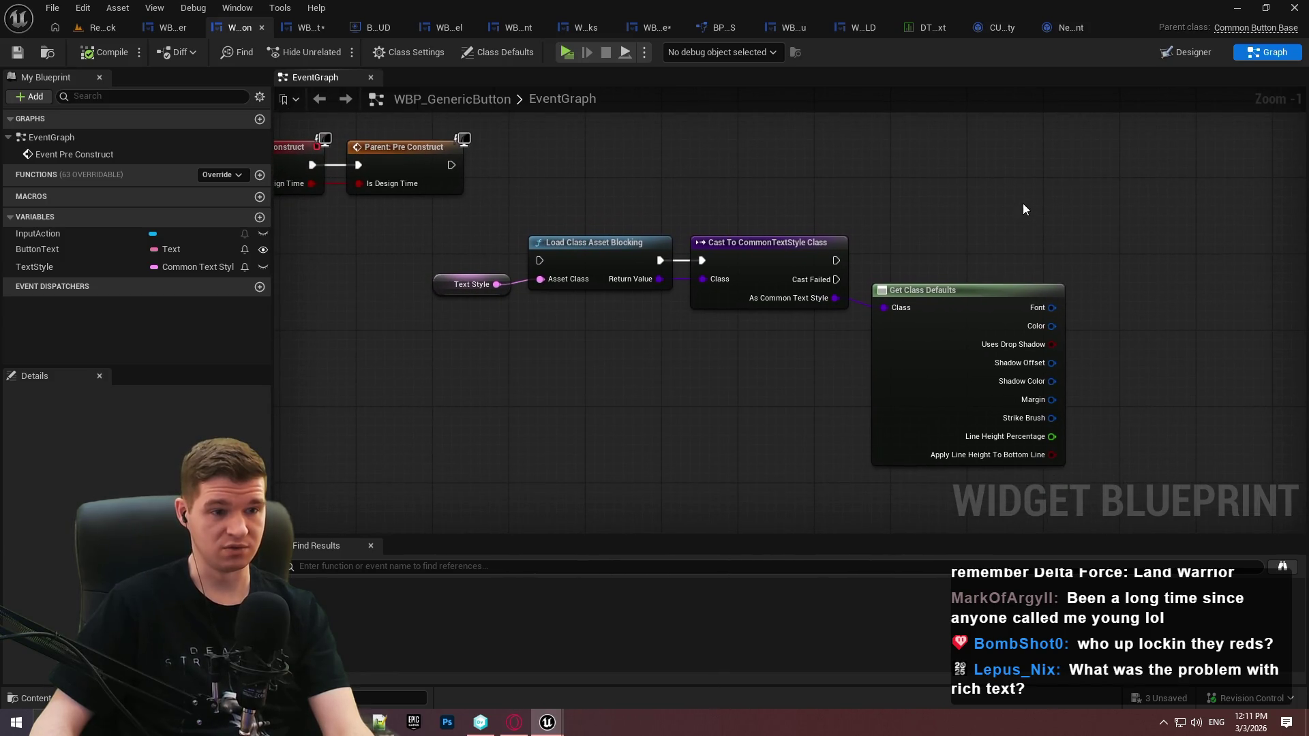
{"action": "left_click", "coordinate": [1183, 51]}
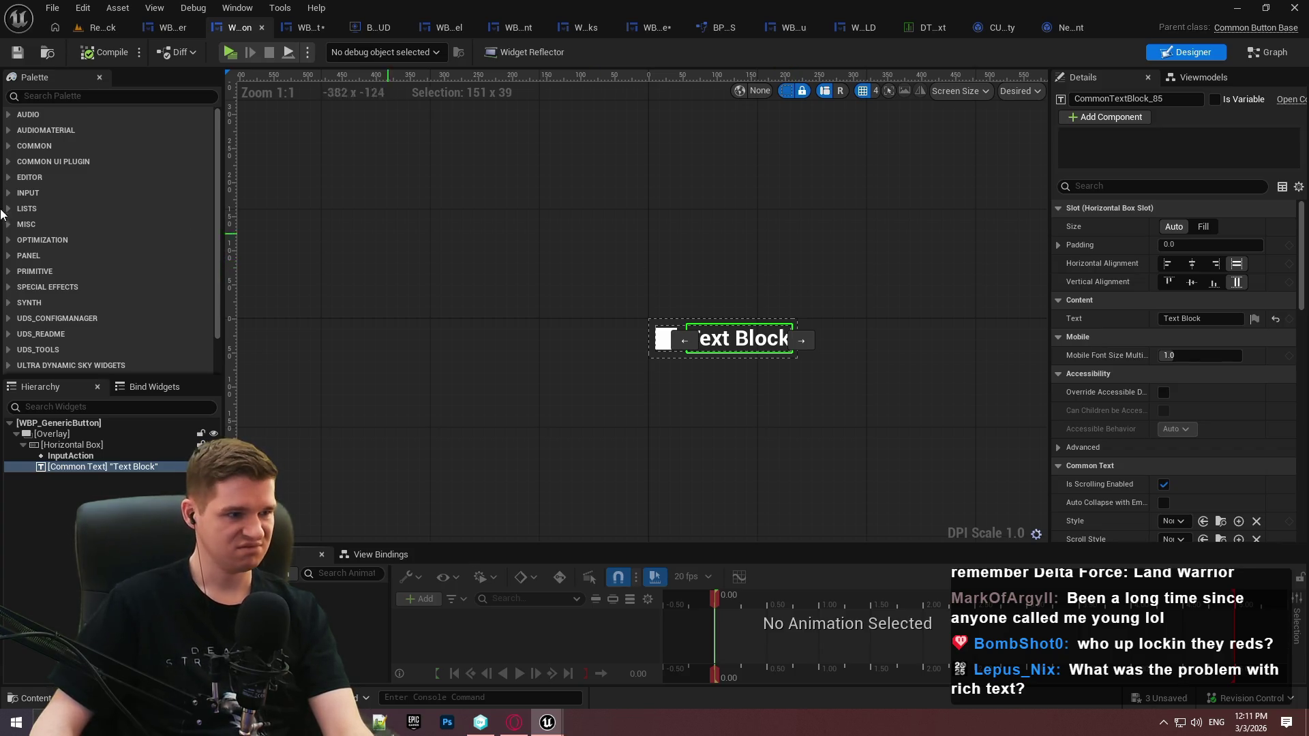
Rename the button's Common Text widget to T_ButtonText and save WBP_GenericButton
{"action": "left_click", "coordinate": [9, 164]}
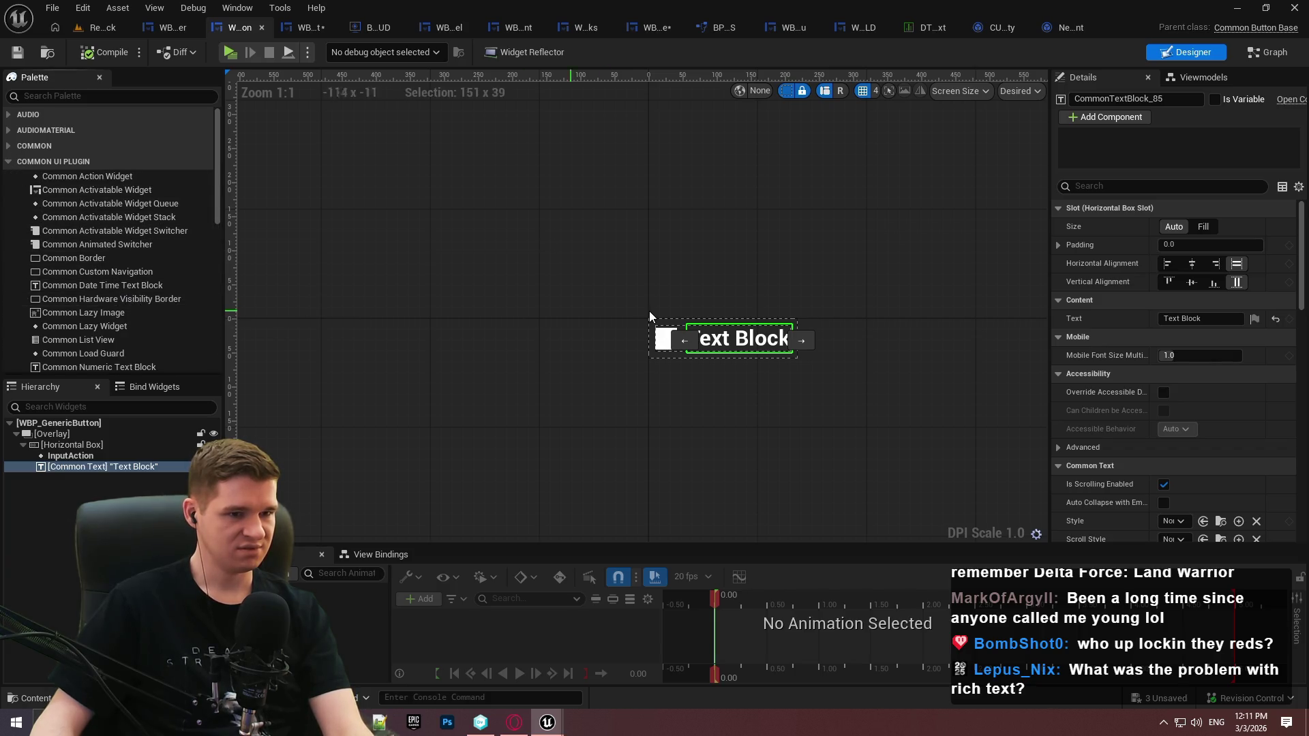
{"action": "scroll", "coordinate": [685, 337], "scroll_direction": "up", "scroll_amount": 3}
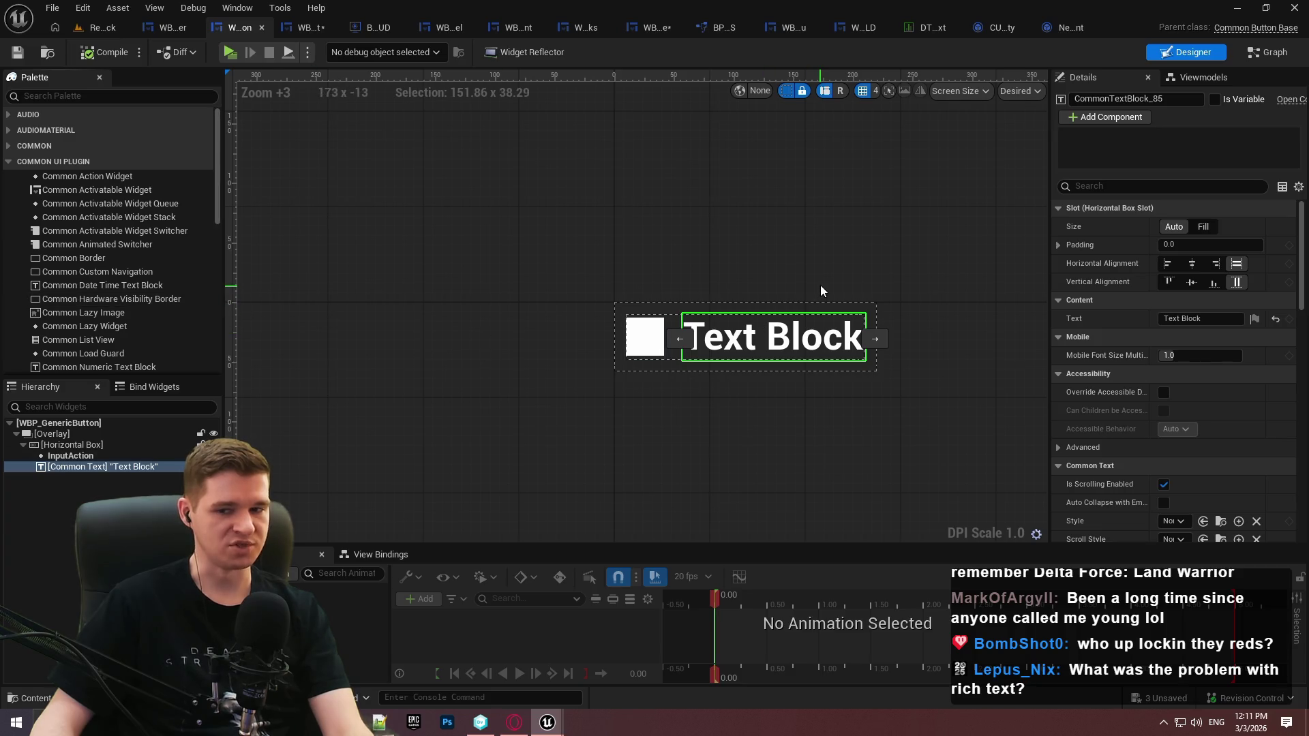
{"action": "mouse_move", "coordinate": [817, 283]}
{"action": "left_mouse_down"}
{"action": "mouse_move", "coordinate": [614, 273]}
{"action": "mouse_move", "coordinate": [672, 264]}
{"action": "left_mouse_up"}
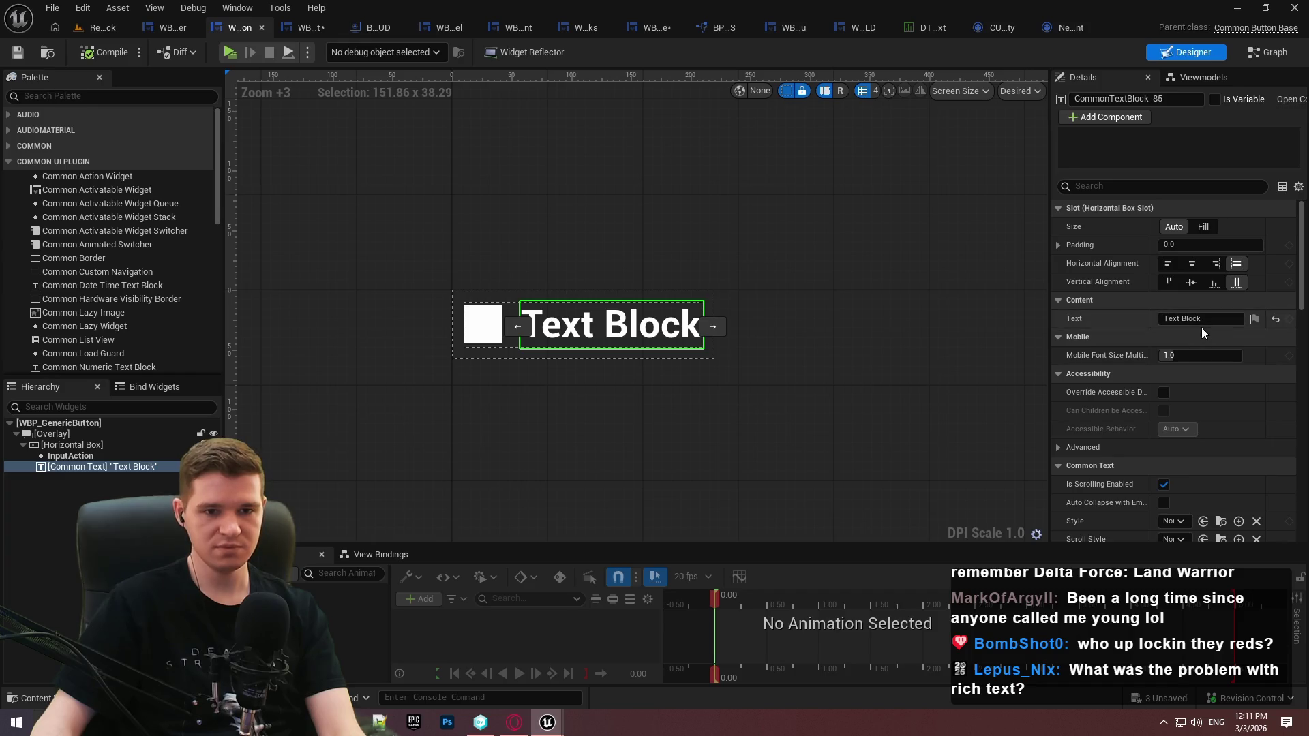
{"action": "scroll", "coordinate": [1265, 340], "scroll_direction": "down", "scroll_amount": 3}
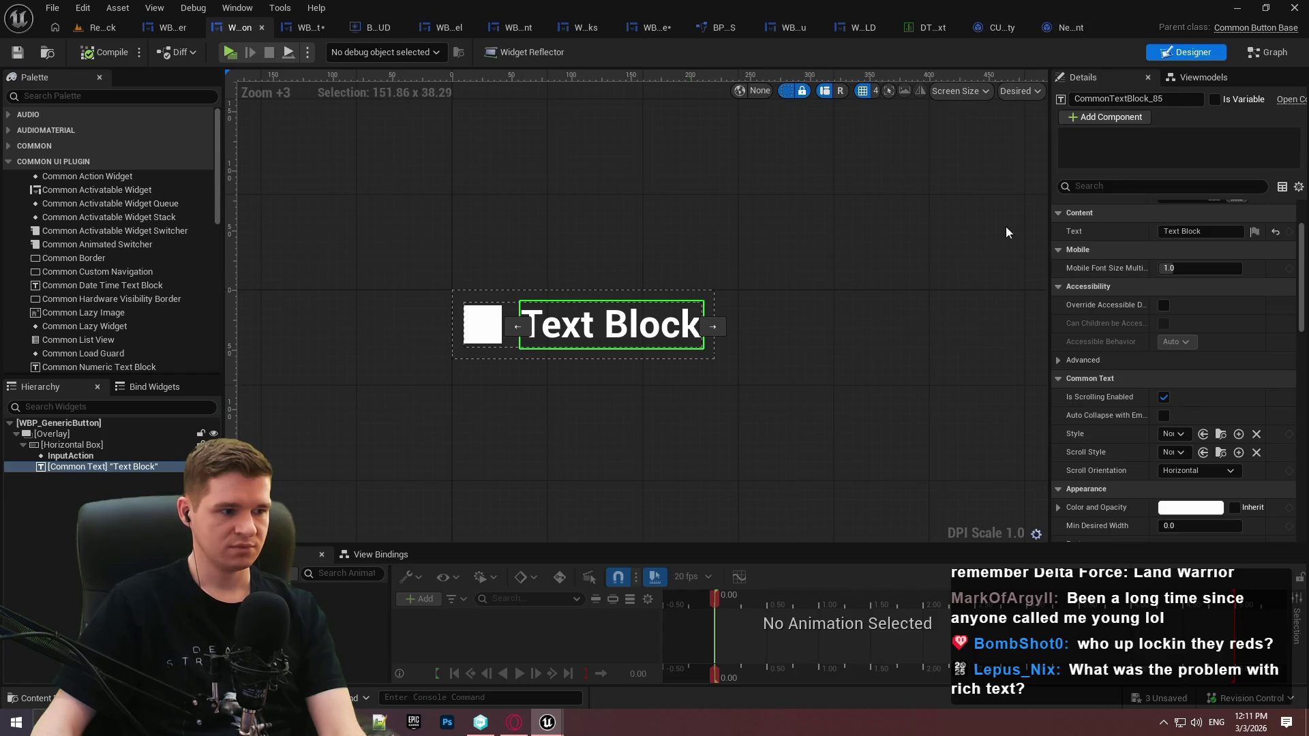
{"action": "left_click", "coordinate": [116, 468]}
{"action": "key", "text": "F2"}
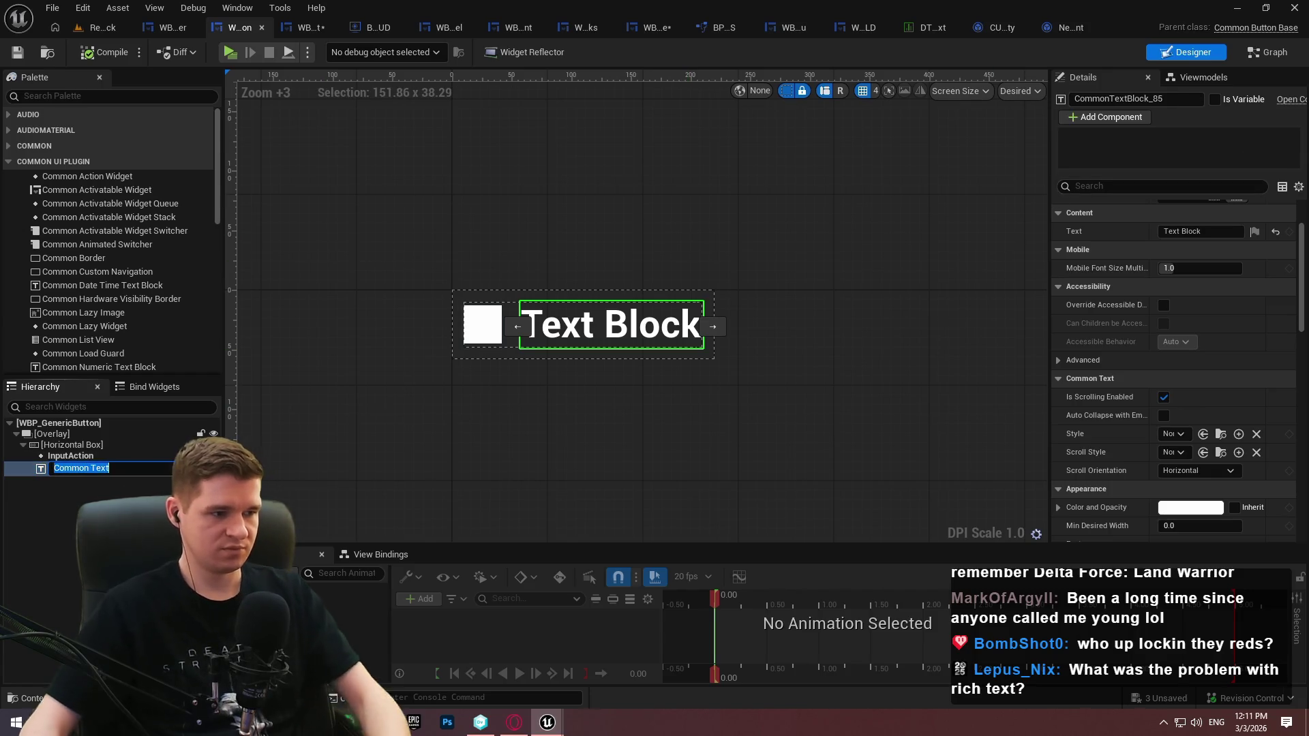
{"action": "type", "text": "T_ButtonTex"}
{"action": "key", "text": "Return"}
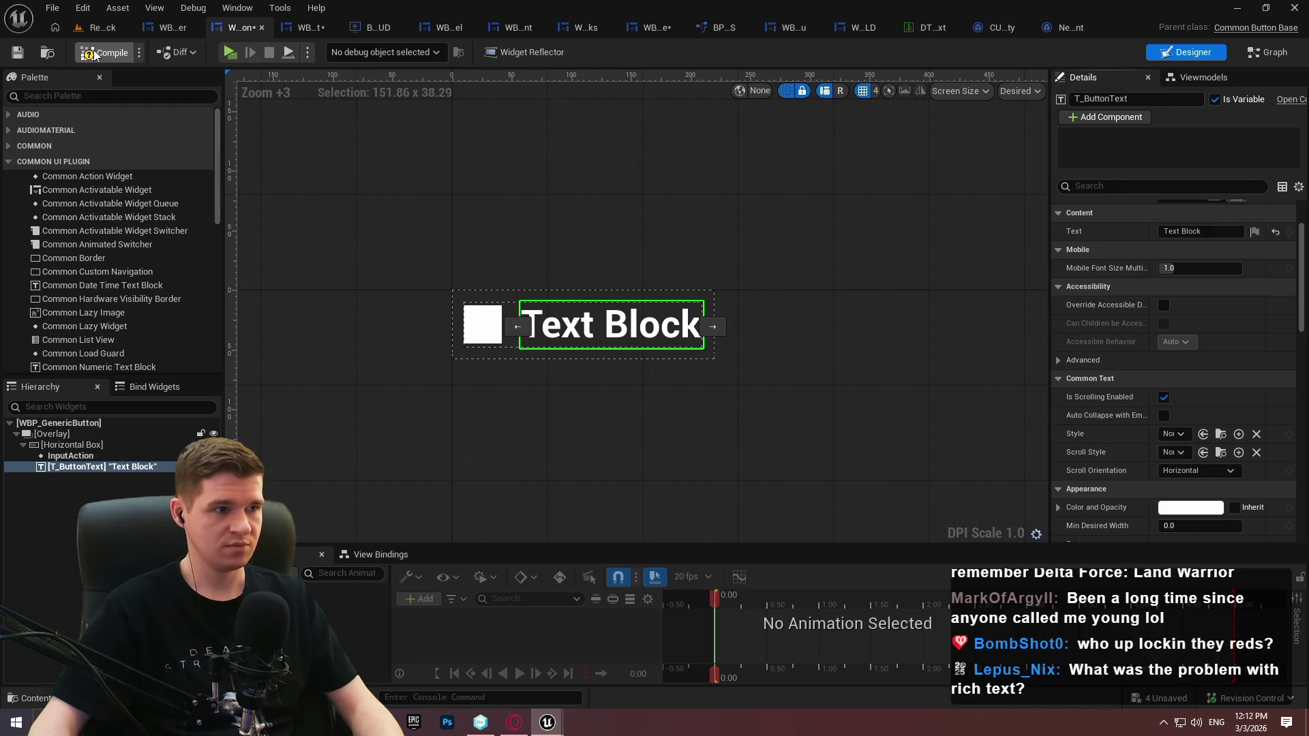
{"action": "left_click", "coordinate": [15, 53]}
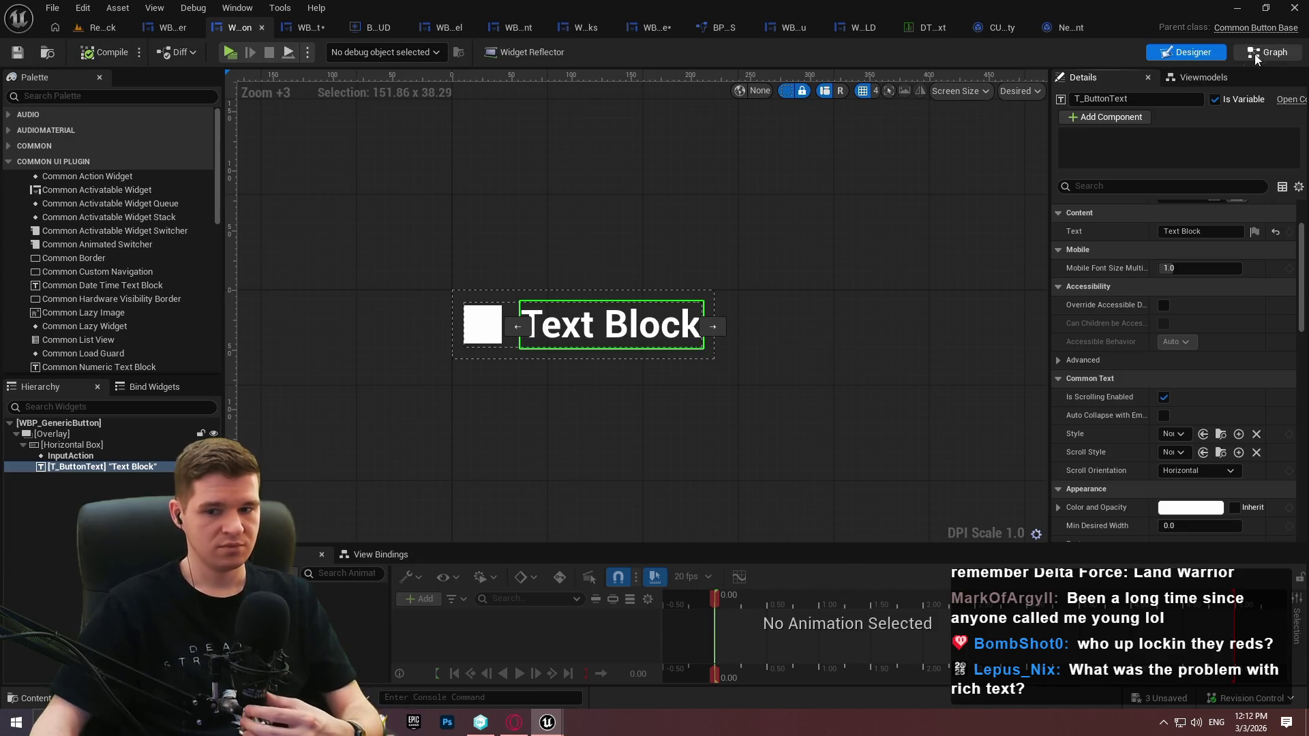
Add a T_ButtonText getter and a Set Style node, wiring the cast result into its style input
{"action": "left_click", "coordinate": [1268, 52]}
{"action": "left_click", "coordinate": [42, 235]}
{"action": "left_click_drag", "start_coordinate": [645, 244], "coordinate": [1187, 184]}
{"action": "type", "text": "set style"}
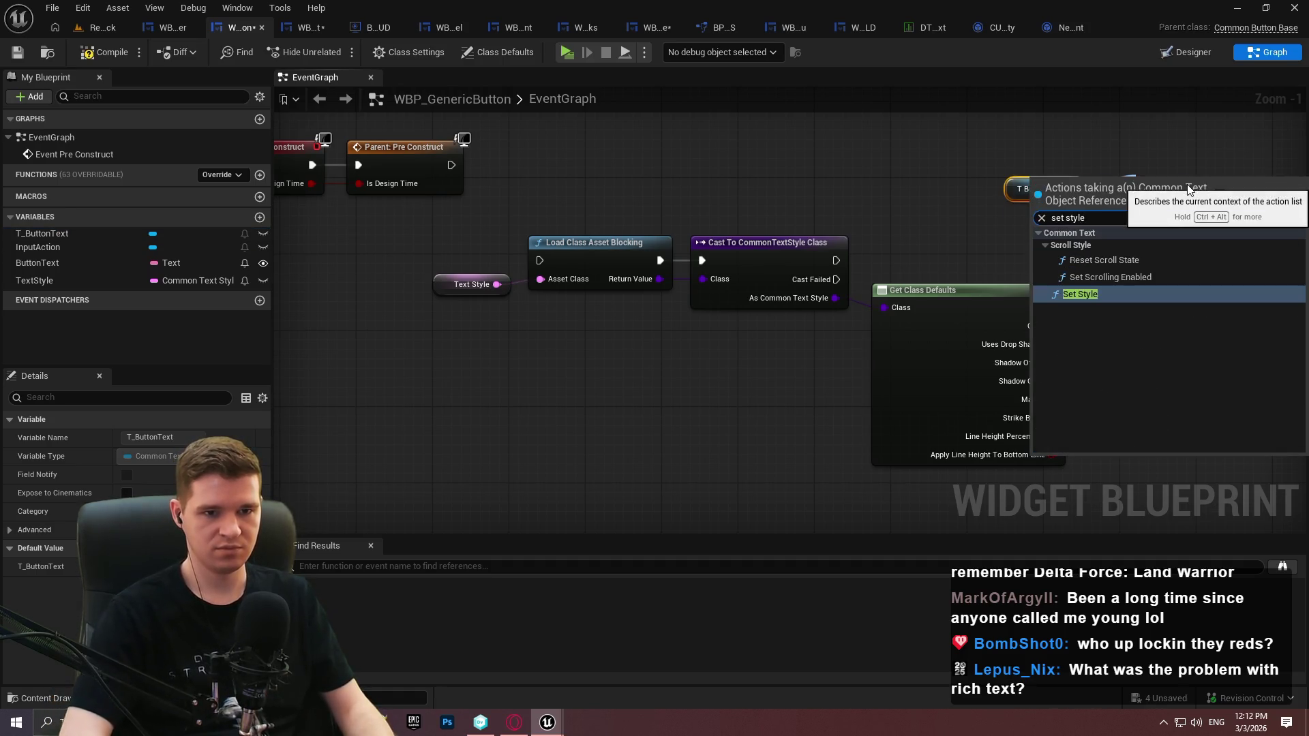
{"action": "key", "text": "Return"}
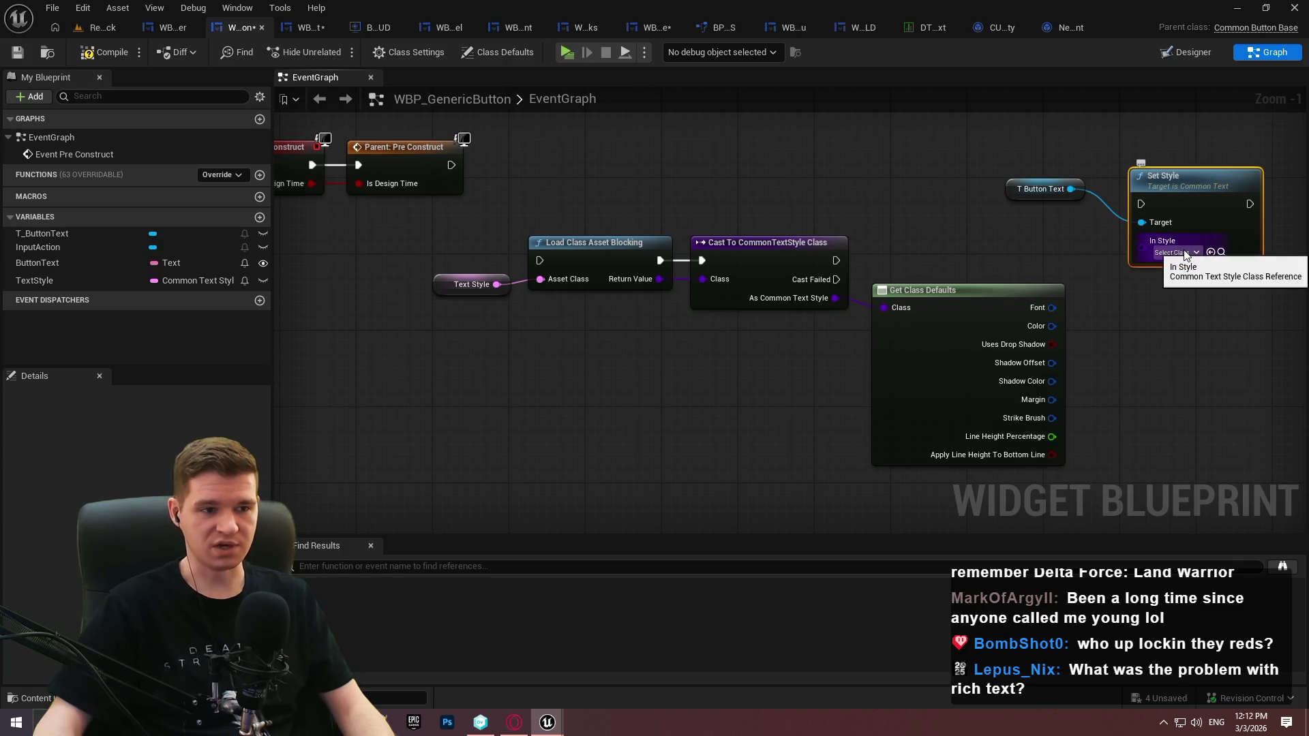
{"action": "mouse_move", "coordinate": [1143, 249]}
{"action": "left_mouse_down"}
{"action": "mouse_move", "coordinate": [693, 313]}
{"action": "mouse_move", "coordinate": [647, 283]}
{"action": "mouse_move", "coordinate": [696, 285]}
{"action": "left_mouse_up"}
{"action": "left_click", "coordinate": [696, 285]}
{"action": "mouse_move", "coordinate": [835, 298]}
{"action": "left_mouse_down"}
{"action": "mouse_move", "coordinate": [1175, 221]}
{"action": "mouse_move", "coordinate": [1142, 241]}
{"action": "left_mouse_up"}
Delete the unused Get Class Defaults node and run Set Style after a successful cast
{"action": "left_click", "coordinate": [943, 422]}
{"action": "key", "text": "Delete"}
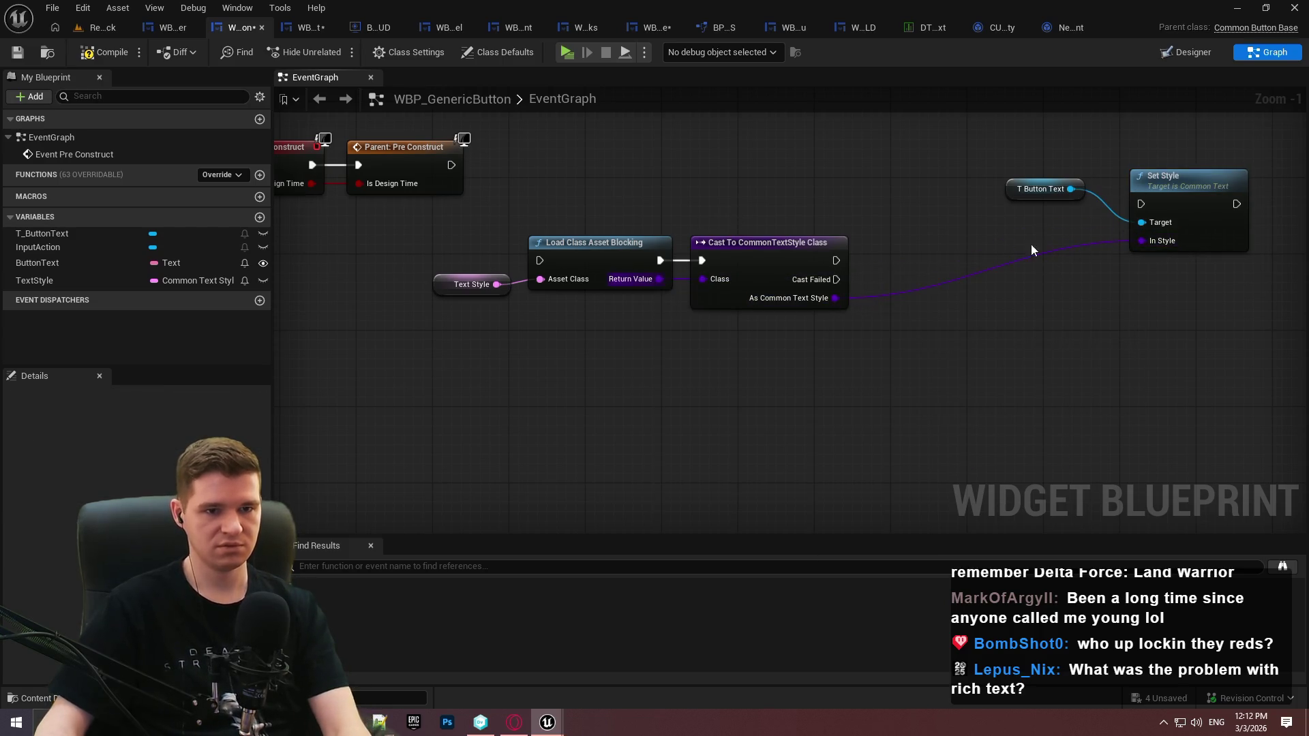
{"action": "left_click_drag", "start_coordinate": [873, 404], "coordinate": [346, 206]}
{"action": "left_click", "coordinate": [1190, 192]}
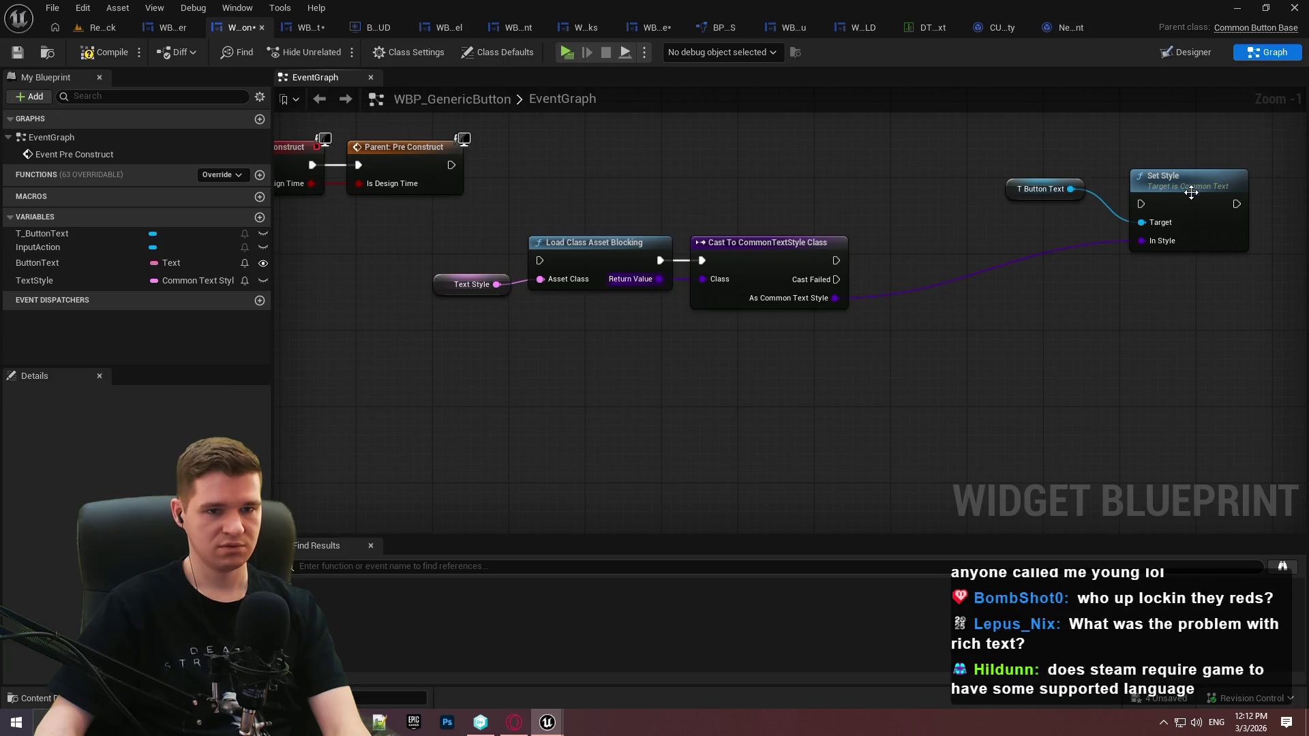
{"action": "left_click", "coordinate": [1009, 191]}
{"action": "left_click_drag", "start_coordinate": [1141, 204], "coordinate": [835, 261]}
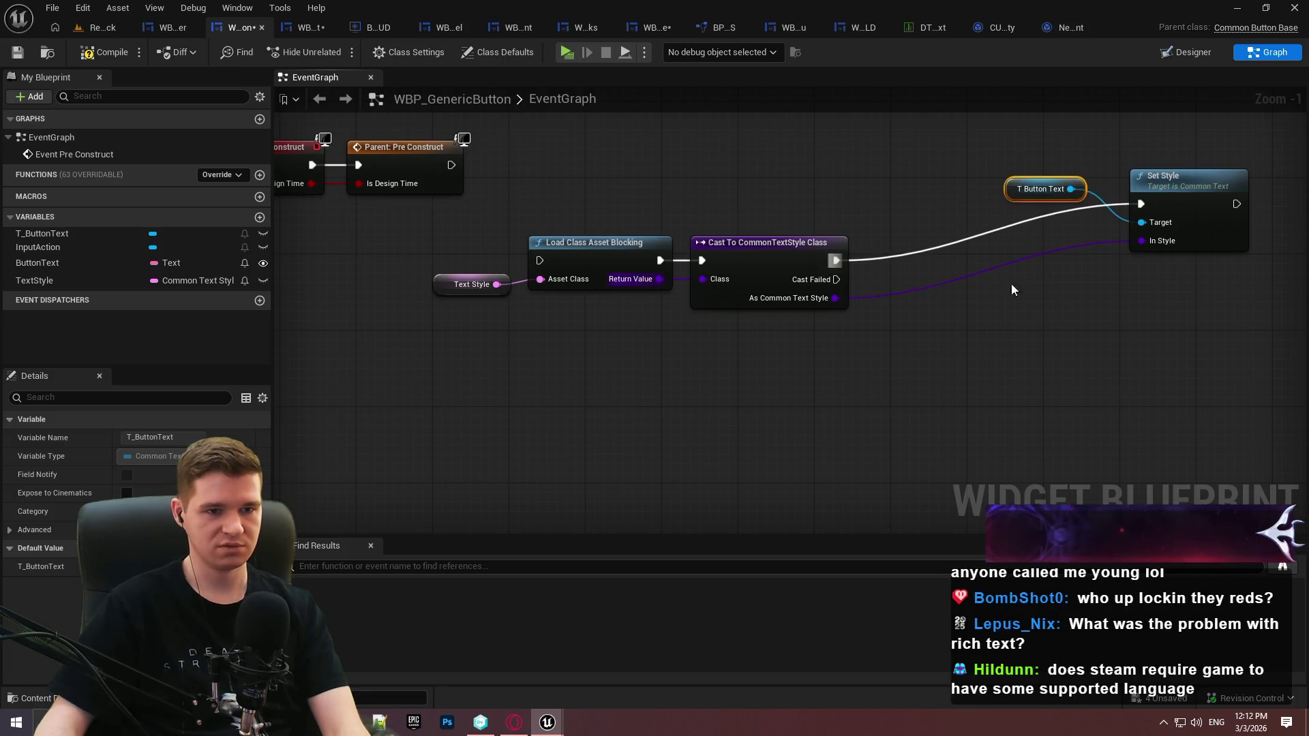
Line up Set Style and the T Button Text getter beside the cast node
{"action": "left_click_drag", "start_coordinate": [1200, 200], "coordinate": [1218, 257]}
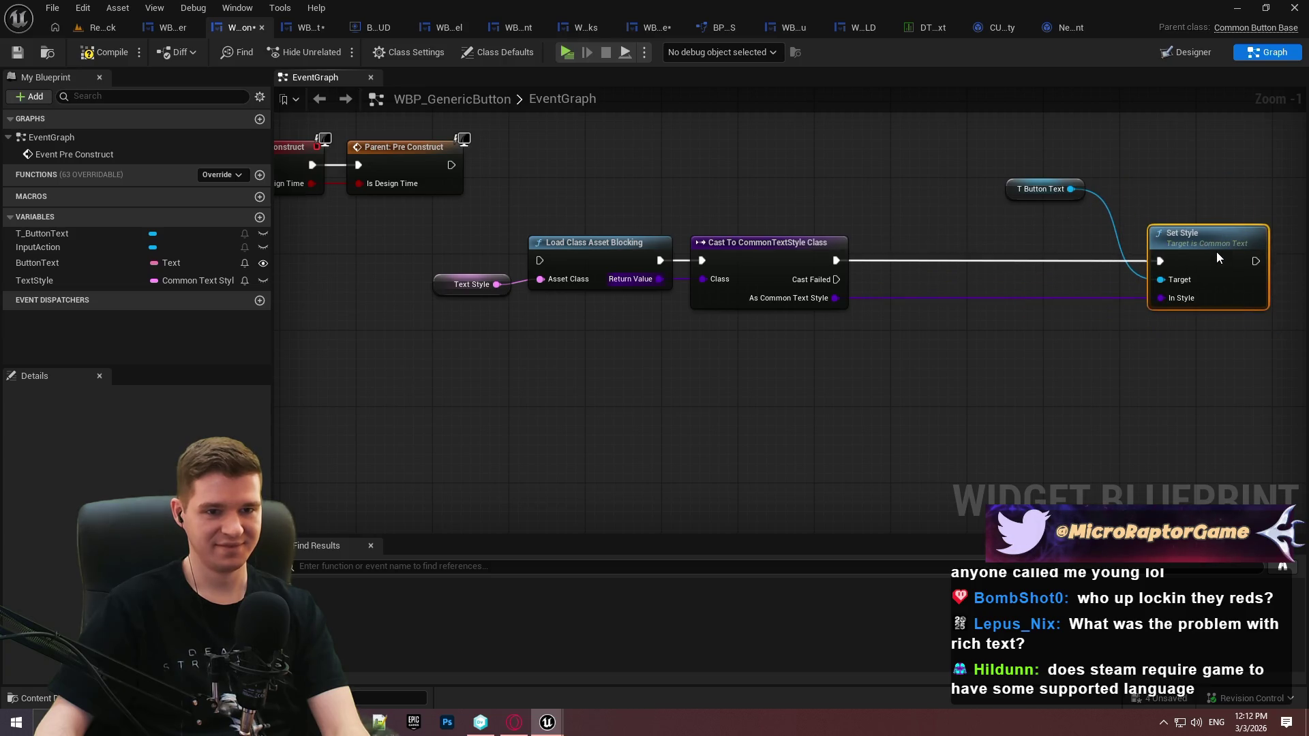
{"action": "left_click", "coordinate": [1106, 200]}
{"action": "left_click_drag", "start_coordinate": [1081, 180], "coordinate": [1128, 276]}
{"action": "left_click", "coordinate": [1202, 240], "text": "ctrl"}
{"action": "left_click_drag", "start_coordinate": [1202, 240], "coordinate": [1031, 240]}
{"action": "left_click", "coordinate": [923, 304]}
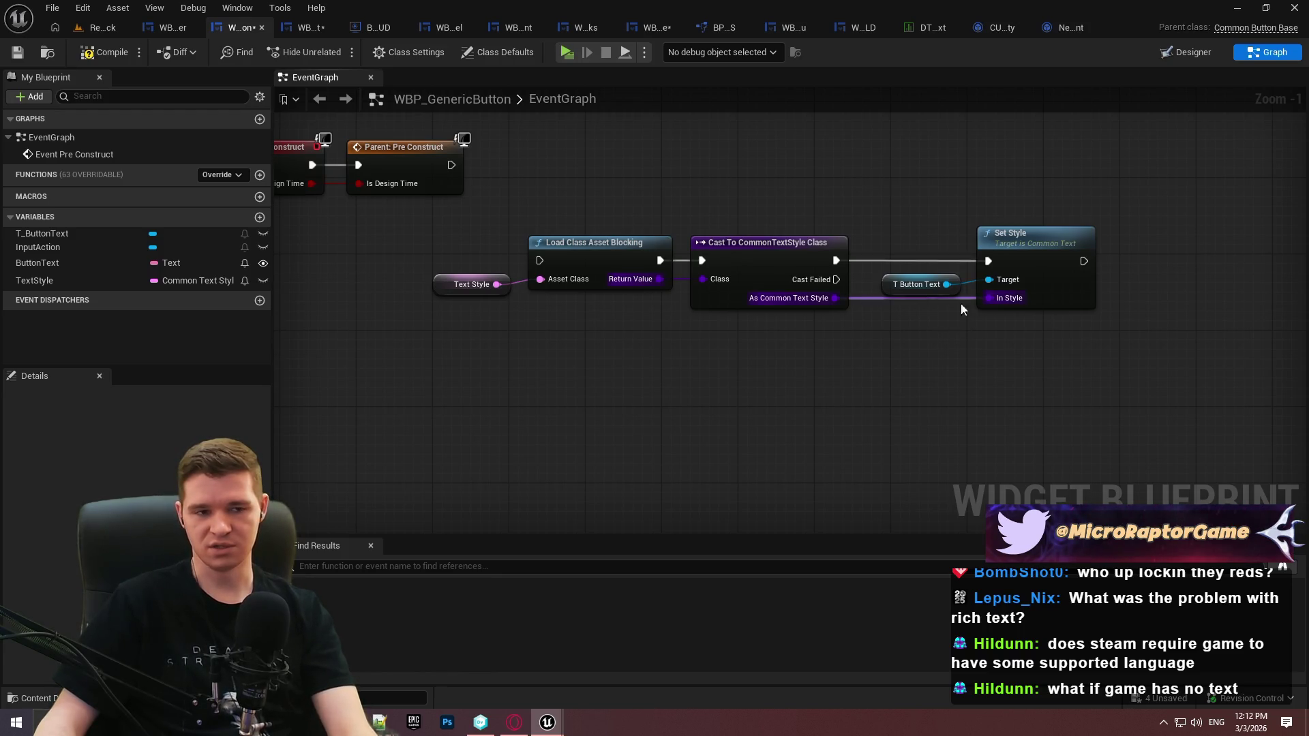
Add a reroute point on the style wire and tidy the getter, reroute and Set Style nodes
{"action": "double_click", "coordinate": [882, 300]}
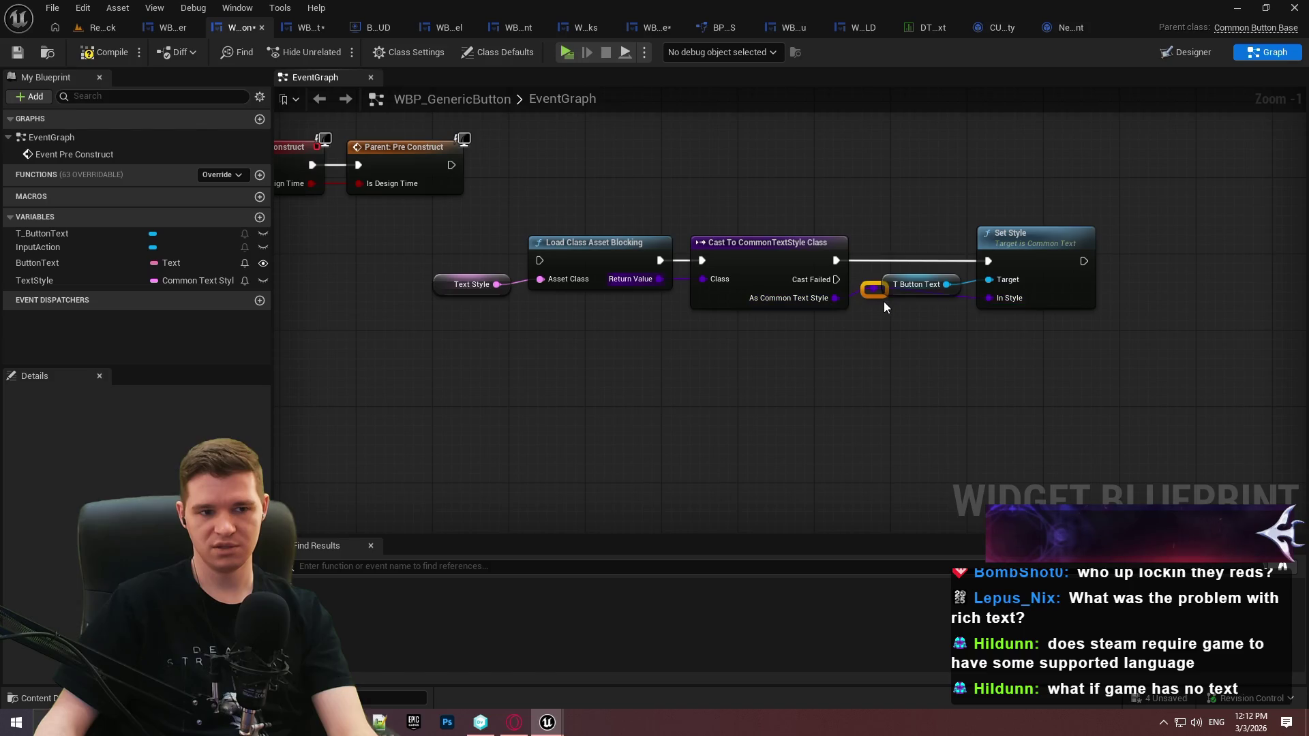
{"action": "mouse_move", "coordinate": [942, 325]}
{"action": "left_mouse_down"}
{"action": "mouse_move", "coordinate": [958, 321]}
{"action": "mouse_move", "coordinate": [922, 305]}
{"action": "left_mouse_up"}
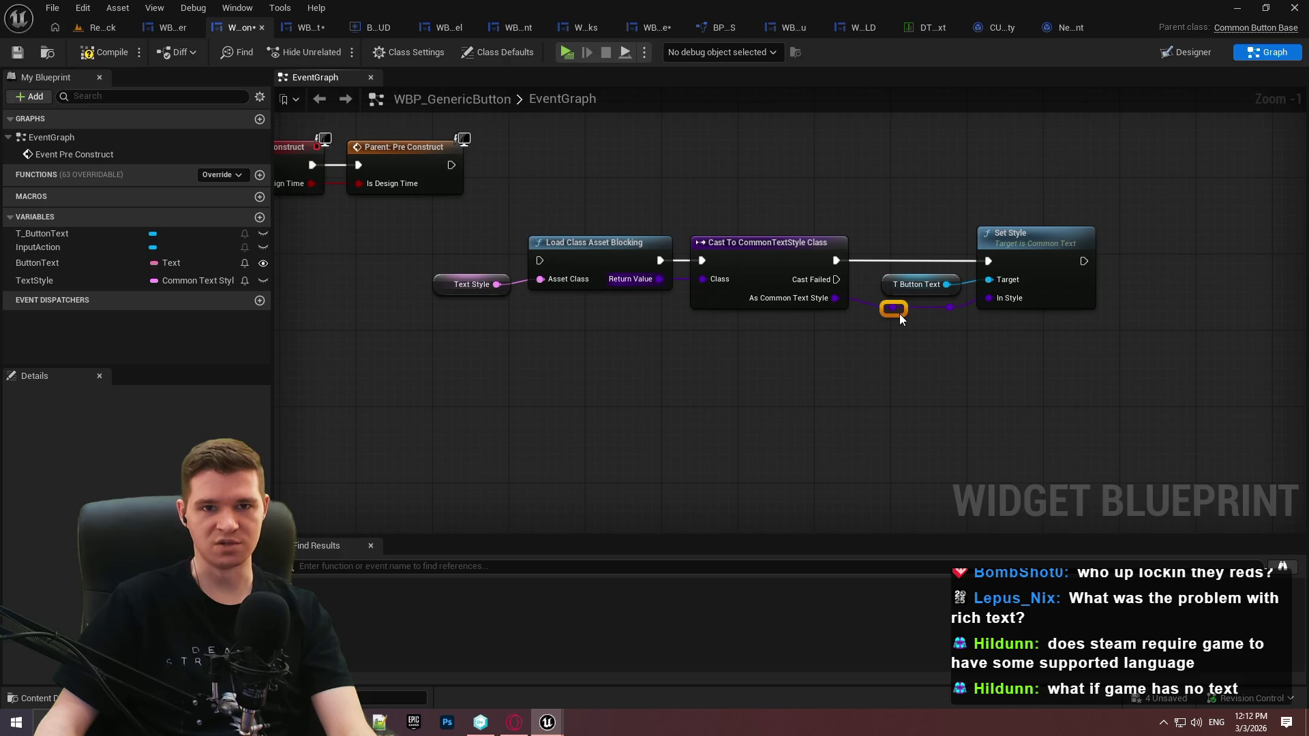
{"action": "key", "text": "ctrl+z"}
{"action": "left_click_drag", "start_coordinate": [1071, 368], "coordinate": [897, 262]}
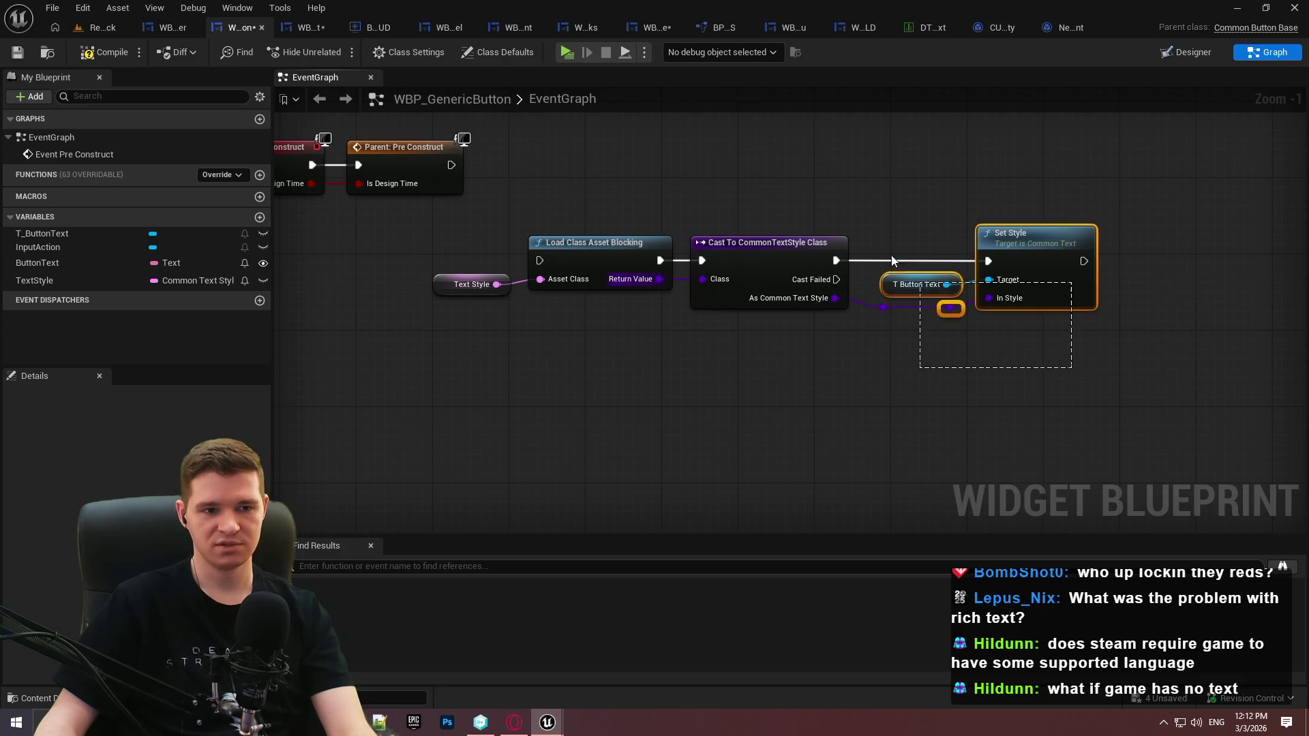
{"action": "left_click", "coordinate": [1008, 357]}
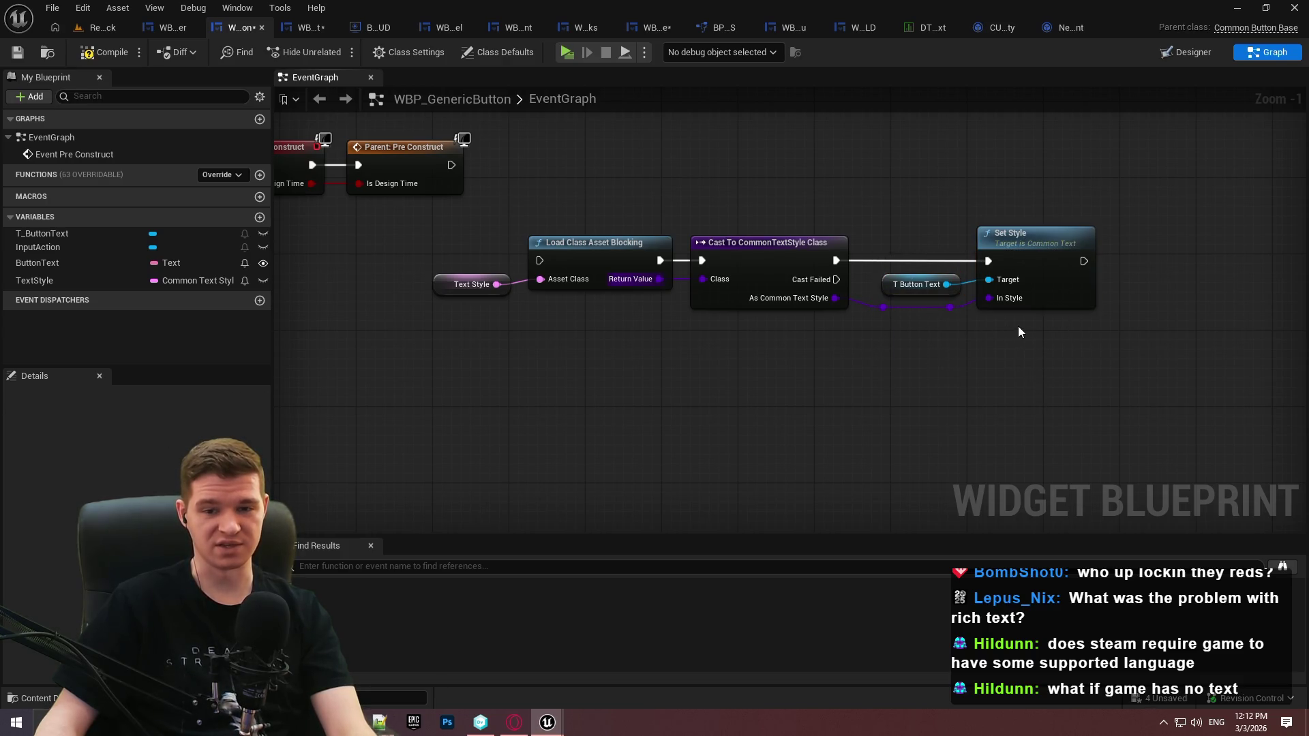
{"action": "left_click_drag", "start_coordinate": [1102, 356], "coordinate": [863, 232]}
{"action": "left_click_drag", "start_coordinate": [1024, 227], "coordinate": [1013, 224]}
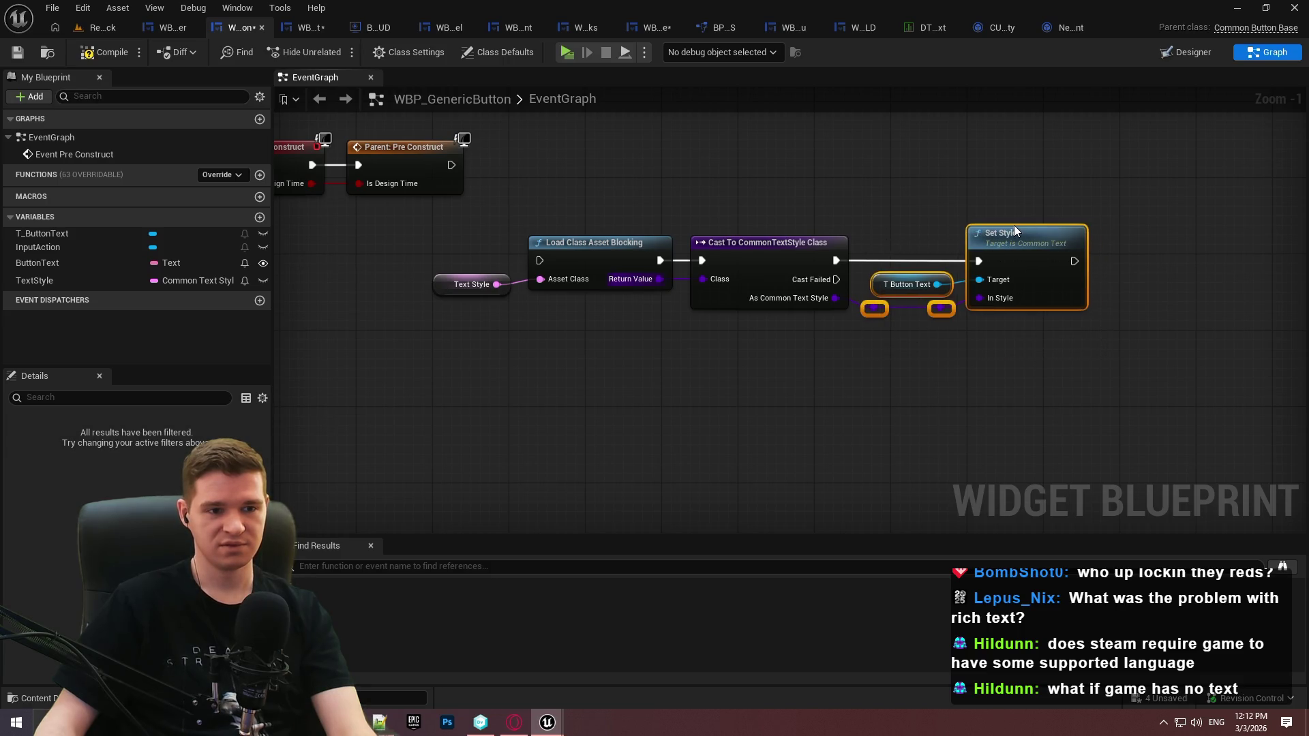
{"action": "left_click", "coordinate": [968, 346]}
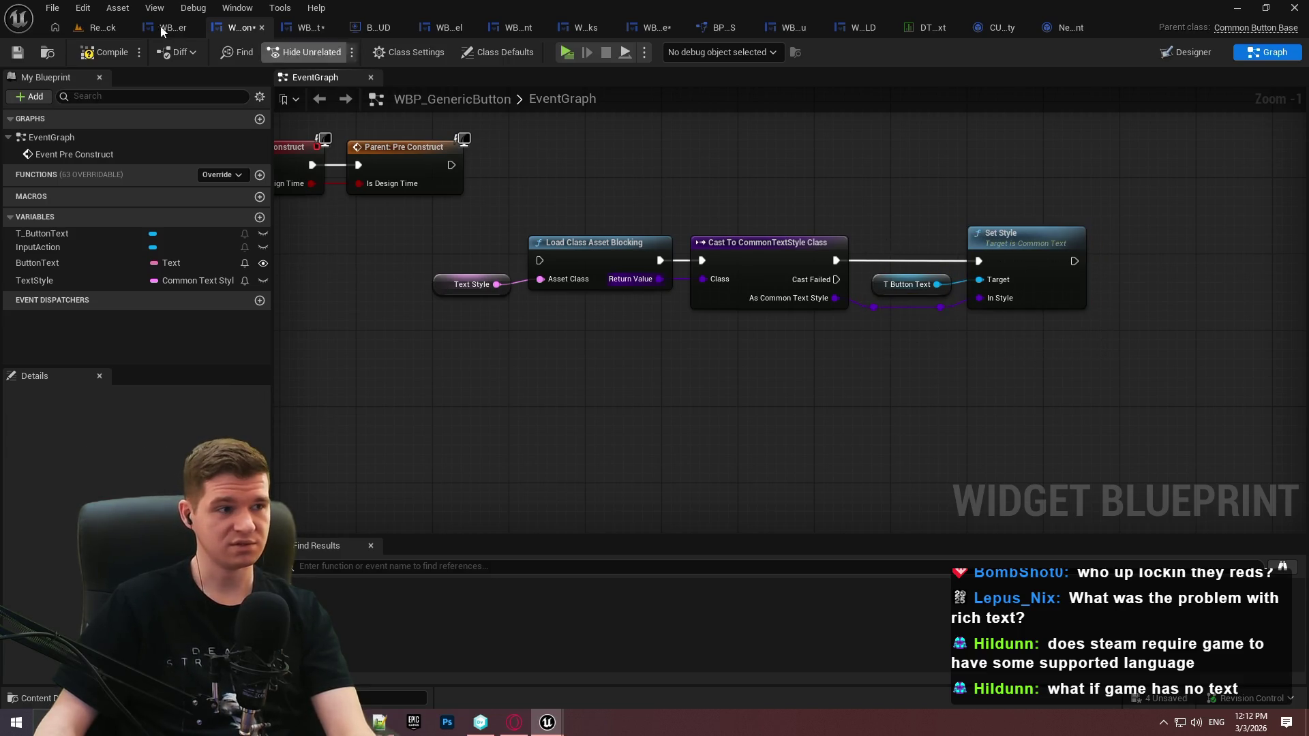
Save, run Load Class Asset Blocking after Parent: Pre Construct, and move the chain up
{"action": "left_click", "coordinate": [18, 52]}
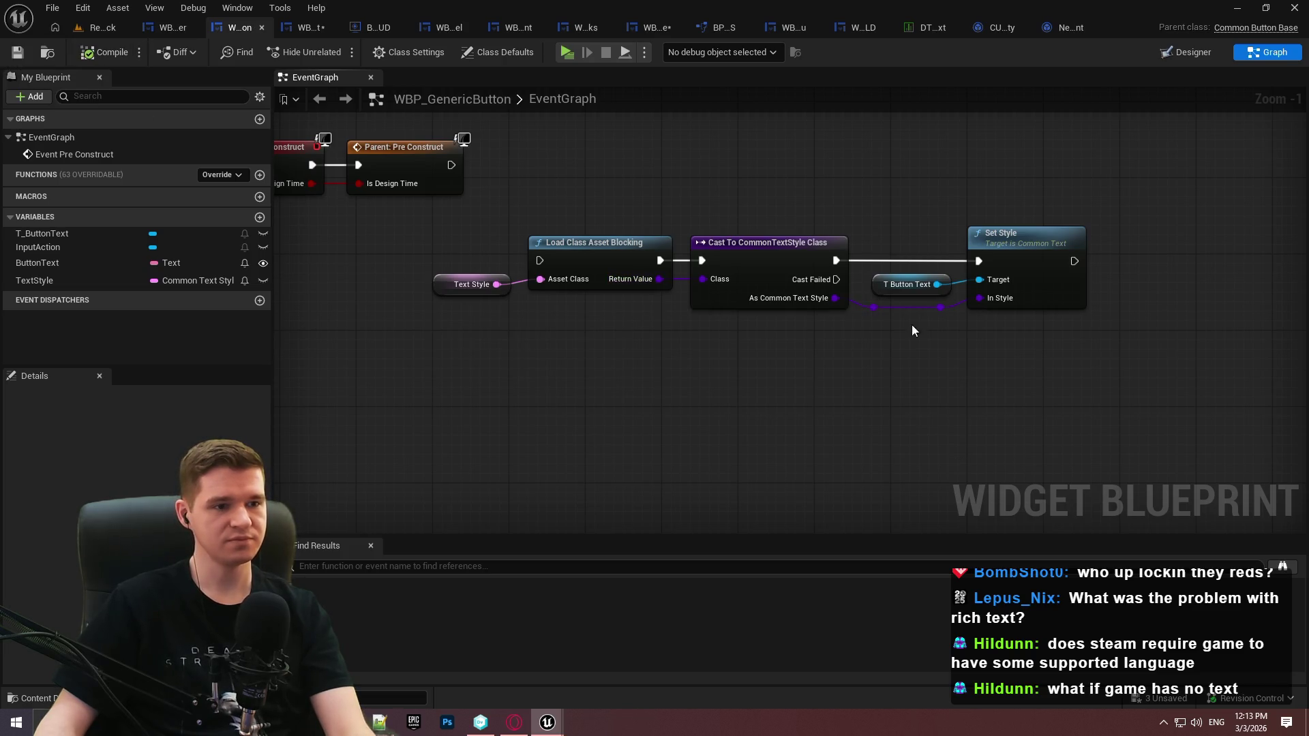
{"action": "left_click_drag", "start_coordinate": [539, 260], "coordinate": [452, 169]}
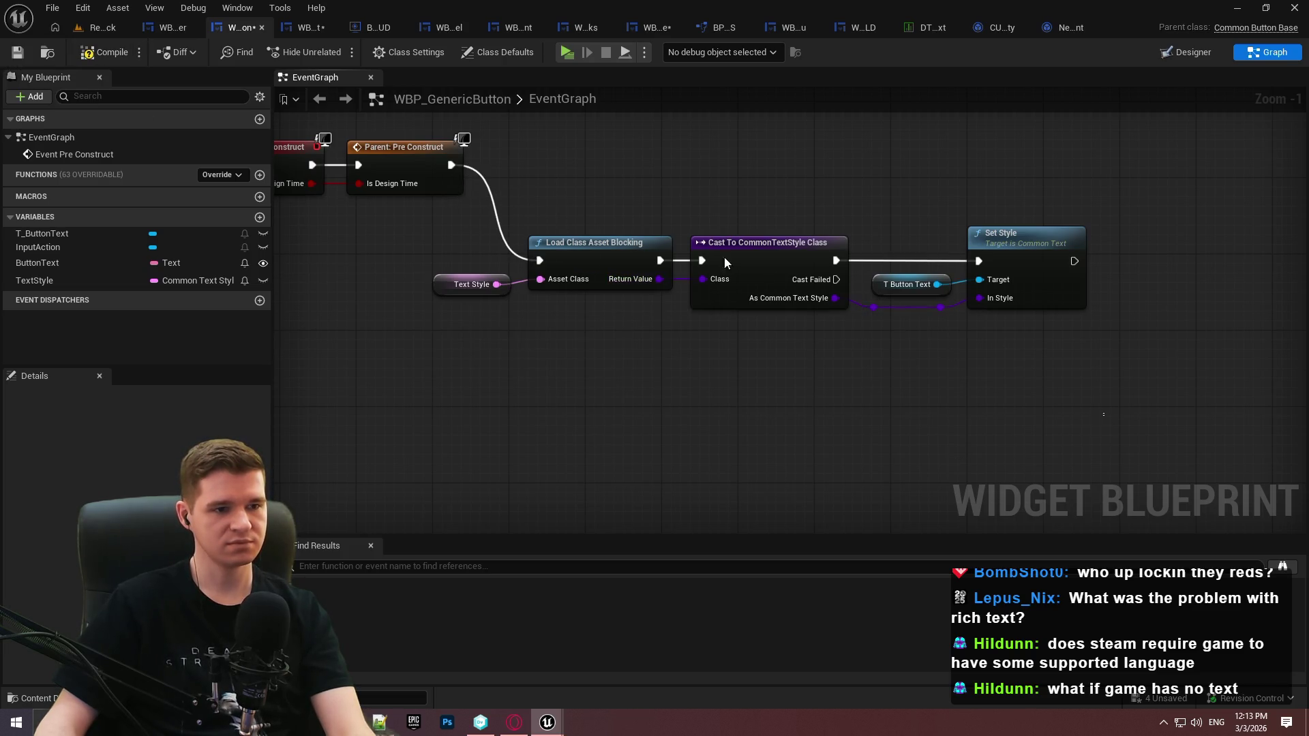
{"action": "left_click_drag", "start_coordinate": [585, 250], "coordinate": [689, 157]}
Move the Text Style node beside Load Class Asset Blocking and compile the button blueprint
{"action": "left_click", "coordinate": [640, 251]}
{"action": "left_click_drag", "start_coordinate": [507, 285], "coordinate": [612, 189]}
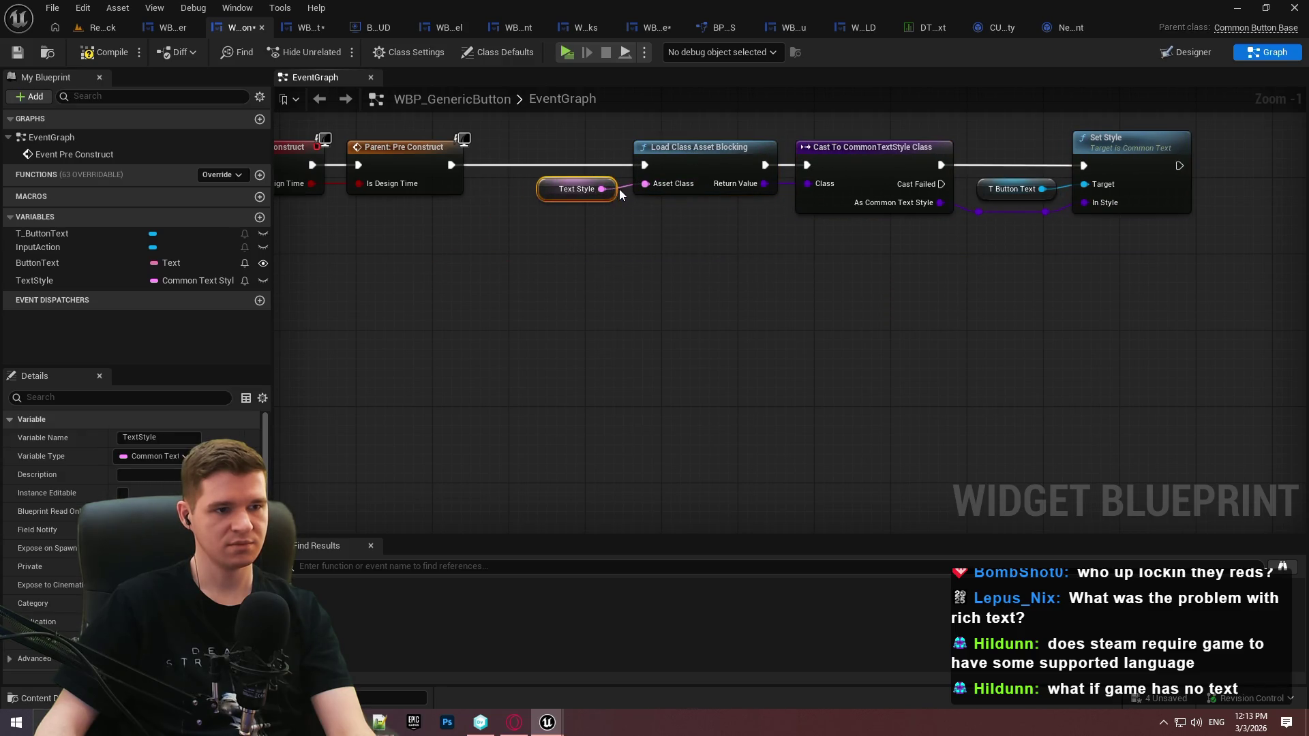
{"action": "left_click", "coordinate": [714, 276]}
{"action": "scroll", "coordinate": [714, 277], "scroll_direction": "down", "scroll_amount": 2}
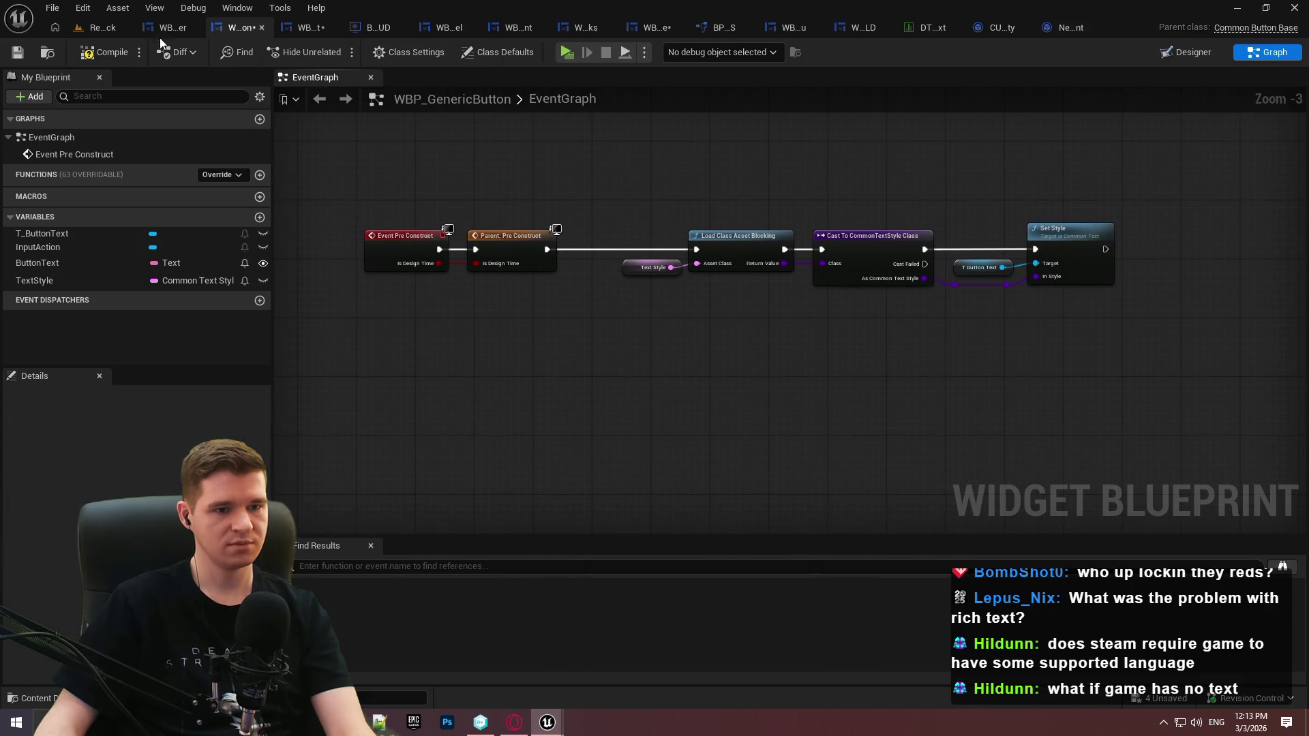
{"action": "left_click", "coordinate": [96, 54]}
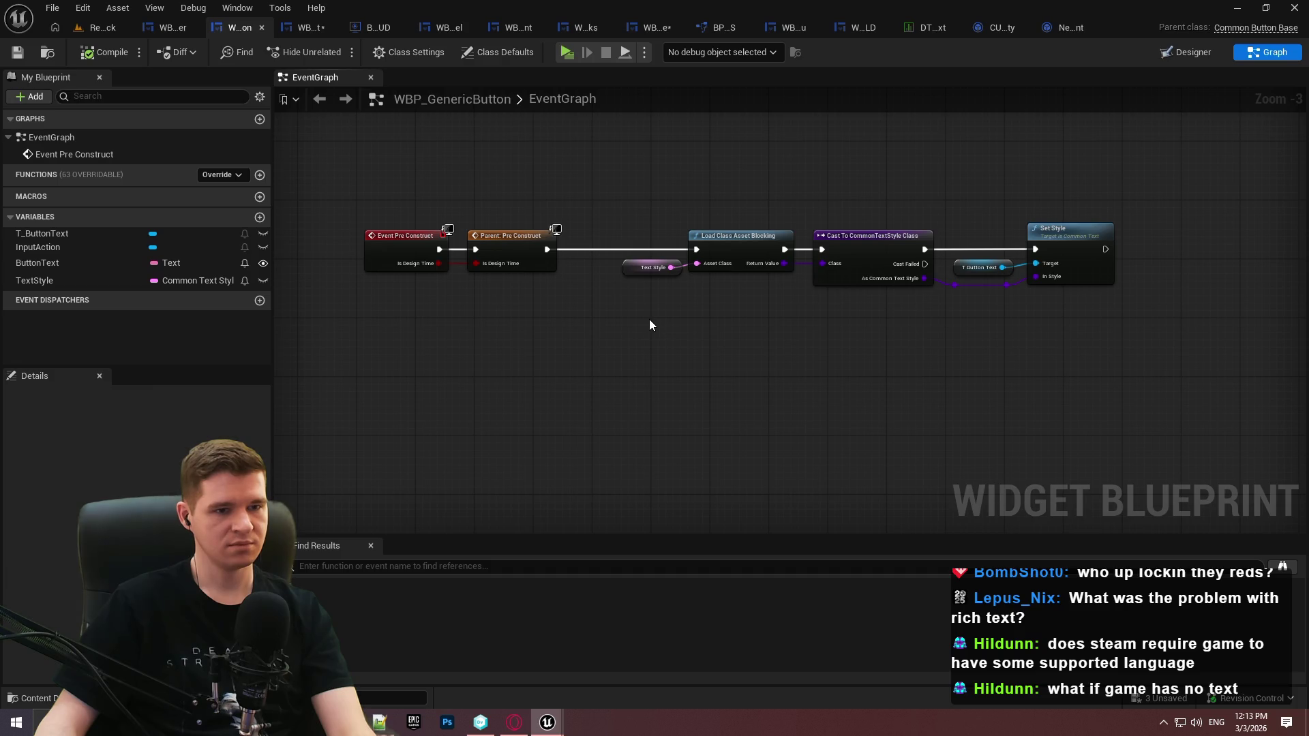
Make the TextStyle variable Instance Editable, save, and place it in a Style category
{"action": "left_click", "coordinate": [49, 280]}
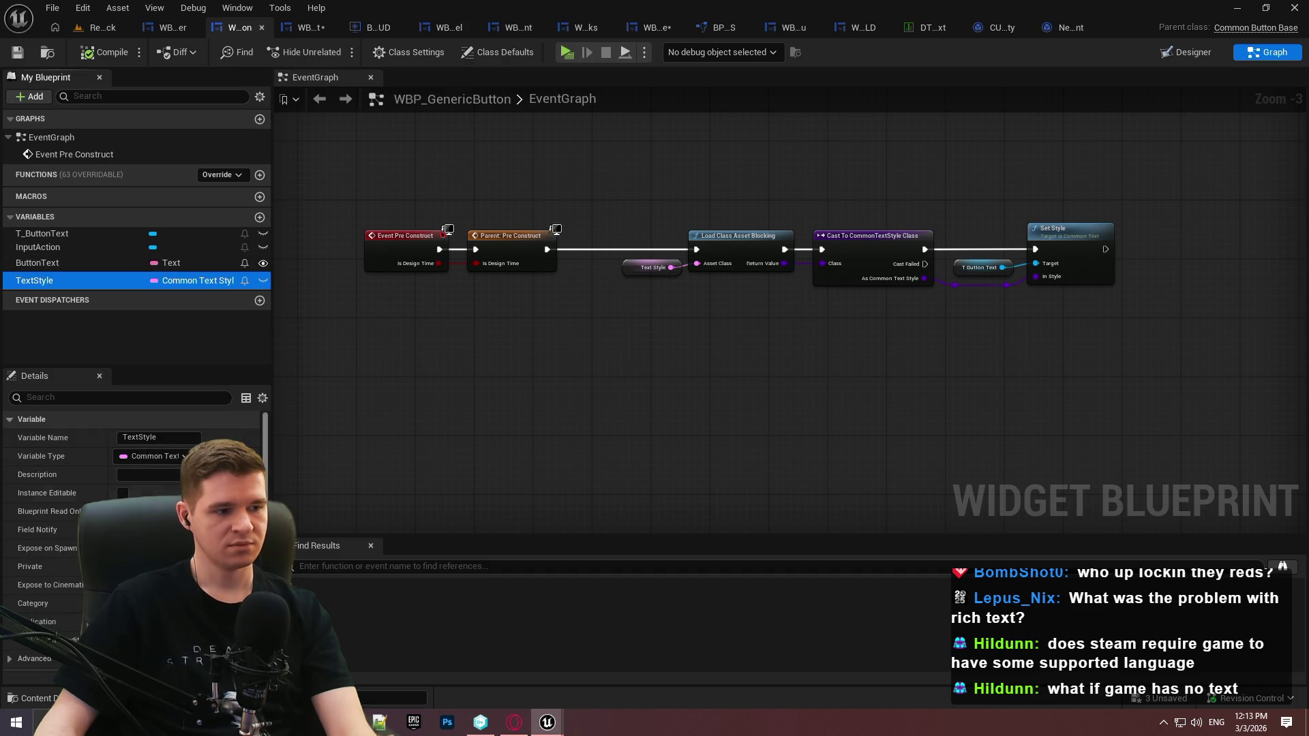
{"action": "left_click", "coordinate": [106, 51]}
{"action": "left_click", "coordinate": [15, 53]}
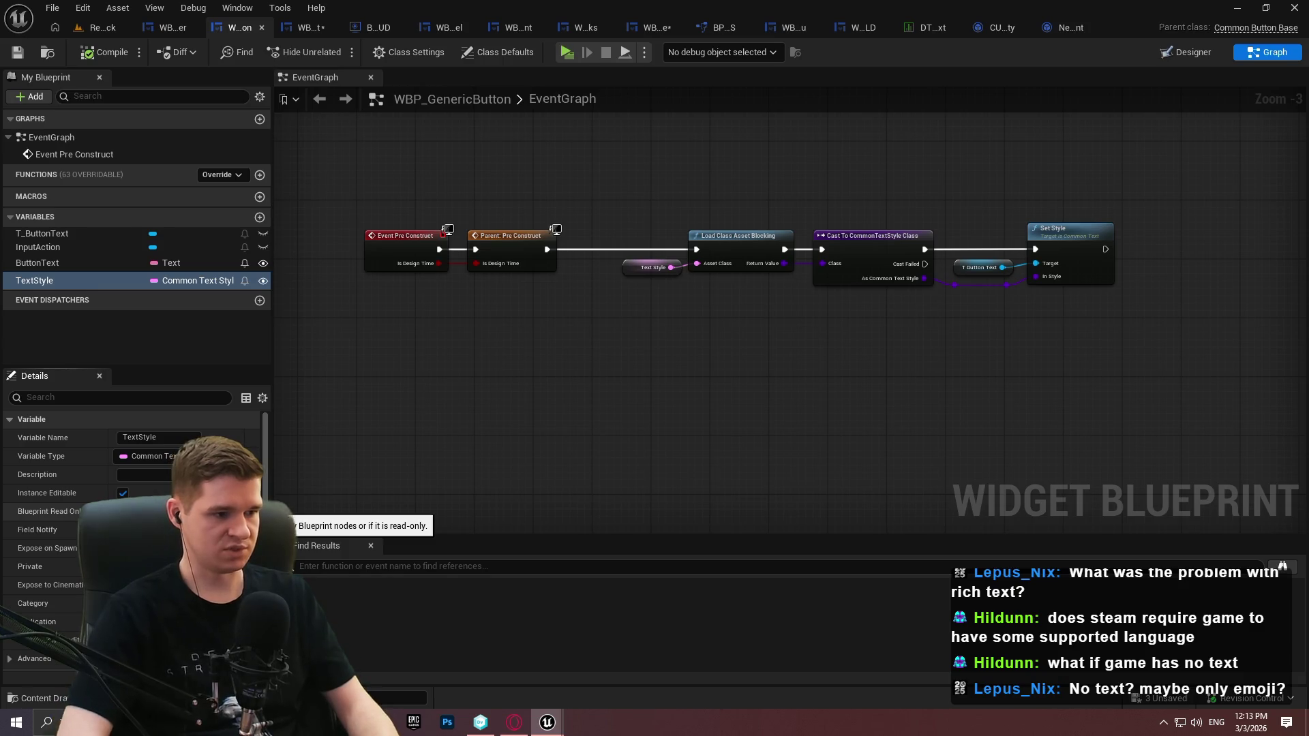
{"action": "key", "text": "Return"}
Put the ButtonText variable in a Config category and collapse both variable categories
{"action": "left_click", "coordinate": [49, 293]}
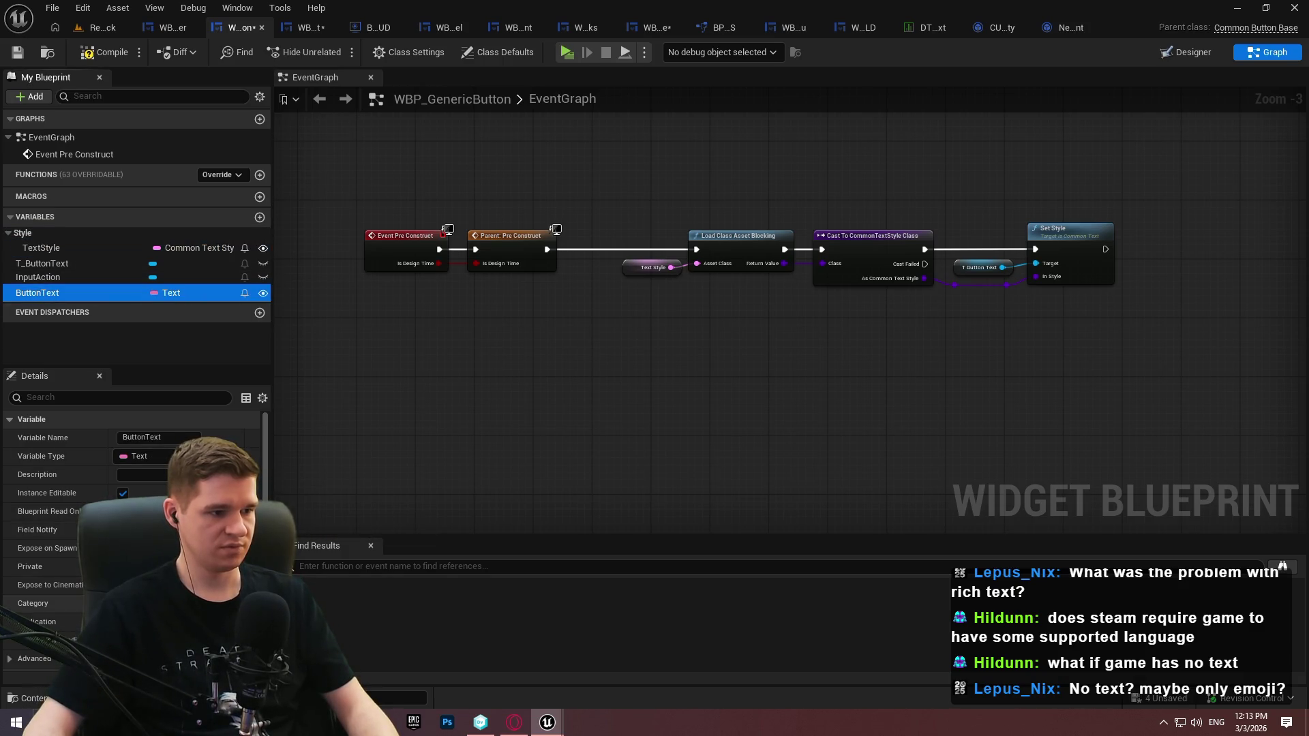
{"action": "left_click", "coordinate": [32, 584]}
{"action": "key", "text": "Return"}
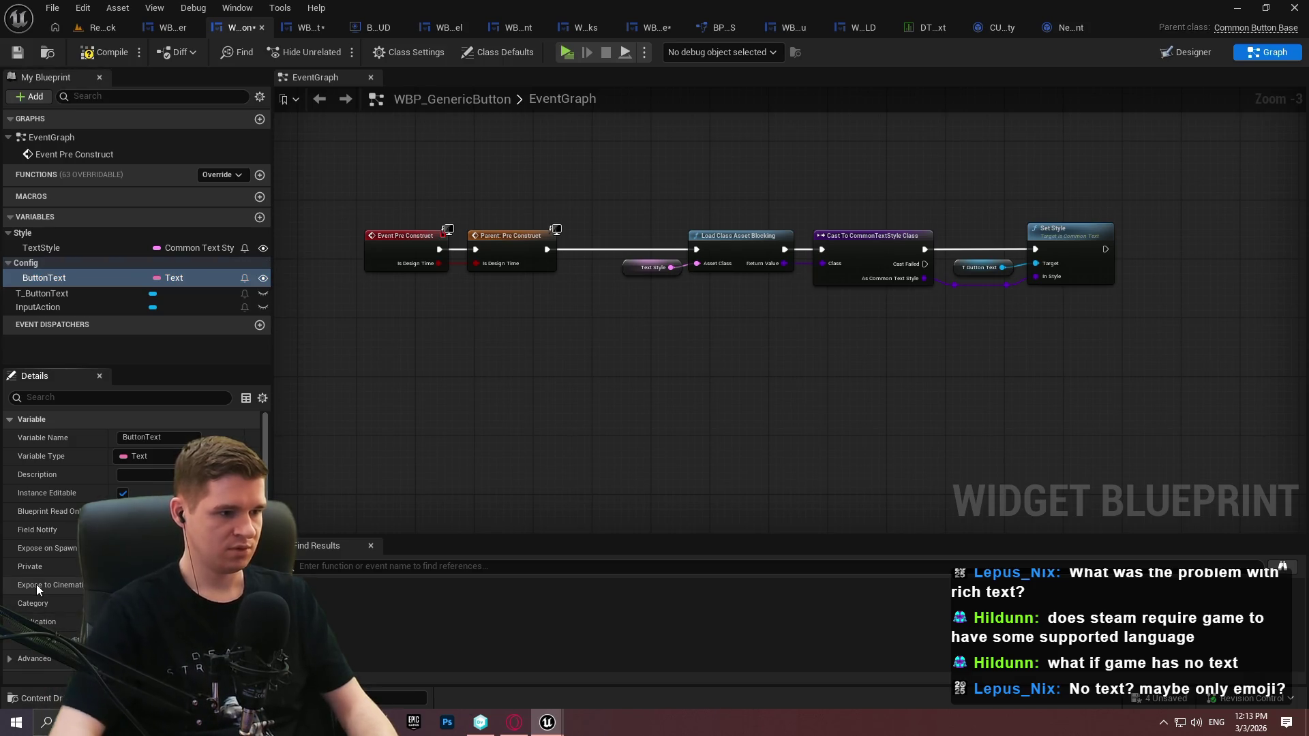
{"action": "left_click", "coordinate": [9, 233]}
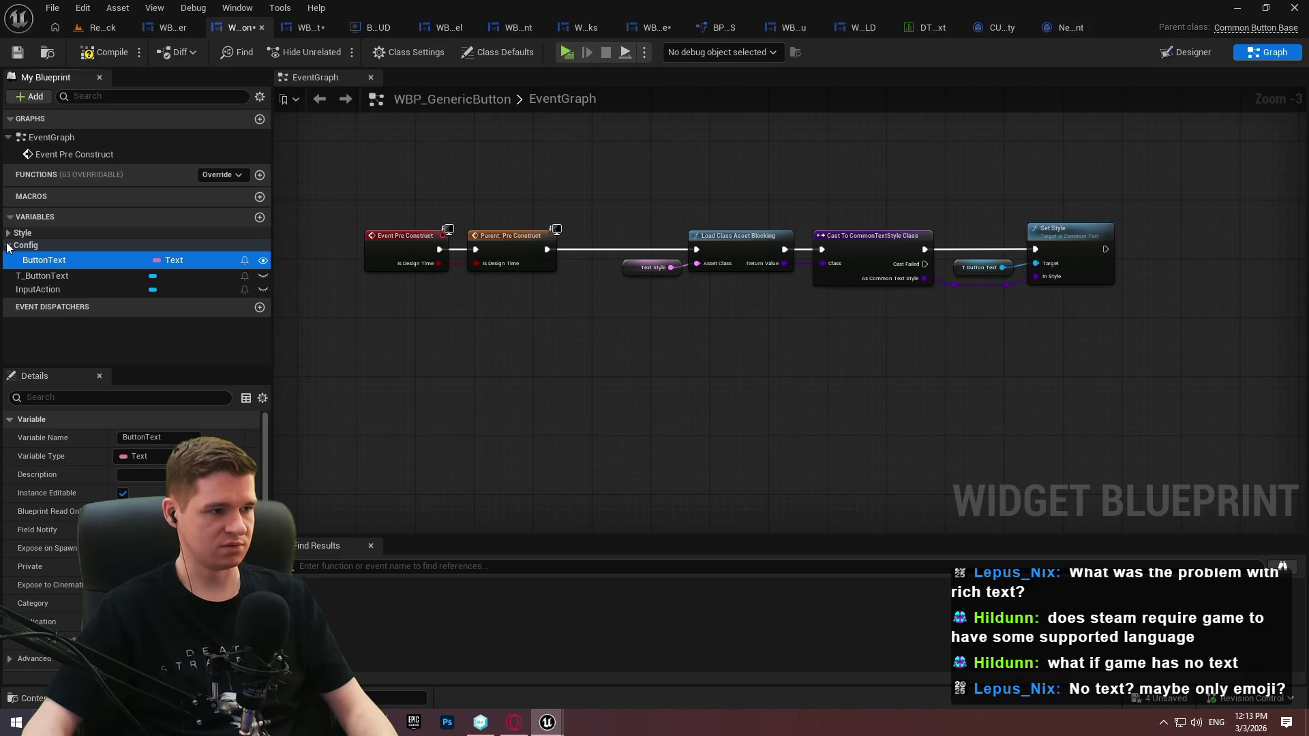
{"action": "left_click", "coordinate": [8, 245]}
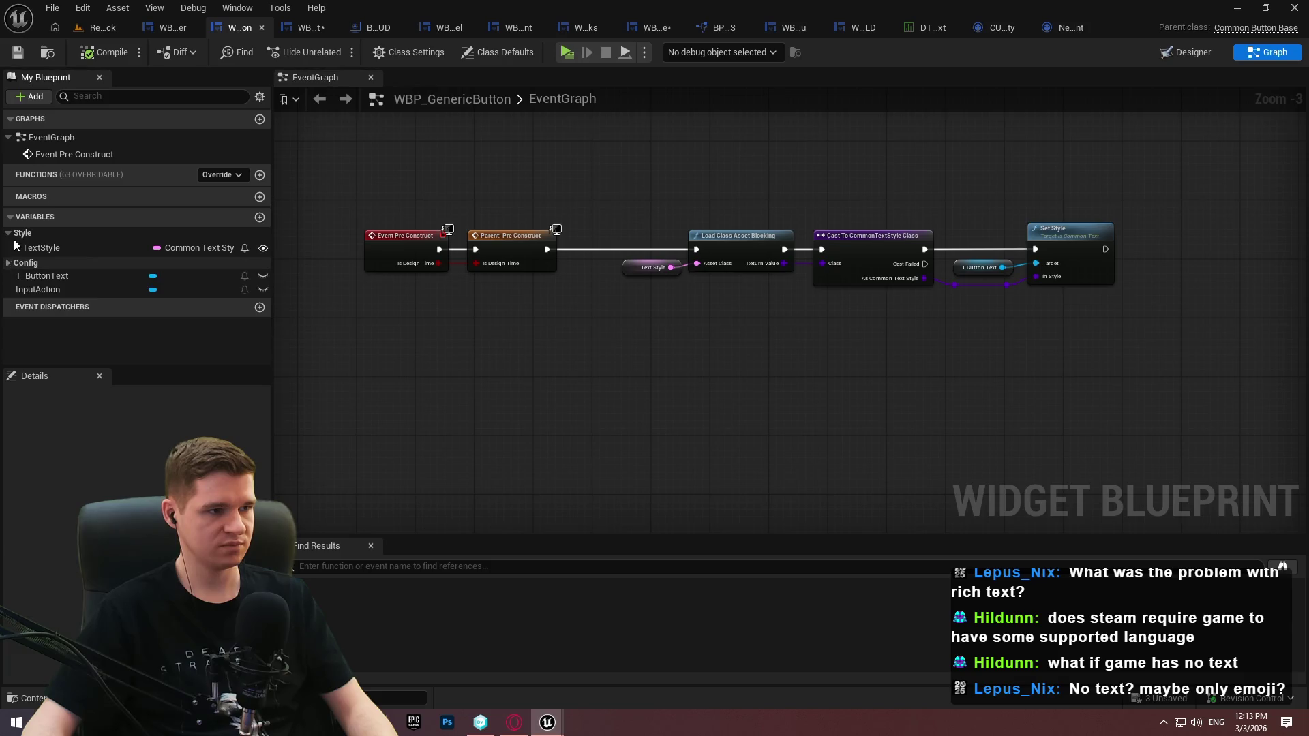
{"action": "left_click", "coordinate": [308, 28]}
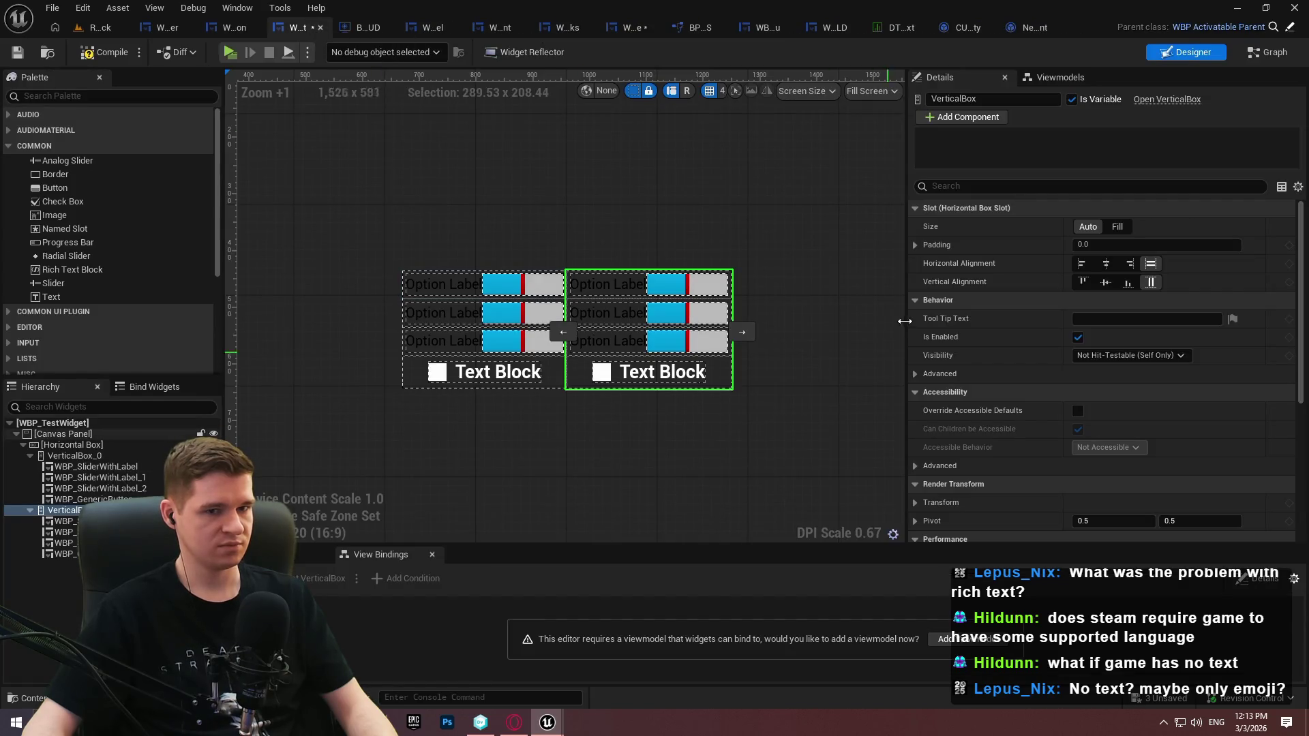
Compile WBP_TestWidget and re-expand WBP_GenericButton's Style and Config variable categories
{"action": "left_click", "coordinate": [86, 54]}
{"action": "left_click", "coordinate": [17, 53]}
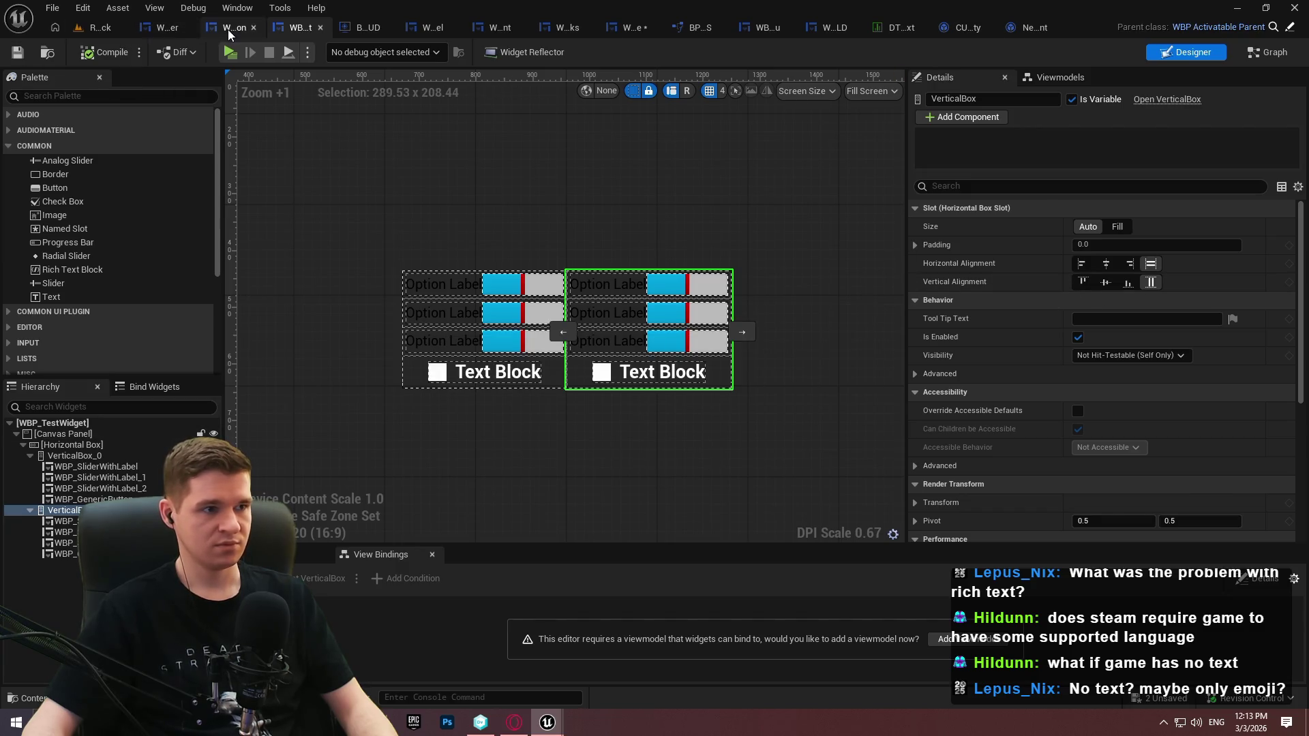
{"action": "left_click", "coordinate": [230, 30]}
{"action": "left_click", "coordinate": [9, 245]}
{"action": "left_click", "coordinate": [9, 233]}
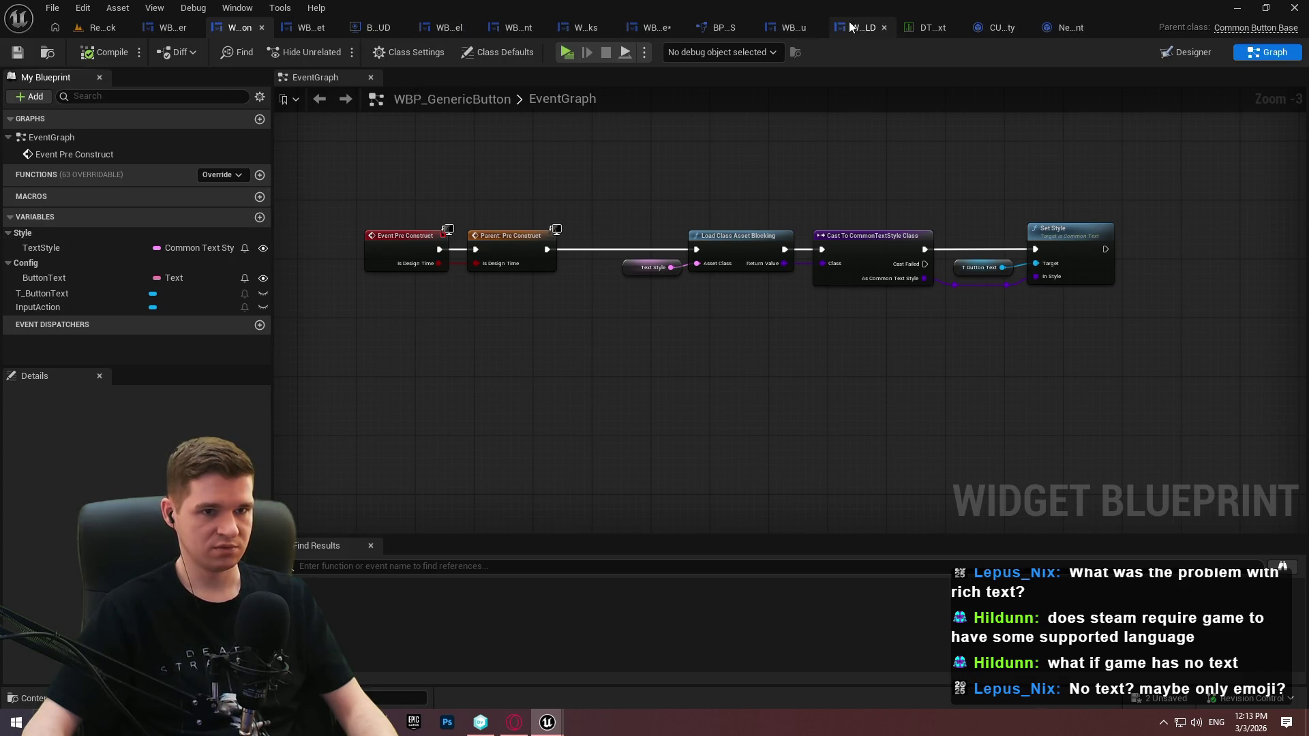
{"action": "left_click", "coordinate": [780, 27]}
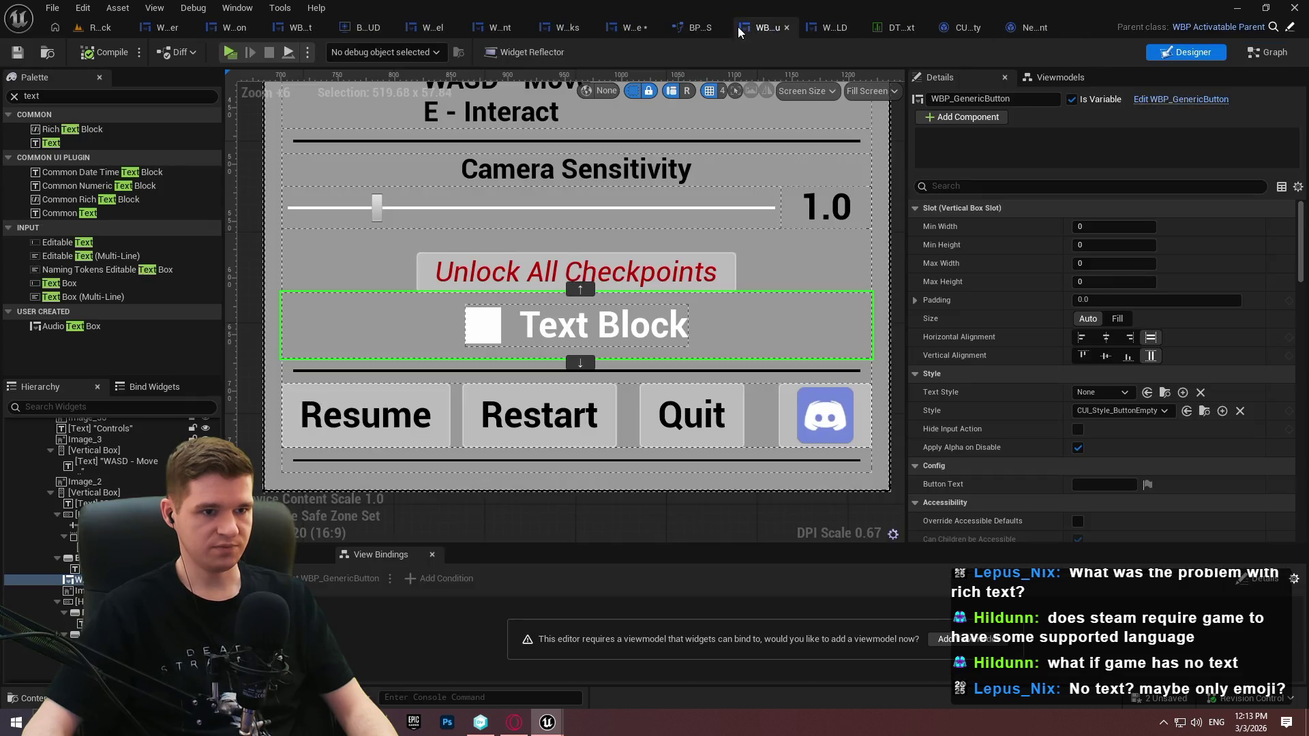
Set the pause menu button's Text Style to NewBlueprint and Button Text to 'test', then save
{"action": "scroll", "coordinate": [962, 408], "scroll_direction": "down", "scroll_amount": 3}
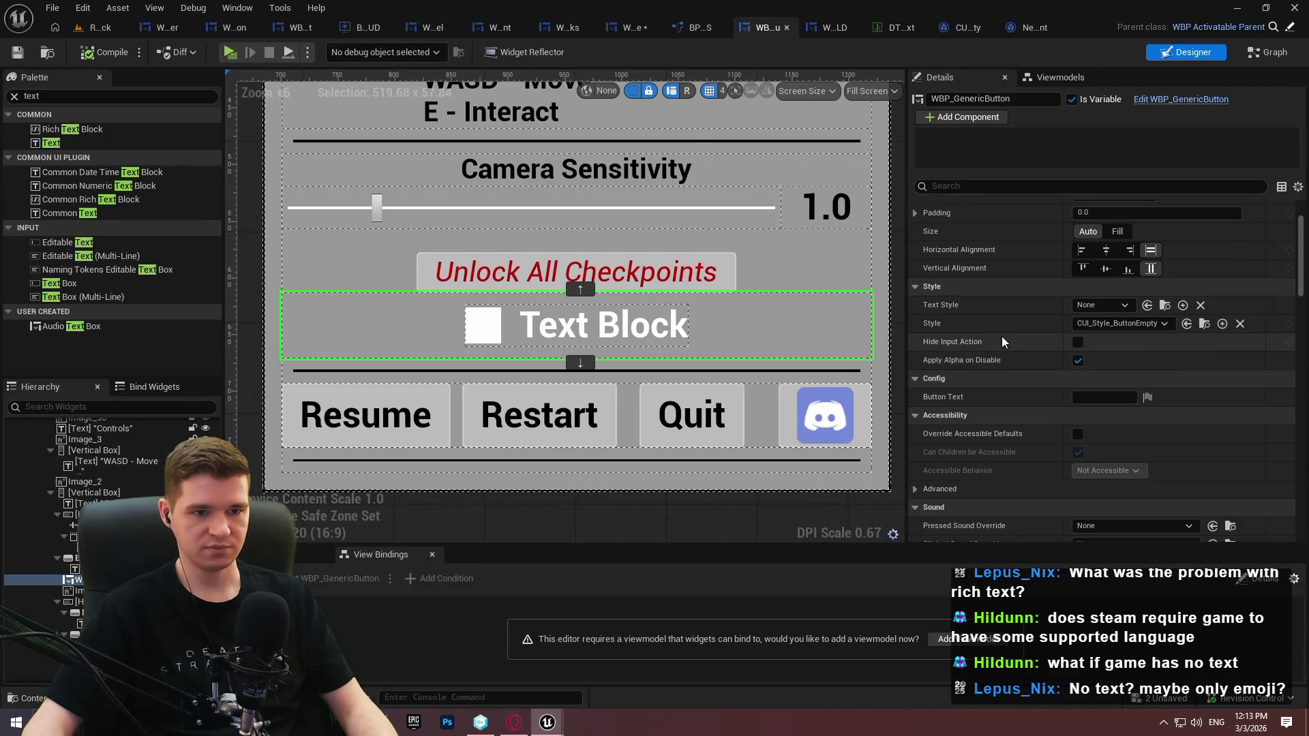
{"action": "left_click", "coordinate": [1124, 306]}
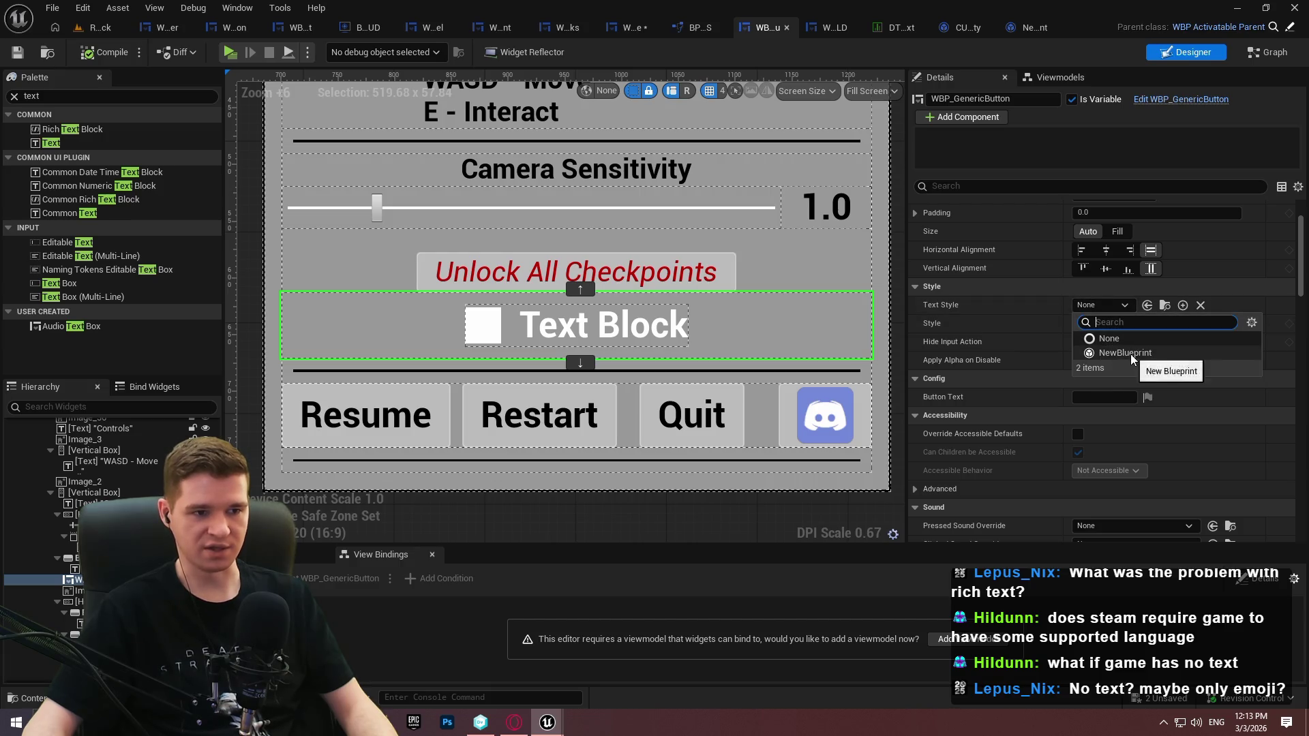
{"action": "left_click", "coordinate": [1130, 354]}
{"action": "key", "text": "ctrl+s"}
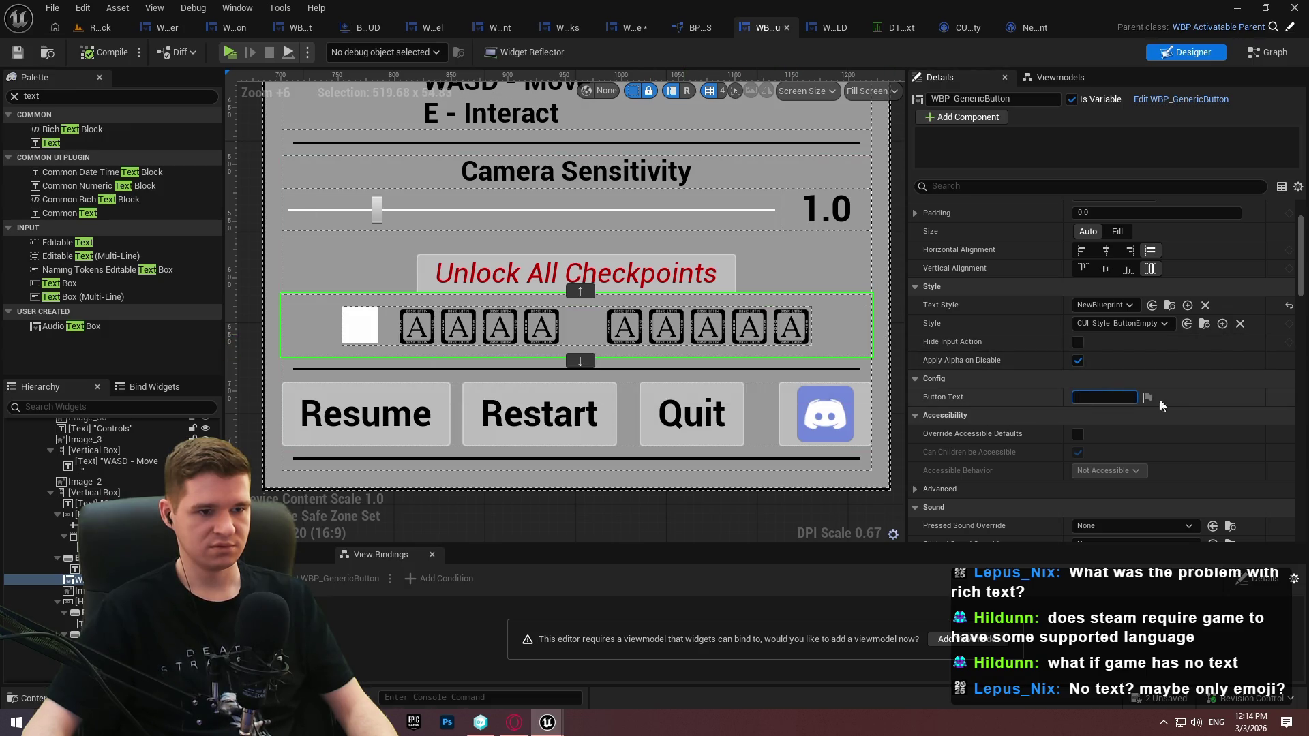
{"action": "type", "text": "test"}
{"action": "key", "text": "Return"}
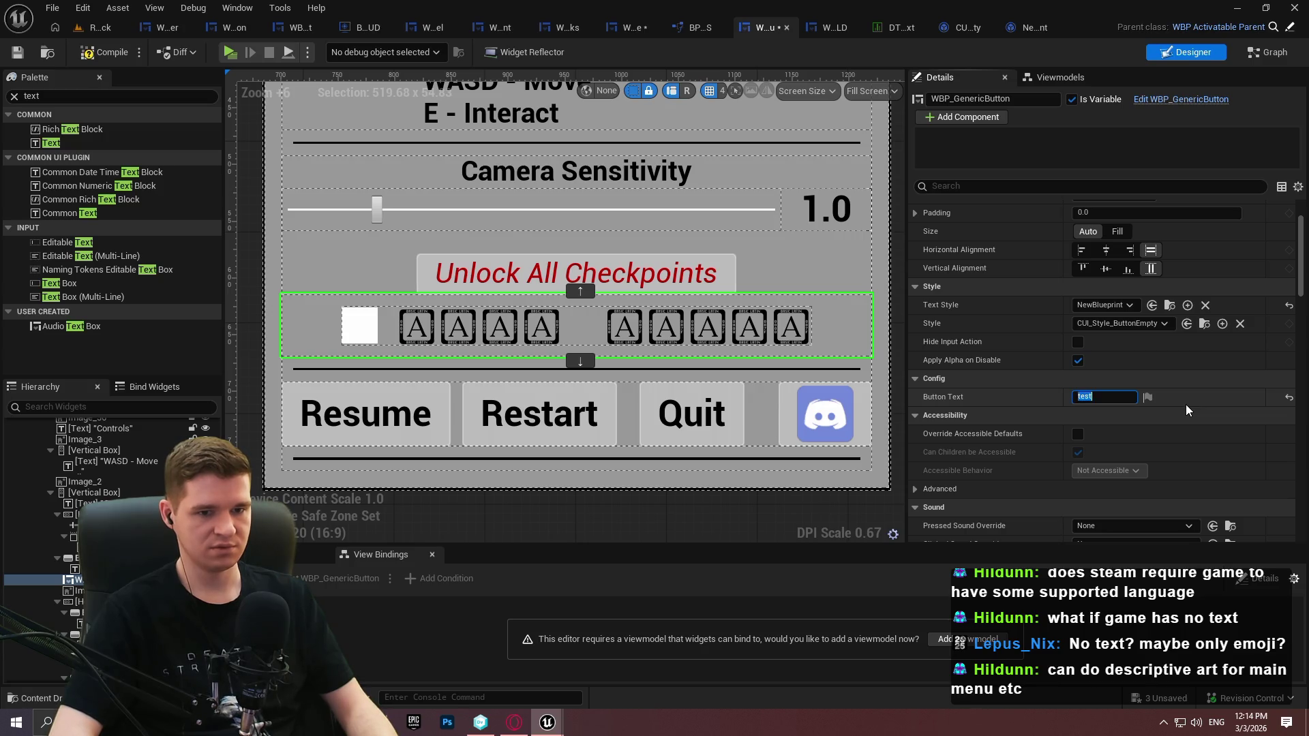
{"action": "left_click", "coordinate": [18, 53]}
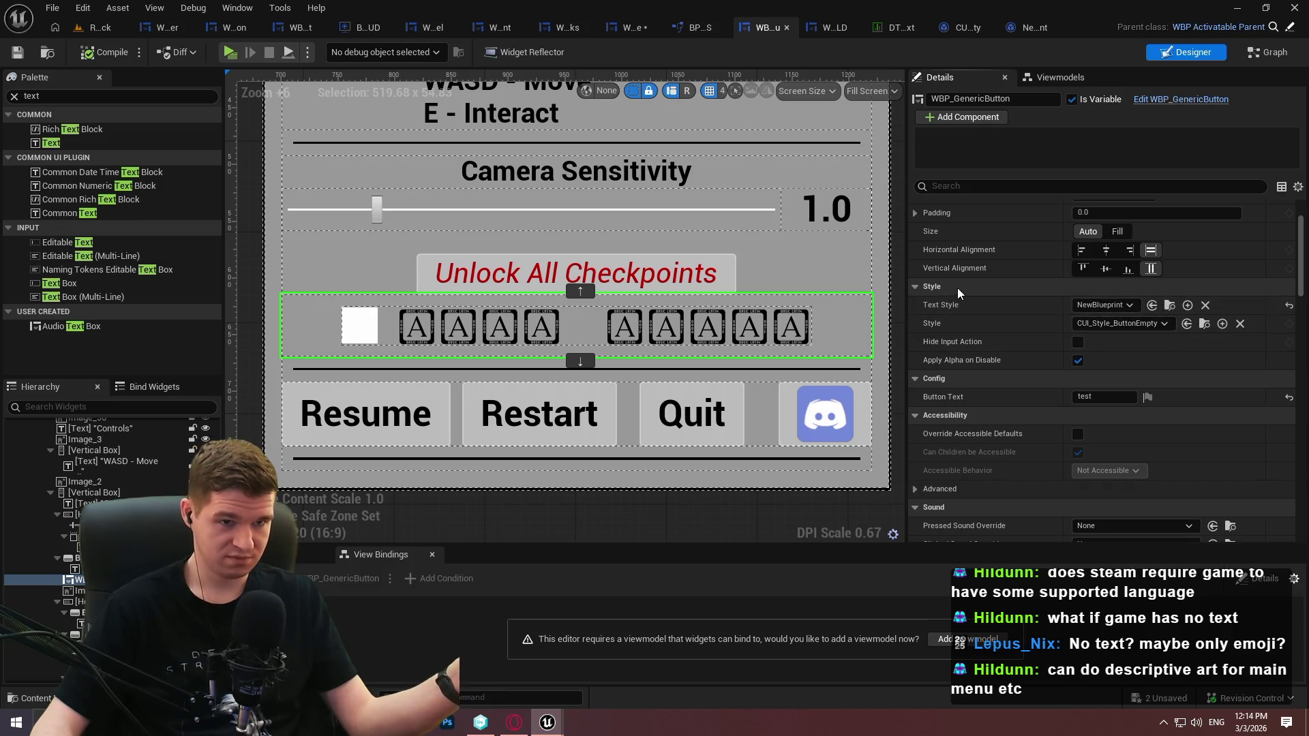
Set NewBlueprint's font family to Roboto and compile, then re-commit the pause-menu button's text
{"action": "left_click", "coordinate": [1035, 37]}
{"action": "left_click", "coordinate": [1167, 159]}
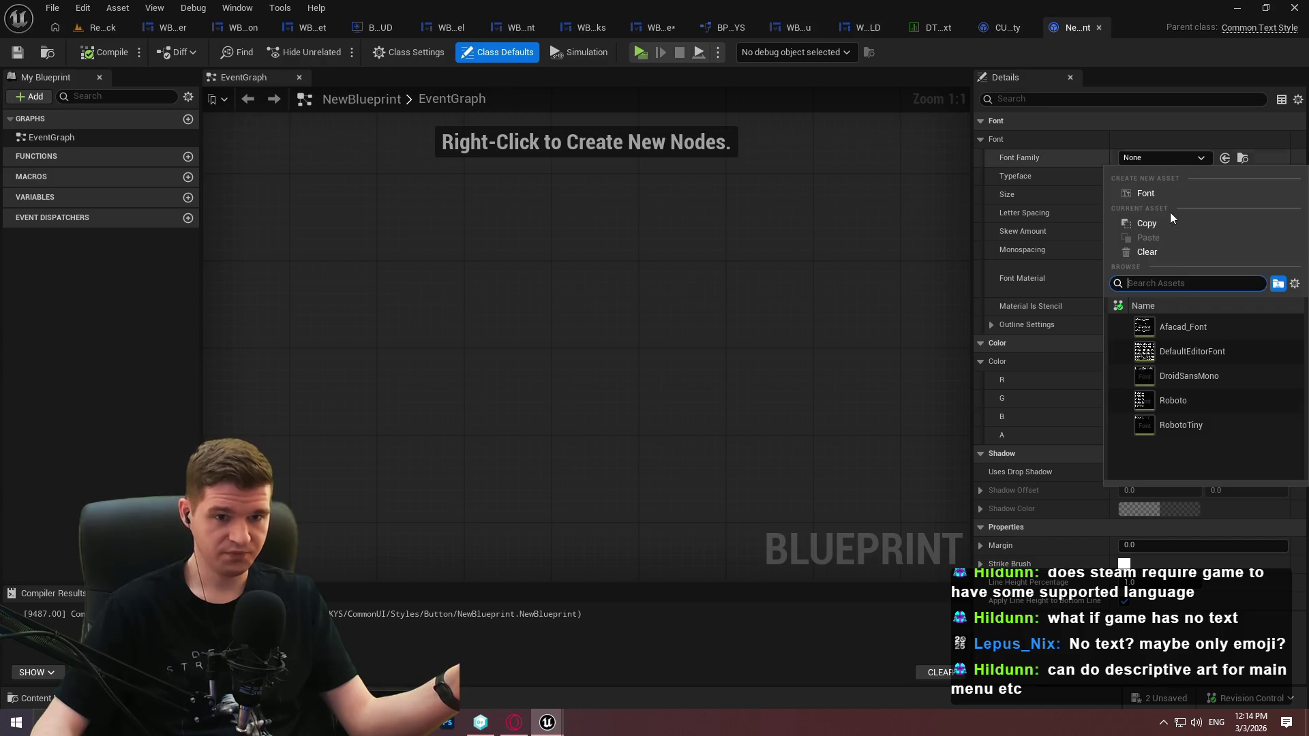
{"action": "left_click", "coordinate": [1204, 408]}
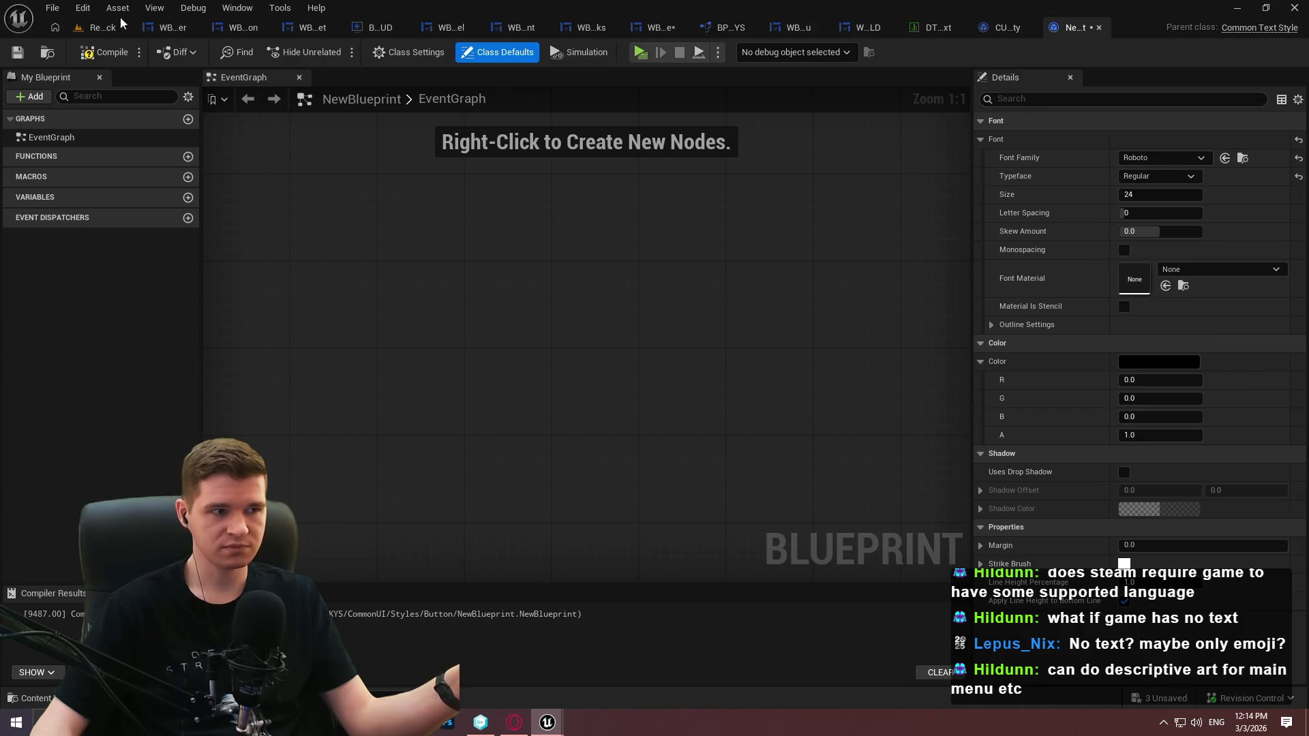
{"action": "left_click", "coordinate": [106, 52]}
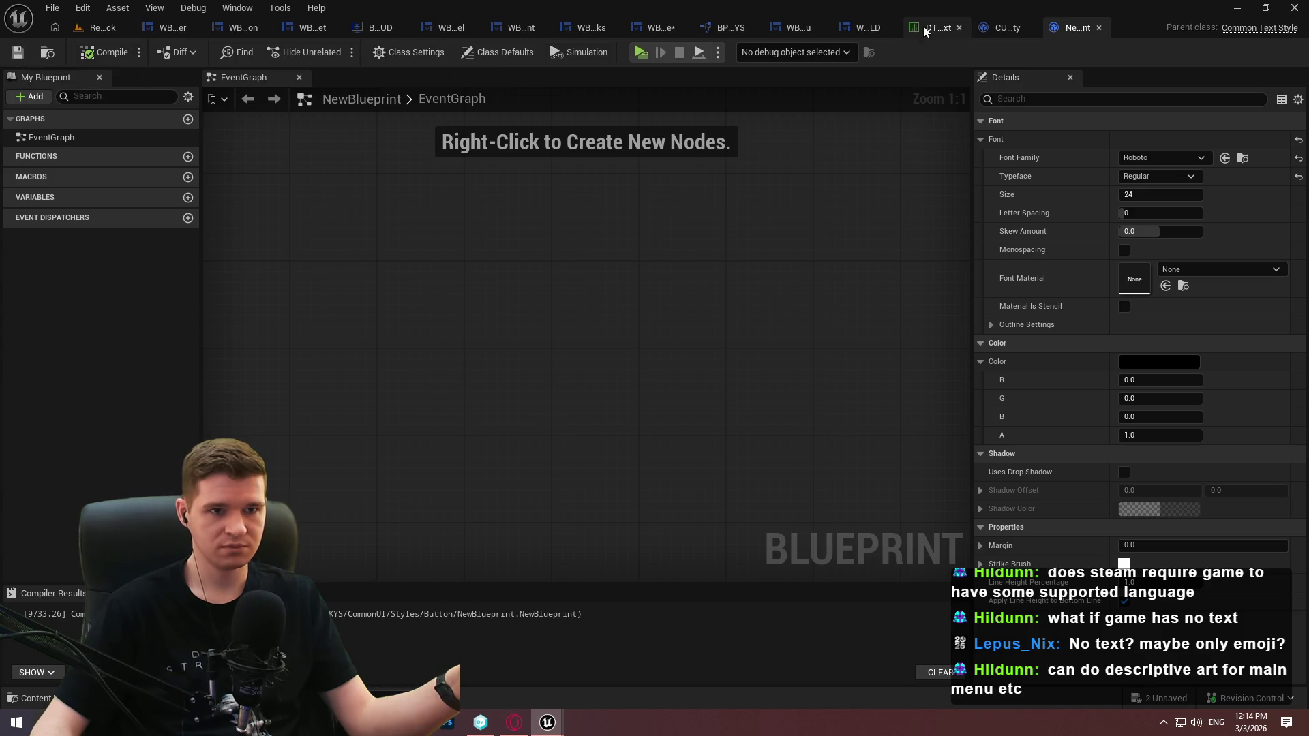
{"action": "left_click", "coordinate": [793, 30]}
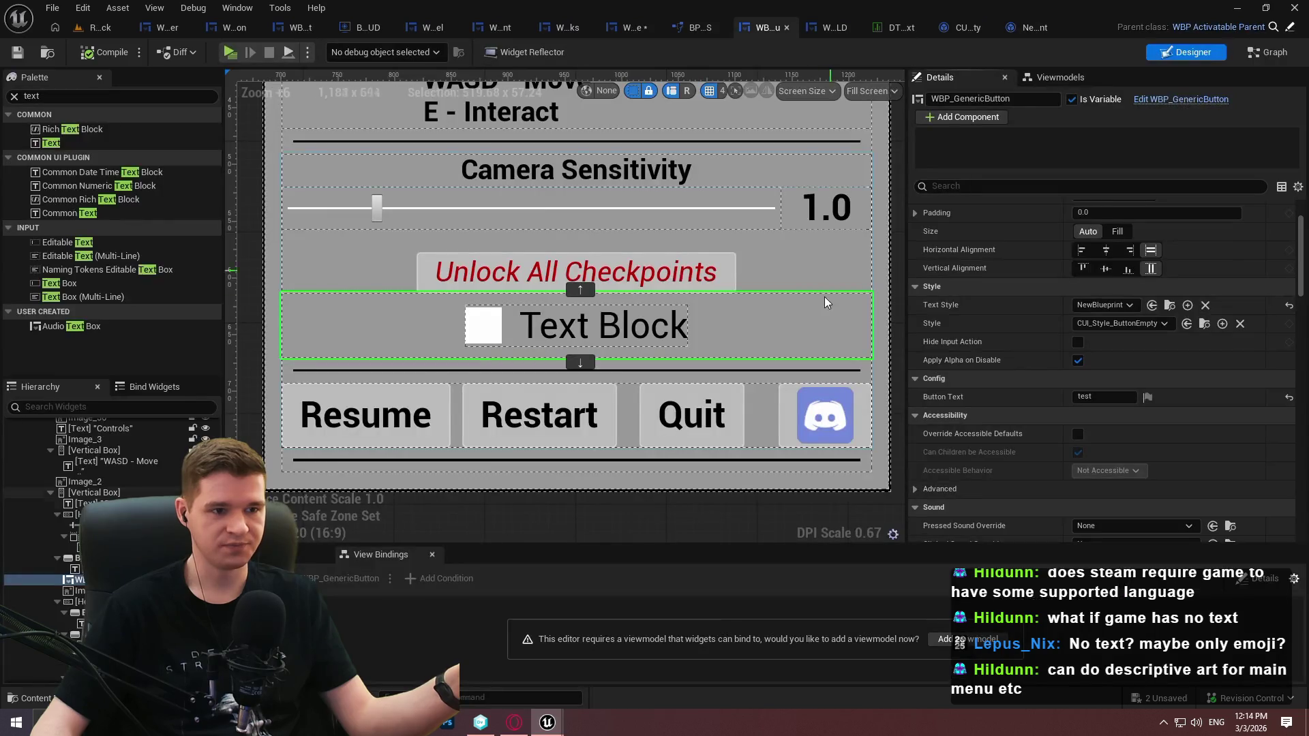
{"action": "left_click", "coordinate": [1097, 397]}
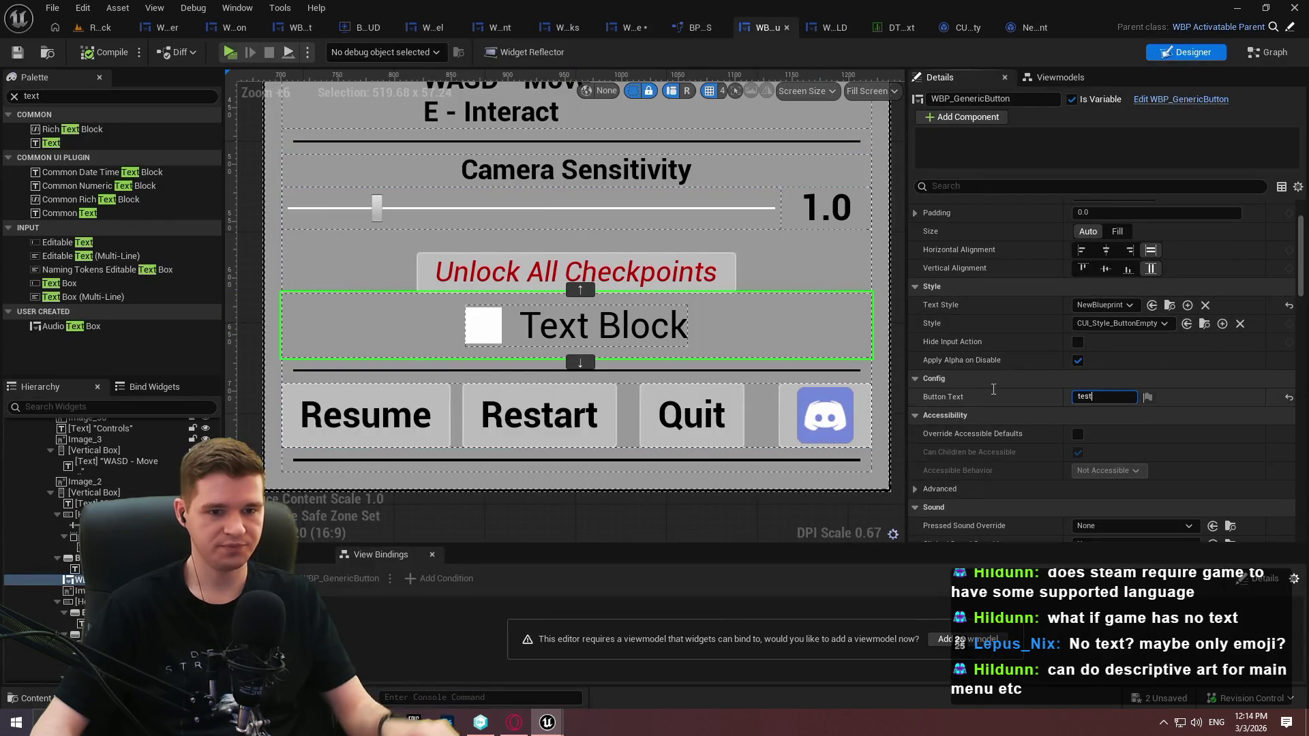
{"action": "key", "text": "Return"}
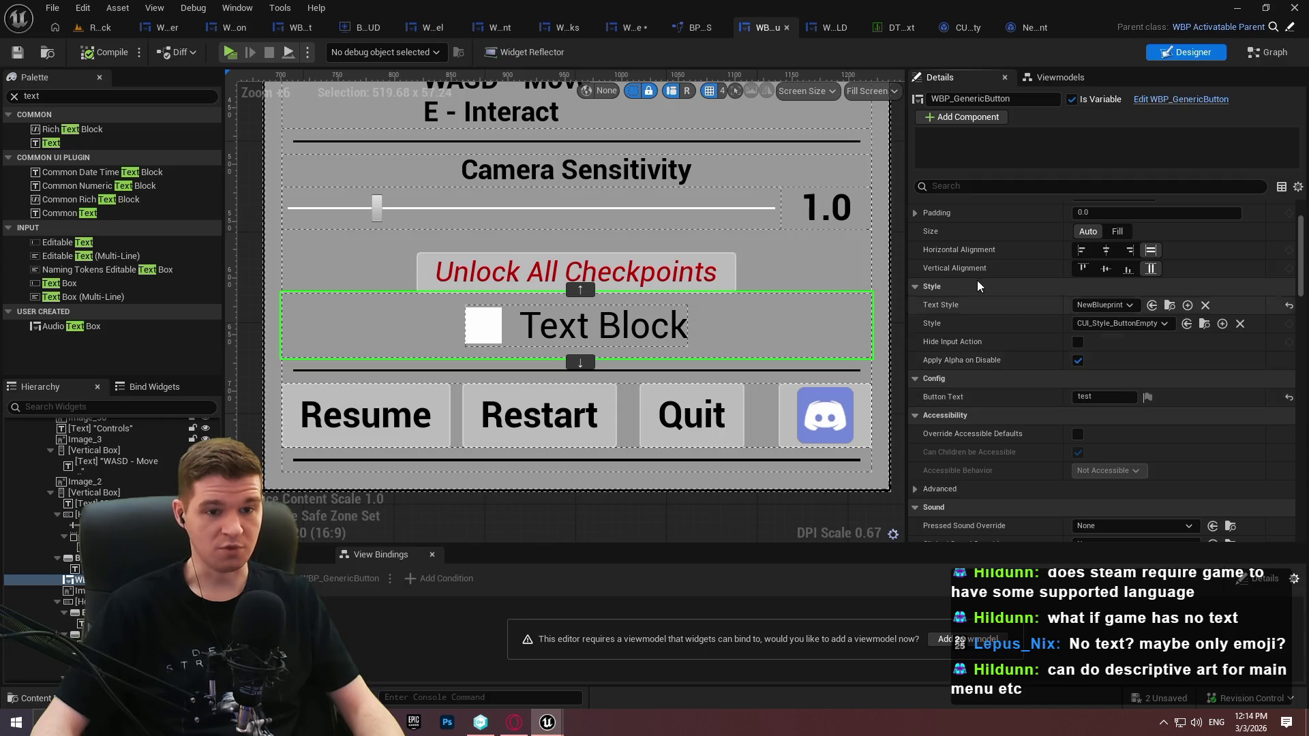
{"action": "left_click", "coordinate": [298, 27]}
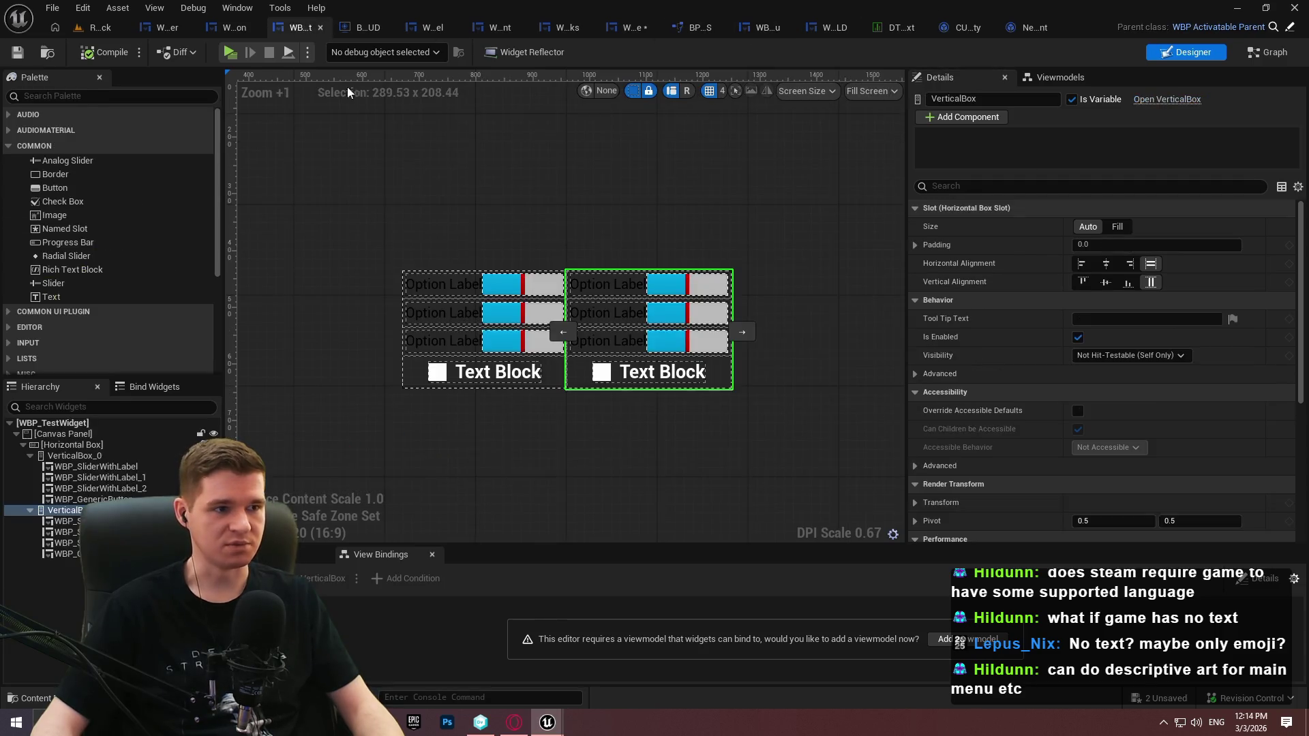
Add ButtonText and T_ButtonText getters and a SetText (Text) node for T Button Text
{"action": "left_click", "coordinate": [235, 27]}
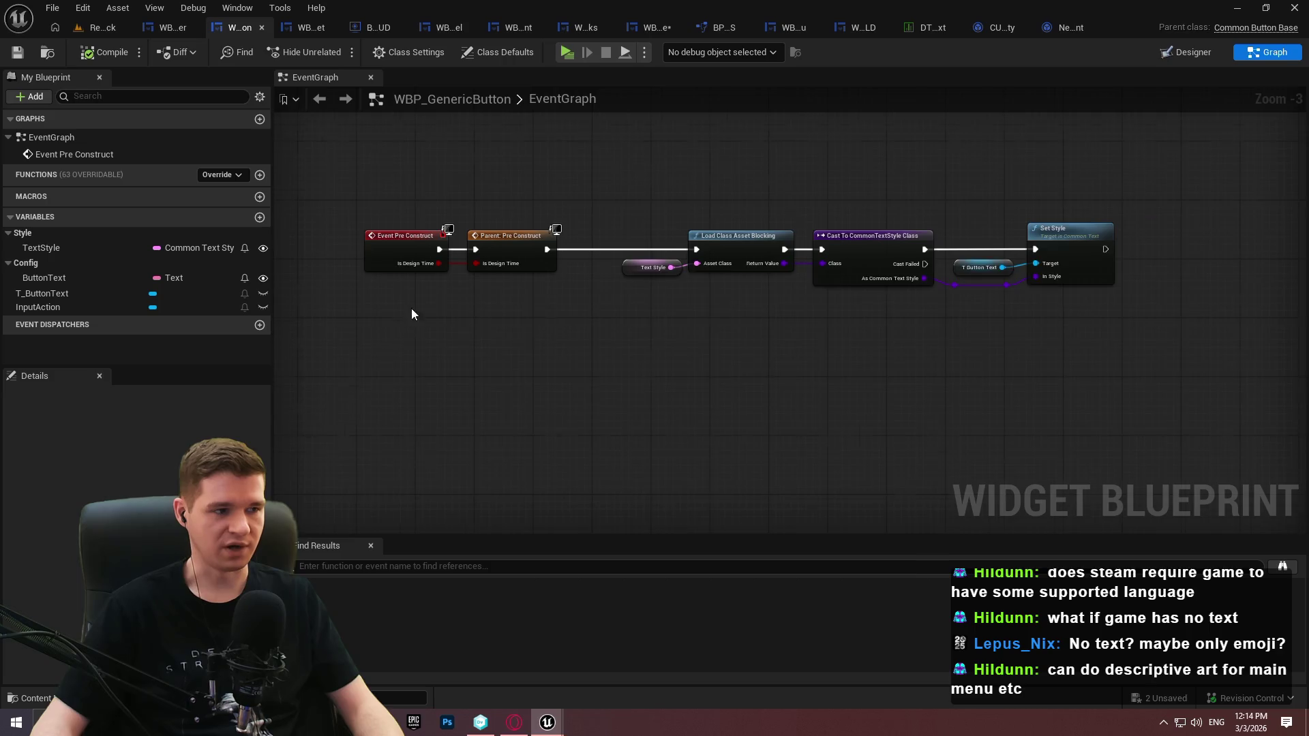
{"action": "scroll", "coordinate": [432, 315], "scroll_direction": "up", "scroll_amount": 1}
{"action": "mouse_move", "coordinate": [68, 279]}
{"action": "left_mouse_down"}
{"action": "mouse_move", "coordinate": [702, 346]}
{"action": "mouse_move", "coordinate": [636, 351]}
{"action": "left_mouse_up"}
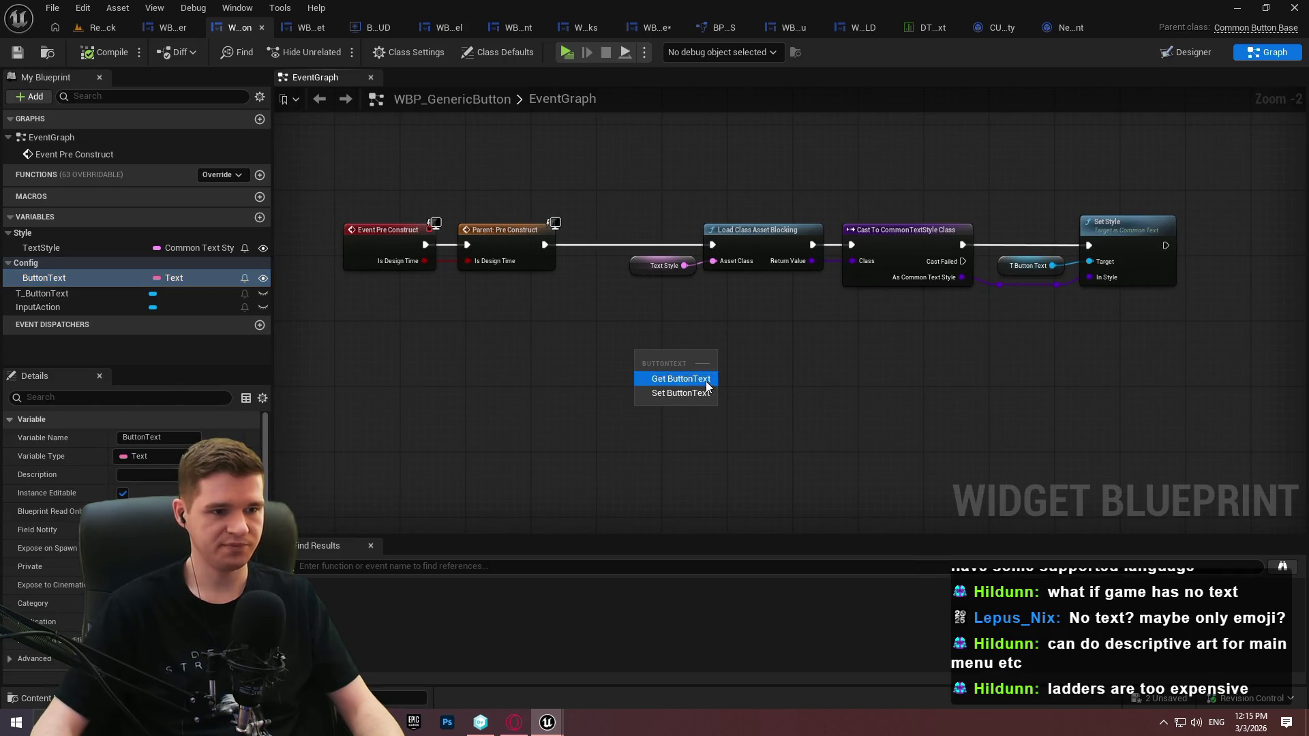
{"action": "left_click", "coordinate": [706, 382]}
{"action": "mouse_move", "coordinate": [45, 293]}
{"action": "left_mouse_down"}
{"action": "mouse_move", "coordinate": [247, 322]}
{"action": "mouse_move", "coordinate": [774, 351]}
{"action": "mouse_move", "coordinate": [914, 325]}
{"action": "left_mouse_up"}
{"action": "left_click", "coordinate": [811, 361]}
{"action": "type", "text": "set t"}
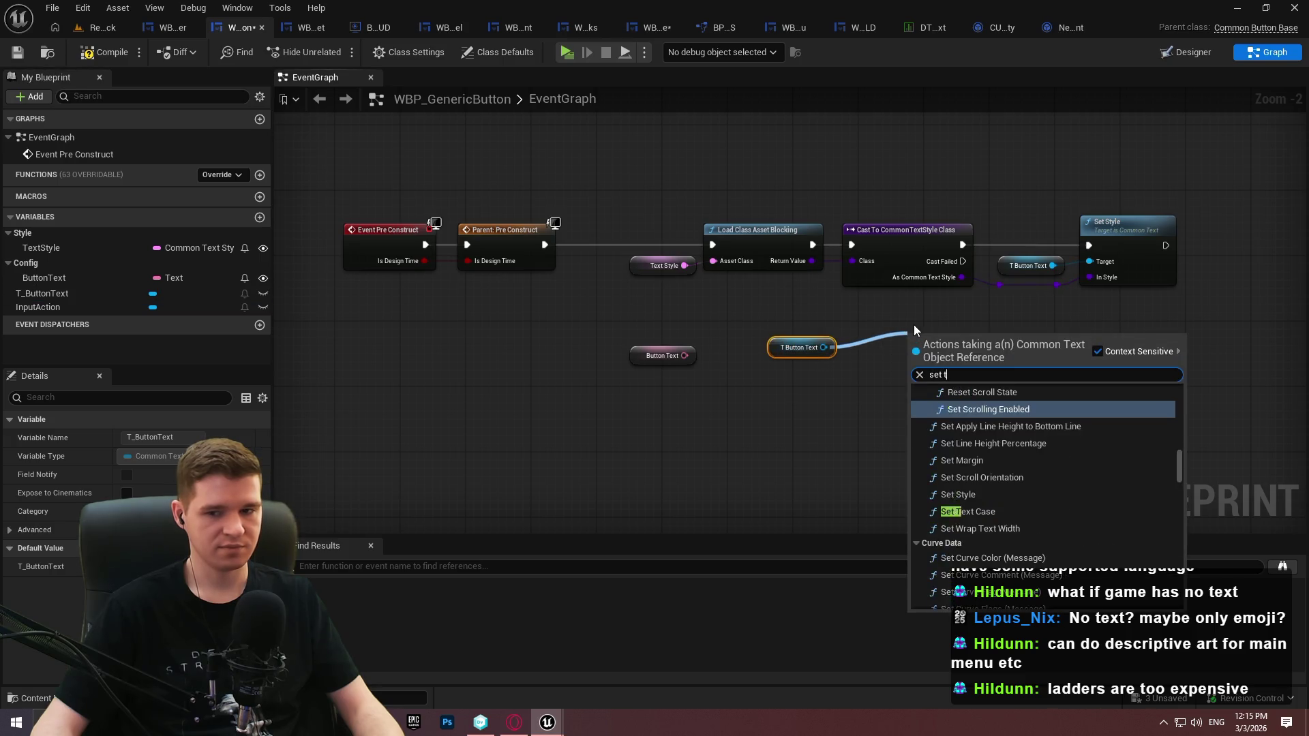
{"action": "type", "text": "ext"}
{"action": "scroll", "coordinate": [963, 424], "scroll_direction": "down", "scroll_amount": 2}
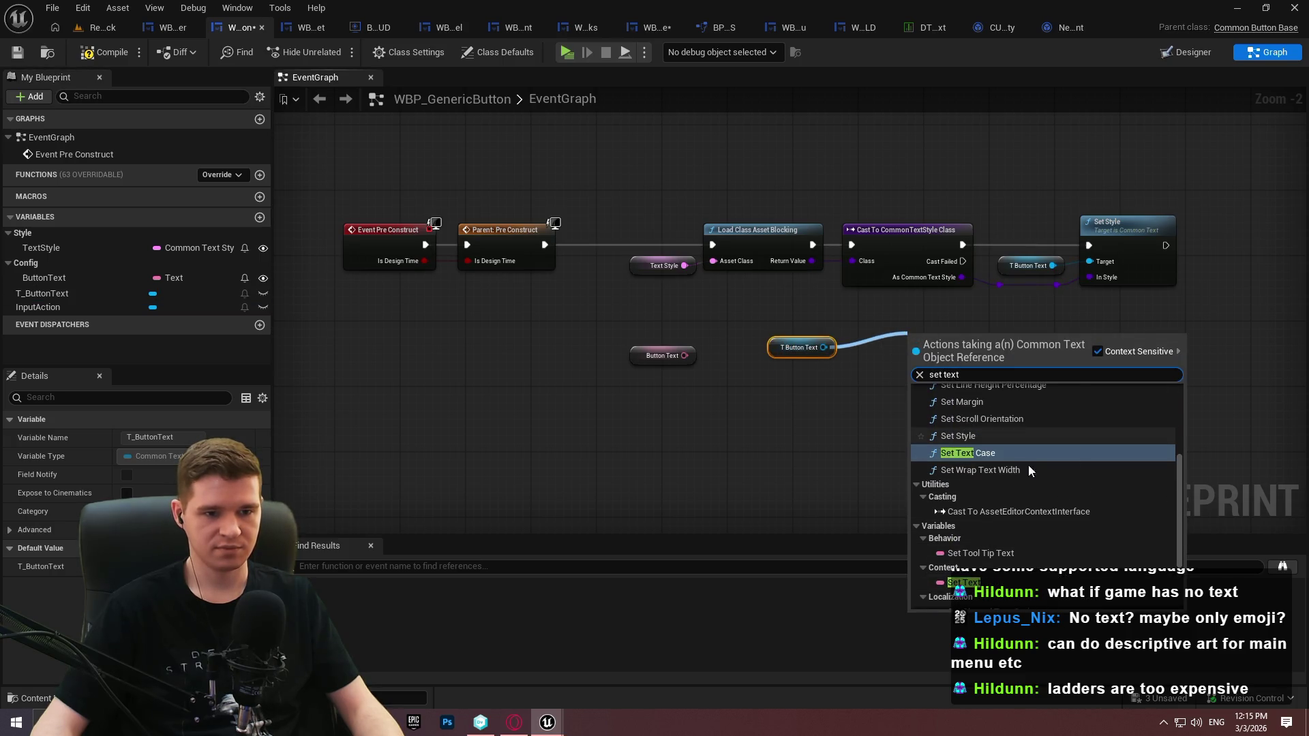
{"action": "scroll", "coordinate": [1081, 552], "scroll_direction": "down", "scroll_amount": 3}
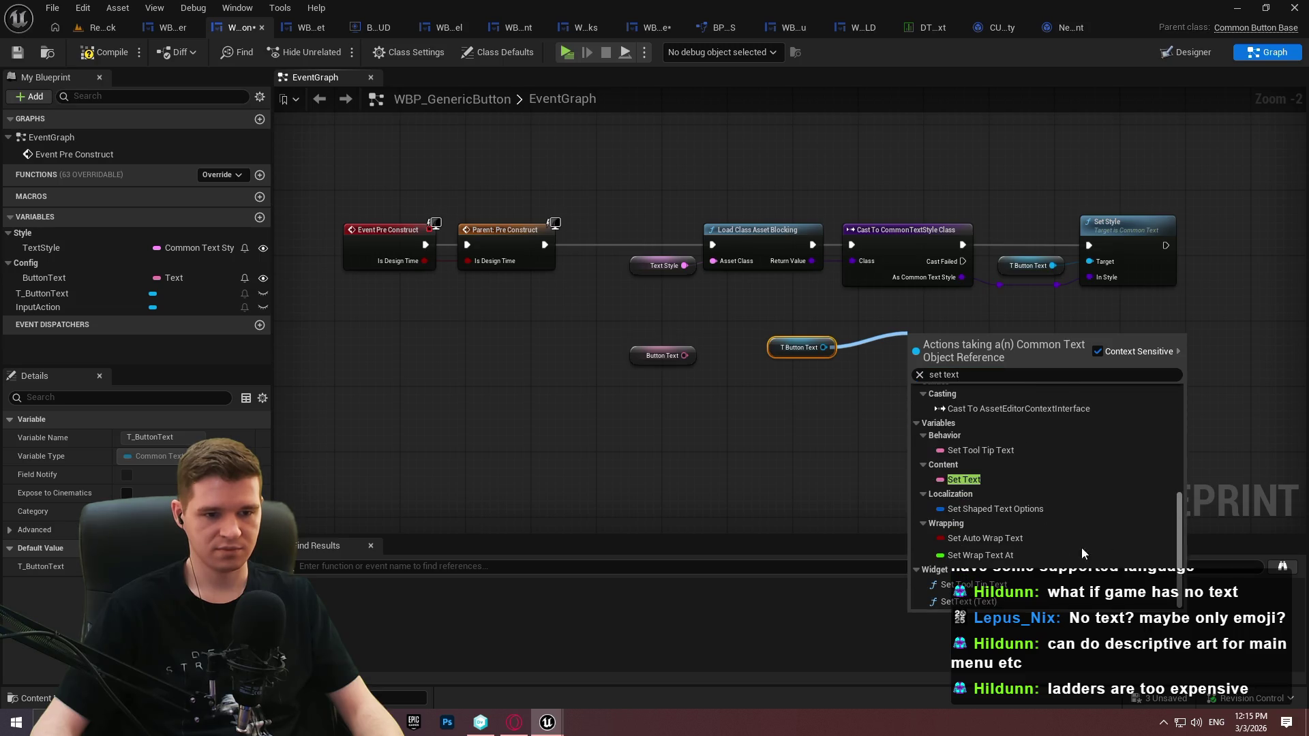
{"action": "left_click", "coordinate": [968, 601]}
Feed ButtonText into SetText's In Text, run it after Set Style, and save
{"action": "left_click_drag", "start_coordinate": [683, 355], "coordinate": [968, 394]}
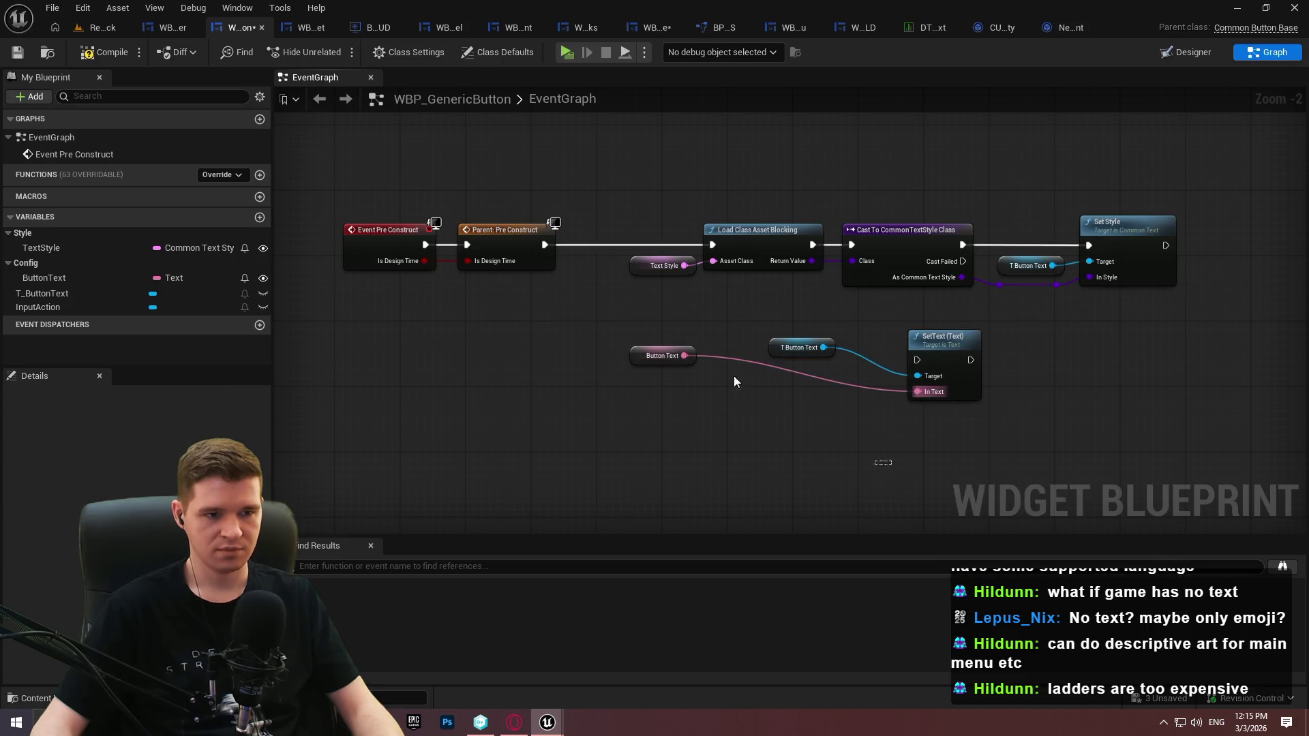
{"action": "mouse_move", "coordinate": [696, 359]}
{"action": "left_mouse_down"}
{"action": "mouse_move", "coordinate": [838, 365]}
{"action": "mouse_move", "coordinate": [834, 377]}
{"action": "left_mouse_up"}
{"action": "mouse_move", "coordinate": [764, 353]}
{"action": "left_mouse_down"}
{"action": "mouse_move", "coordinate": [872, 415]}
{"action": "mouse_move", "coordinate": [811, 383]}
{"action": "mouse_move", "coordinate": [834, 397]}
{"action": "left_mouse_up"}
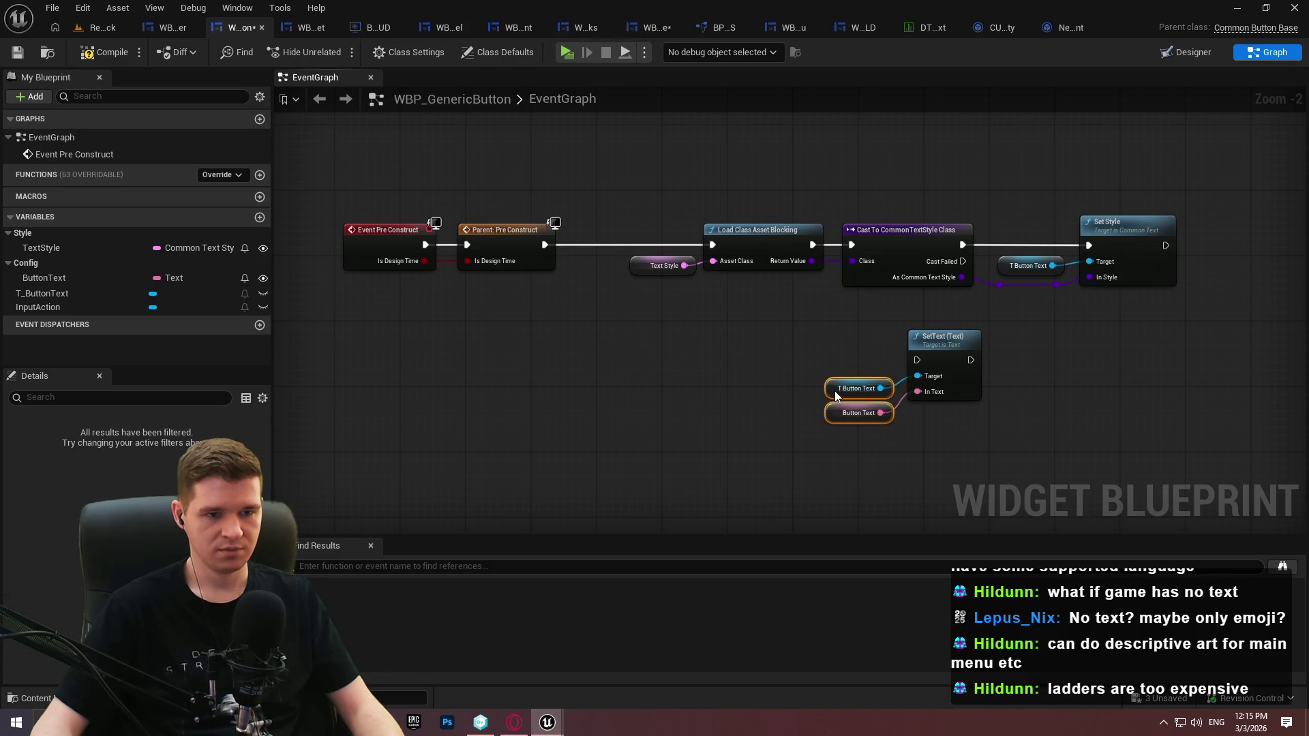
{"action": "left_click_drag", "start_coordinate": [916, 359], "coordinate": [1166, 246]}
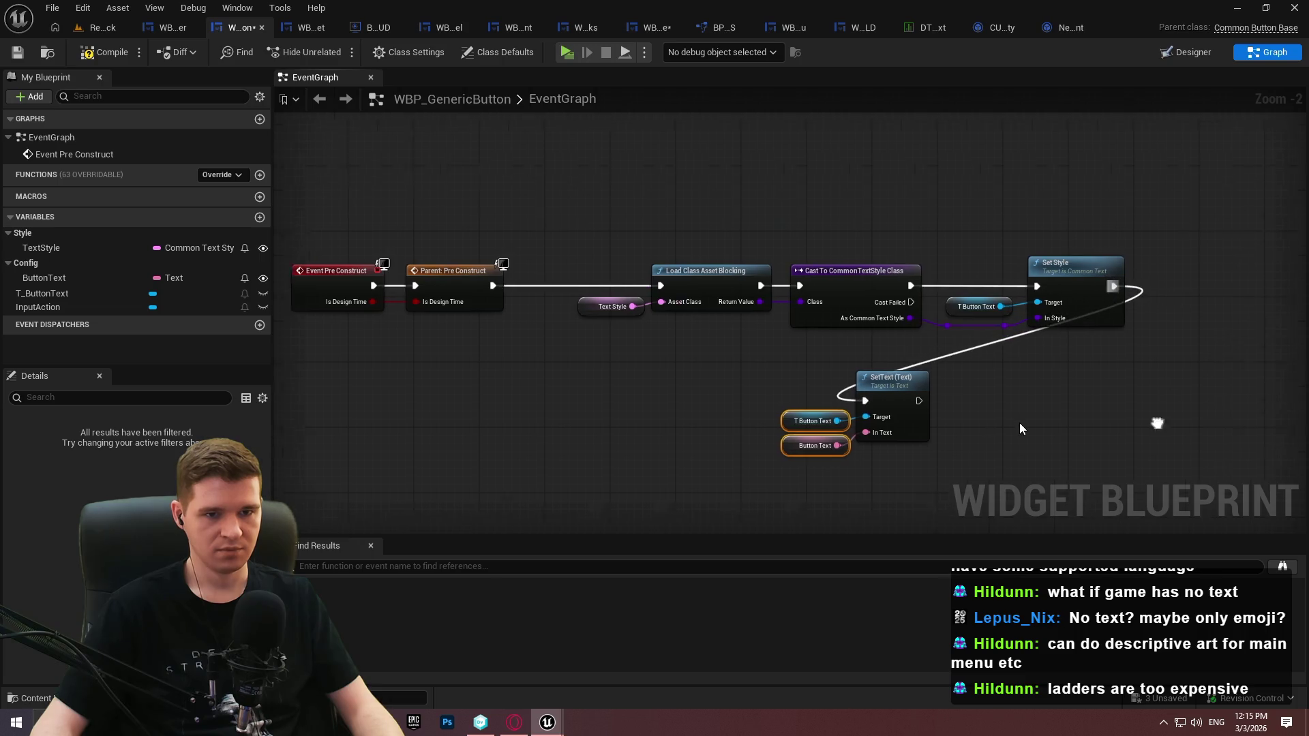
{"action": "left_click_drag", "start_coordinate": [617, 372], "coordinate": [790, 456]}
{"action": "mouse_move", "coordinate": [766, 381]}
{"action": "left_mouse_down"}
{"action": "mouse_move", "coordinate": [1161, 268]}
{"action": "mouse_move", "coordinate": [1201, 276]}
{"action": "left_mouse_up"}
{"action": "left_click", "coordinate": [1191, 340]}
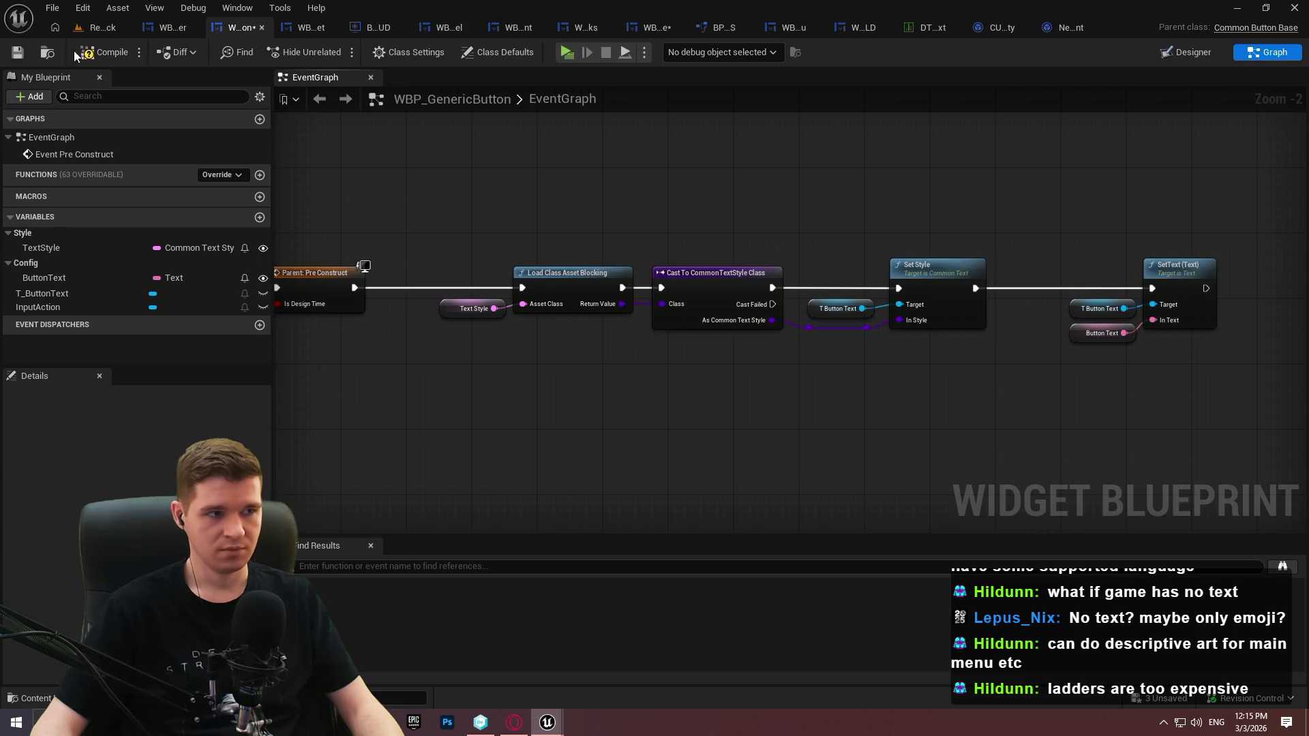
{"action": "left_click", "coordinate": [18, 52]}
Route the Cast Failed path into SetText's execution input through reroute points
{"action": "scroll", "coordinate": [1015, 367], "scroll_direction": "up", "scroll_amount": 2}
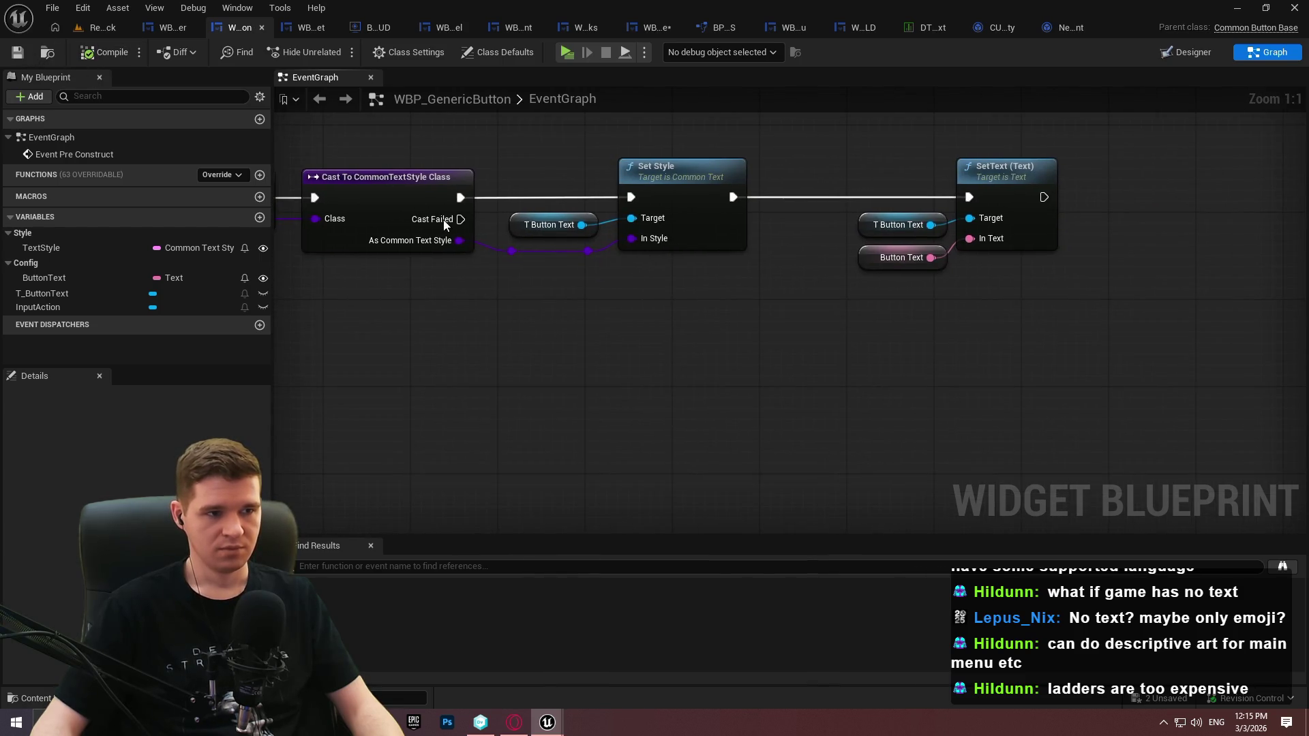
{"action": "double_click", "coordinate": [752, 197]}
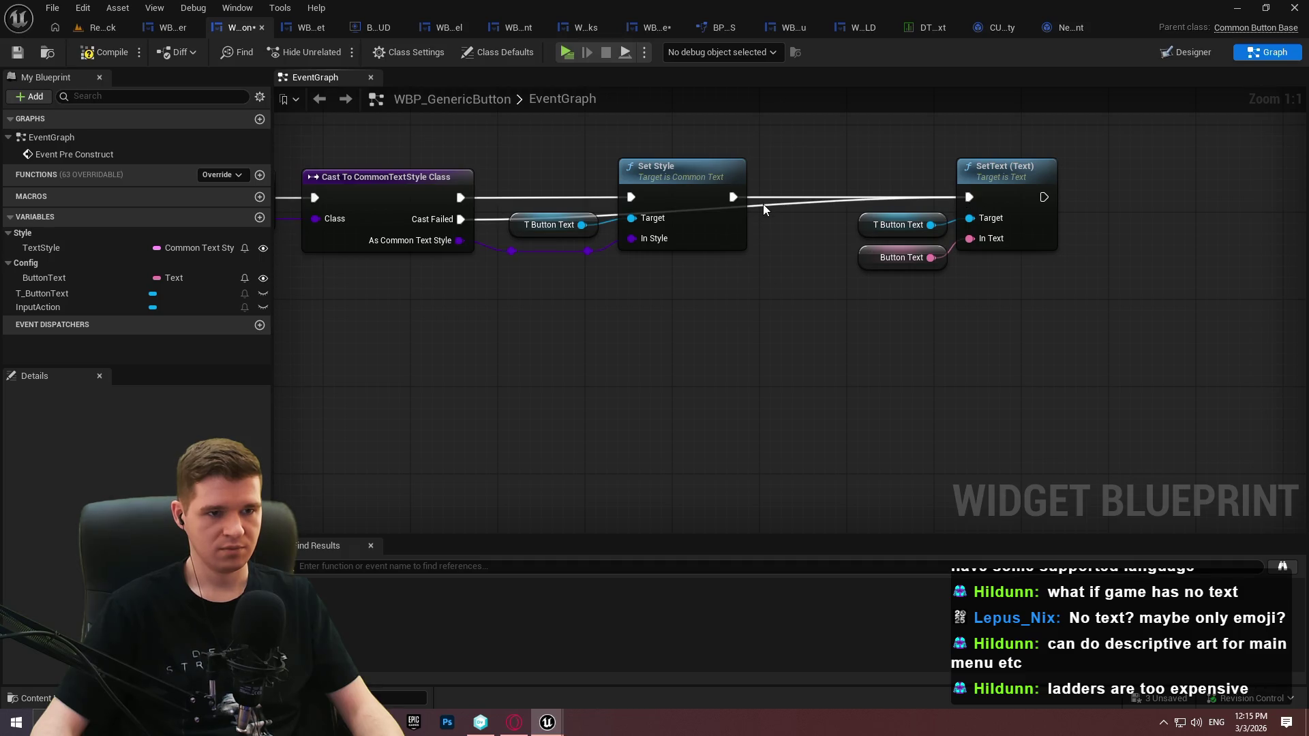
{"action": "mouse_move", "coordinate": [751, 198]}
{"action": "left_mouse_down"}
{"action": "mouse_move", "coordinate": [501, 273]}
{"action": "mouse_move", "coordinate": [760, 300]}
{"action": "mouse_move", "coordinate": [863, 288]}
{"action": "left_mouse_up"}
{"action": "double_click", "coordinate": [564, 273]}
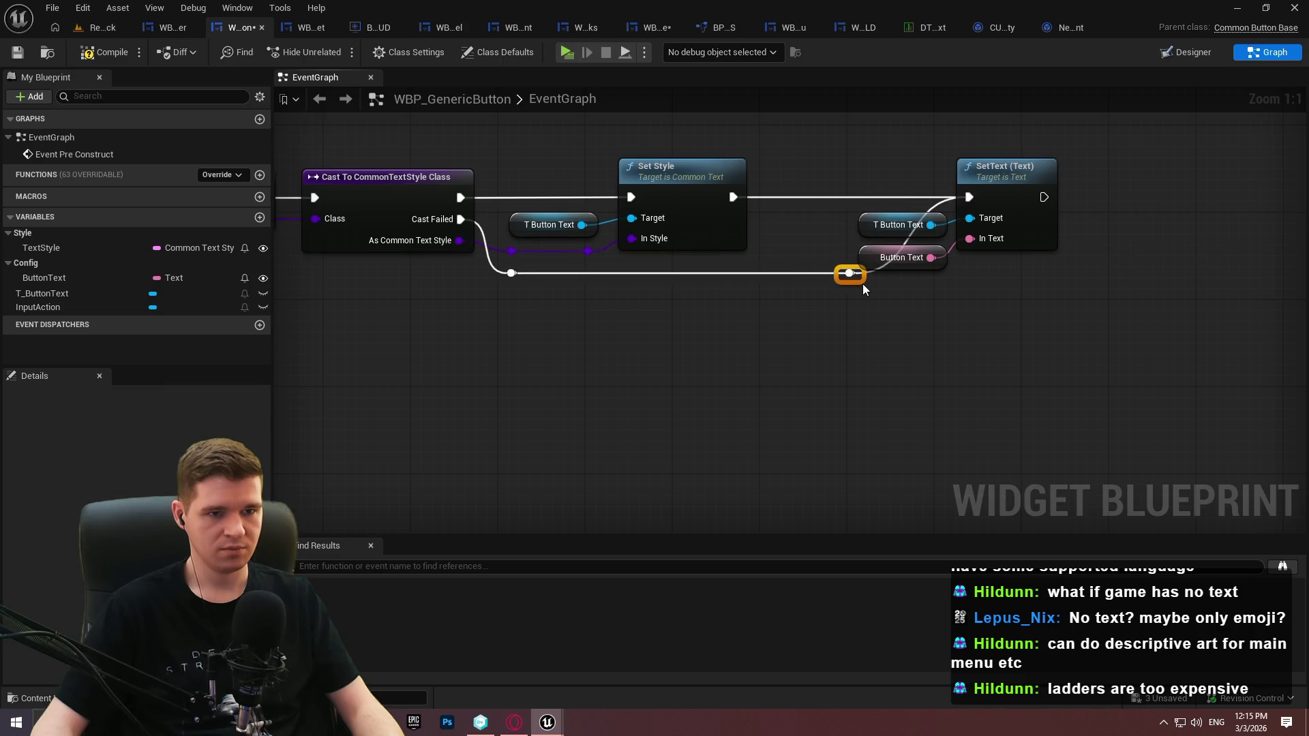
{"action": "left_click_drag", "start_coordinate": [904, 208], "coordinate": [1095, 269]}
{"action": "left_click_drag", "start_coordinate": [1022, 170], "coordinate": [1110, 171]}
{"action": "double_click", "coordinate": [937, 186]}
{"action": "left_click_drag", "start_coordinate": [937, 186], "coordinate": [849, 274]}
{"action": "left_click_drag", "start_coordinate": [937, 187], "coordinate": [927, 205]}
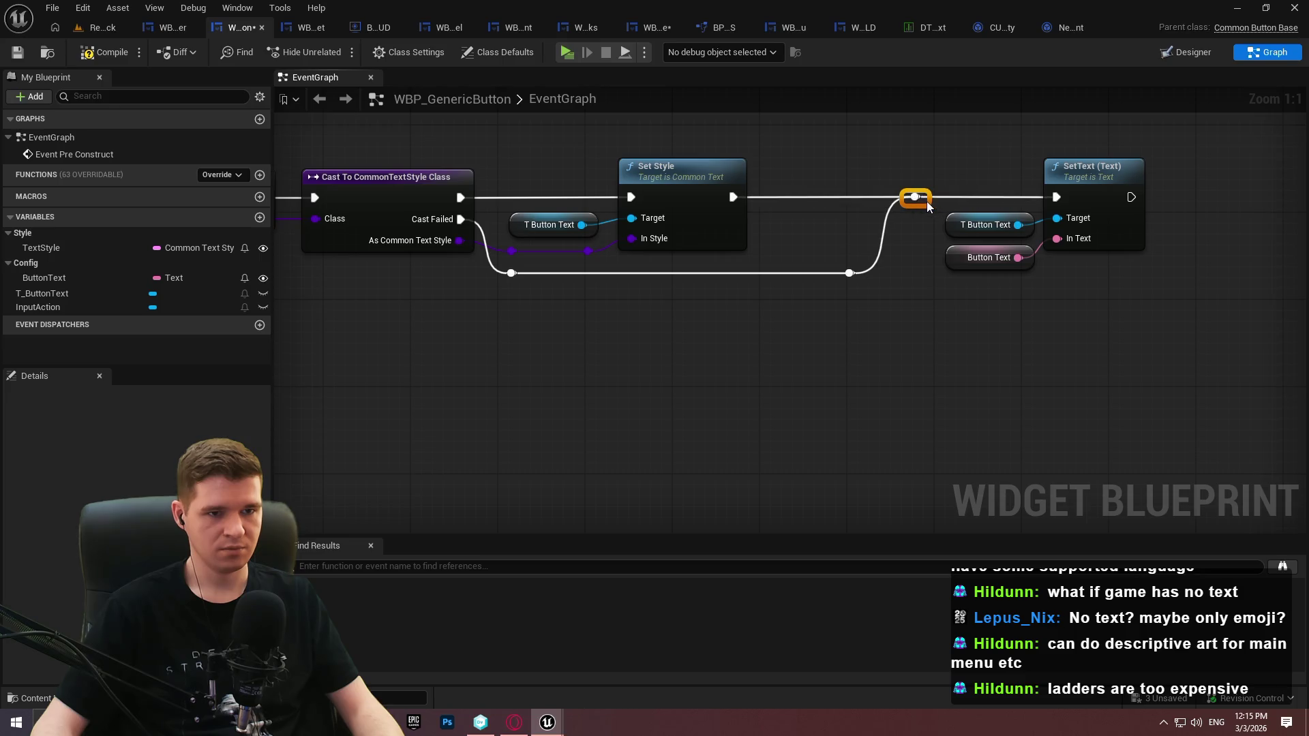
{"action": "scroll", "coordinate": [979, 323], "scroll_direction": "down", "scroll_amount": 2}
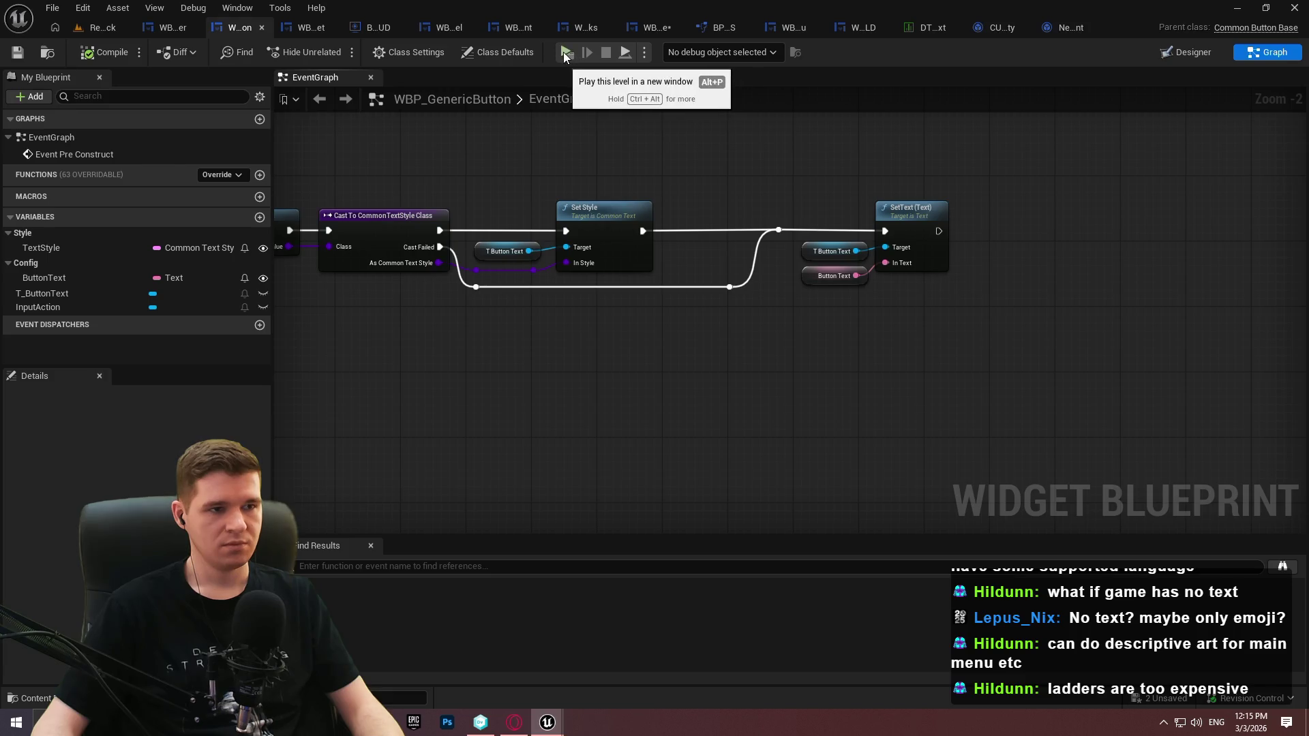
{"action": "left_click", "coordinate": [792, 28]}
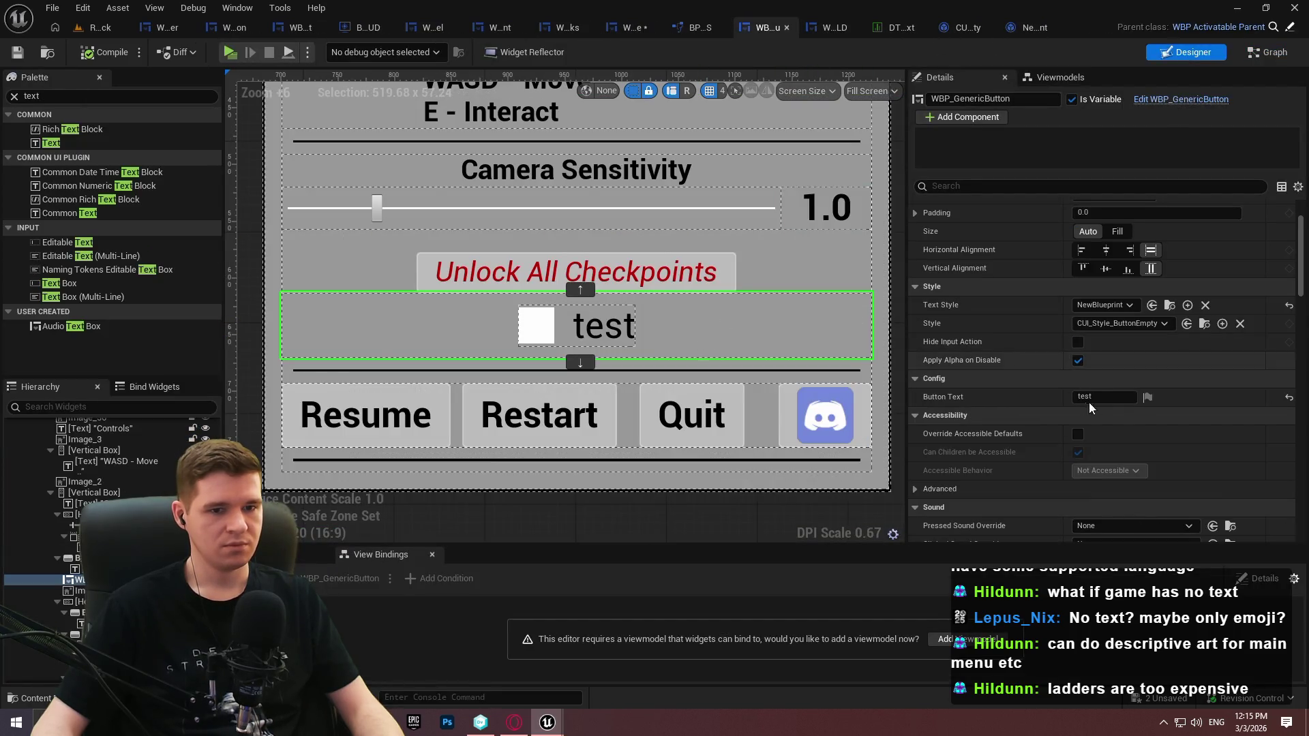
Erase the pause menu button's Button Text so it is blank, then return to the level editor's Styles/Button folder
{"action": "left_click", "coordinate": [1098, 397]}
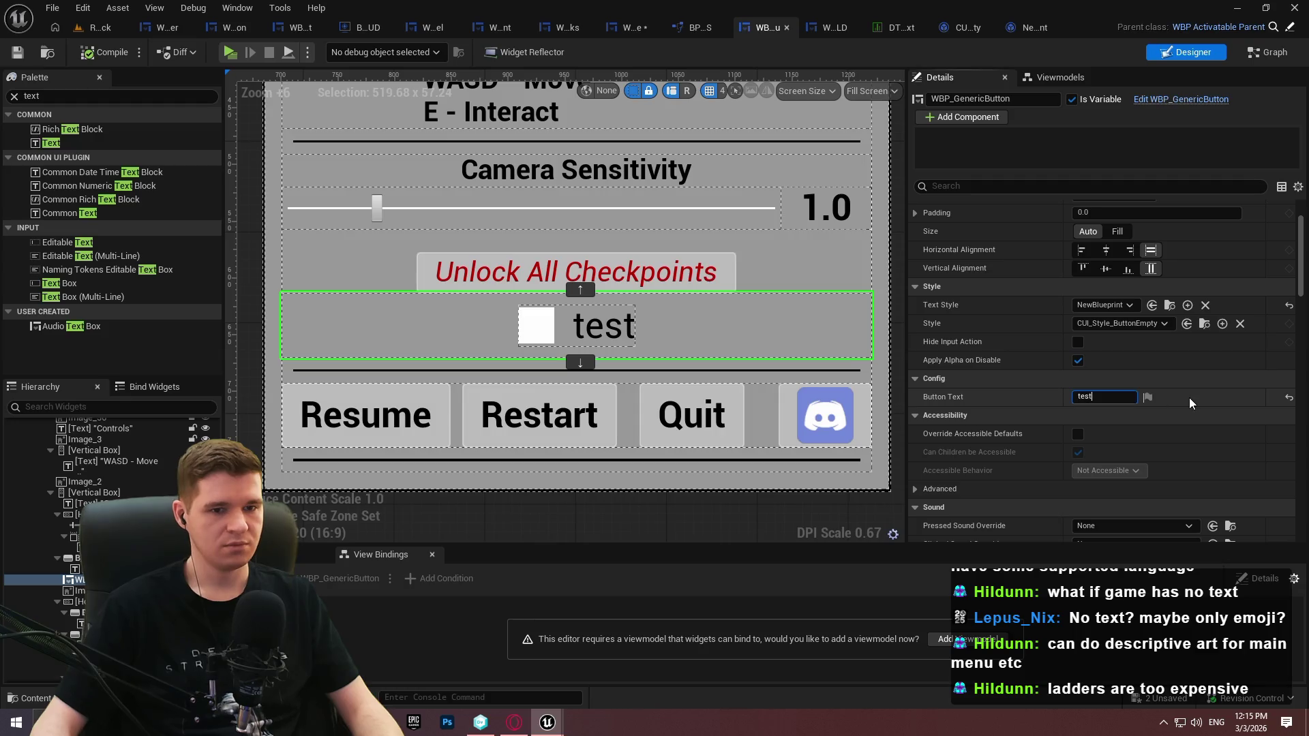
{"action": "type", "text": "ss"}
{"action": "key", "text": "Return"}
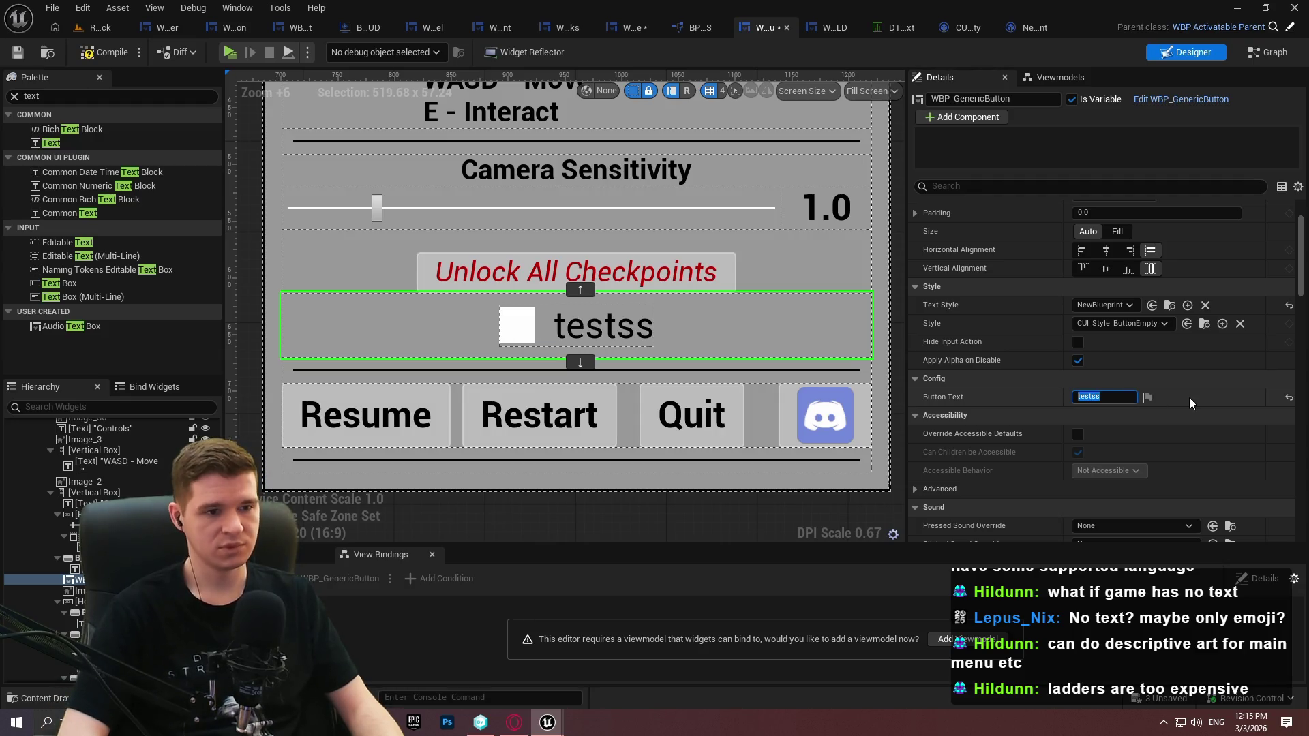
{"action": "key", "text": "BackSpace"}
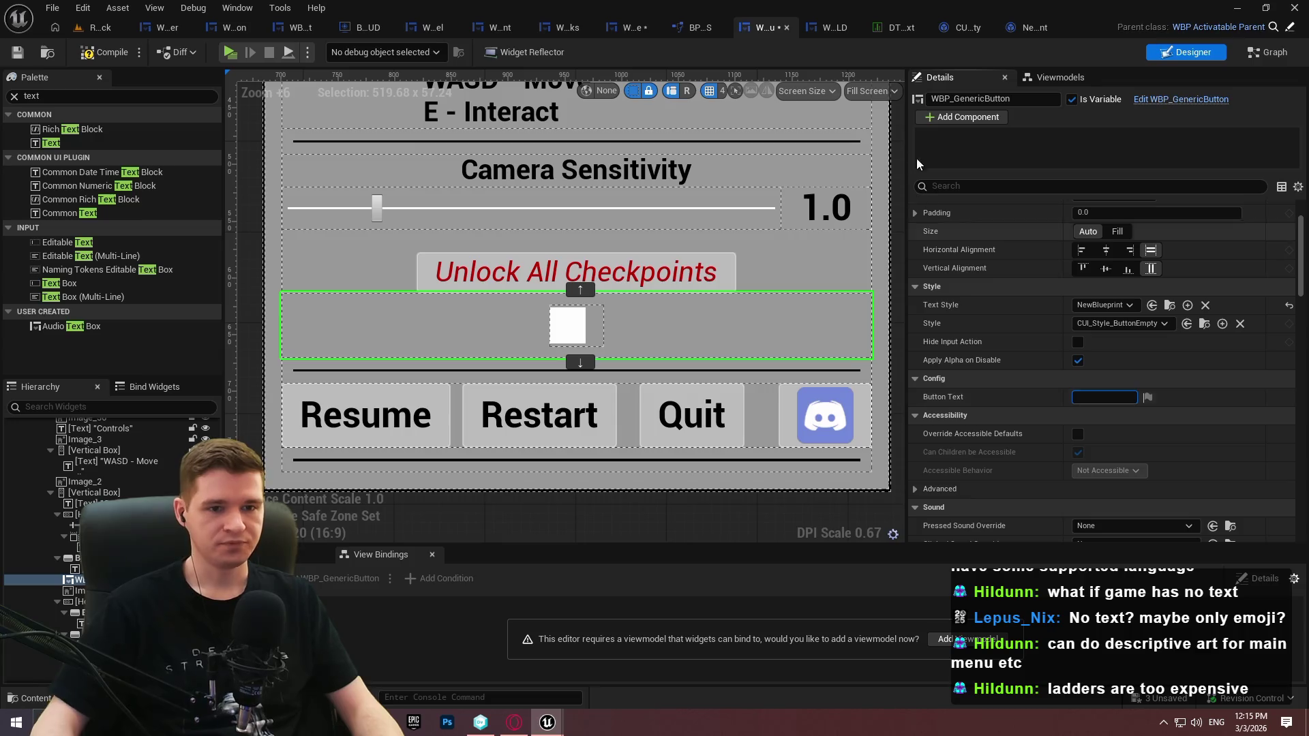
{"action": "left_click", "coordinate": [1169, 305]}
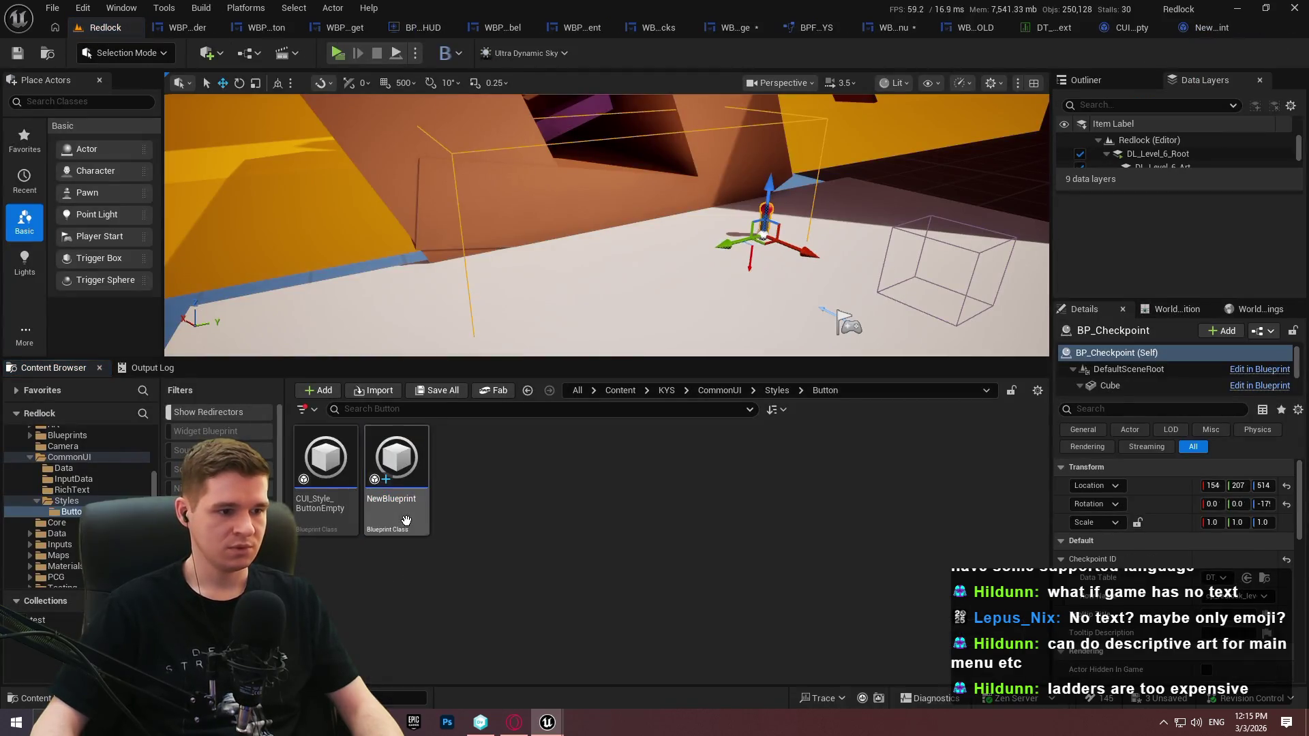
Create a new folder named Text inside the Styles folder
{"action": "left_click", "coordinate": [633, 505]}
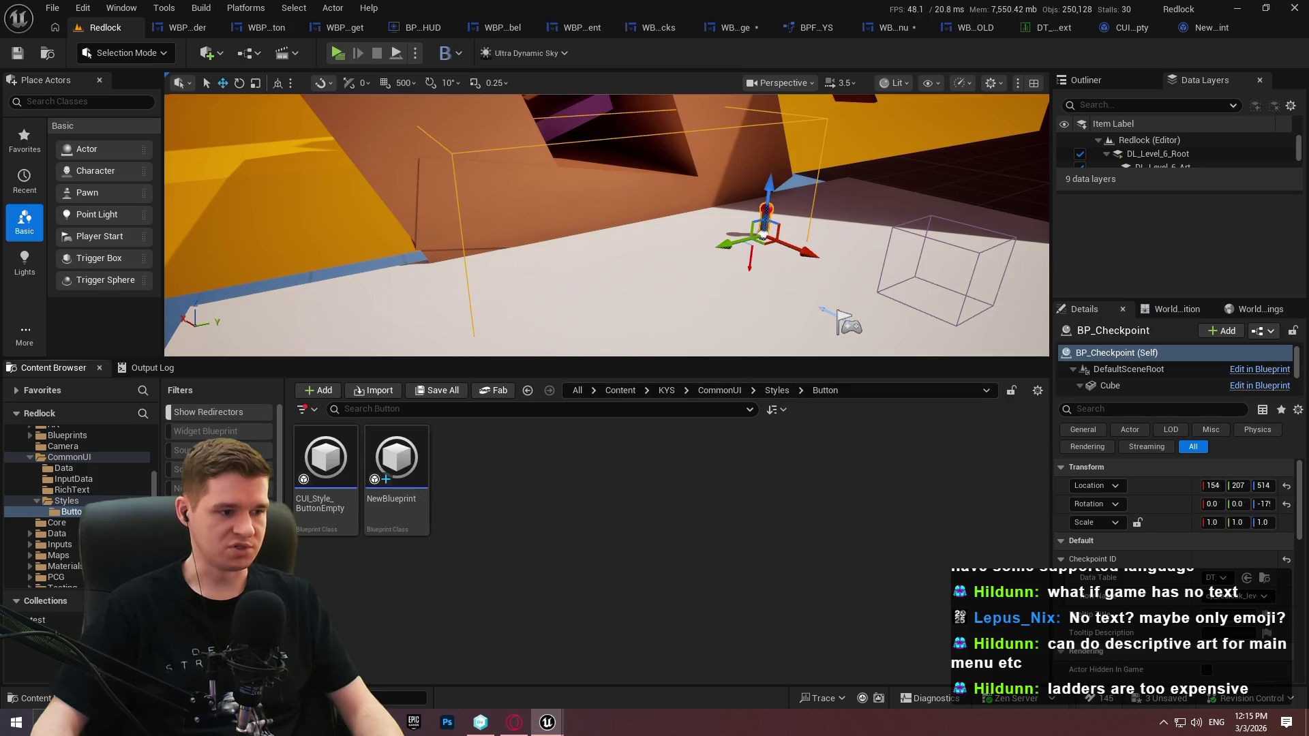
{"action": "left_click", "coordinate": [66, 501]}
{"action": "left_click", "coordinate": [36, 501]}
{"action": "right_click", "coordinate": [452, 505]}
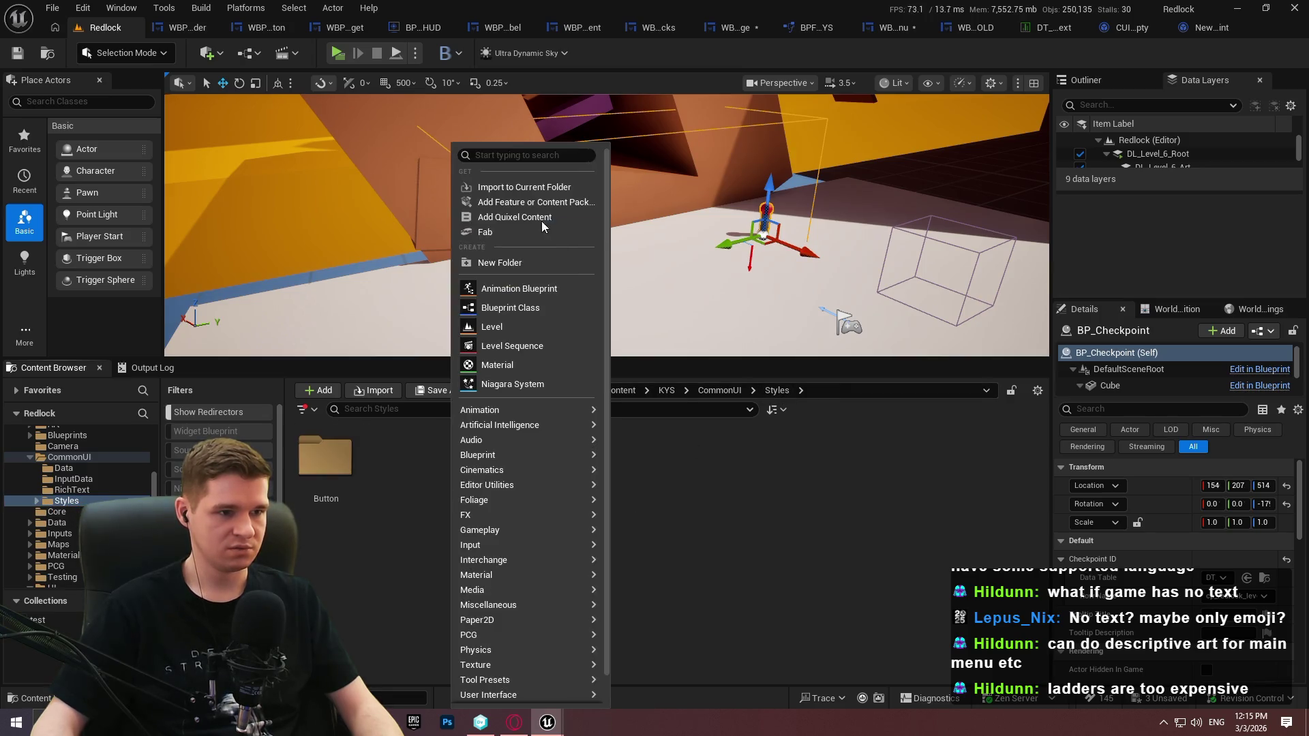
{"action": "left_click", "coordinate": [505, 264]}
{"action": "type", "text": "Text"}
{"action": "key", "text": "Return"}
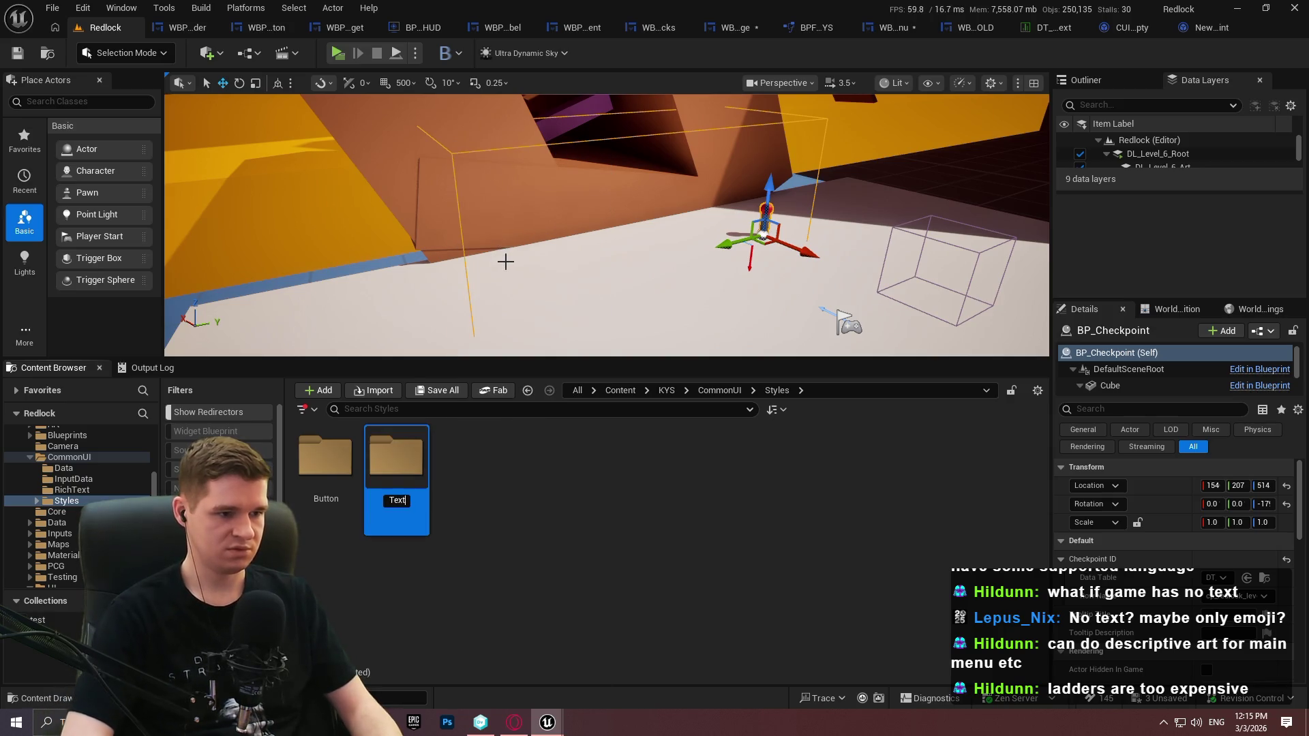
Create a Roboto folder inside the Text folder
{"action": "left_click", "coordinate": [37, 501]}
{"action": "left_click", "coordinate": [69, 523]}
{"action": "left_click", "coordinate": [68, 512]}
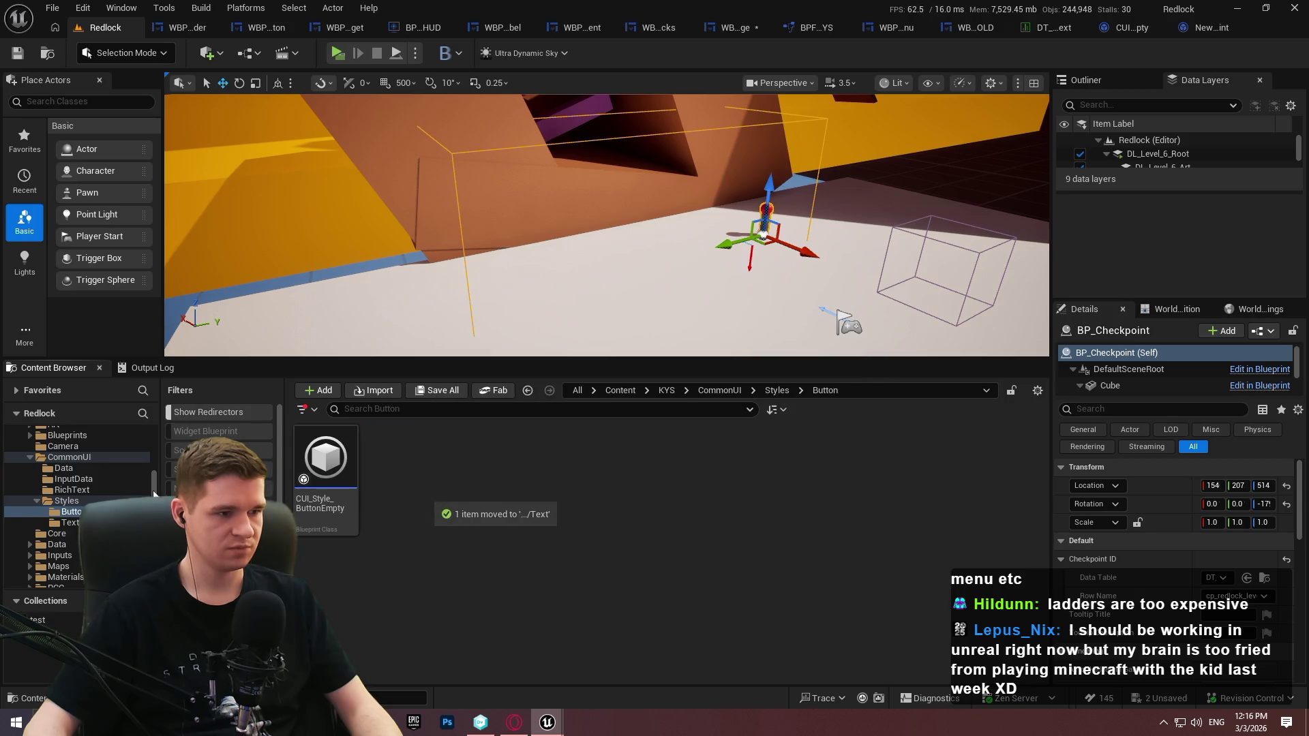
{"action": "left_click", "coordinate": [70, 523]}
{"action": "right_click", "coordinate": [392, 510]}
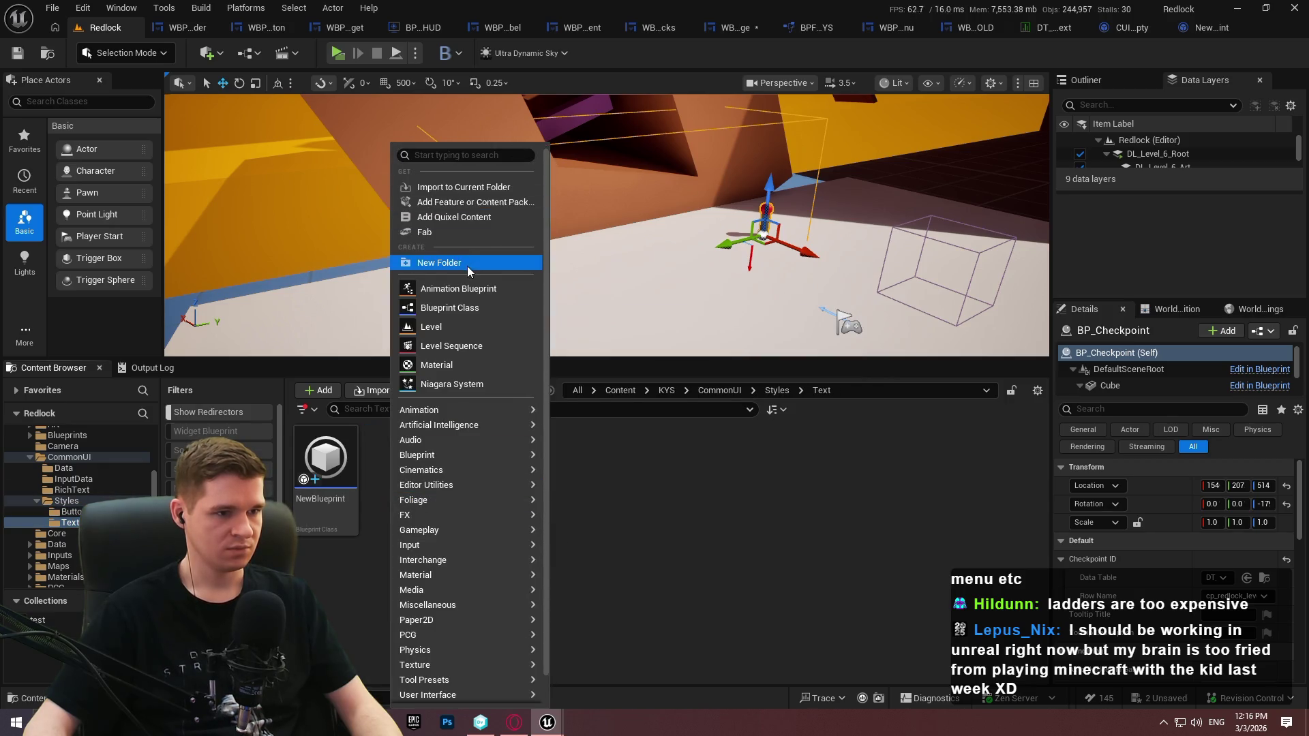
{"action": "left_click", "coordinate": [429, 265]}
{"action": "type", "text": "Roboto"}
{"action": "key", "text": "Return"}
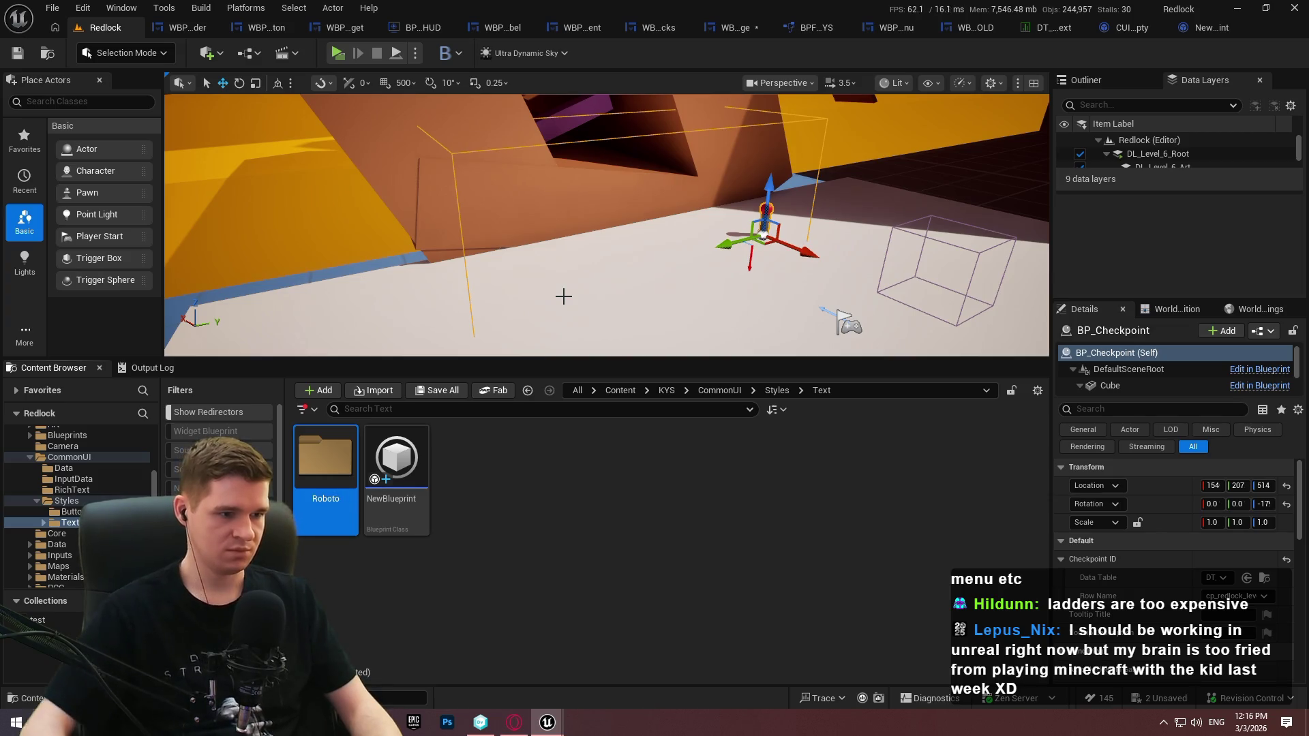
Move NewBlueprint into the Roboto folder and open it for editing
{"action": "mouse_move", "coordinate": [396, 456]}
{"action": "left_mouse_down"}
{"action": "mouse_move", "coordinate": [409, 505]}
{"action": "mouse_move", "coordinate": [341, 511]}
{"action": "left_mouse_up"}
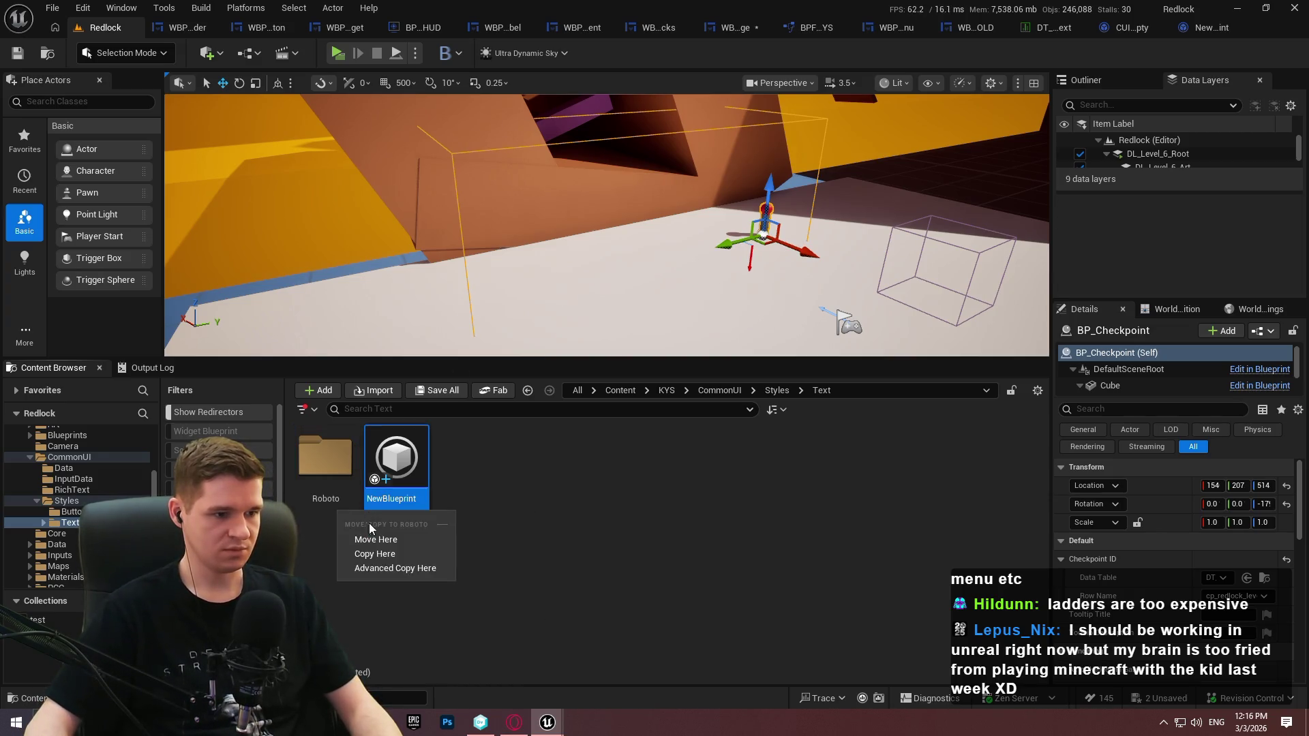
{"action": "left_click", "coordinate": [368, 541]}
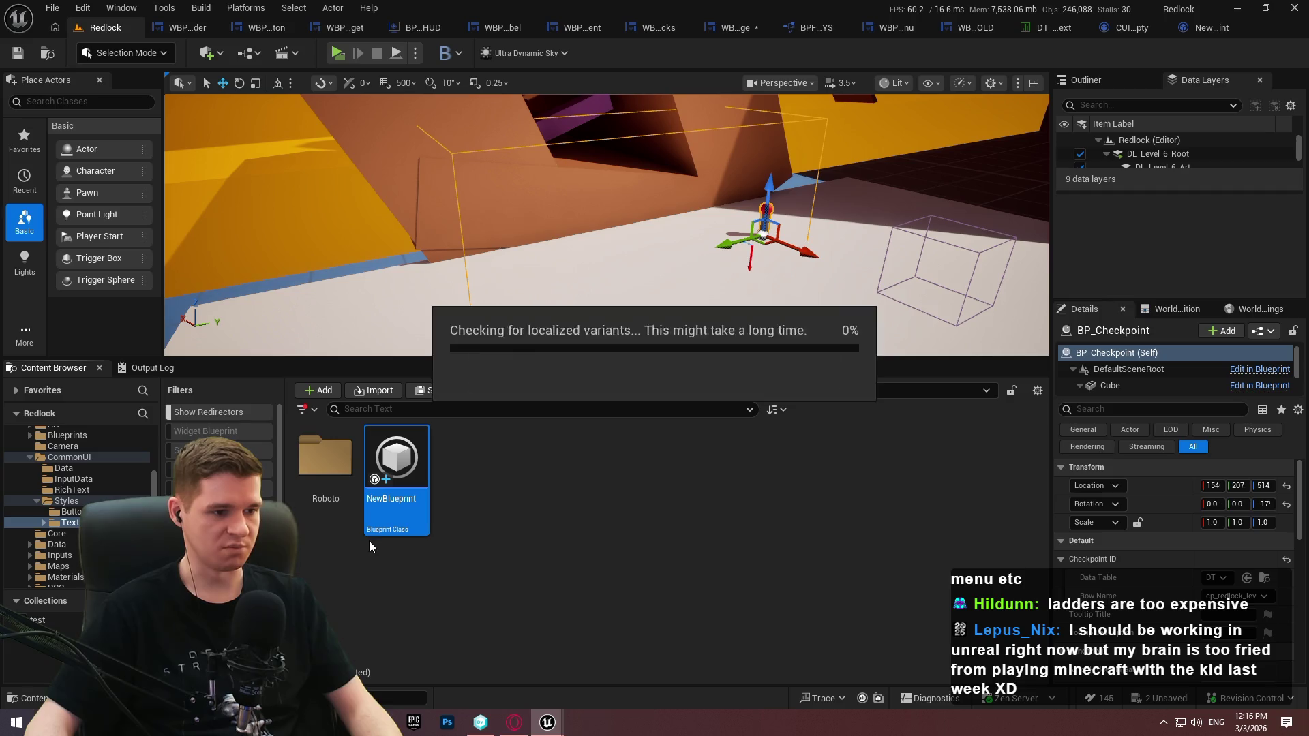
{"action": "double_click", "coordinate": [334, 497]}
{"action": "double_click", "coordinate": [318, 498]}
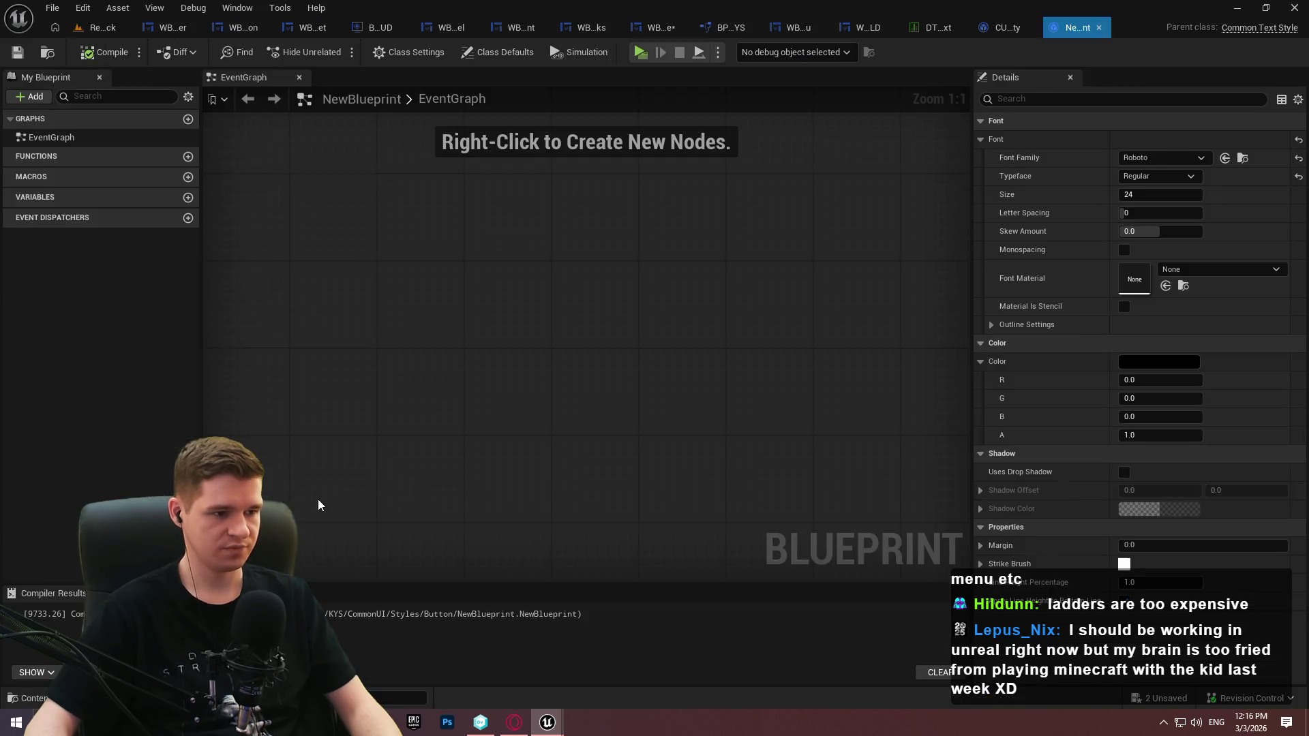
{"action": "left_click", "coordinate": [108, 27]}
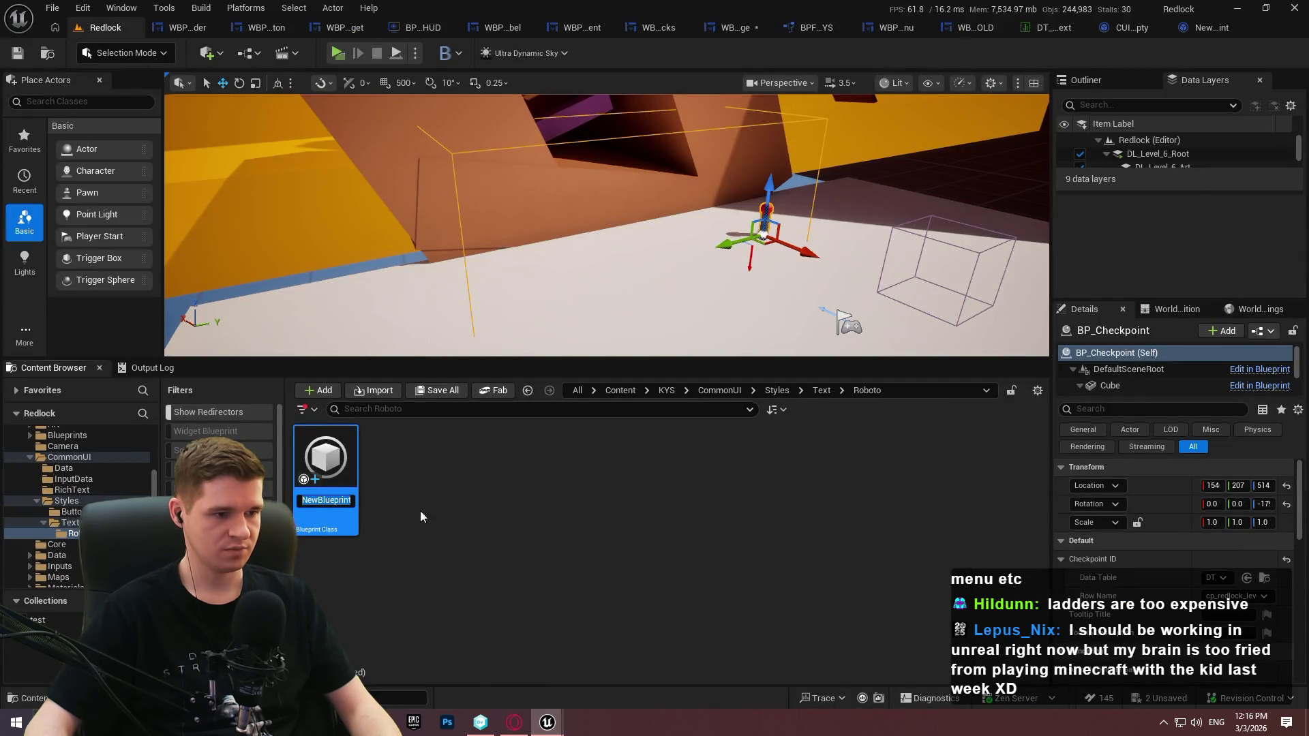
Name the text style asset TextStyle_Roboto_Default_Black_24
{"action": "type", "text": "TextStyle_"}
{"action": "type", "text": "Roboto_"}
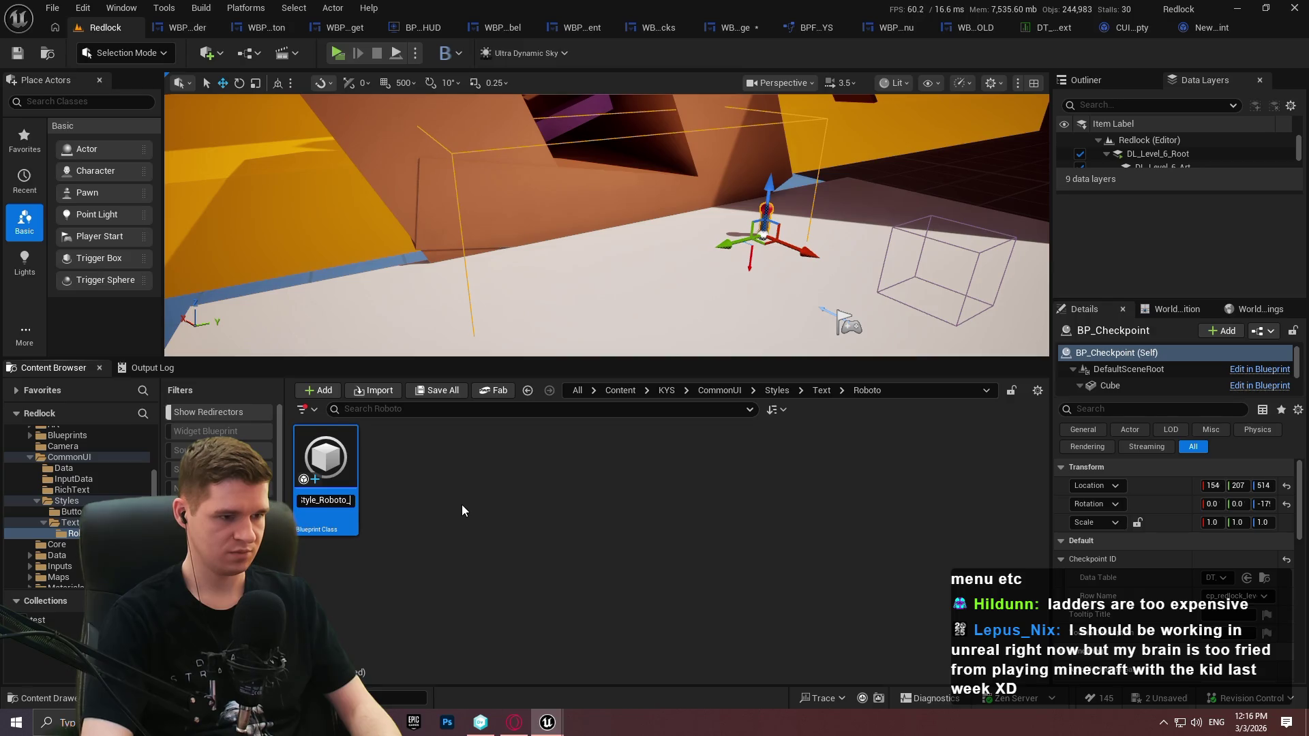
{"action": "type", "text": "W"}
{"action": "key", "text": "BackSpace"}
{"action": "type", "text": "Default_"}
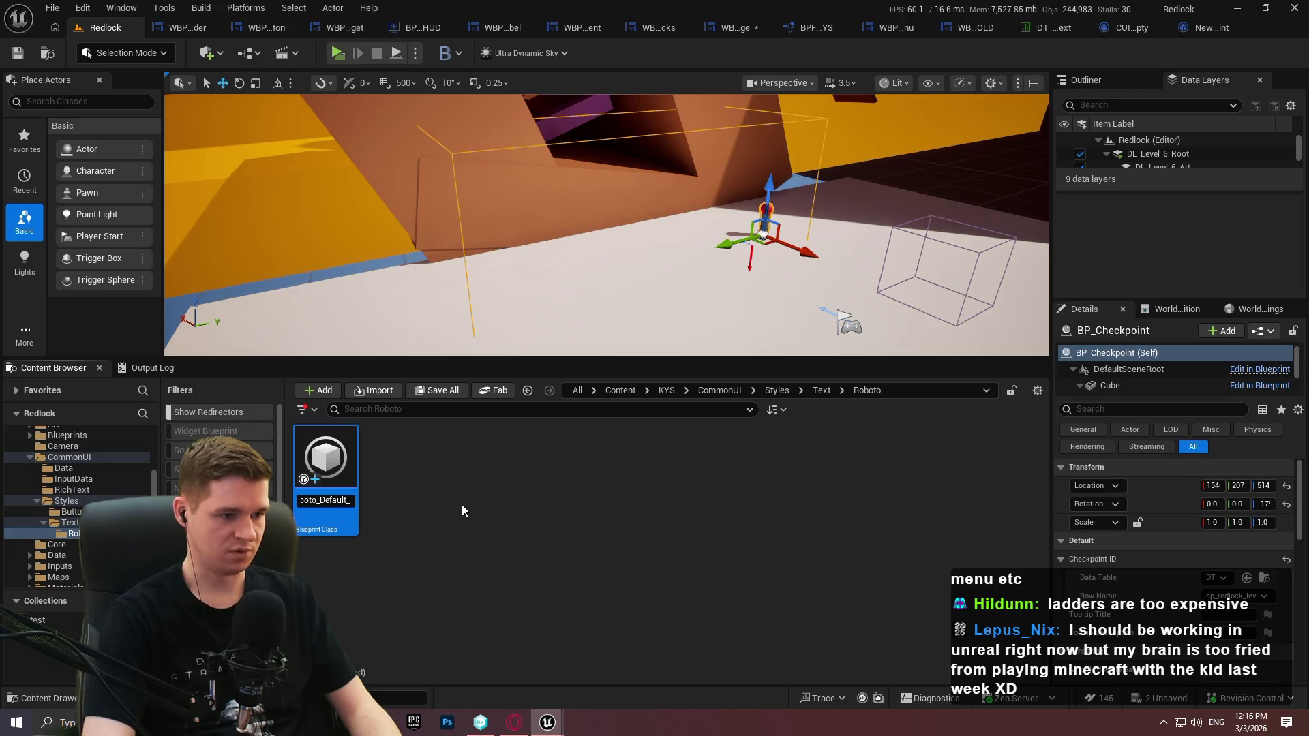
{"action": "type", "text": "Black"}
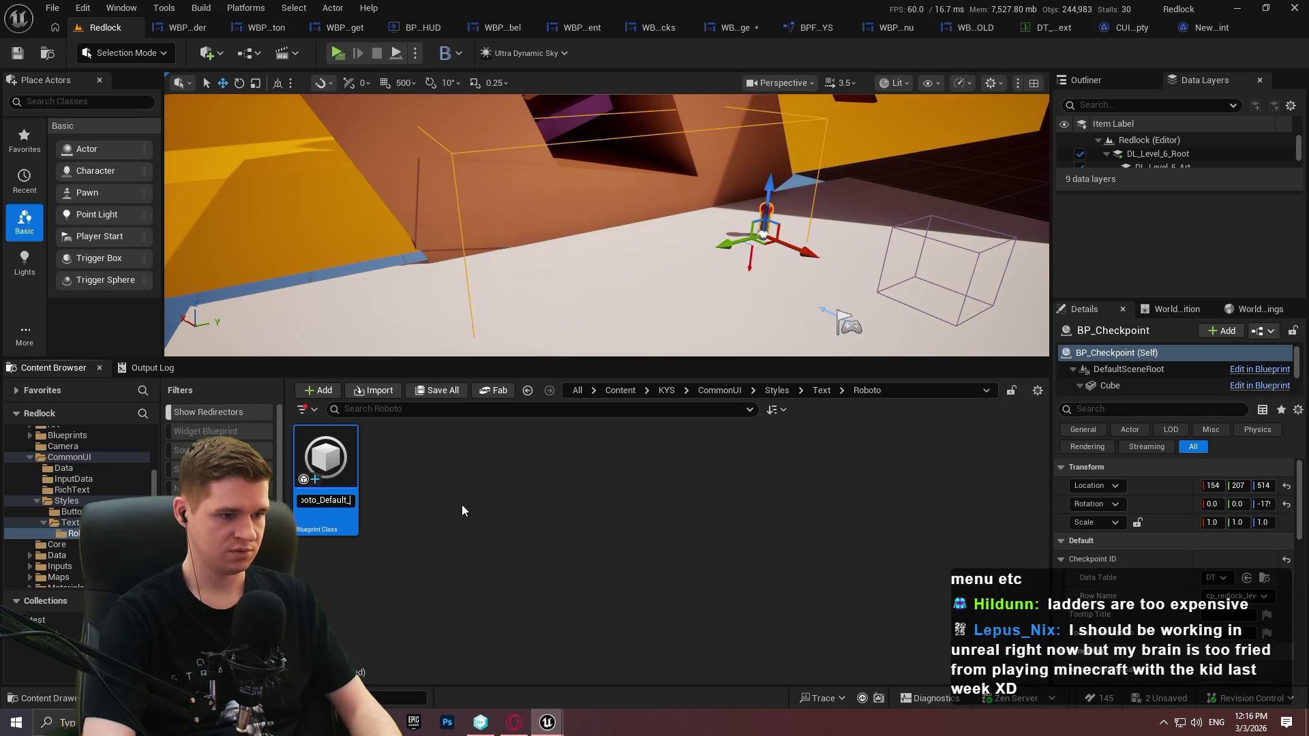
{"action": "type", "text": "_"}
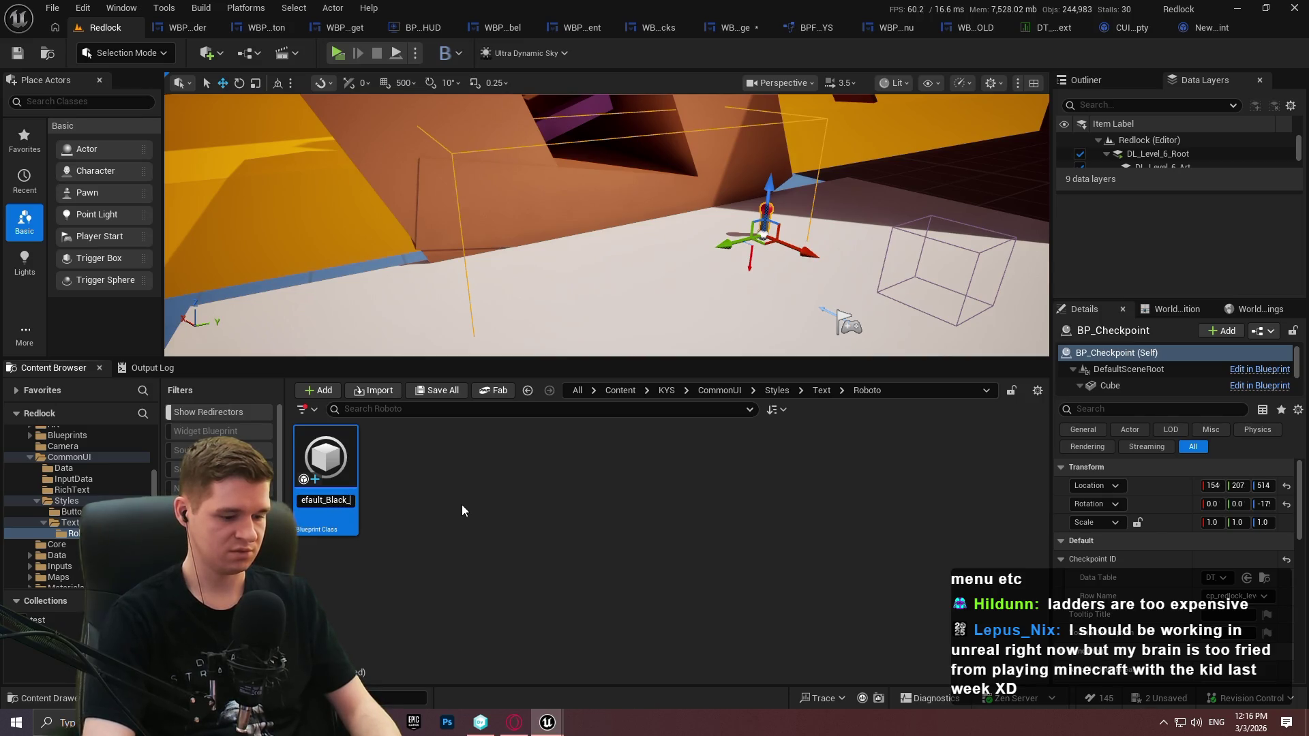
{"action": "type", "text": "24"}
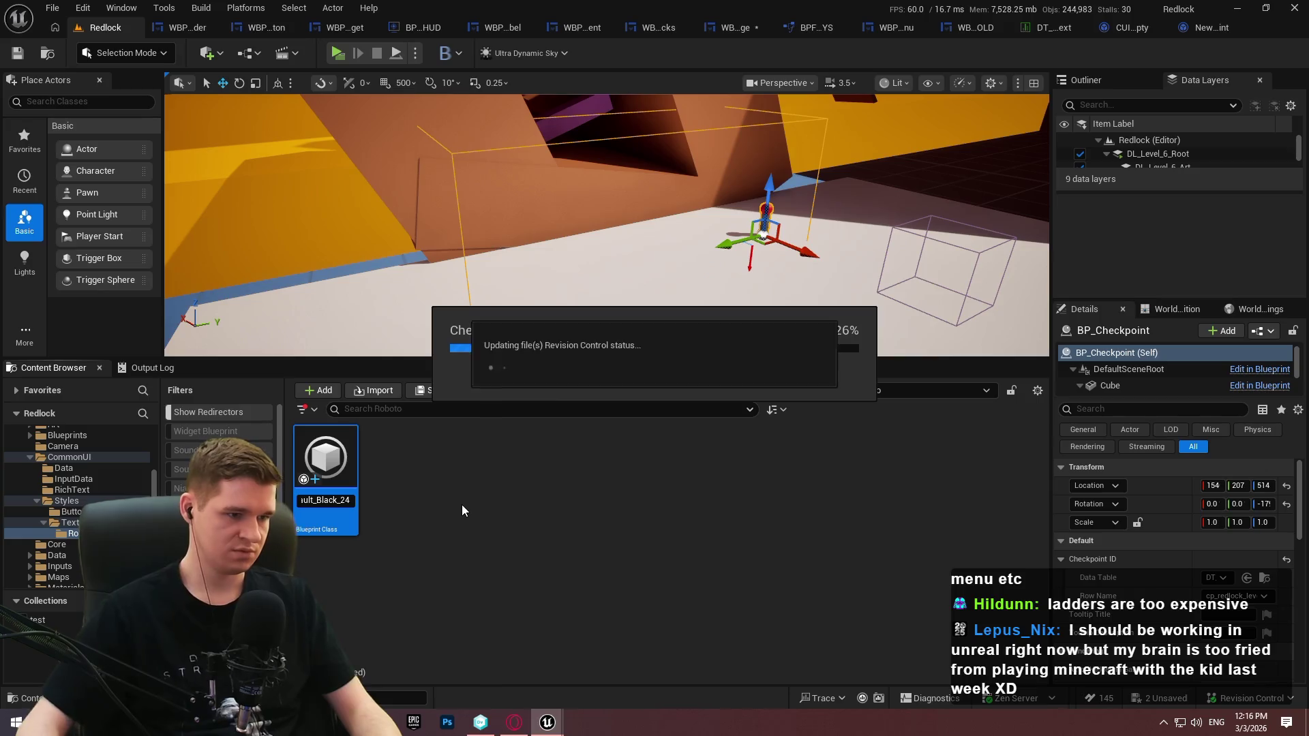
{"action": "left_click", "coordinate": [513, 493]}
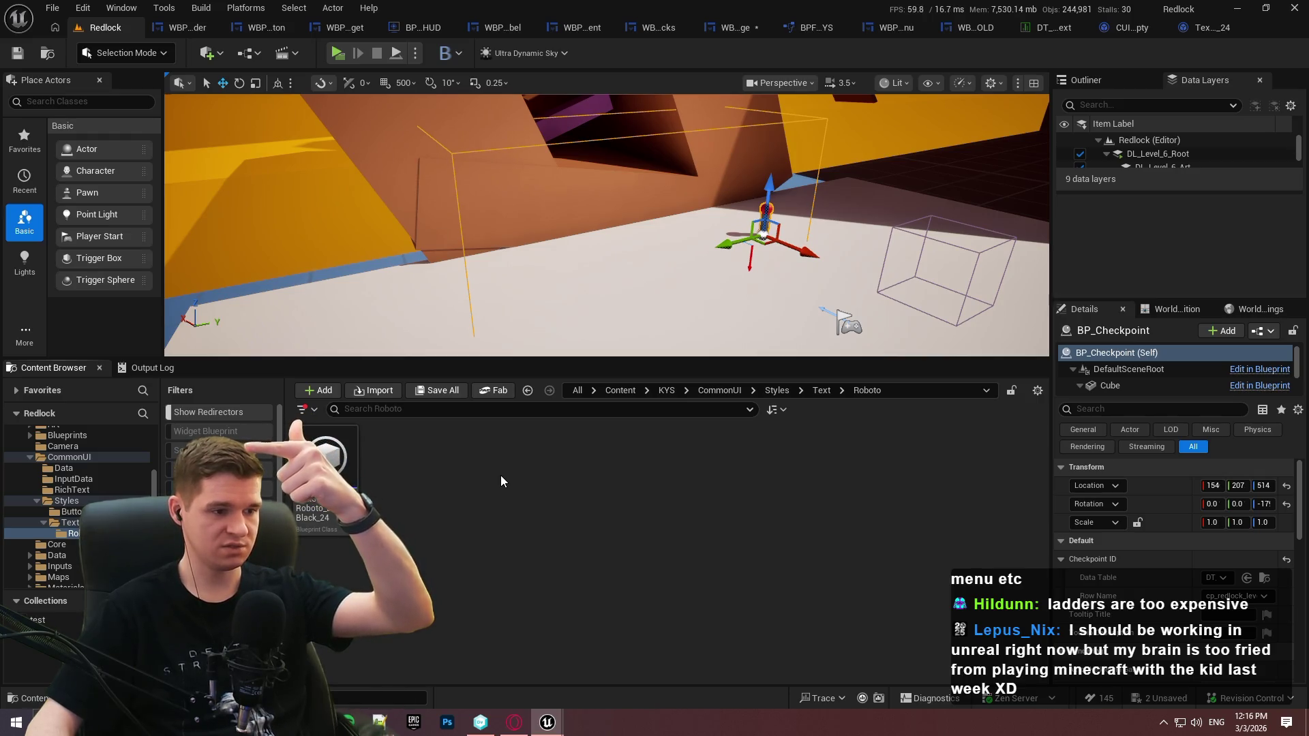
{"action": "left_click", "coordinate": [1203, 27]}
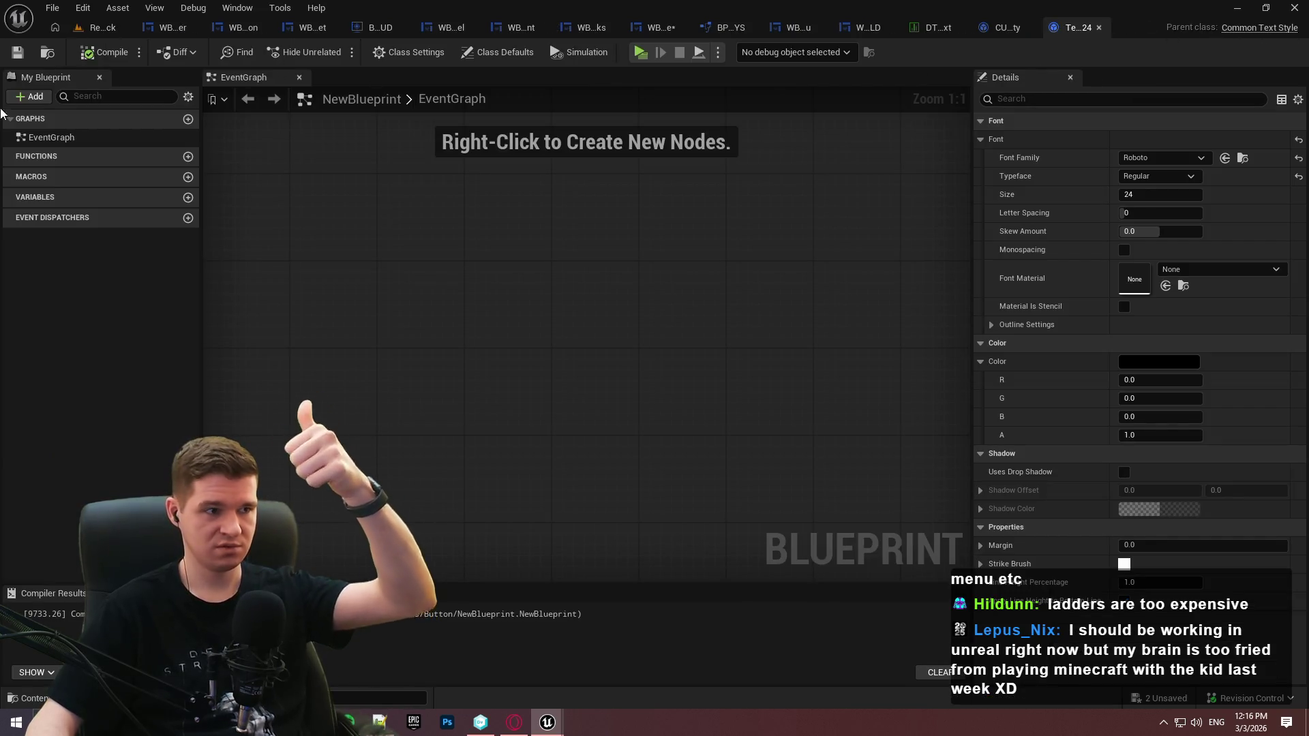
{"action": "left_click", "coordinate": [102, 27]}
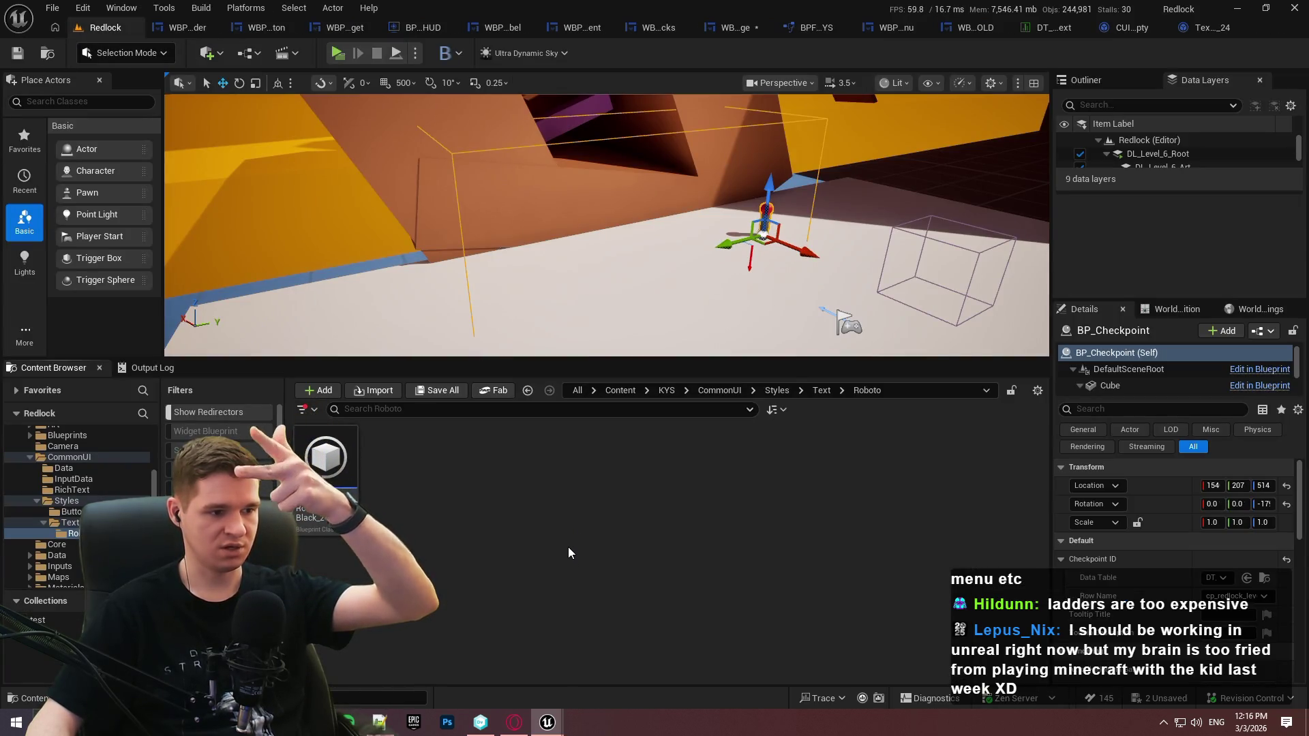
{"action": "left_click", "coordinate": [1201, 29]}
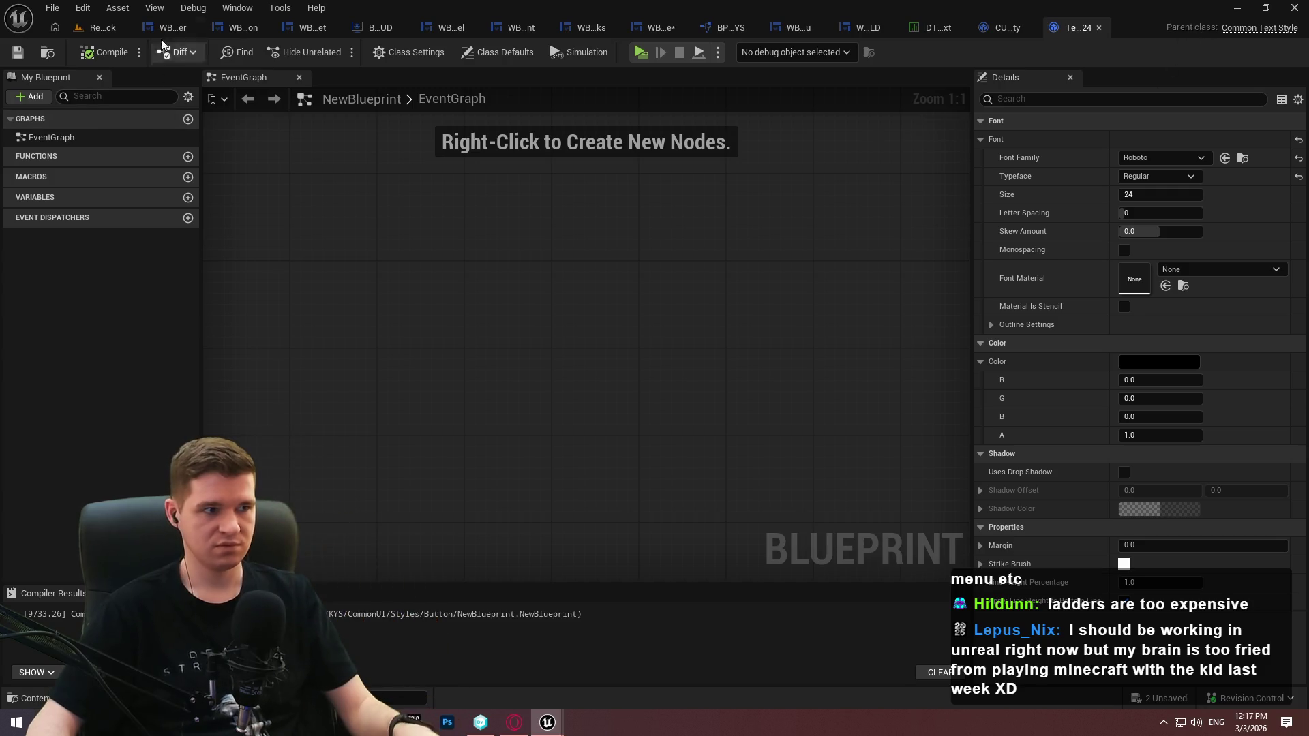
{"action": "left_click", "coordinate": [102, 27]}
Rename the asset to TextStyle_Roboto_Regular_Black_24 and duplicate it
{"action": "left_click", "coordinate": [339, 505]}
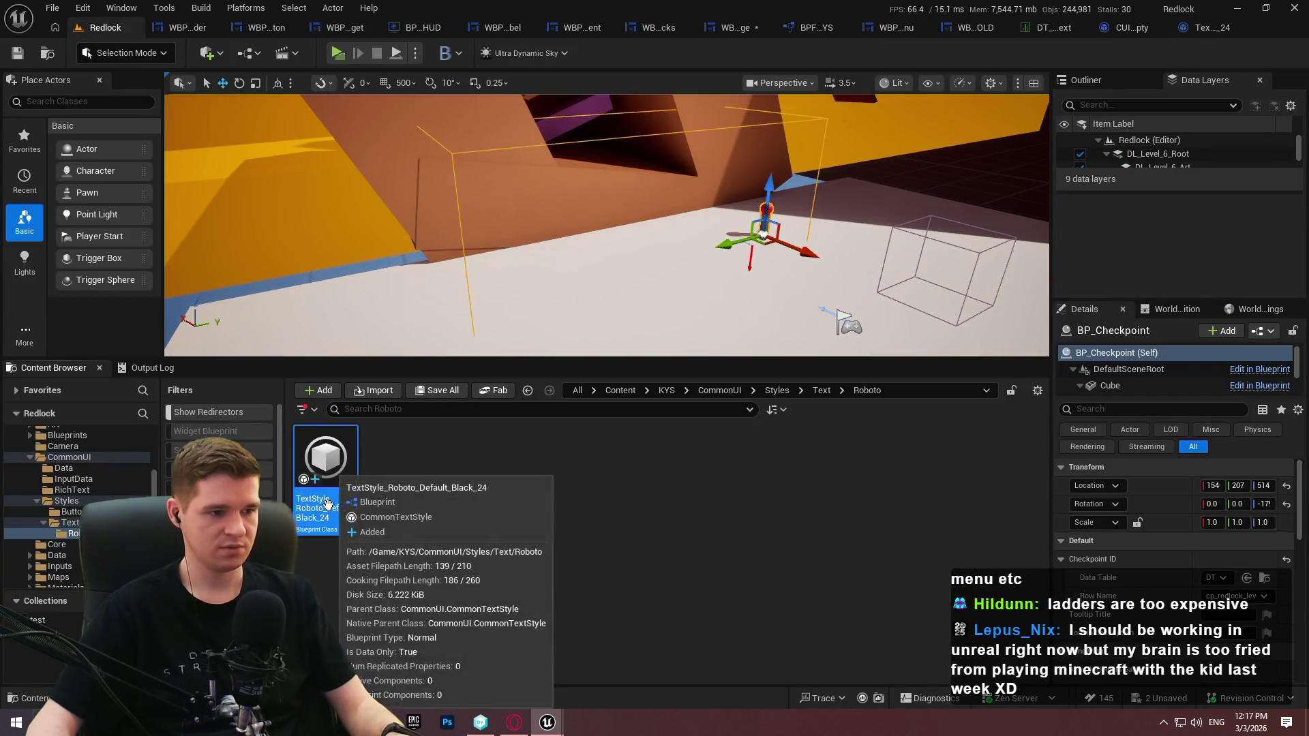
{"action": "left_click", "coordinate": [328, 504]}
{"action": "type", "text": "_Defa"}
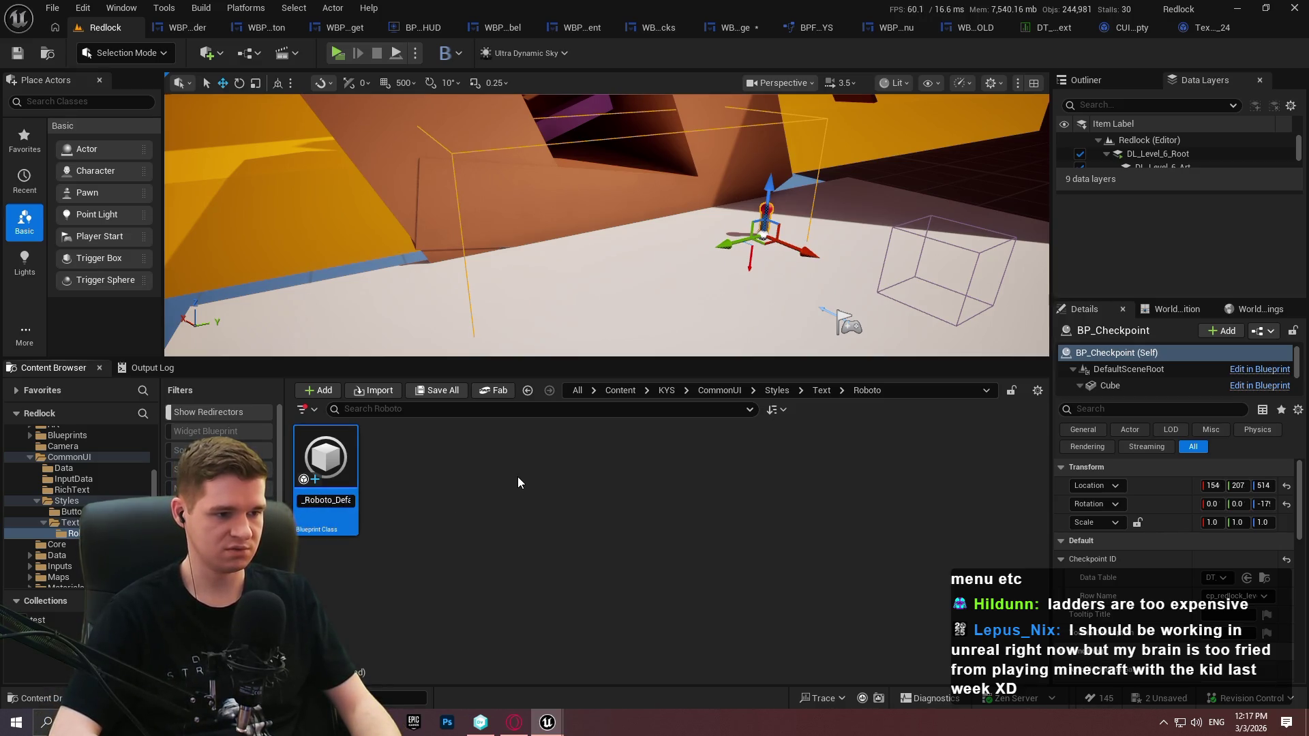
{"action": "key", "text": "BackSpace"}
{"action": "key", "text": "BackSpace"}
{"action": "key", "text": "BackSpace"}
{"action": "type", "text": "_Bla"}
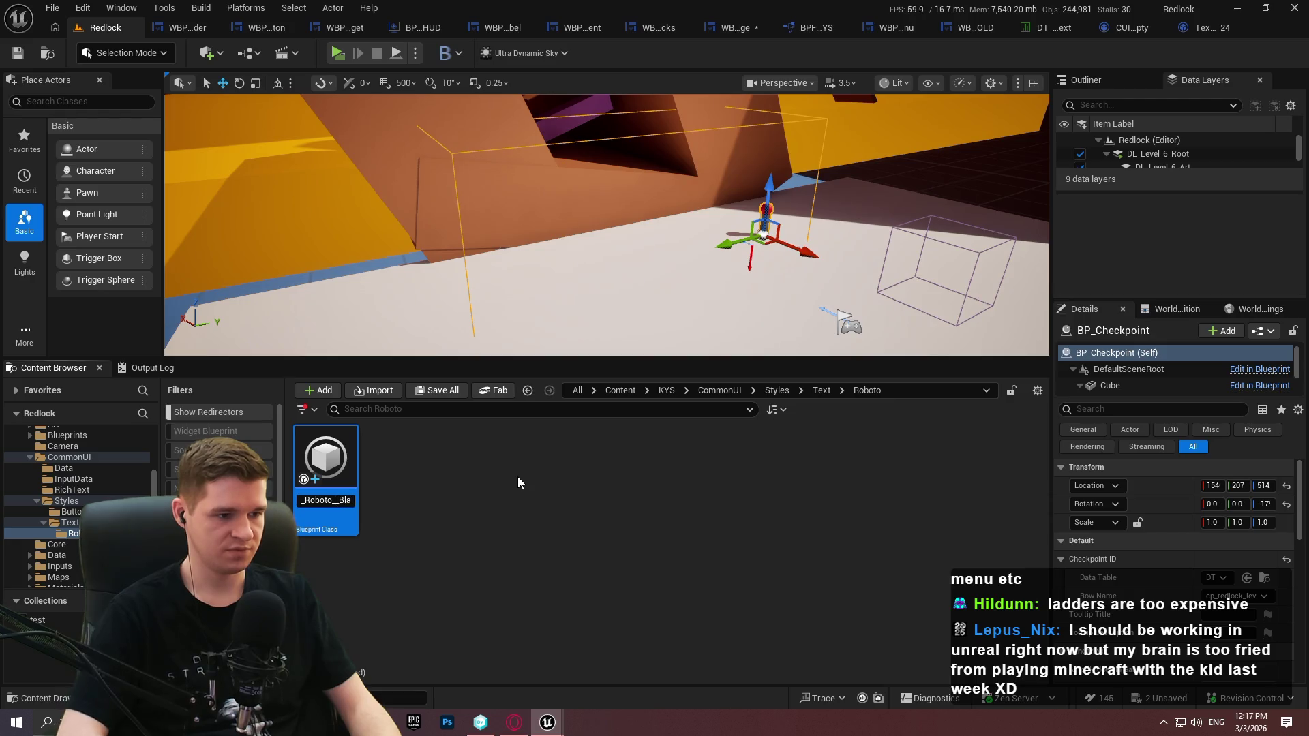
{"action": "key", "text": "BackSpace"}
{"action": "key", "text": "BackSpace"}
{"action": "key", "text": "BackSpace"}
{"action": "type", "text": "Regular"}
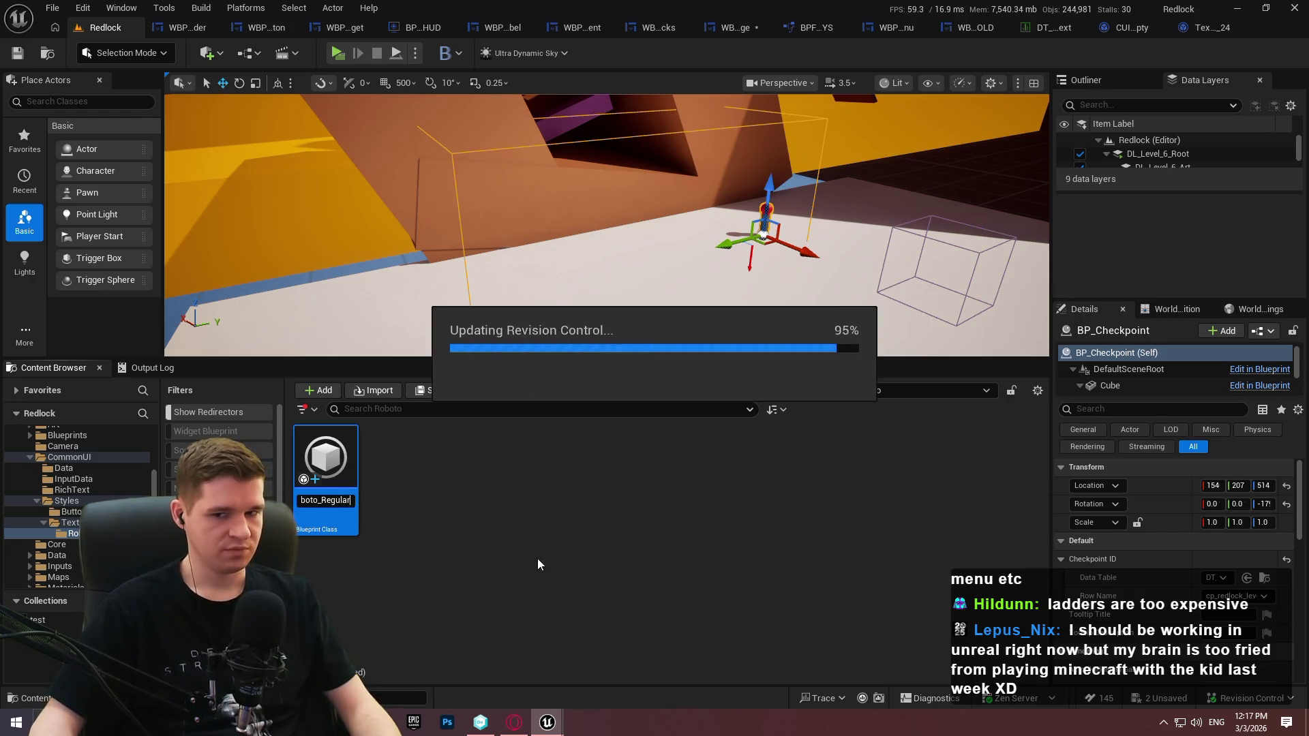
{"action": "key", "text": "Return"}
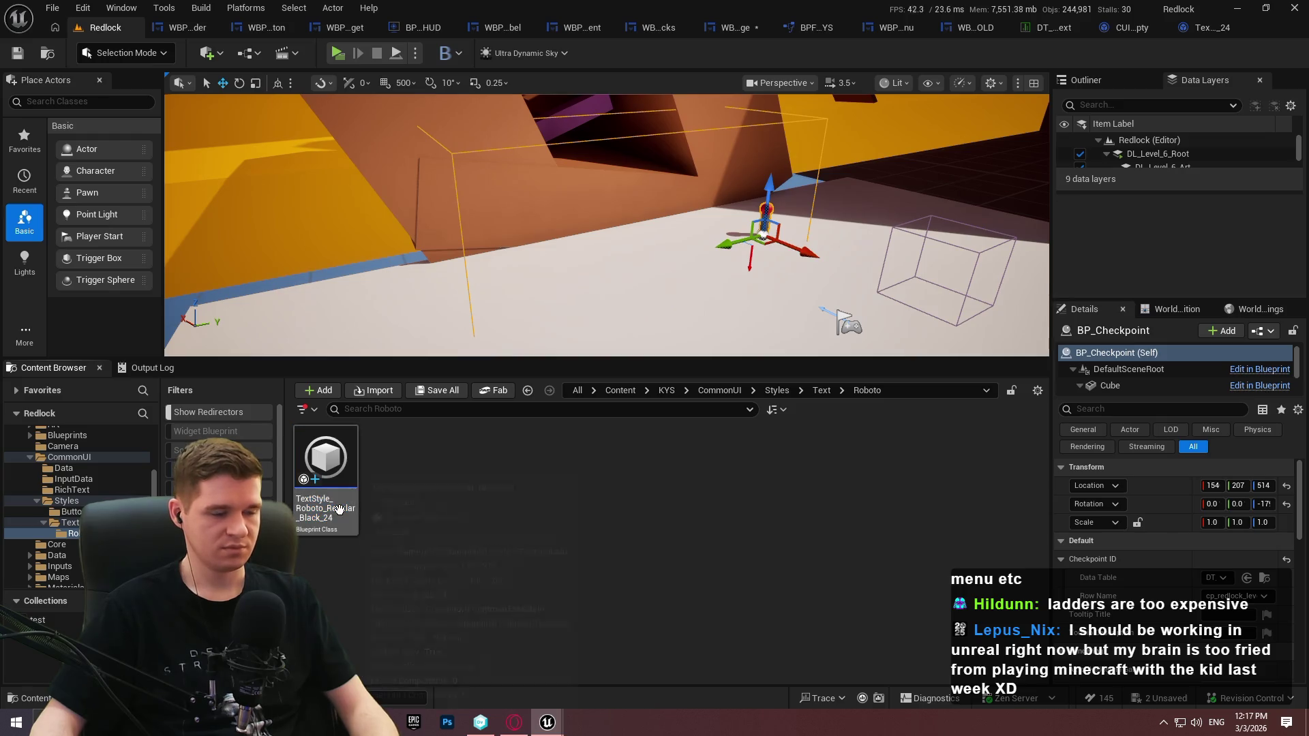
{"action": "key", "text": "ctrl+d"}
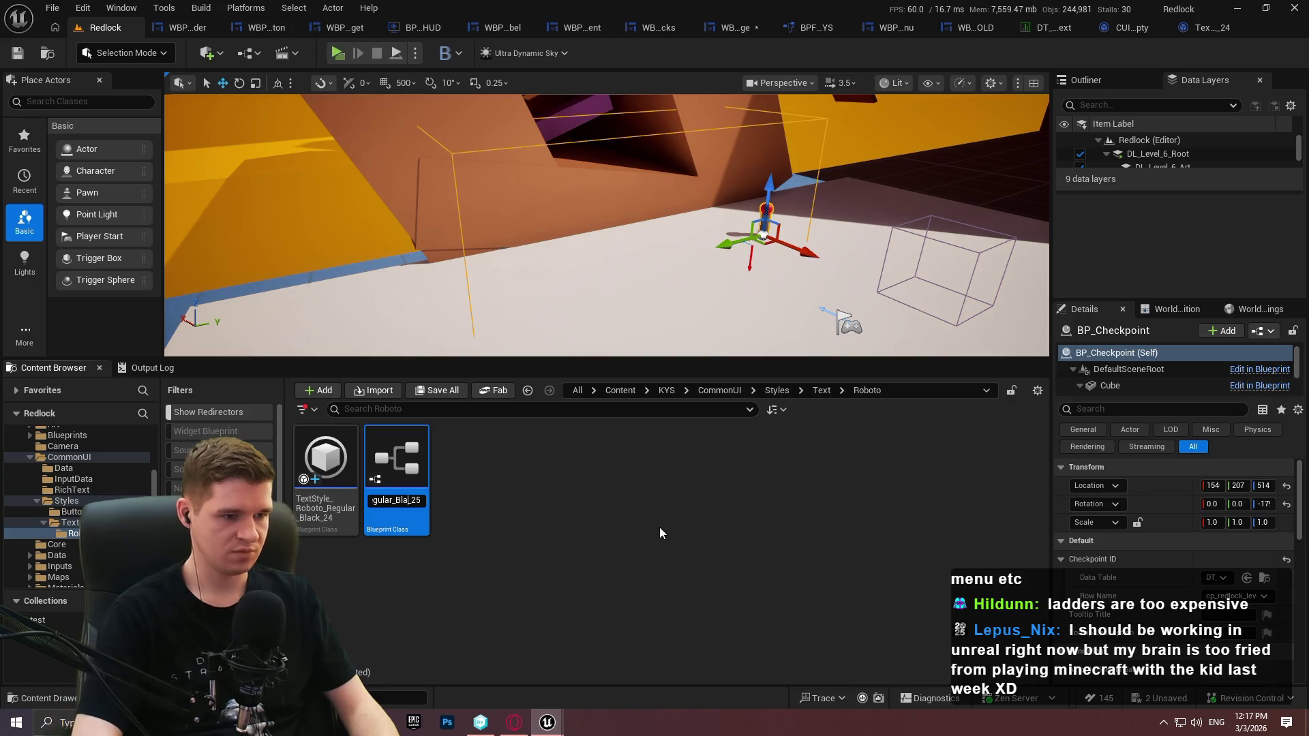
Name the duplicate TextStyle_Roboto_Regular_White_24 and open its settings
{"action": "type", "text": "hite"}
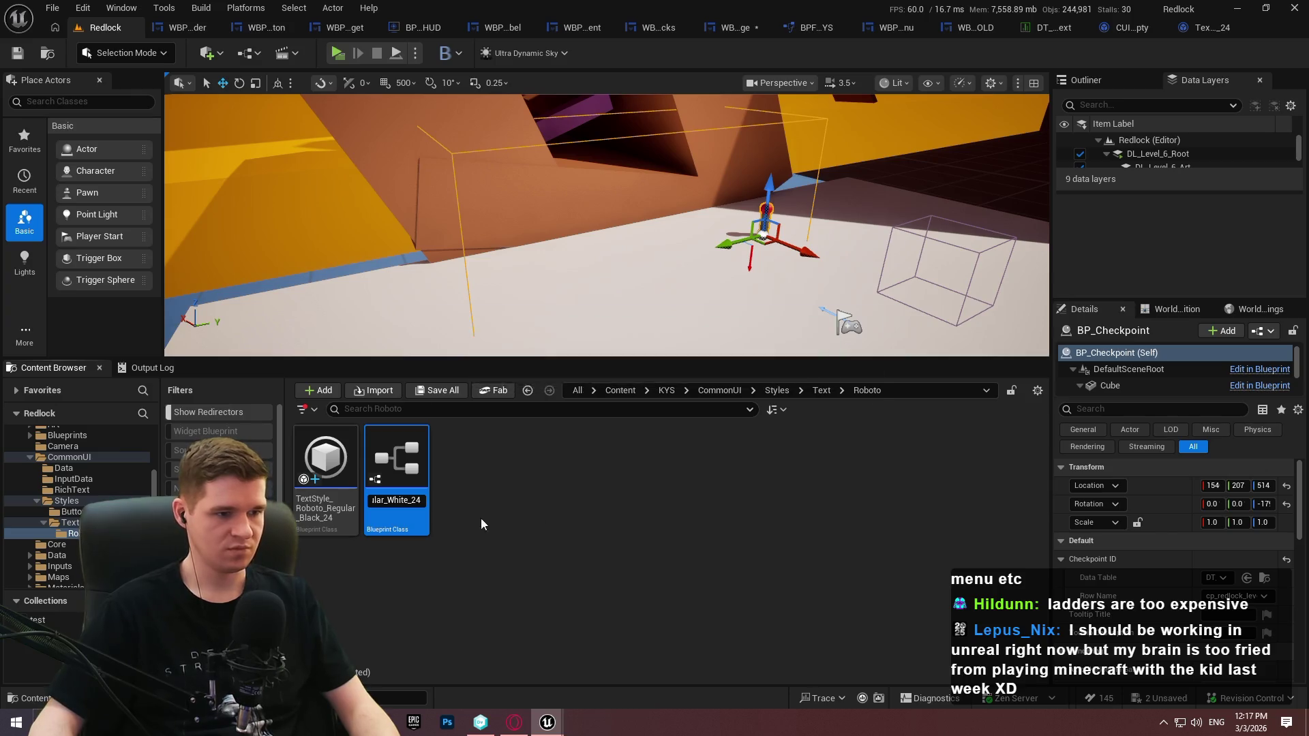
{"action": "key", "text": "Return"}
{"action": "double_click", "coordinate": [409, 504]}
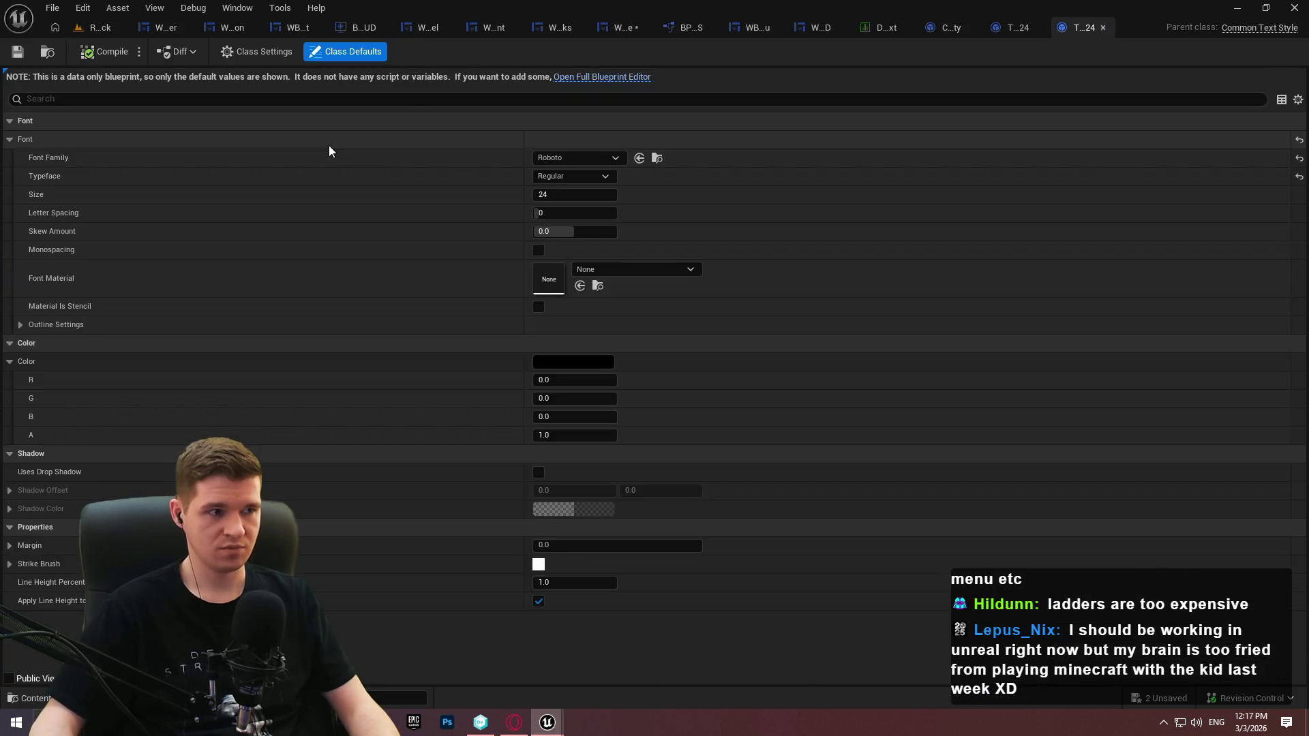
Set the text colour to white (1,1,1,1) and save the asset
{"action": "left_click", "coordinate": [580, 362]}
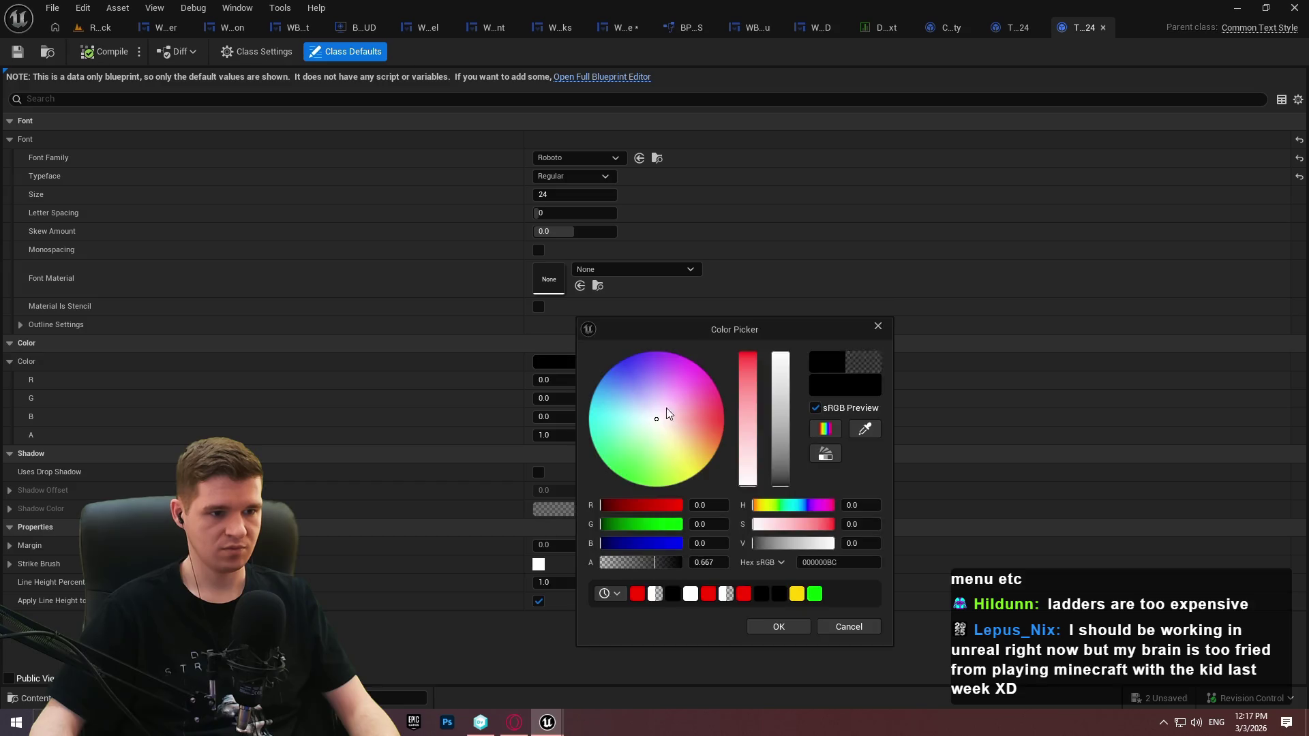
{"action": "left_click_drag", "start_coordinate": [783, 400], "coordinate": [782, 351]}
{"action": "left_click", "coordinate": [778, 626]}
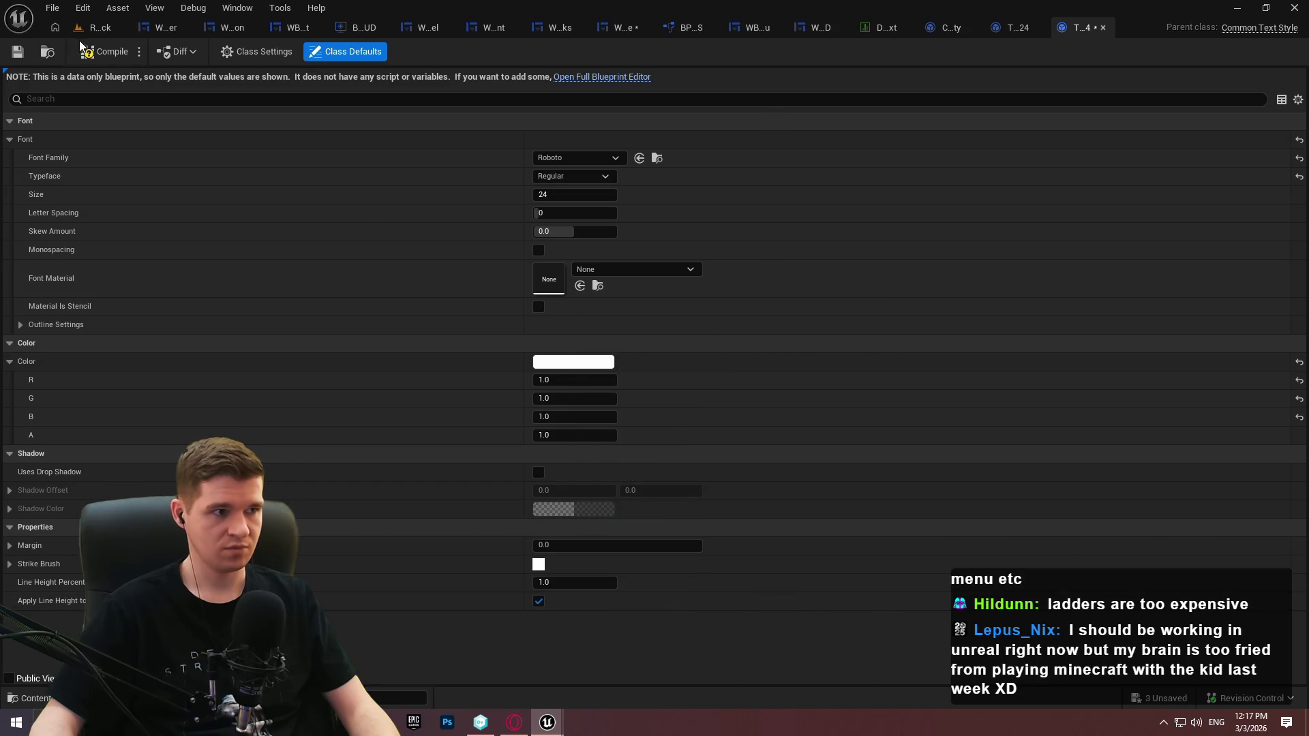
{"action": "left_click", "coordinate": [15, 53]}
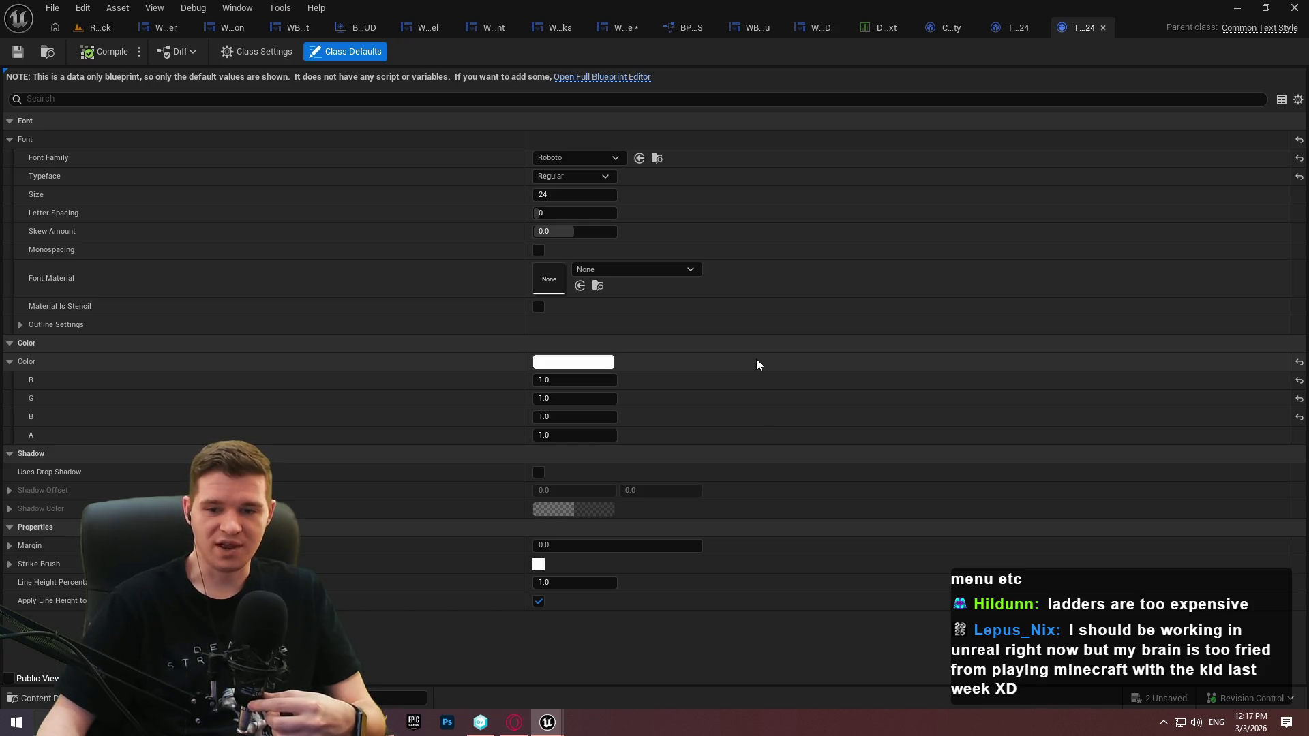
{"action": "left_click", "coordinate": [897, 27]}
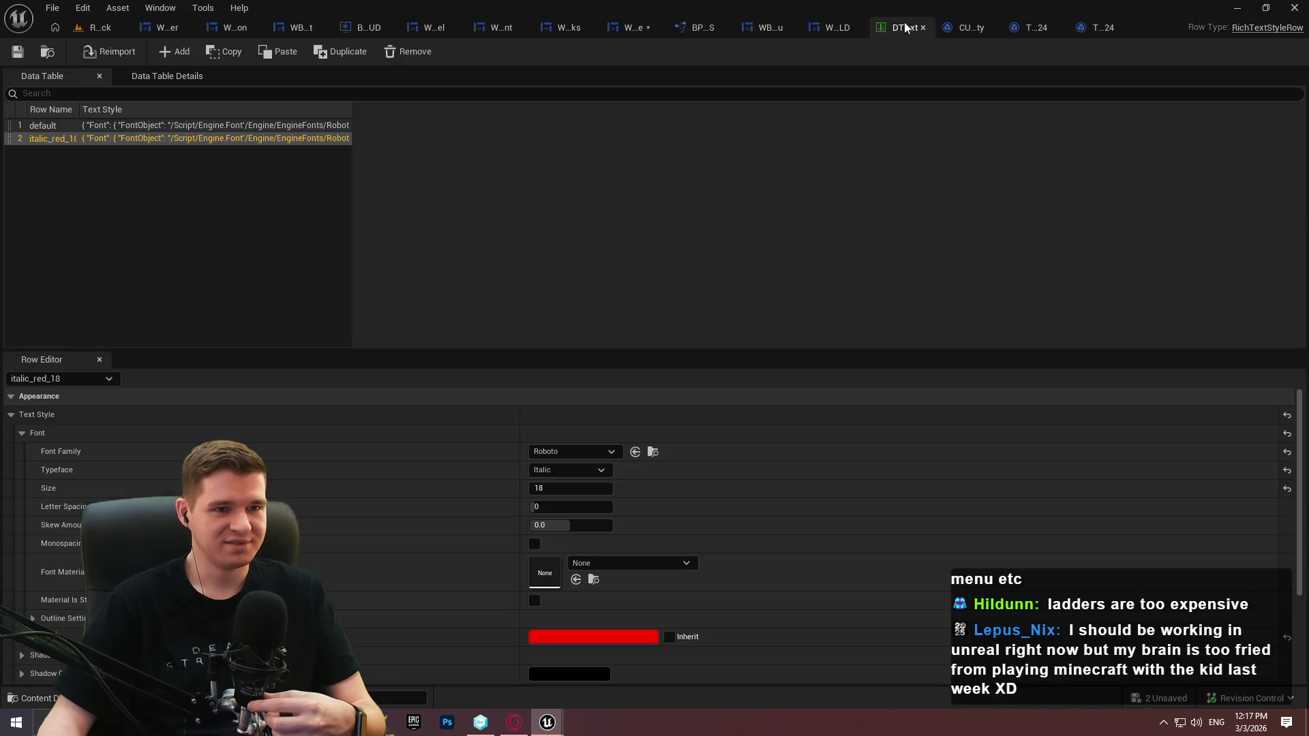
Close the rich text data table and browse to the CommonUI/RichText folder
{"action": "left_click", "coordinate": [923, 29]}
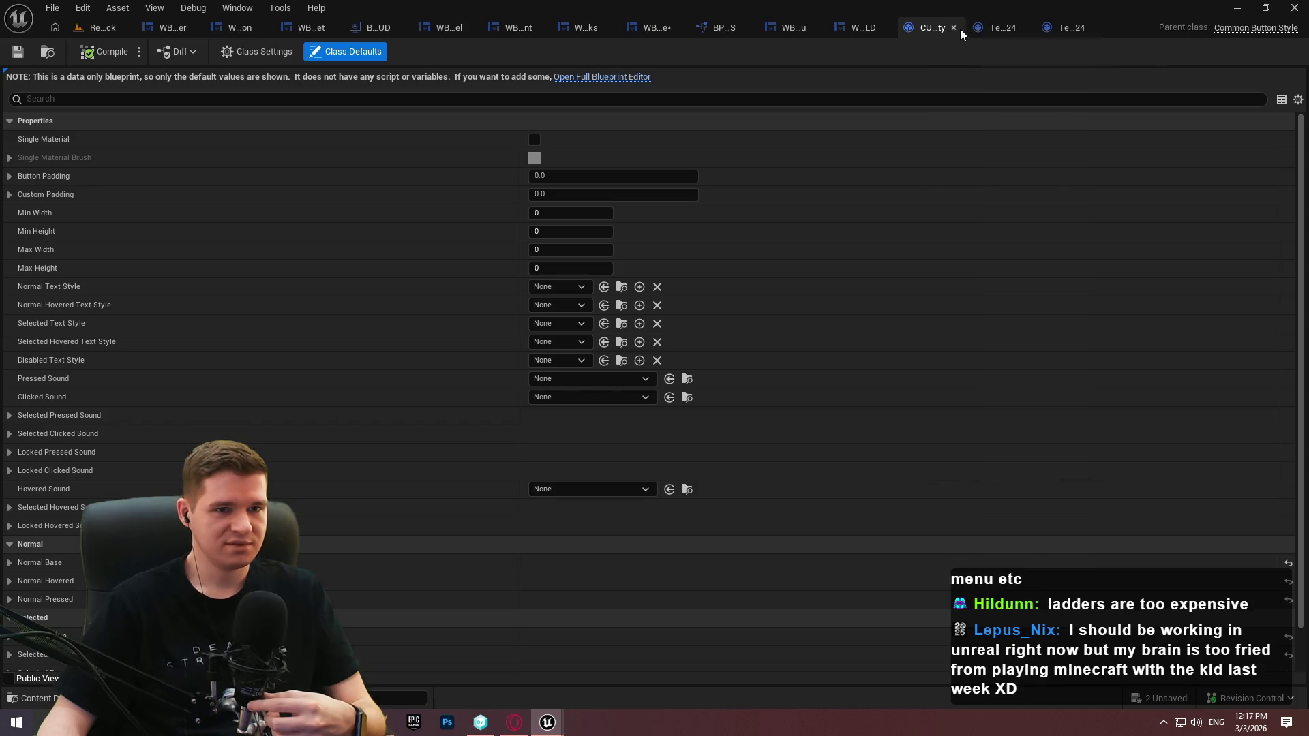
{"action": "left_click", "coordinate": [102, 27]}
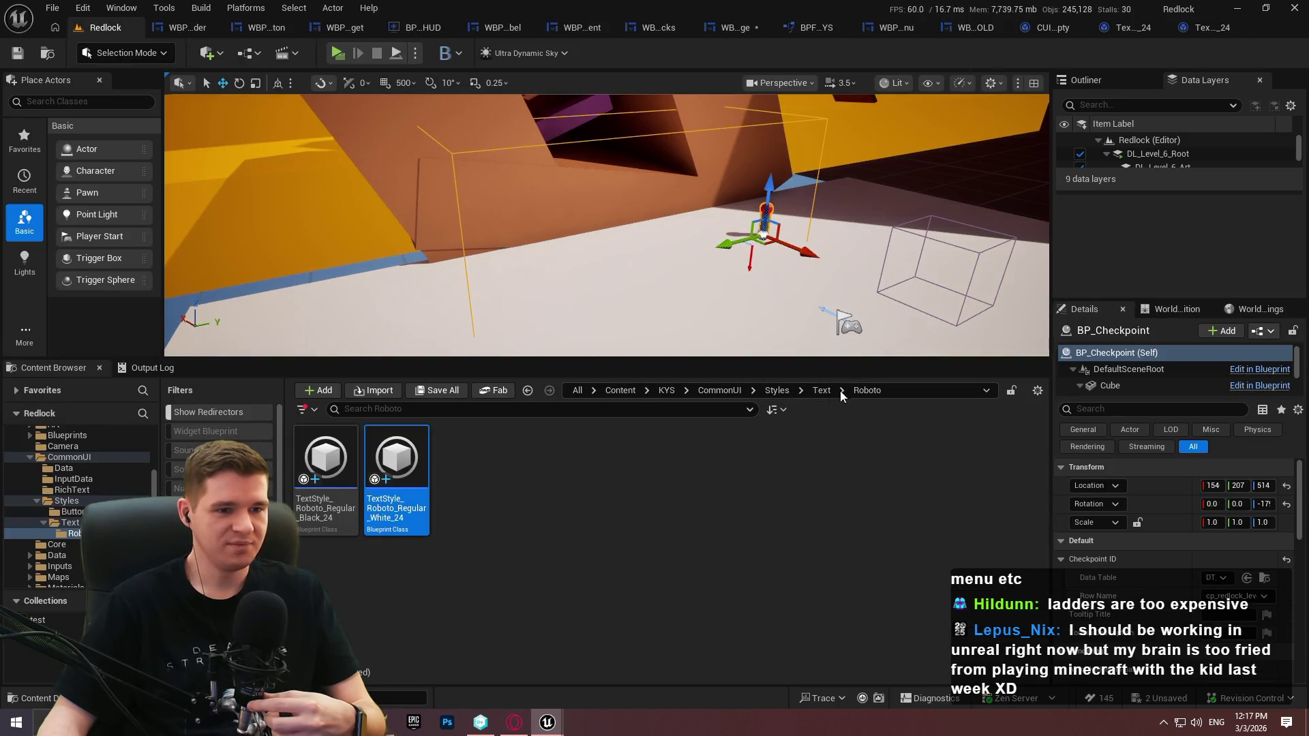
{"action": "left_click", "coordinate": [777, 391]}
{"action": "left_click", "coordinate": [719, 391]}
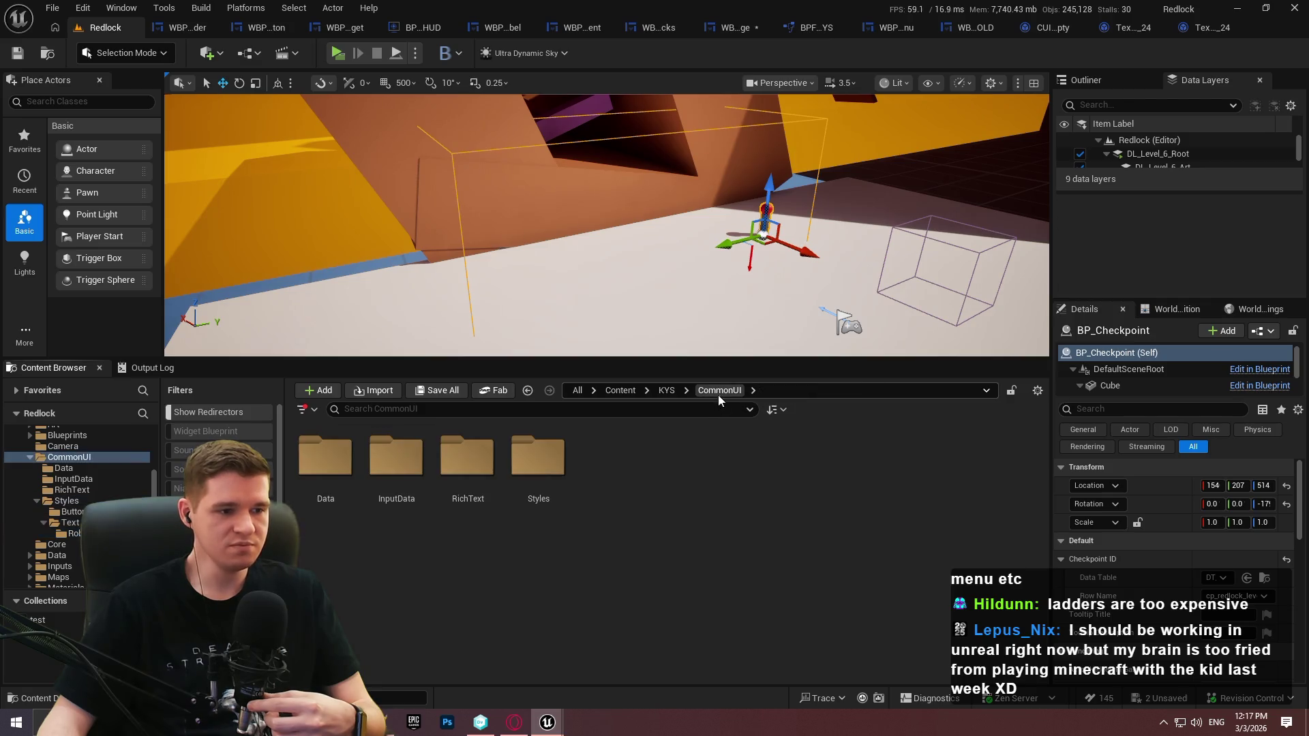
{"action": "double_click", "coordinate": [468, 463]}
Find WBP_SliderWithLabel among DT_CoreRichText's referencers and open it for editing
{"action": "right_click", "coordinate": [332, 477]}
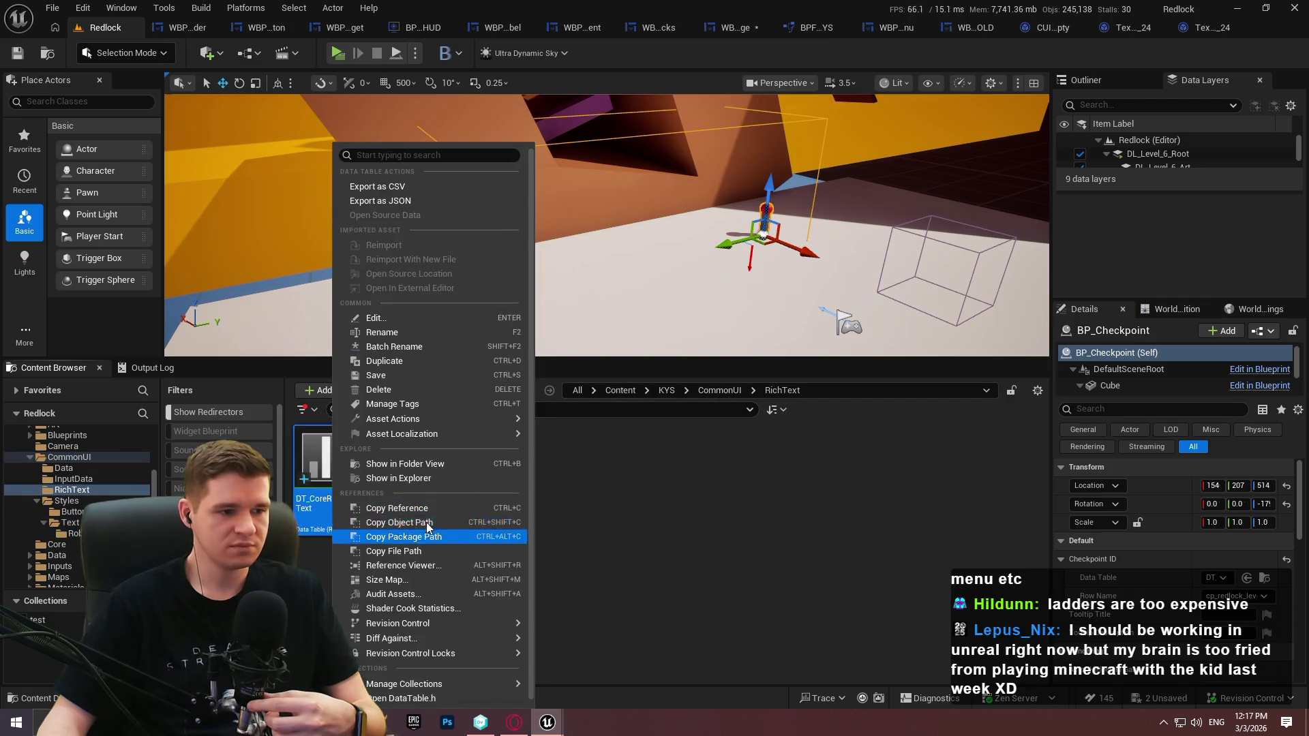
{"action": "left_click", "coordinate": [425, 567]}
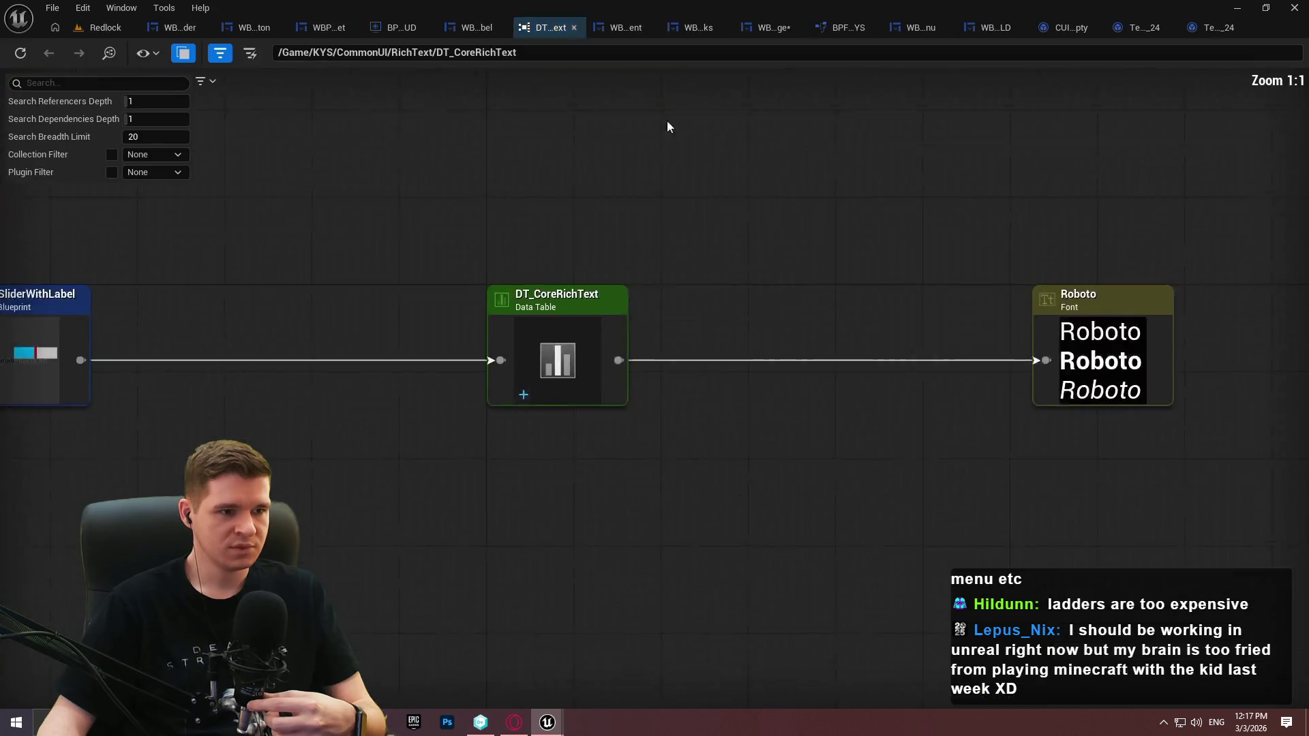
{"action": "right_click", "coordinate": [168, 369]}
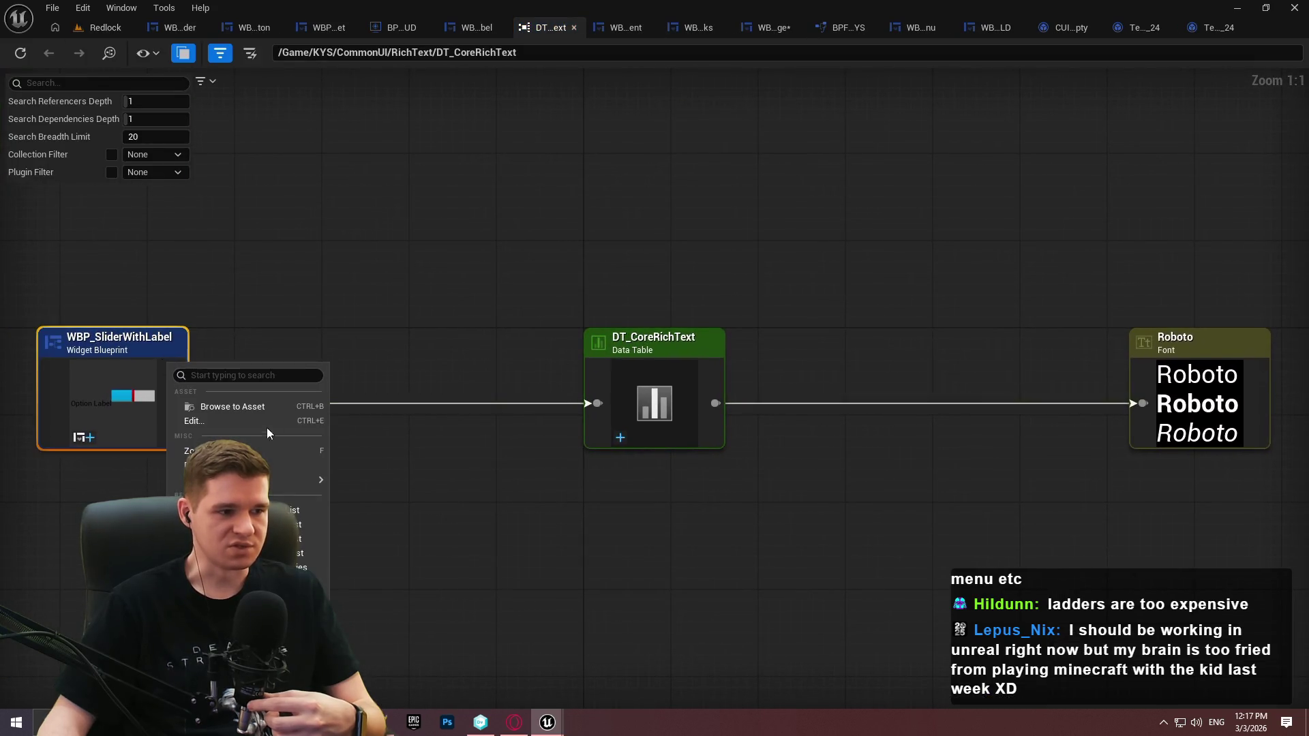
{"action": "left_click", "coordinate": [227, 422]}
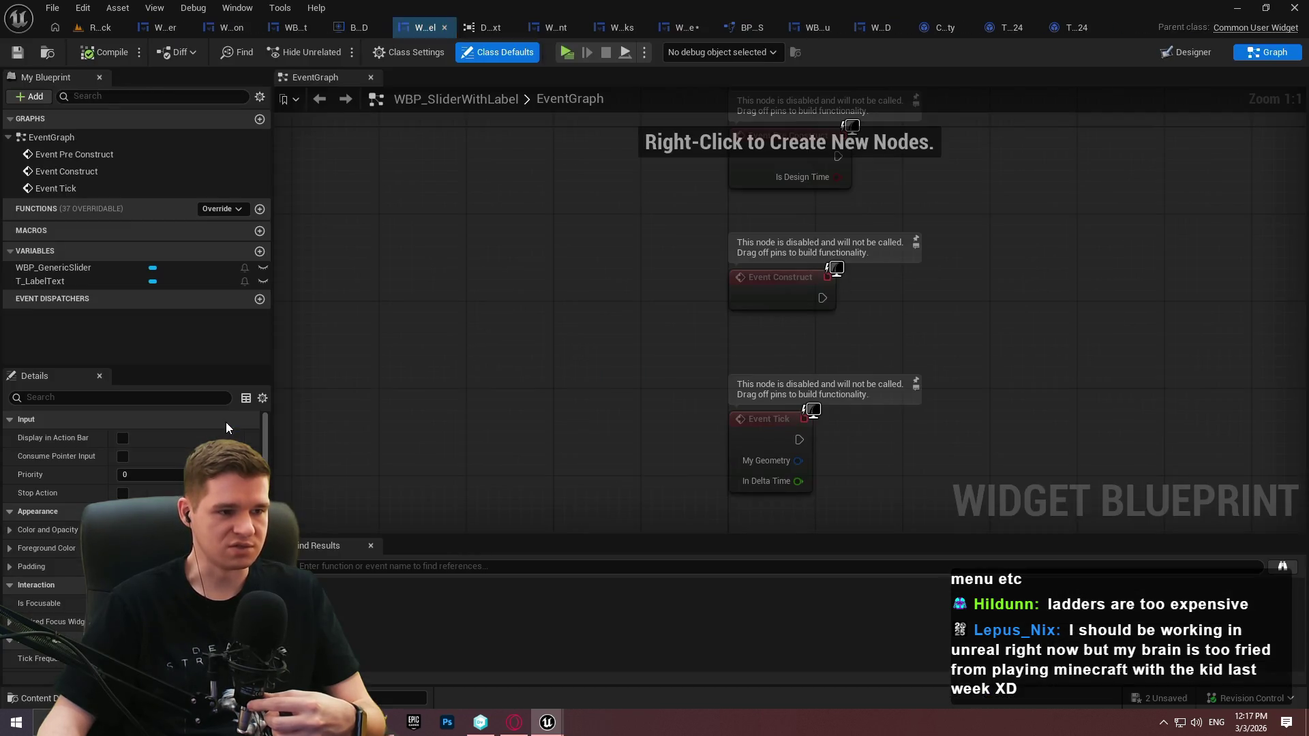
Replace the T_LabelText label with a Common Text block placed left of the slider
{"action": "left_click", "coordinate": [1158, 52]}
{"action": "scroll", "coordinate": [697, 325], "scroll_direction": "up", "scroll_amount": 2}
{"action": "left_click", "coordinate": [697, 325]}
{"action": "scroll", "coordinate": [653, 428], "scroll_direction": "up", "scroll_amount": 3}
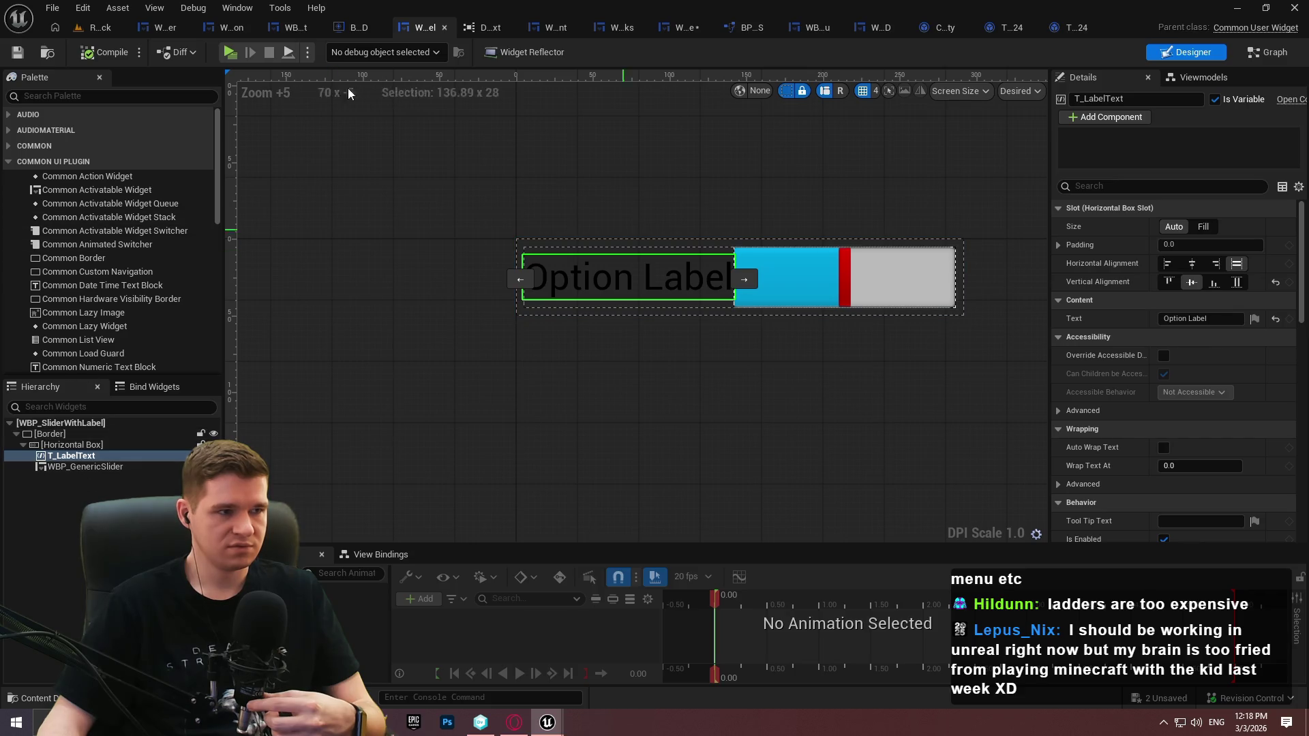
{"action": "left_click", "coordinate": [104, 475]}
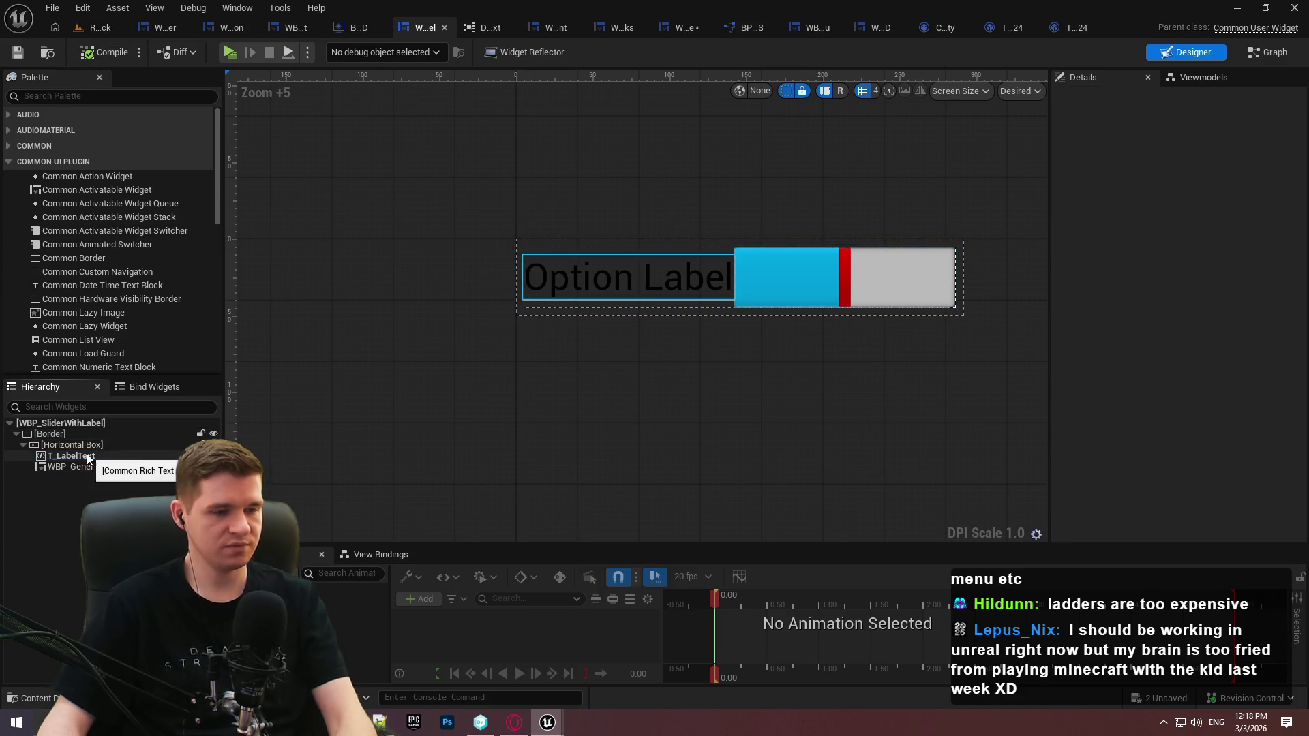
{"action": "left_click", "coordinate": [88, 456]}
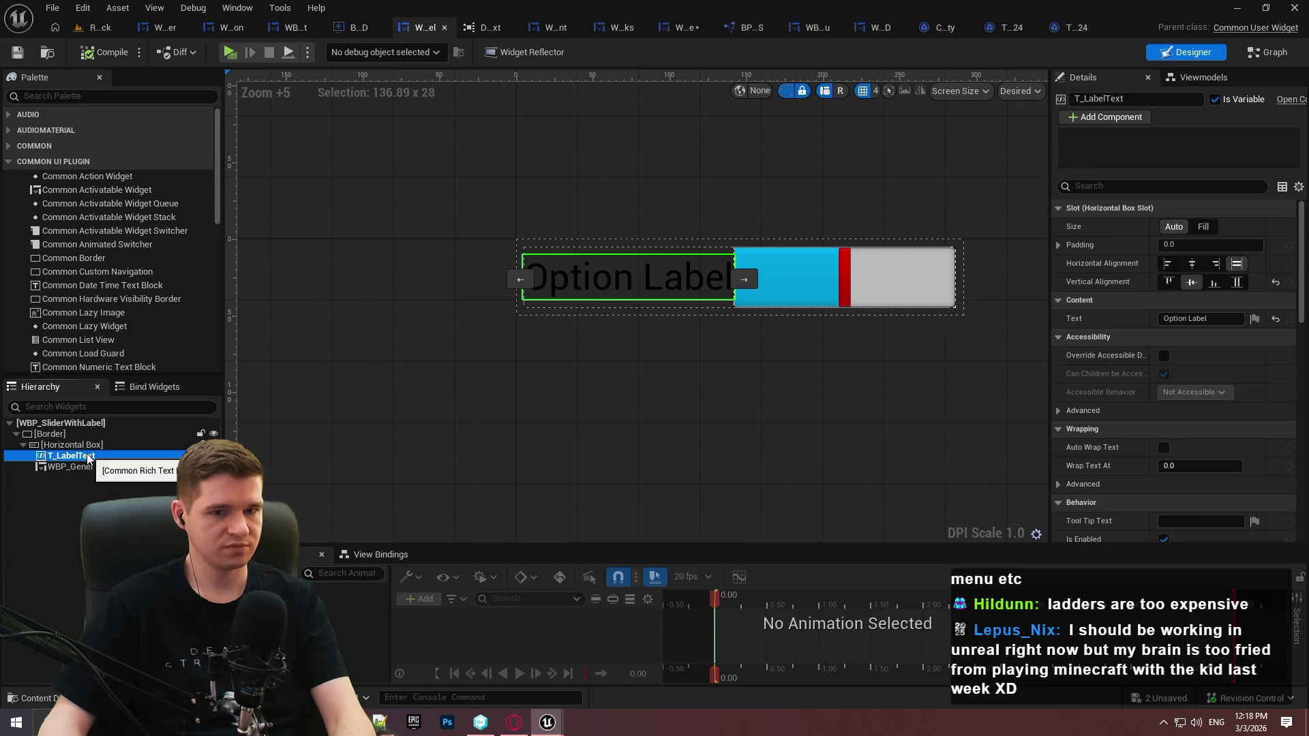
{"action": "key", "text": "Delete"}
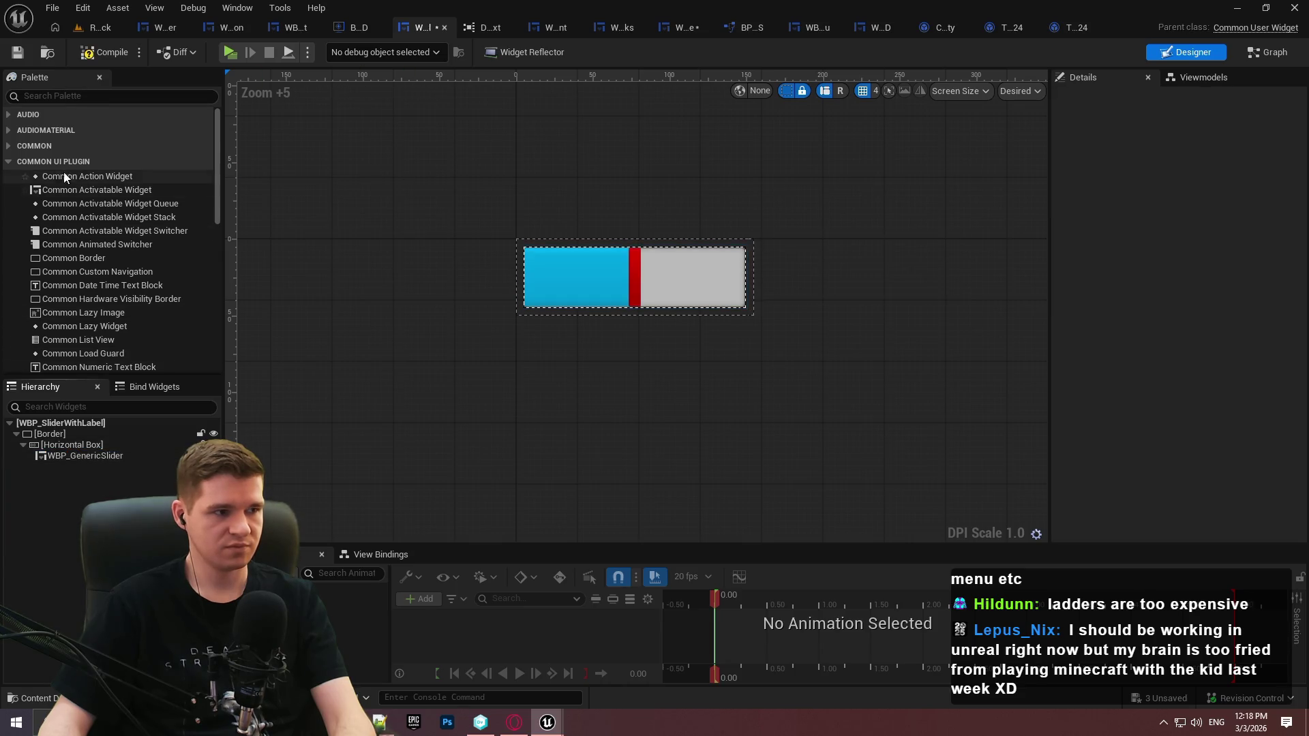
{"action": "scroll", "coordinate": [72, 284], "scroll_direction": "down", "scroll_amount": 3}
{"action": "left_click_drag", "start_coordinate": [81, 365], "coordinate": [51, 444]}
{"action": "left_click", "coordinate": [784, 276]}
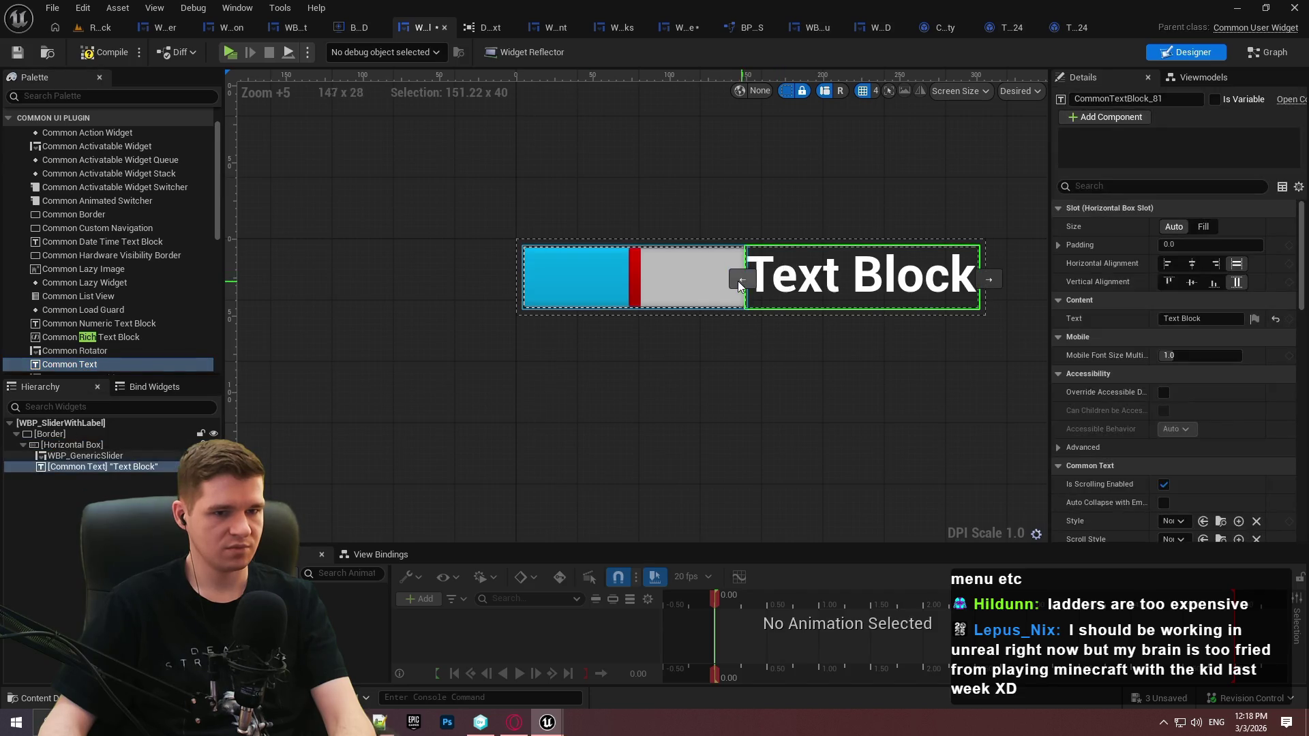
{"action": "left_click", "coordinate": [743, 279]}
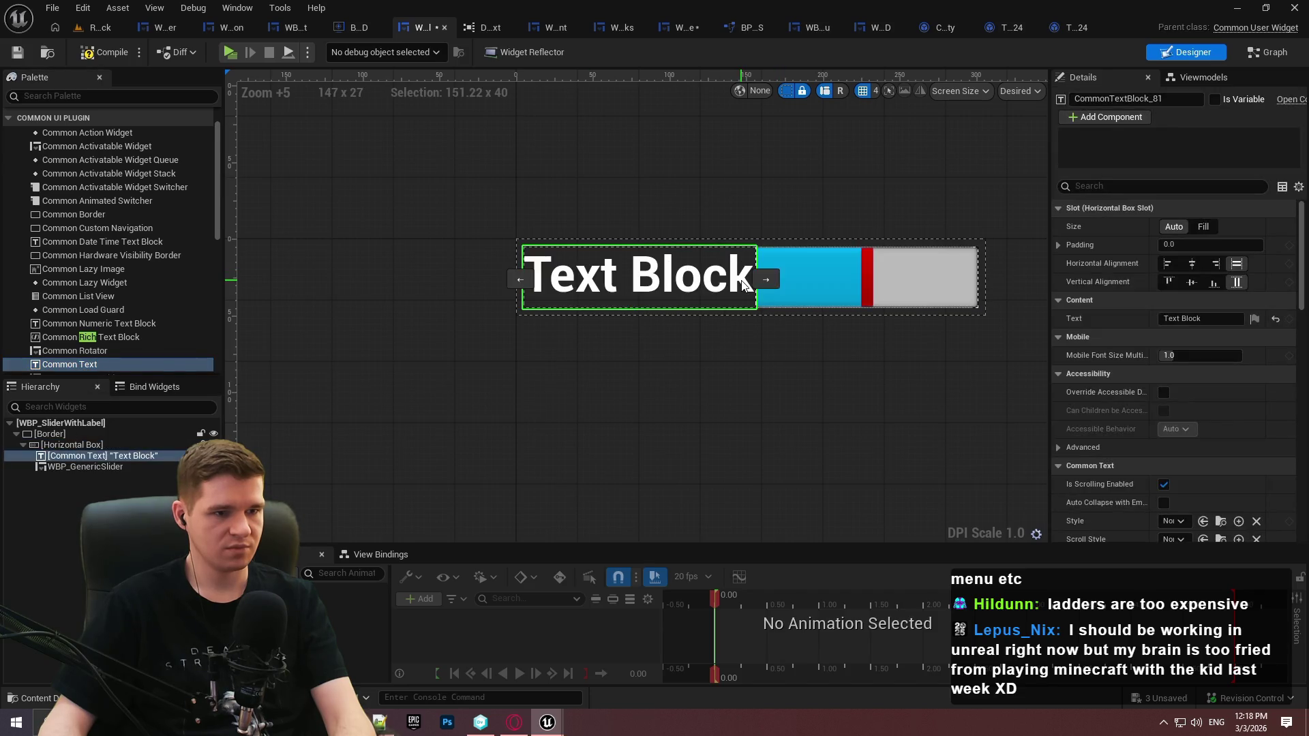
Centre the text vertically, apply TextStyle_Roboto_Regular_Black_24, and compile
{"action": "left_click", "coordinate": [1195, 282]}
{"action": "scroll", "coordinate": [1131, 381], "scroll_direction": "down", "scroll_amount": 5}
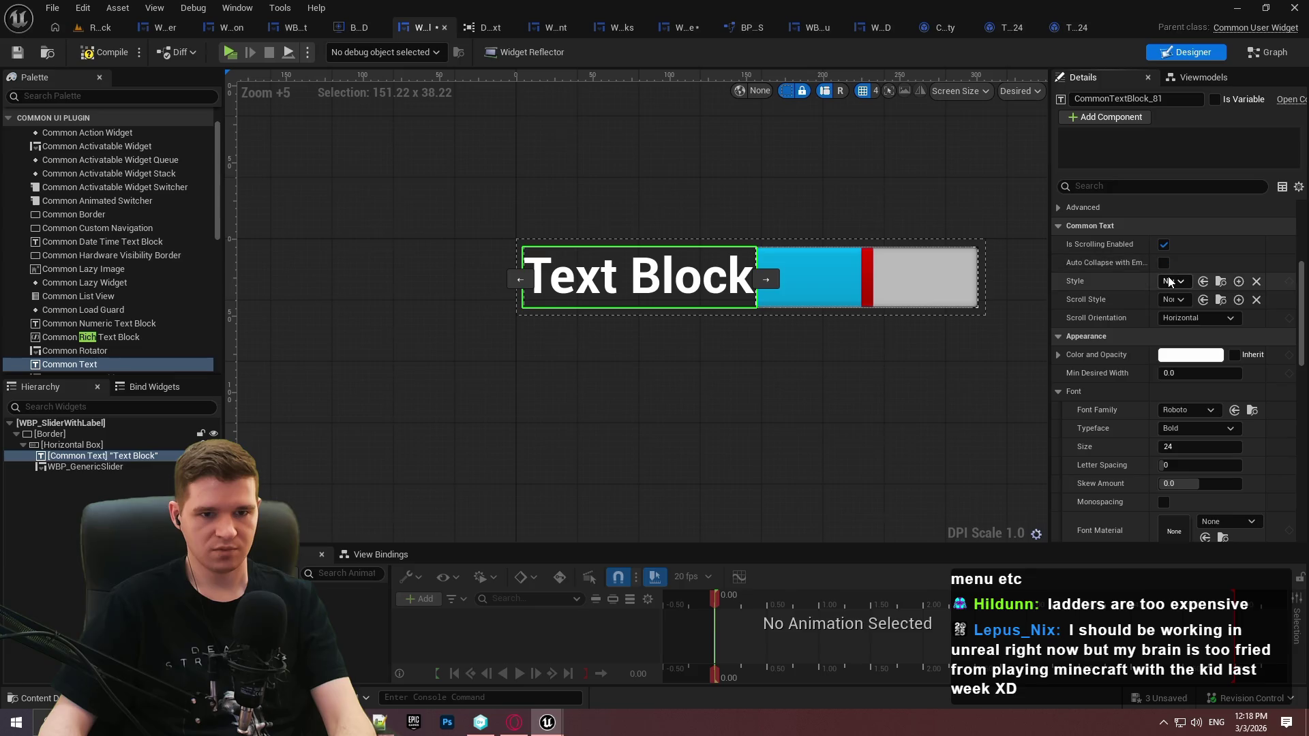
{"action": "left_click", "coordinate": [1170, 282]}
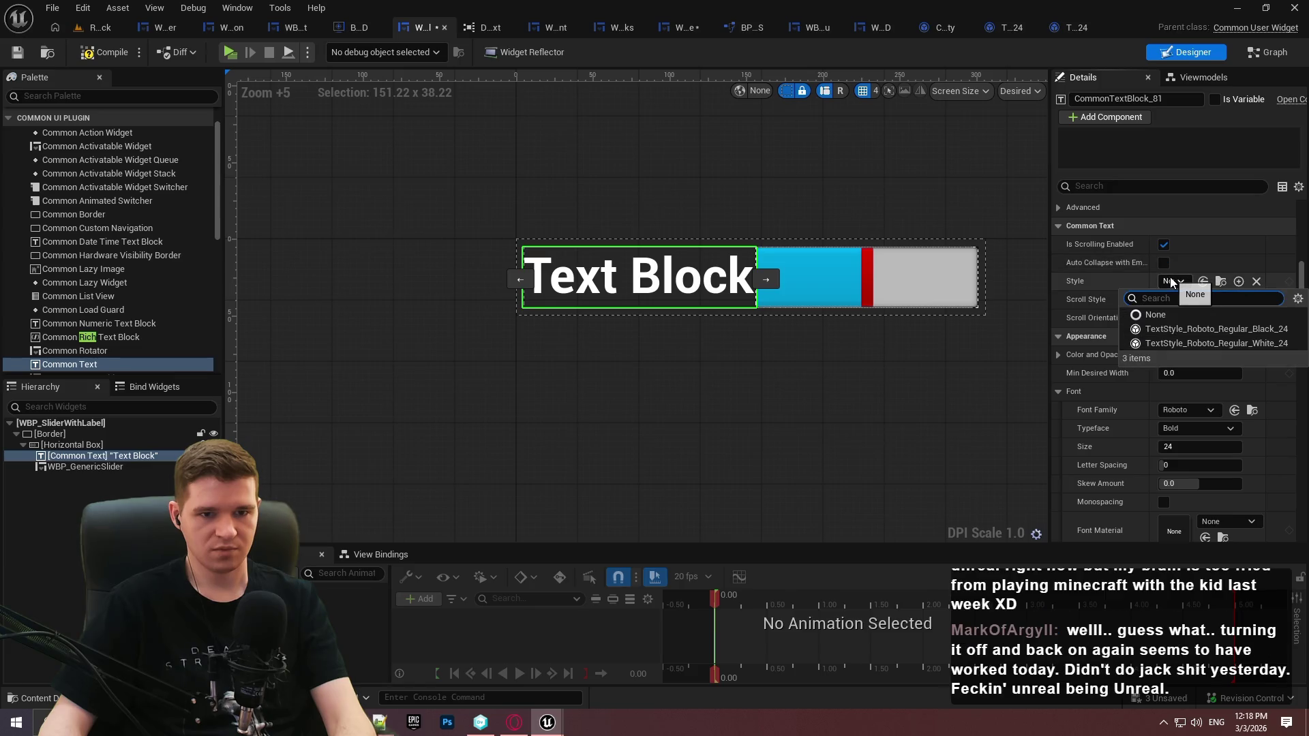
{"action": "left_click", "coordinate": [1256, 329]}
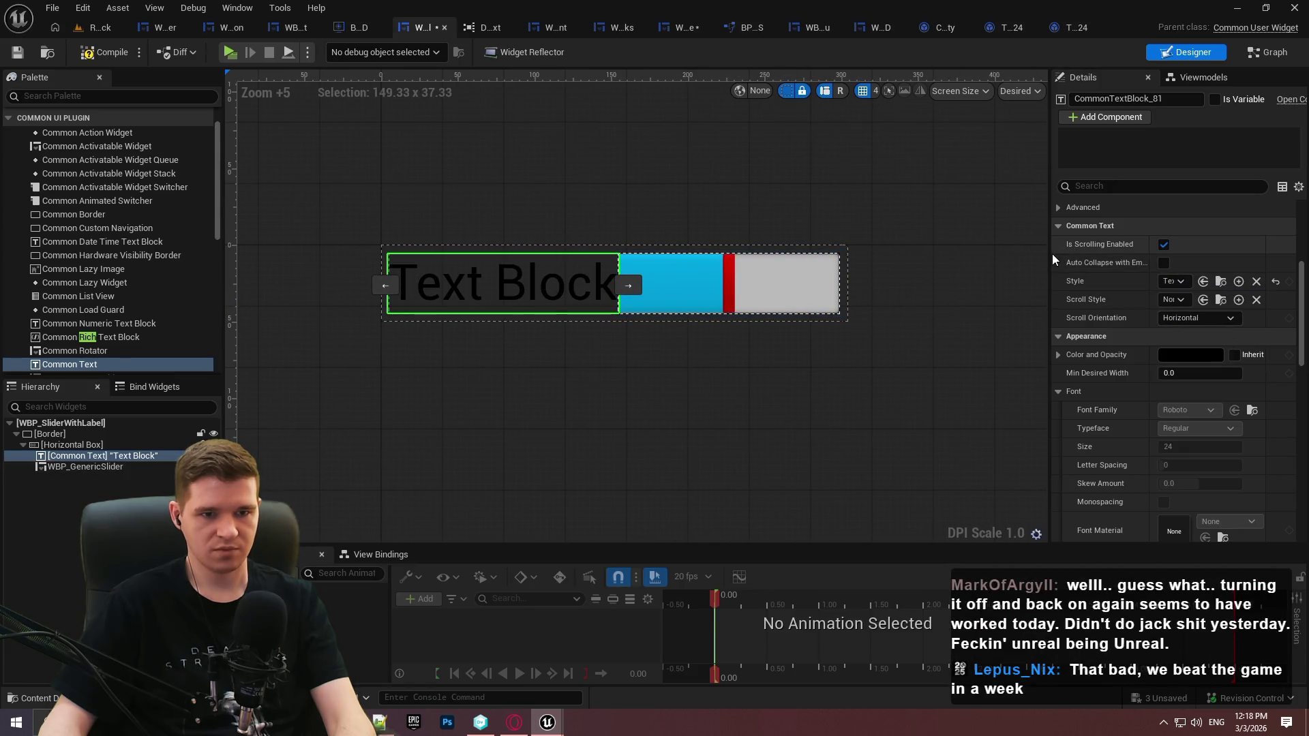
{"action": "left_click_drag", "start_coordinate": [1050, 254], "coordinate": [964, 254]}
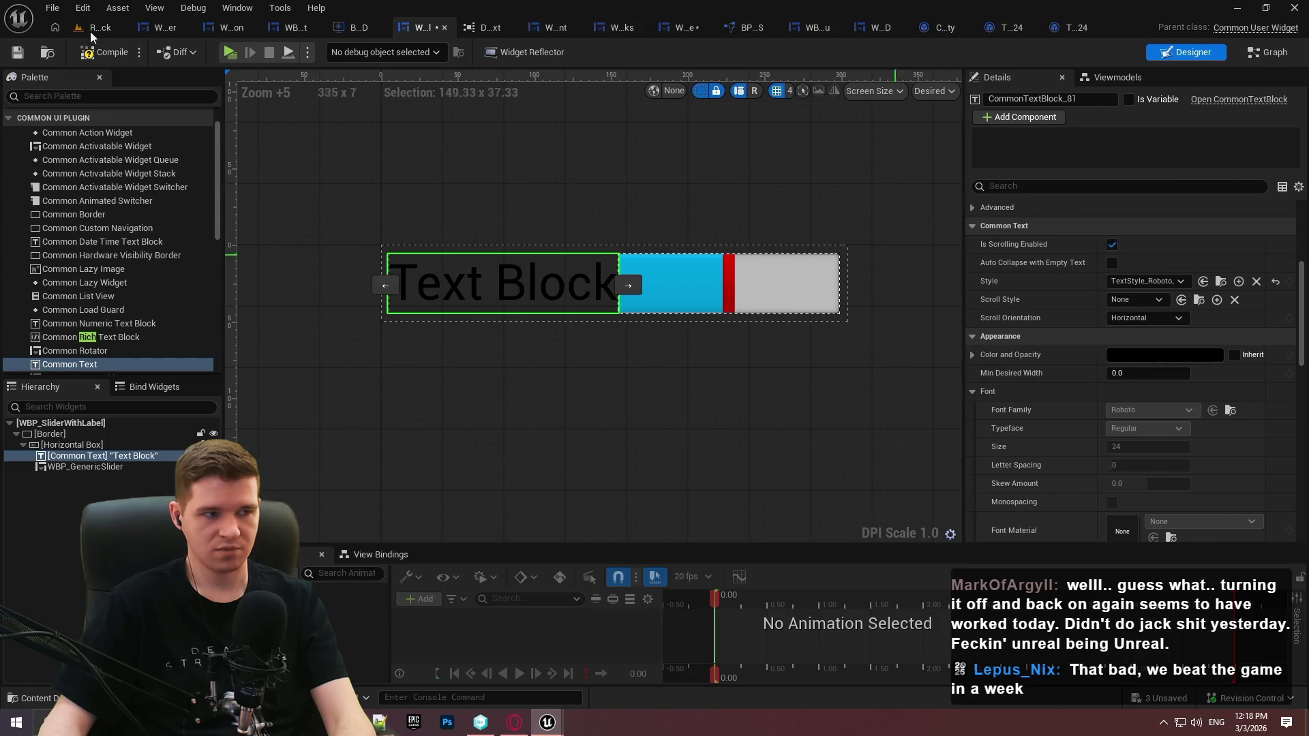
{"action": "left_click", "coordinate": [17, 52]}
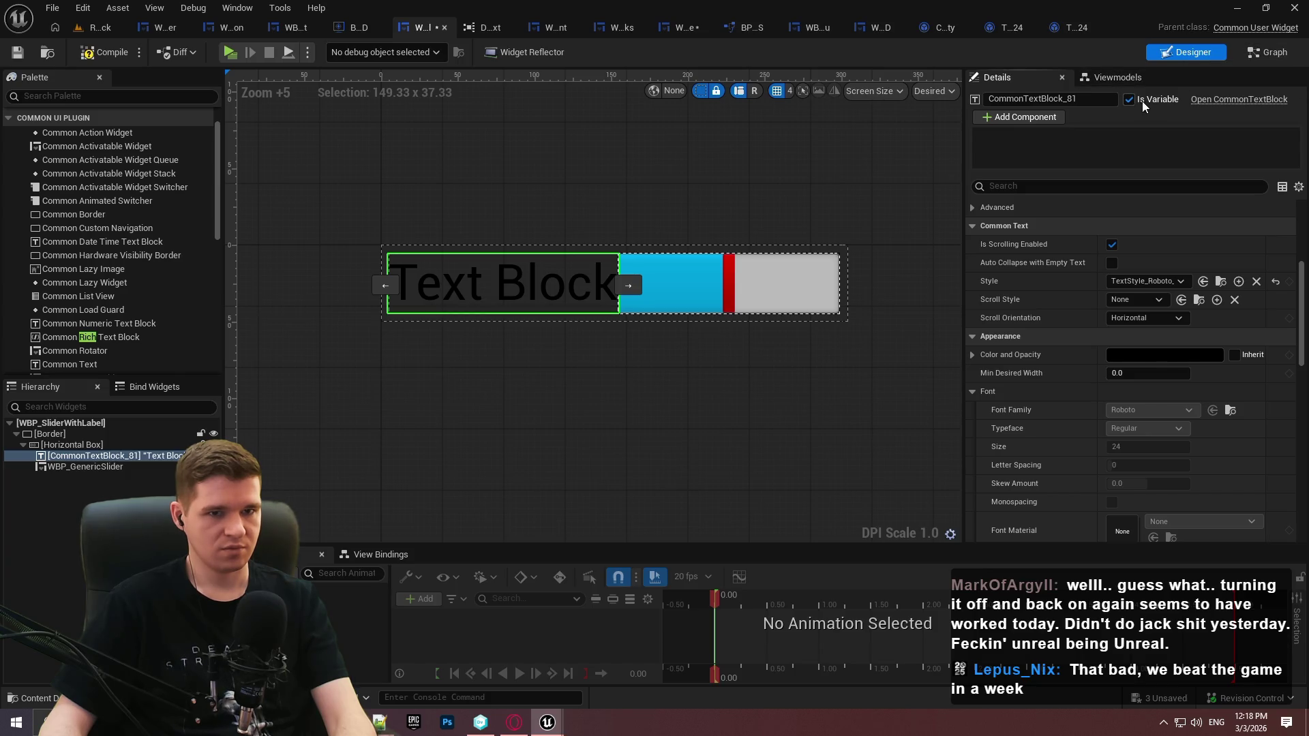
Rename the text widget to T_OptionText and save the blueprint
{"action": "left_click", "coordinate": [1013, 98]}
{"action": "type", "text": "TEx"}
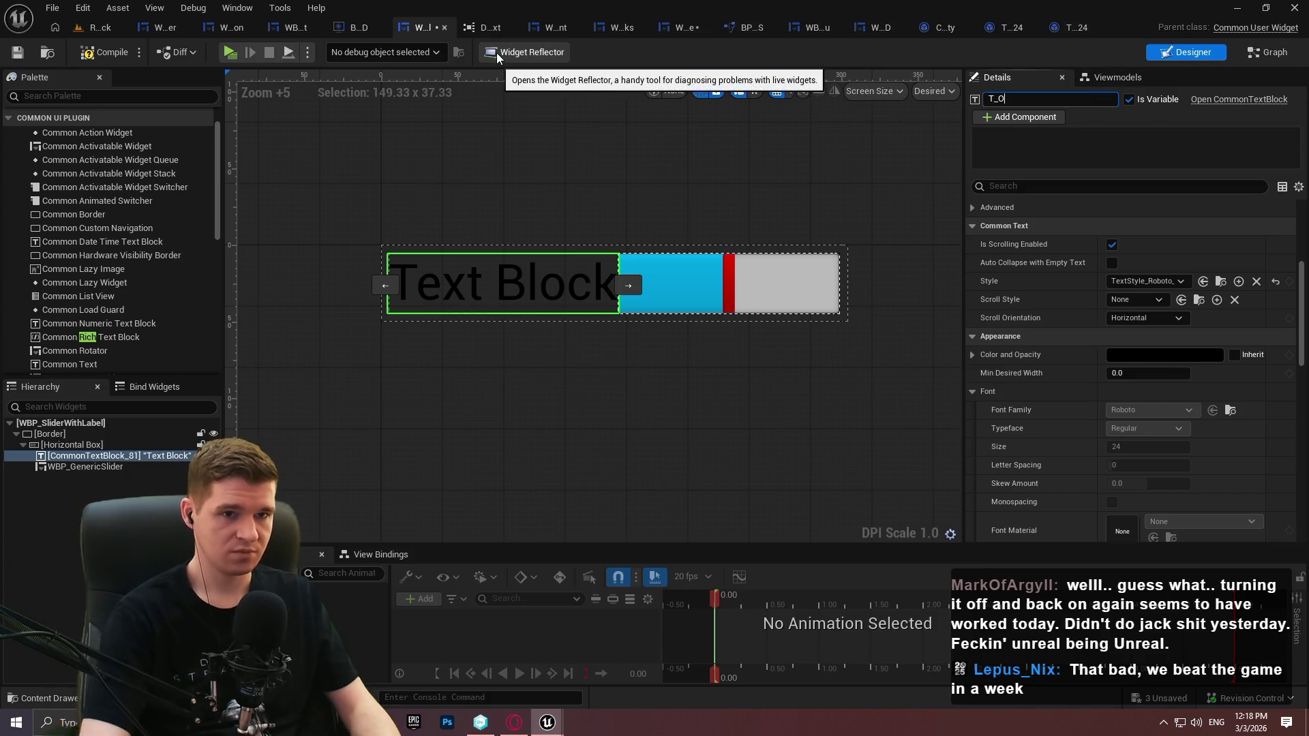
{"action": "type", "text": "tionTEx"}
{"action": "key", "text": "Return"}
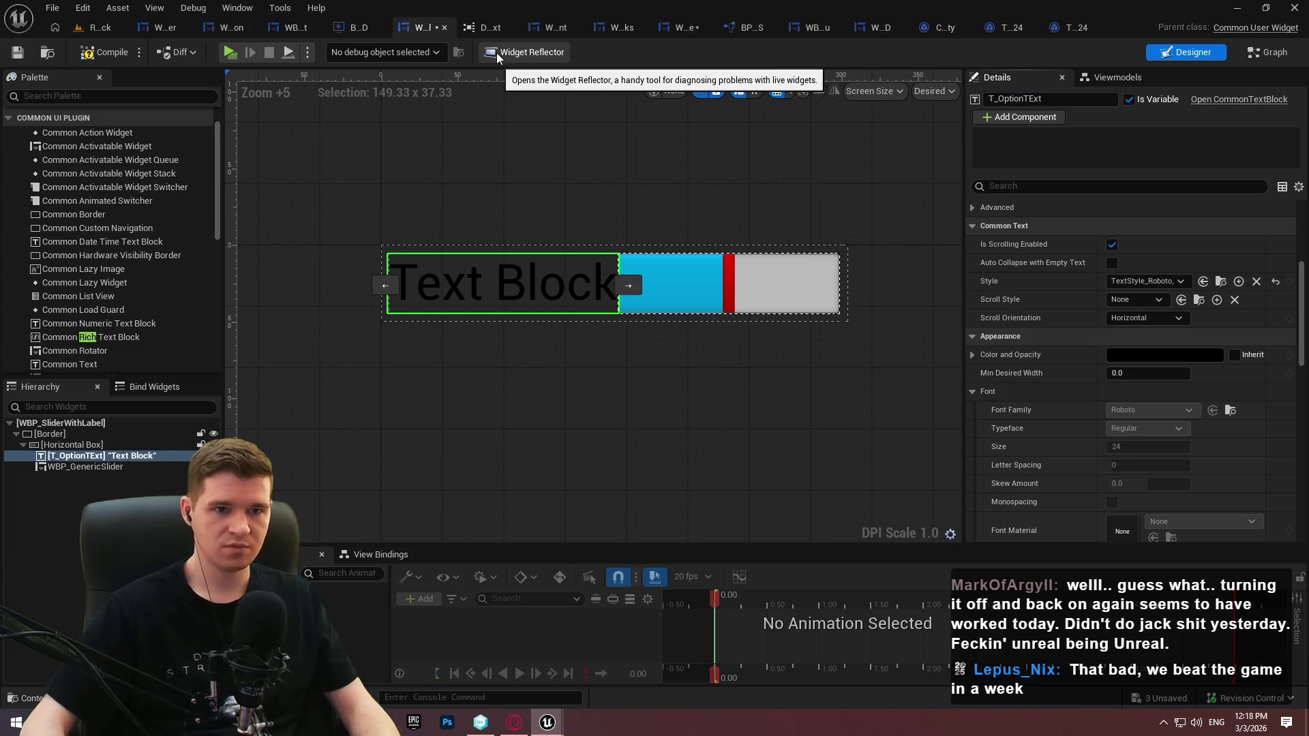
{"action": "key", "text": "Escape"}
{"action": "left_click", "coordinate": [1055, 103]}
{"action": "type", "text": "s"}
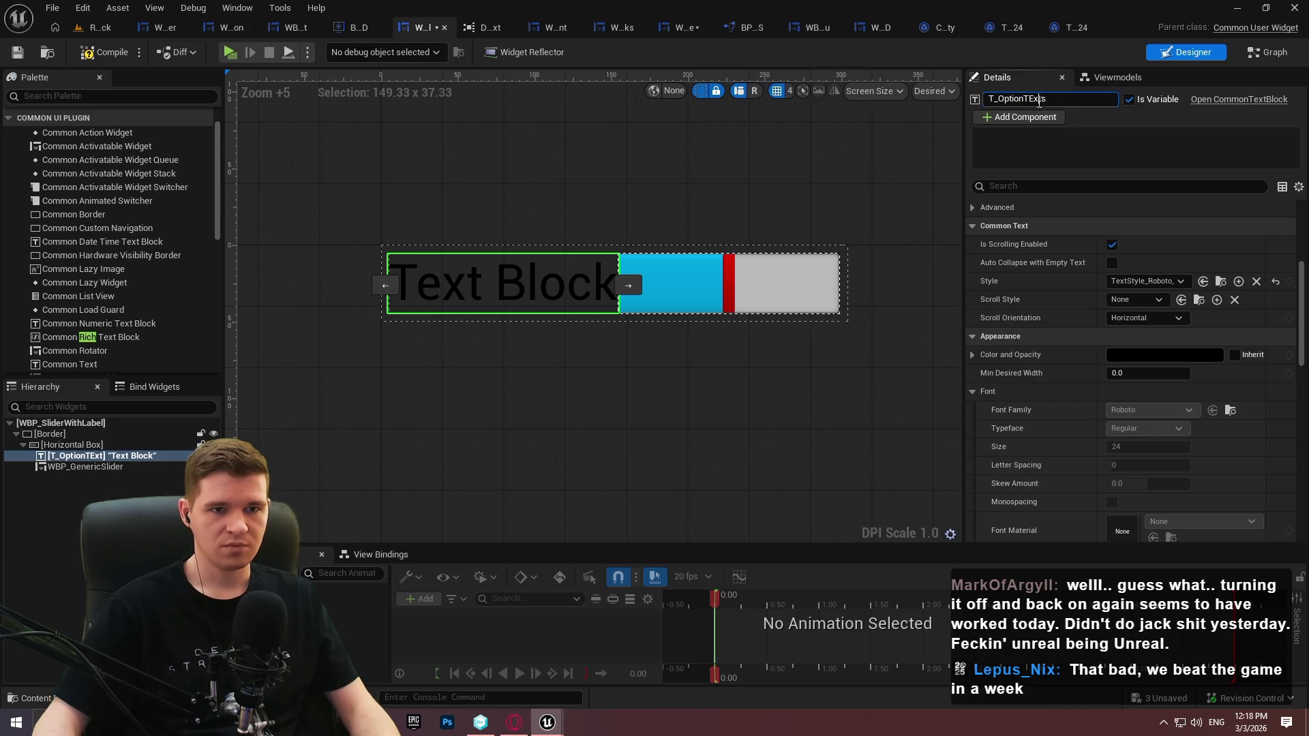
{"action": "key", "text": "Escape"}
{"action": "left_click", "coordinate": [1057, 98]}
{"action": "type", "text": "s"}
{"action": "key", "text": "Return"}
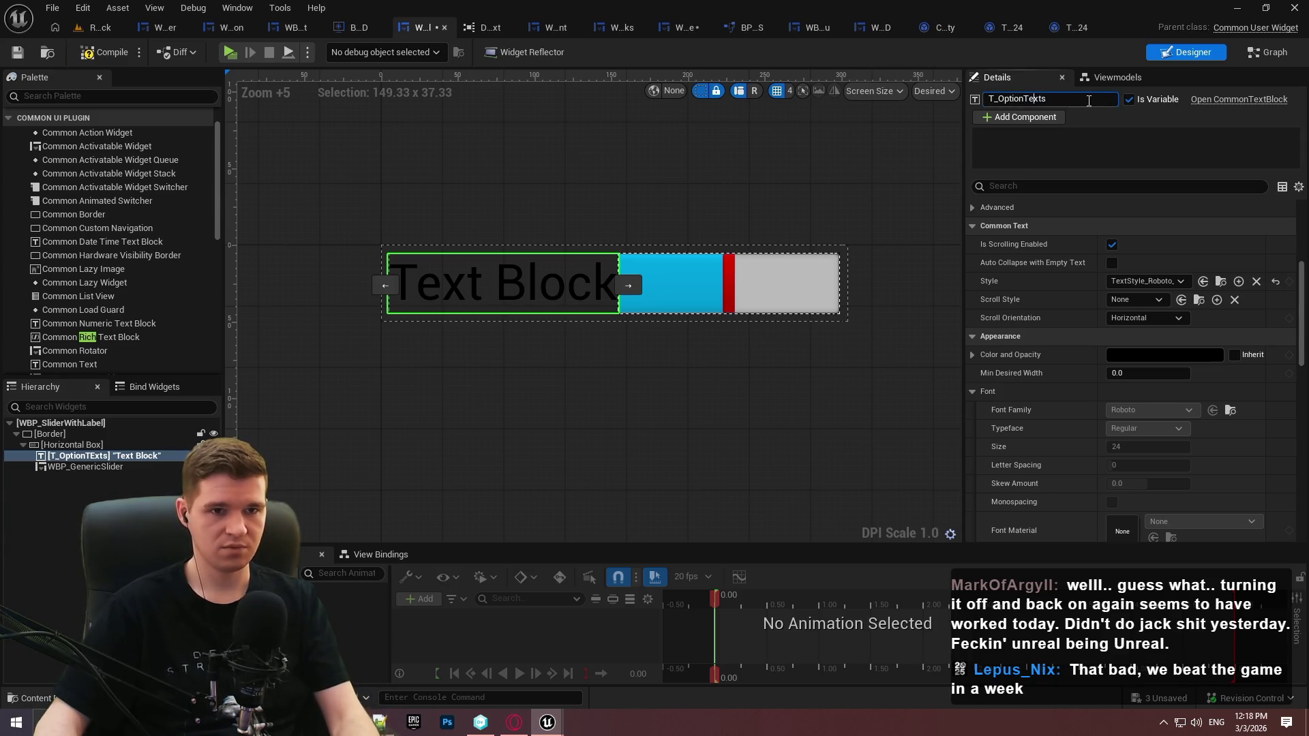
{"action": "left_click", "coordinate": [17, 52]}
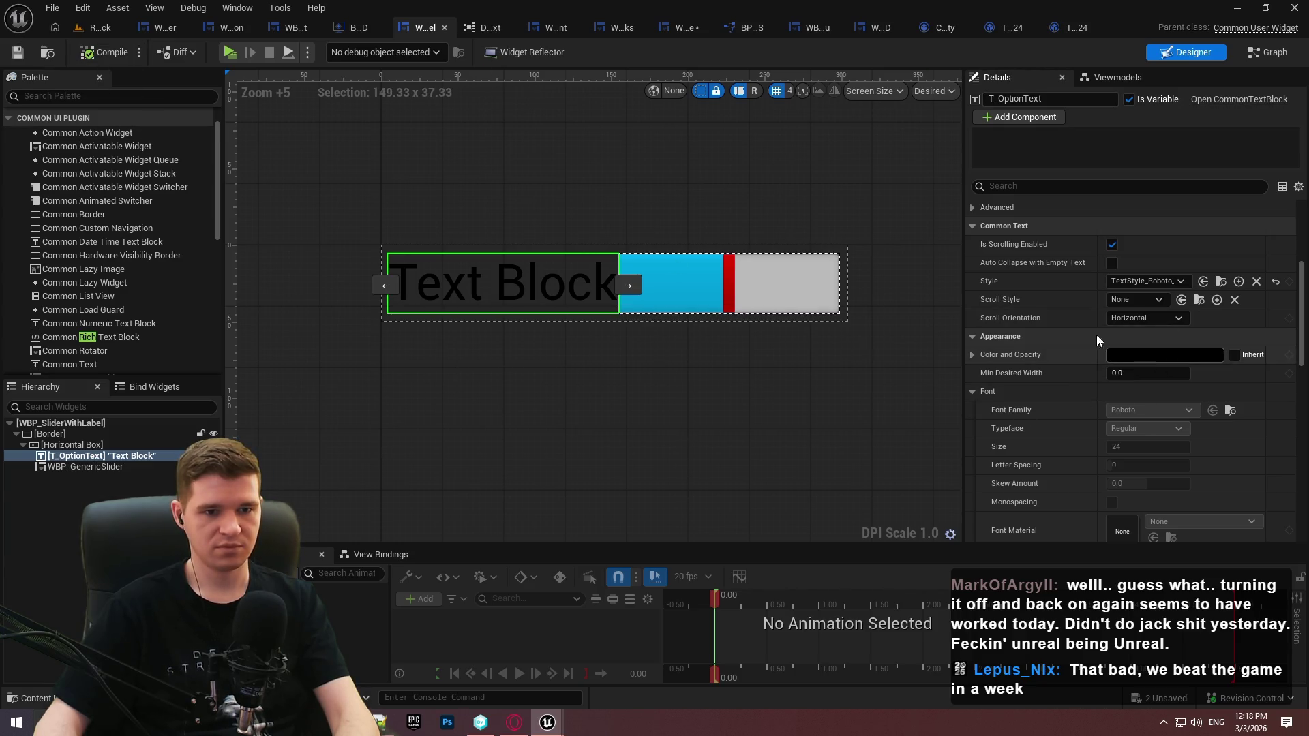
Set the widget's displayed text to Option Text and compile
{"action": "scroll", "coordinate": [1115, 349], "scroll_direction": "up", "scroll_amount": 5}
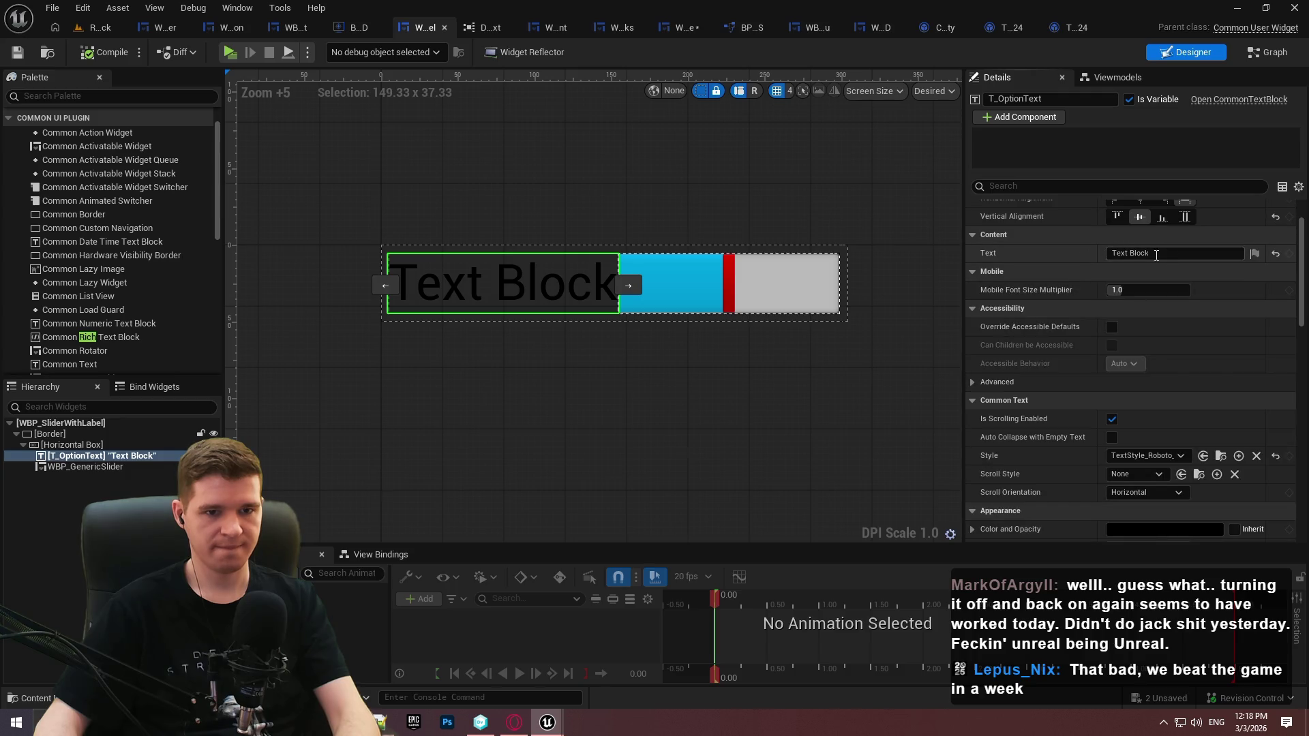
{"action": "left_click", "coordinate": [1173, 253]}
{"action": "type", "text": "0"}
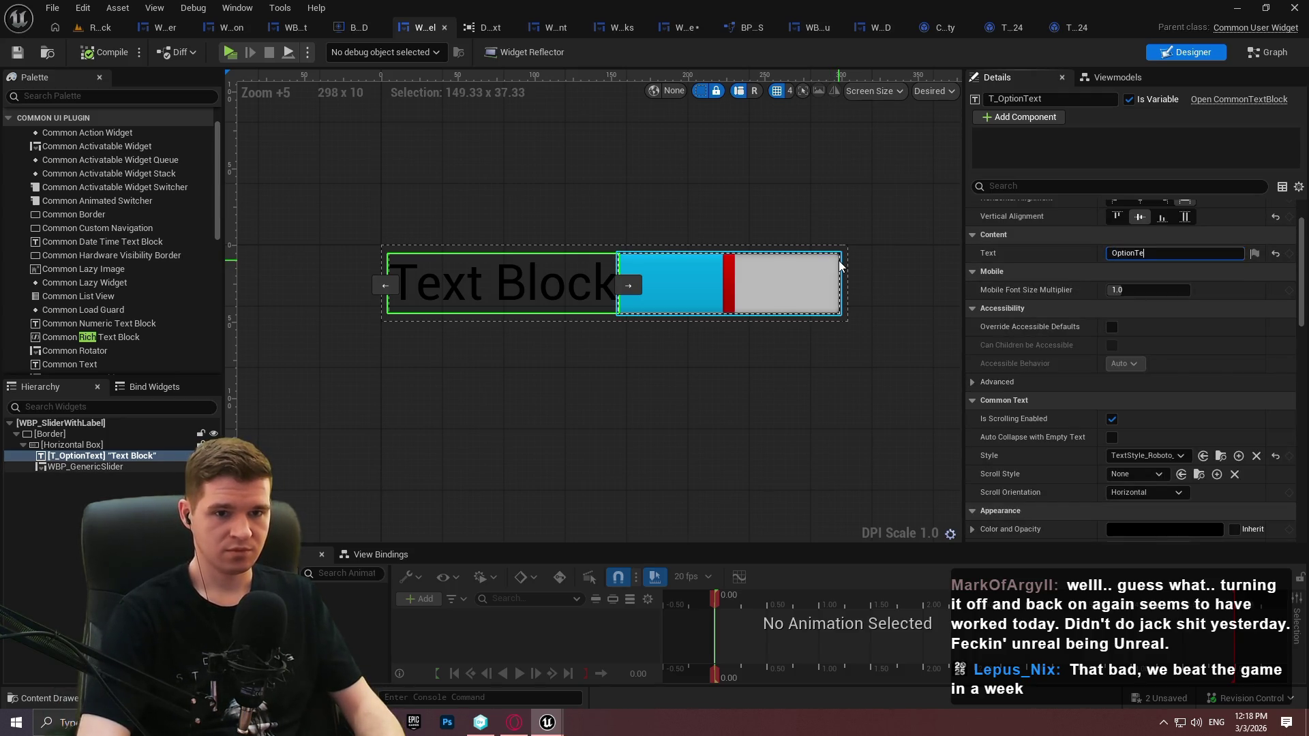
{"action": "key", "text": "Return"}
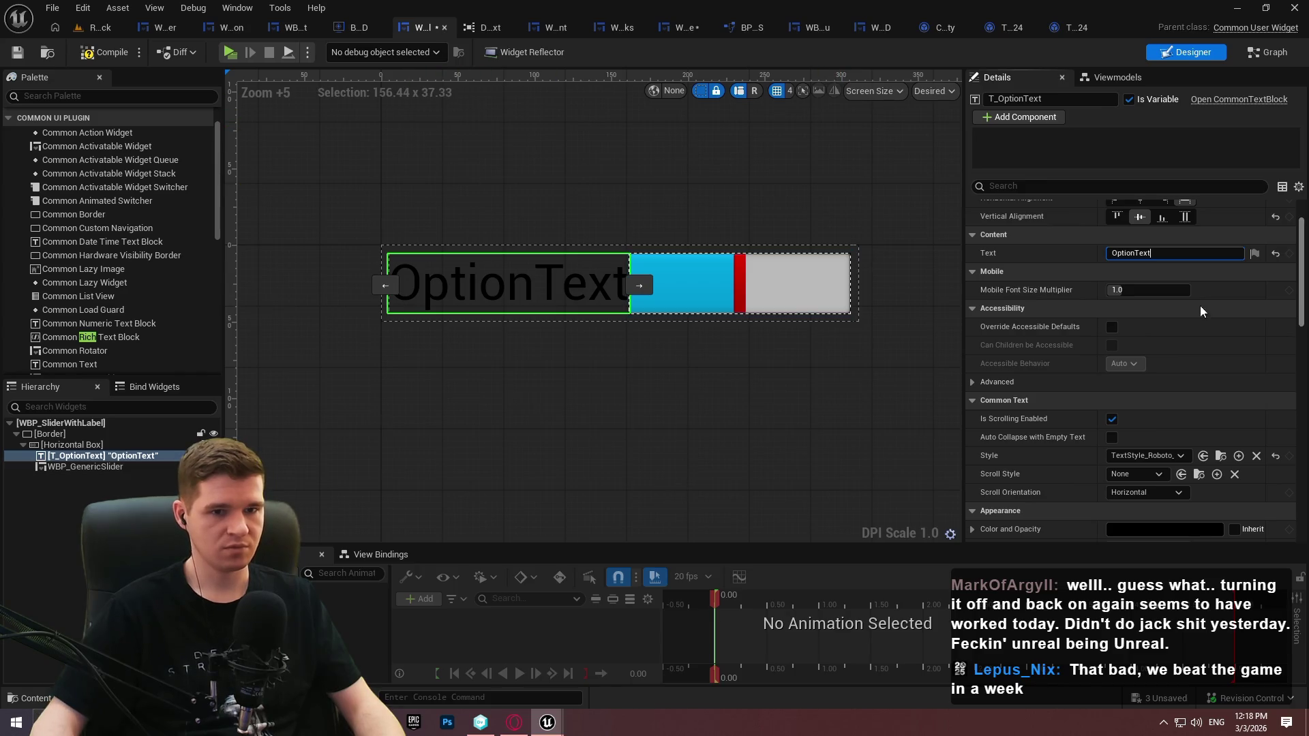
{"action": "left_click", "coordinate": [1135, 254]}
{"action": "key", "text": "Return"}
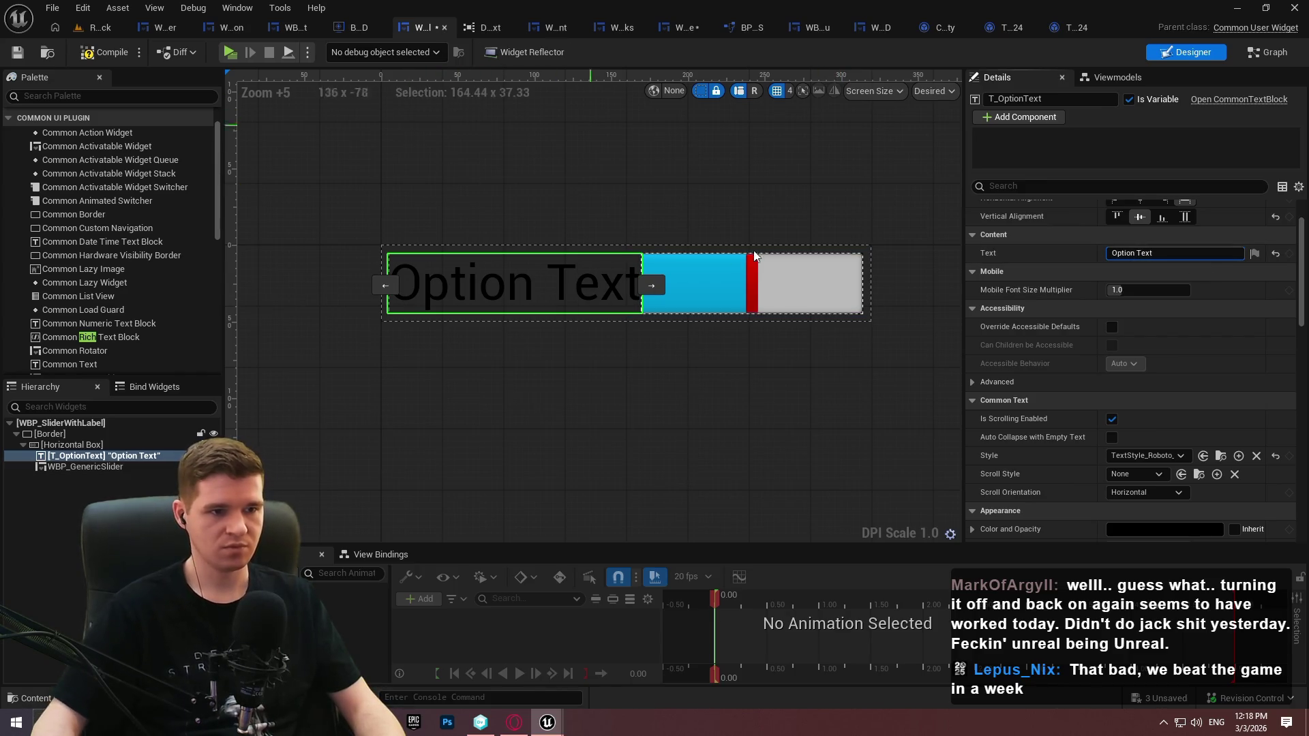
{"action": "scroll", "coordinate": [734, 251], "scroll_direction": "down", "scroll_amount": 2}
{"action": "scroll", "coordinate": [709, 170], "scroll_direction": "up", "scroll_amount": 2}
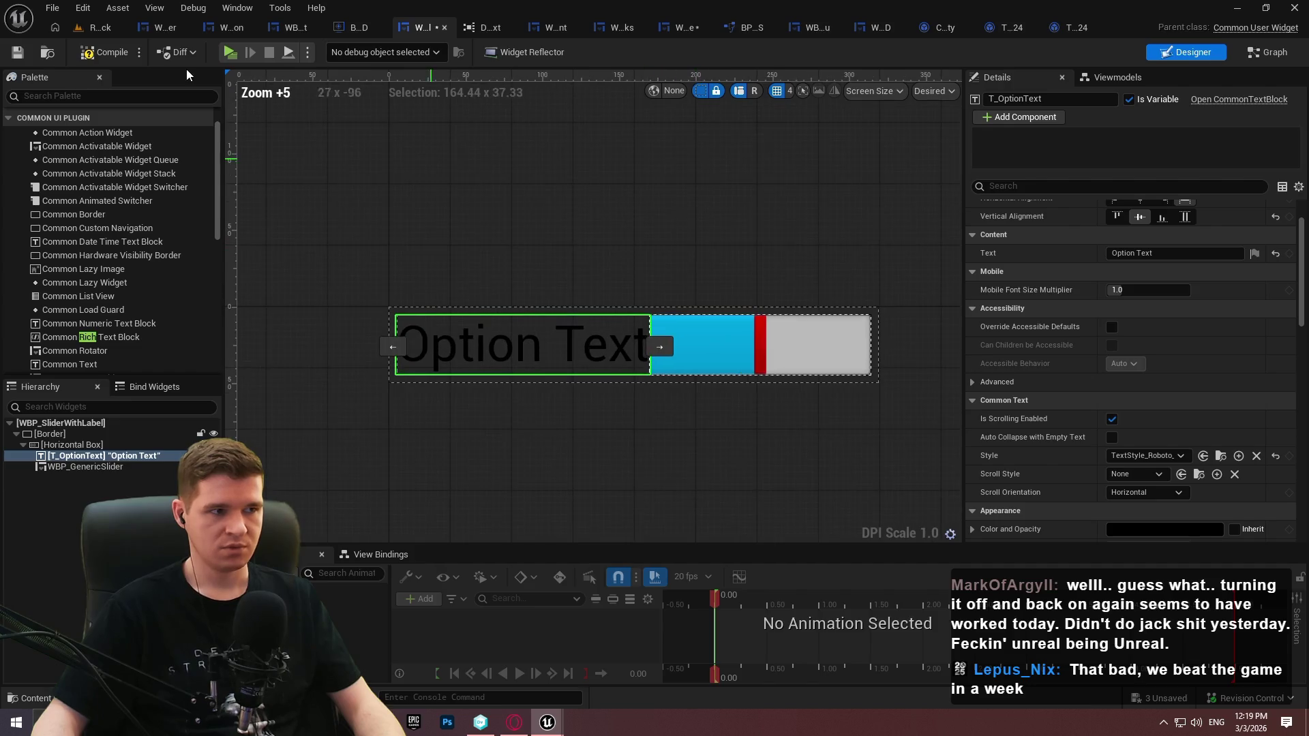
{"action": "left_click", "coordinate": [91, 55]}
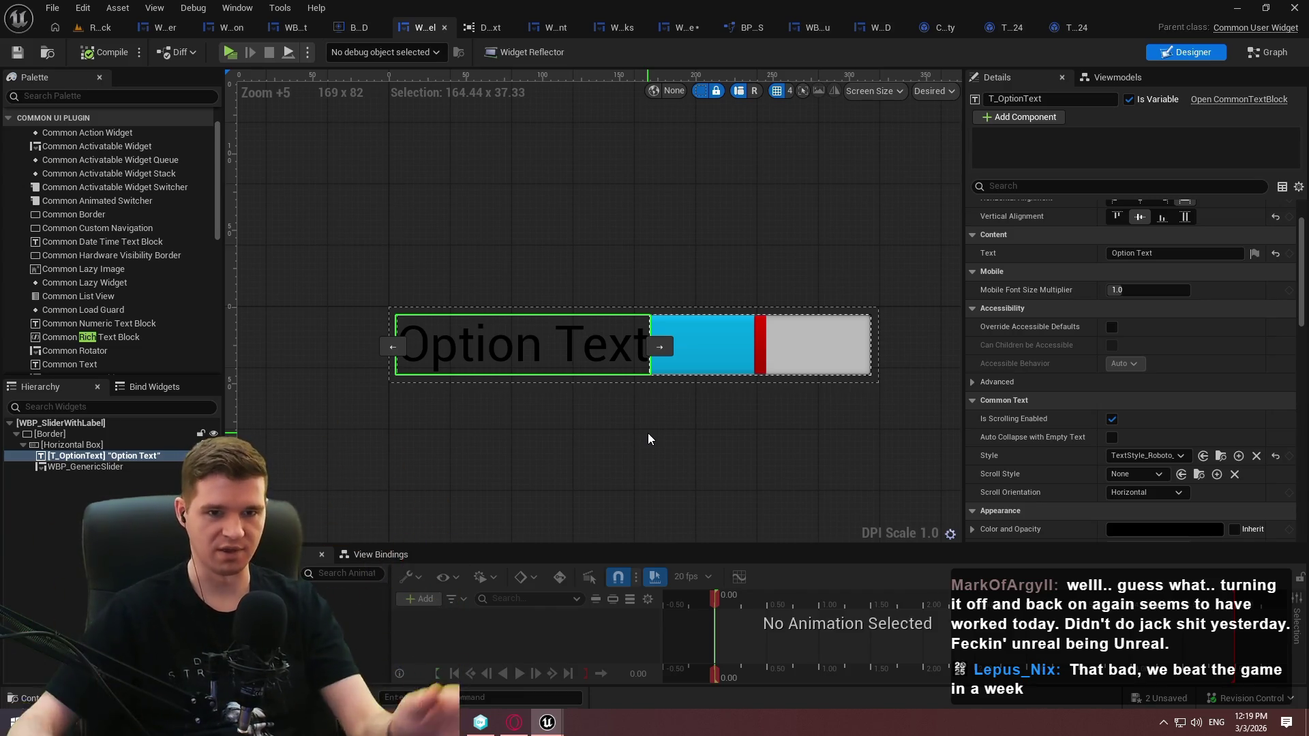
{"action": "left_click", "coordinate": [1269, 53]}
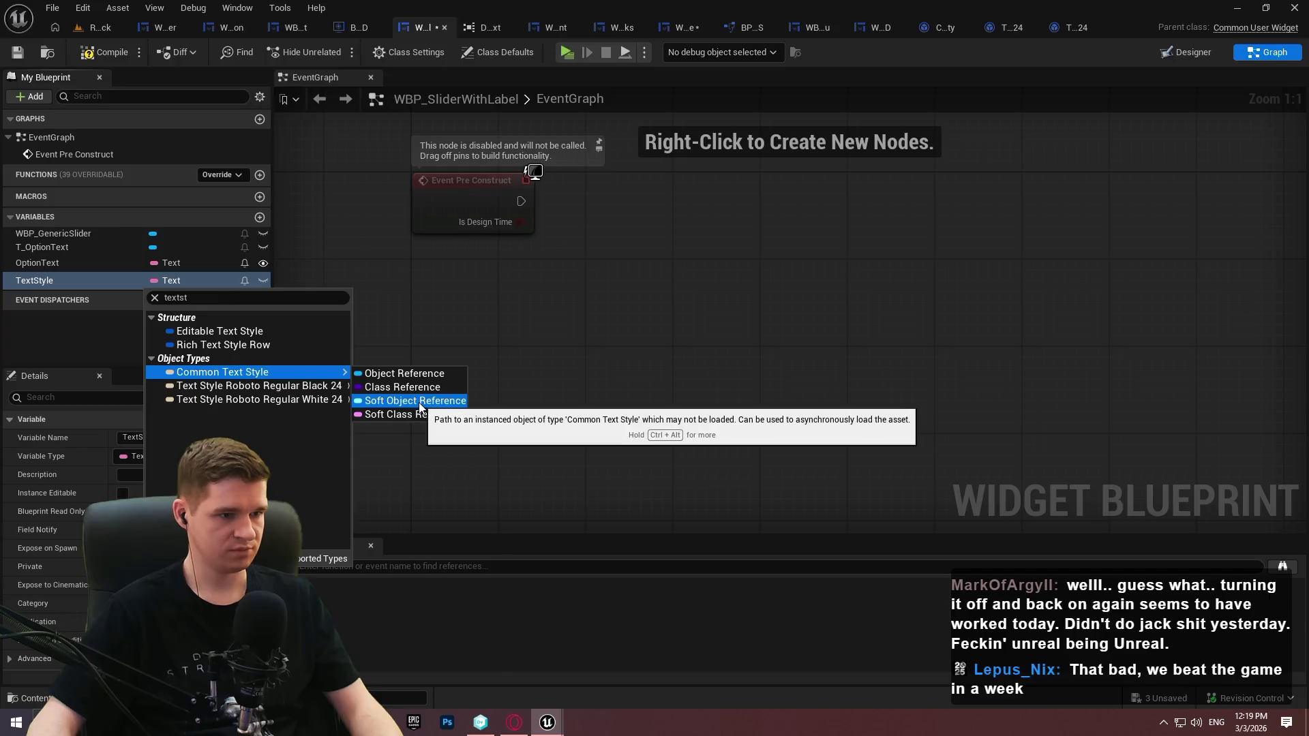
Make TextStyle a Common Text Style soft class reference, compile, and add a Get TextStyle node
{"action": "left_click", "coordinate": [424, 416]}
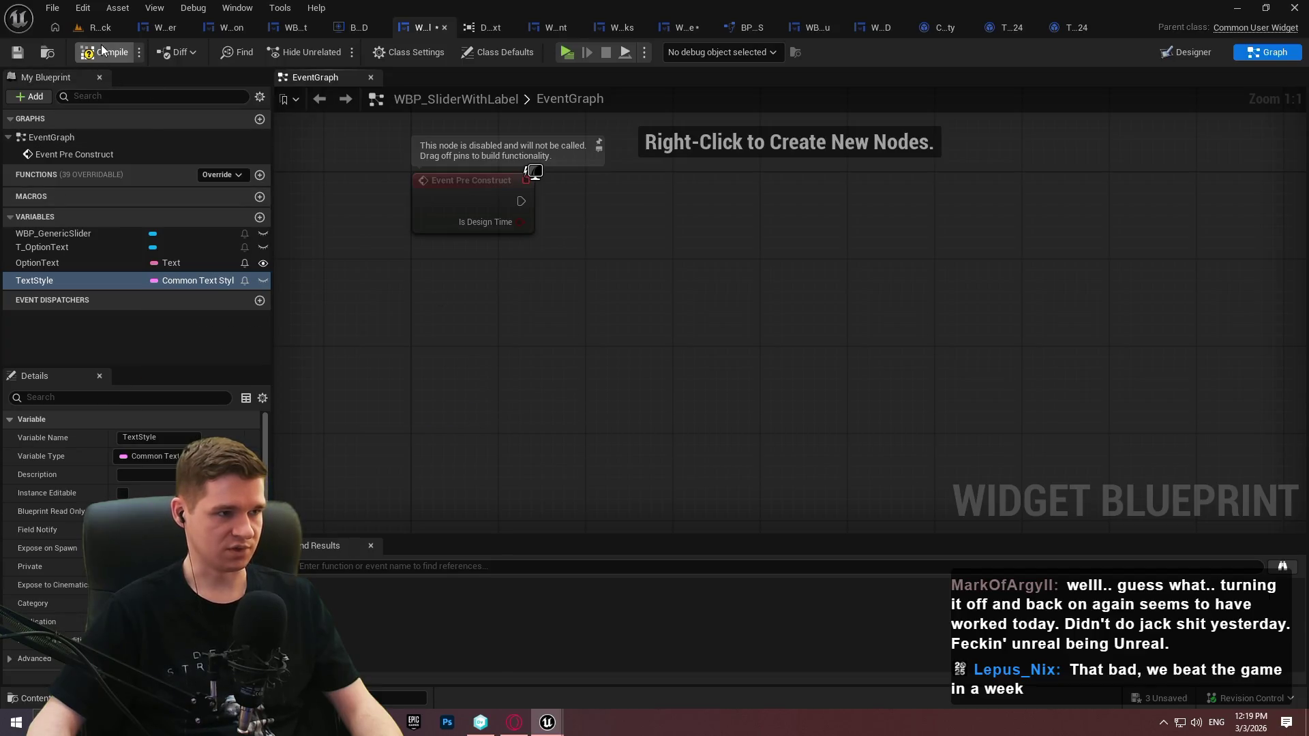
{"action": "left_click", "coordinate": [13, 59]}
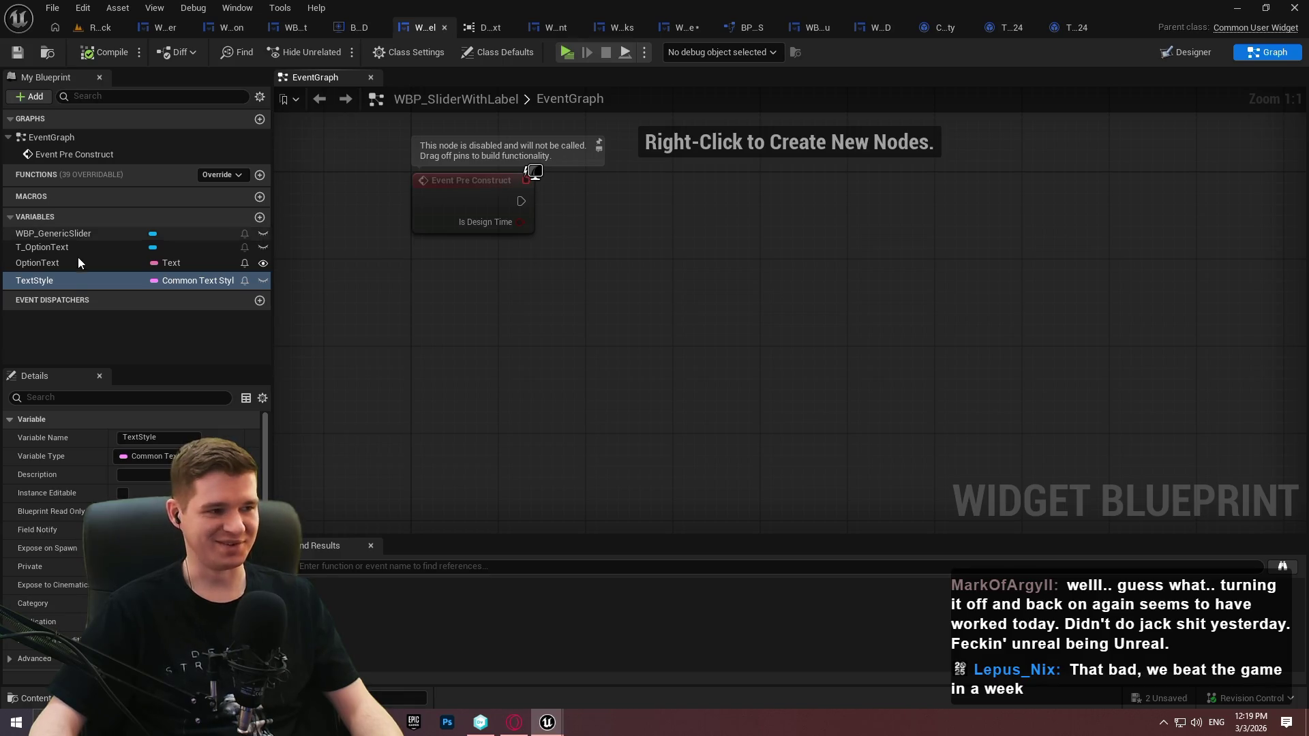
{"action": "left_click", "coordinate": [109, 296]}
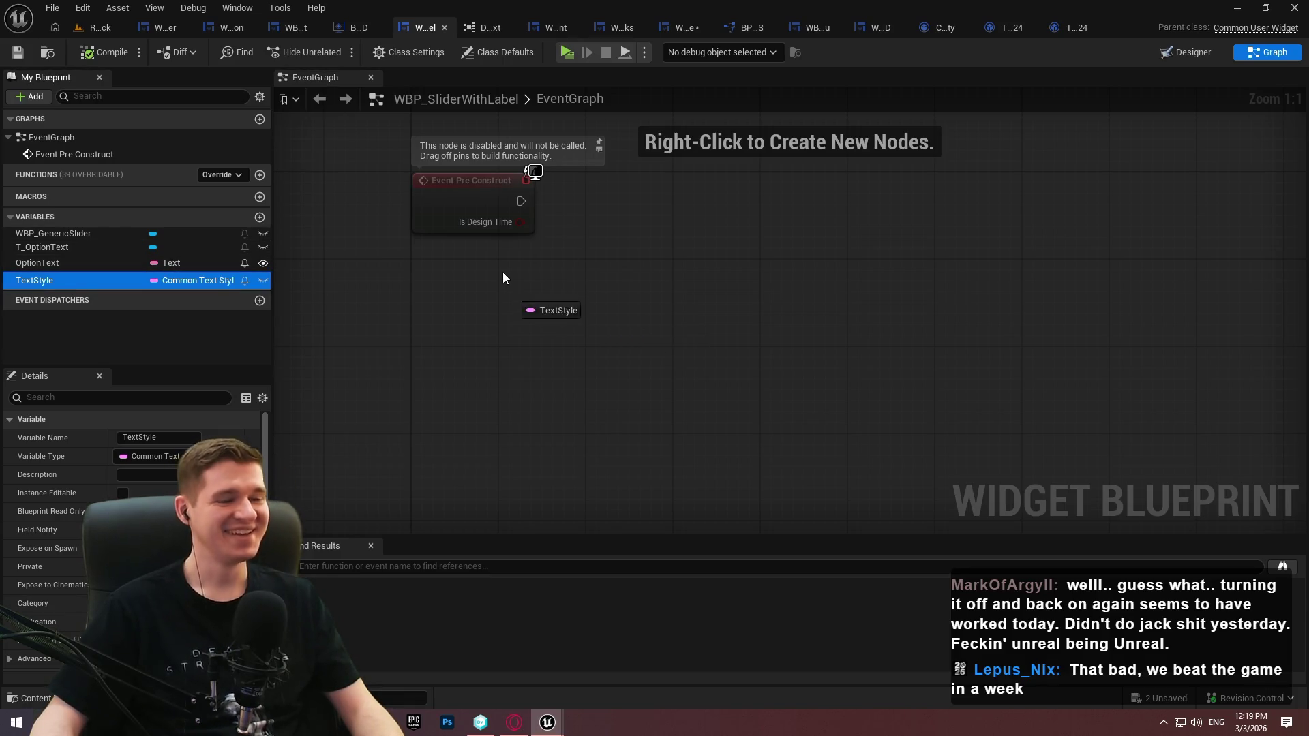
{"action": "left_click_drag", "start_coordinate": [463, 272], "coordinate": [439, 273]}
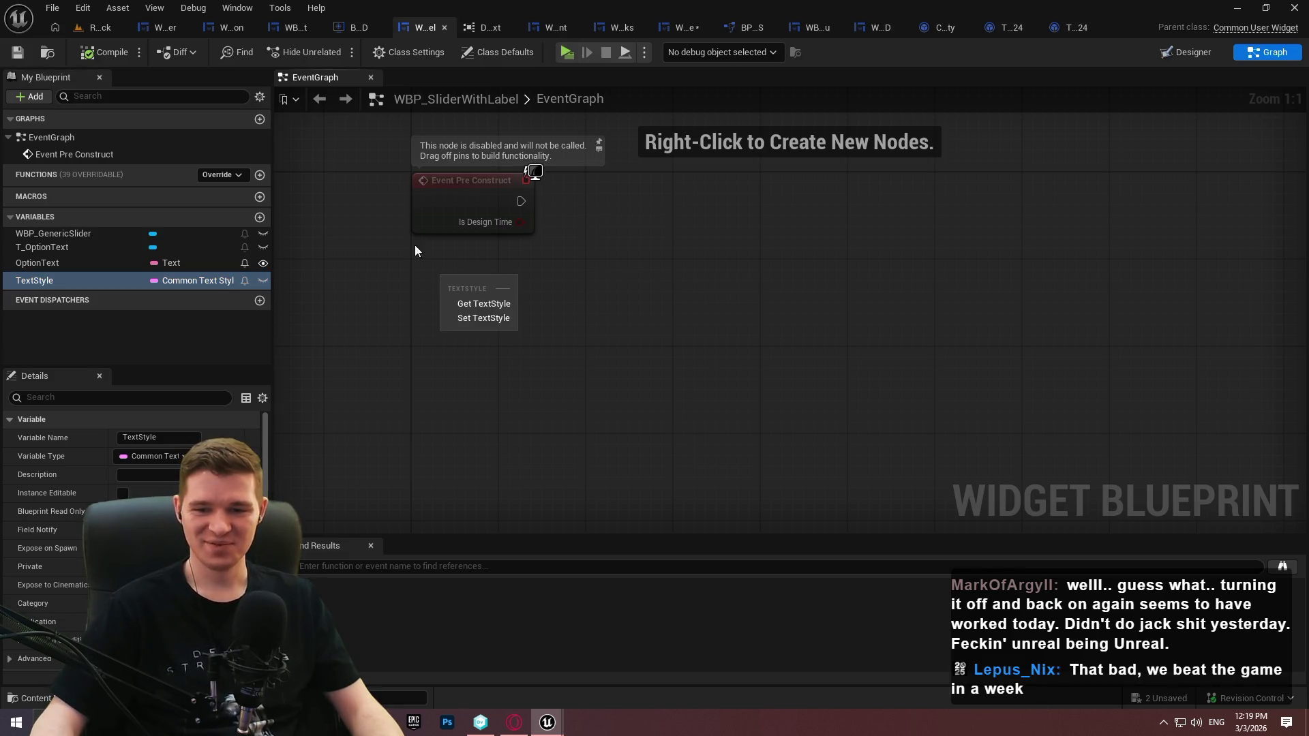
{"action": "left_click", "coordinate": [486, 308]}
Feed Text Style into a new Load Class Asset Blocking node and wire Event Pre Construct to it
{"action": "left_click_drag", "start_coordinate": [516, 293], "coordinate": [619, 287]}
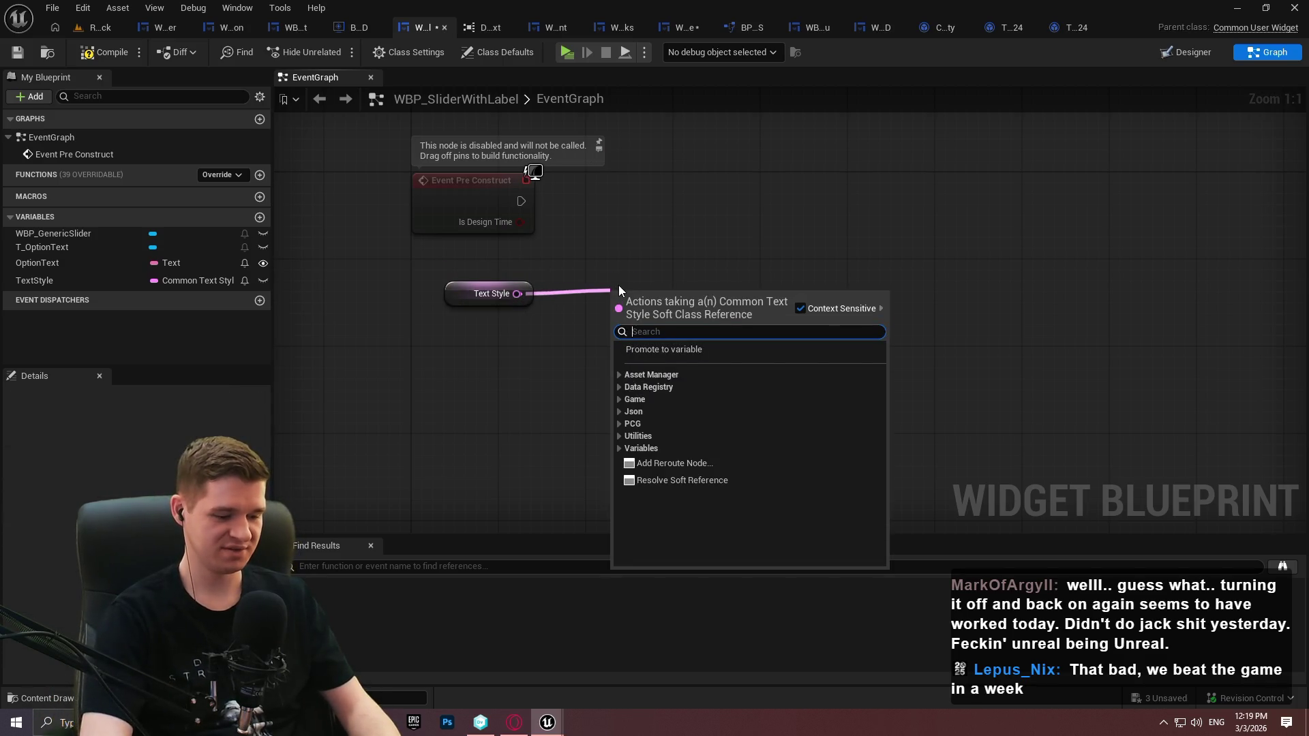
{"action": "type", "text": "load"}
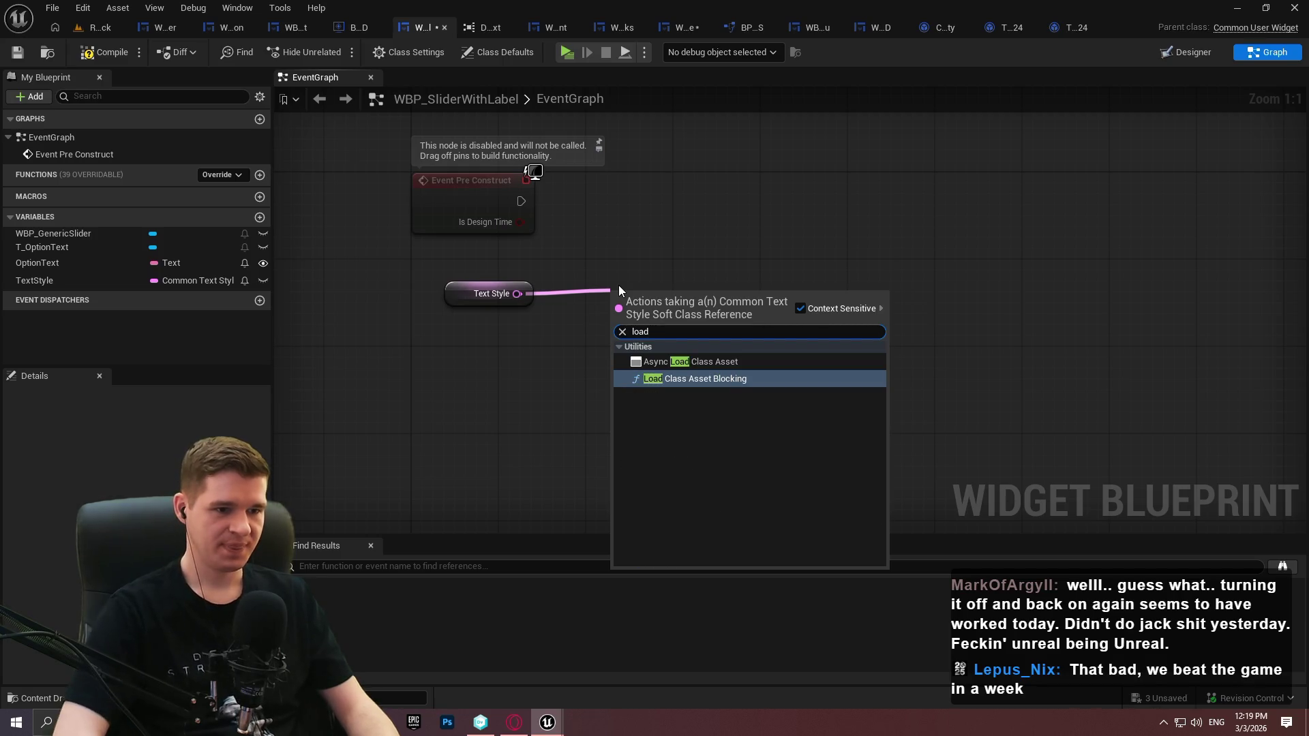
{"action": "key", "text": "Return"}
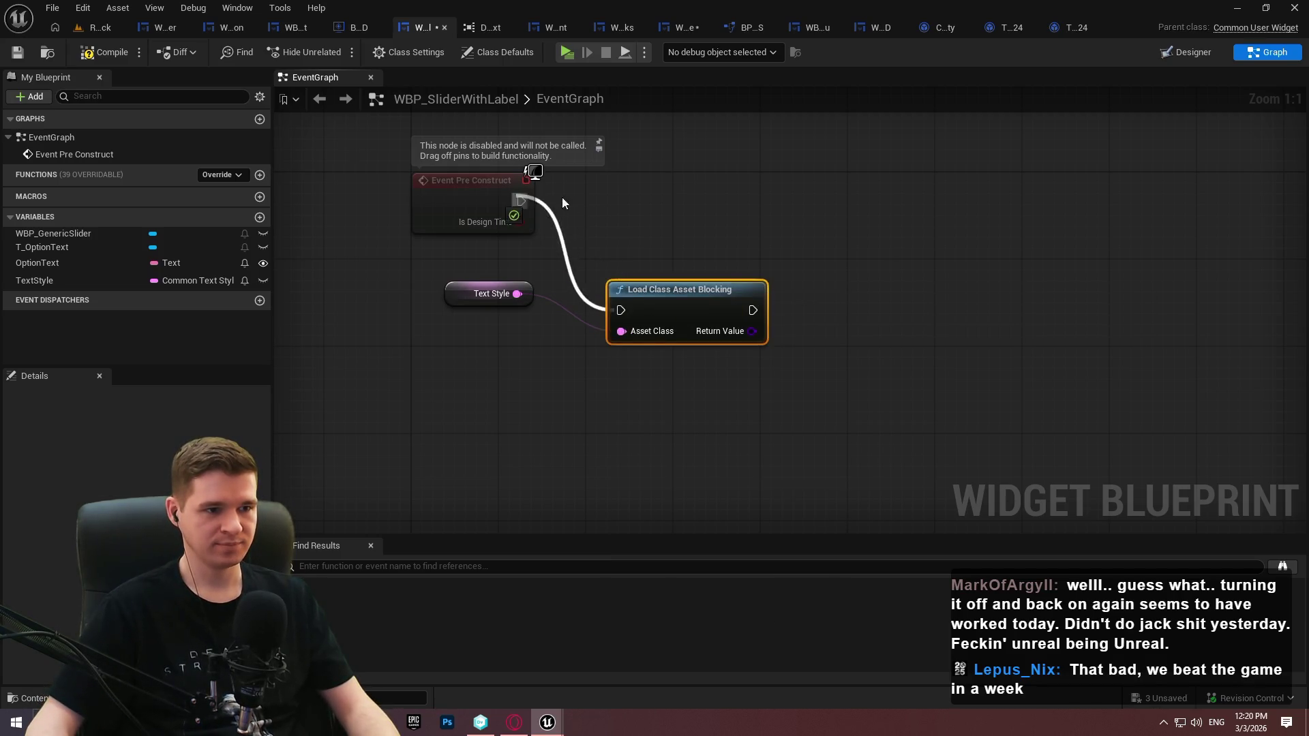
{"action": "left_click_drag", "start_coordinate": [520, 201], "coordinate": [620, 310]}
{"action": "mouse_move", "coordinate": [717, 307]}
{"action": "left_mouse_down"}
{"action": "mouse_move", "coordinate": [744, 197]}
{"action": "mouse_move", "coordinate": [815, 197]}
{"action": "left_mouse_up"}
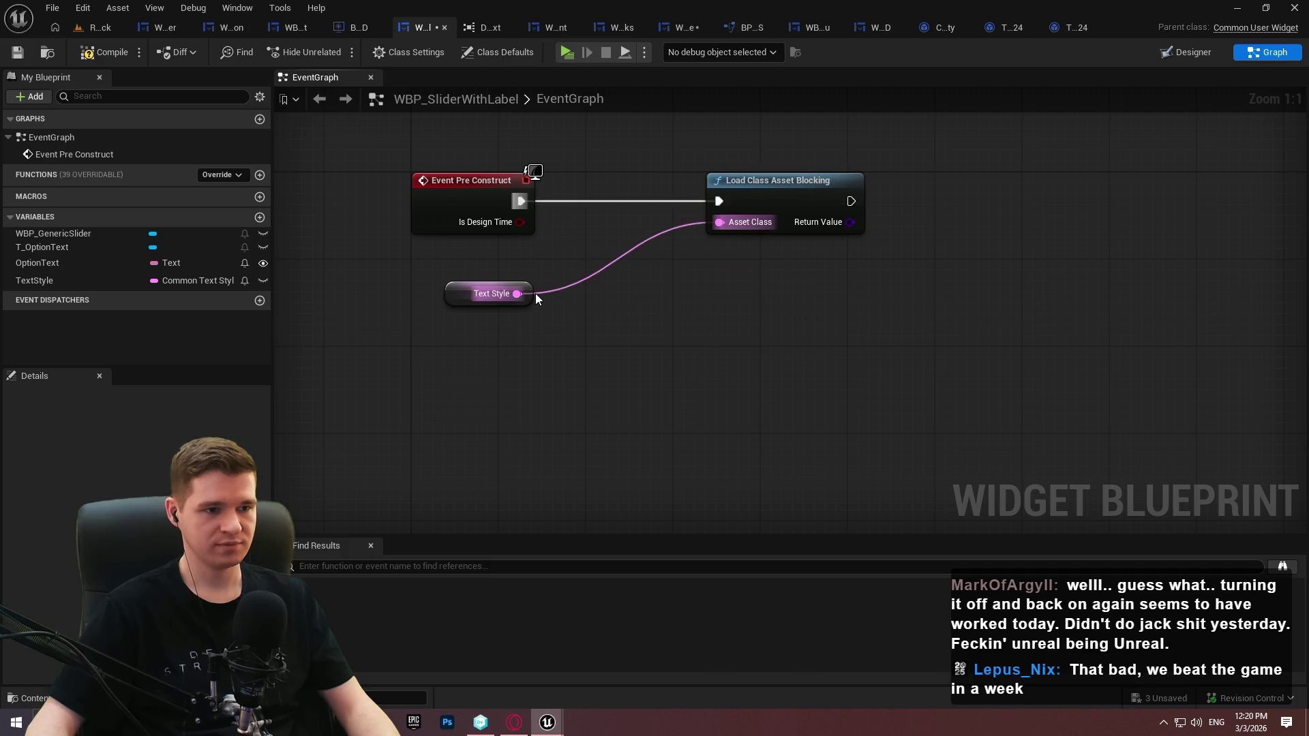
{"action": "mouse_move", "coordinate": [534, 294]}
{"action": "left_mouse_down"}
{"action": "mouse_move", "coordinate": [697, 230]}
{"action": "mouse_move", "coordinate": [567, 277]}
{"action": "left_mouse_up"}
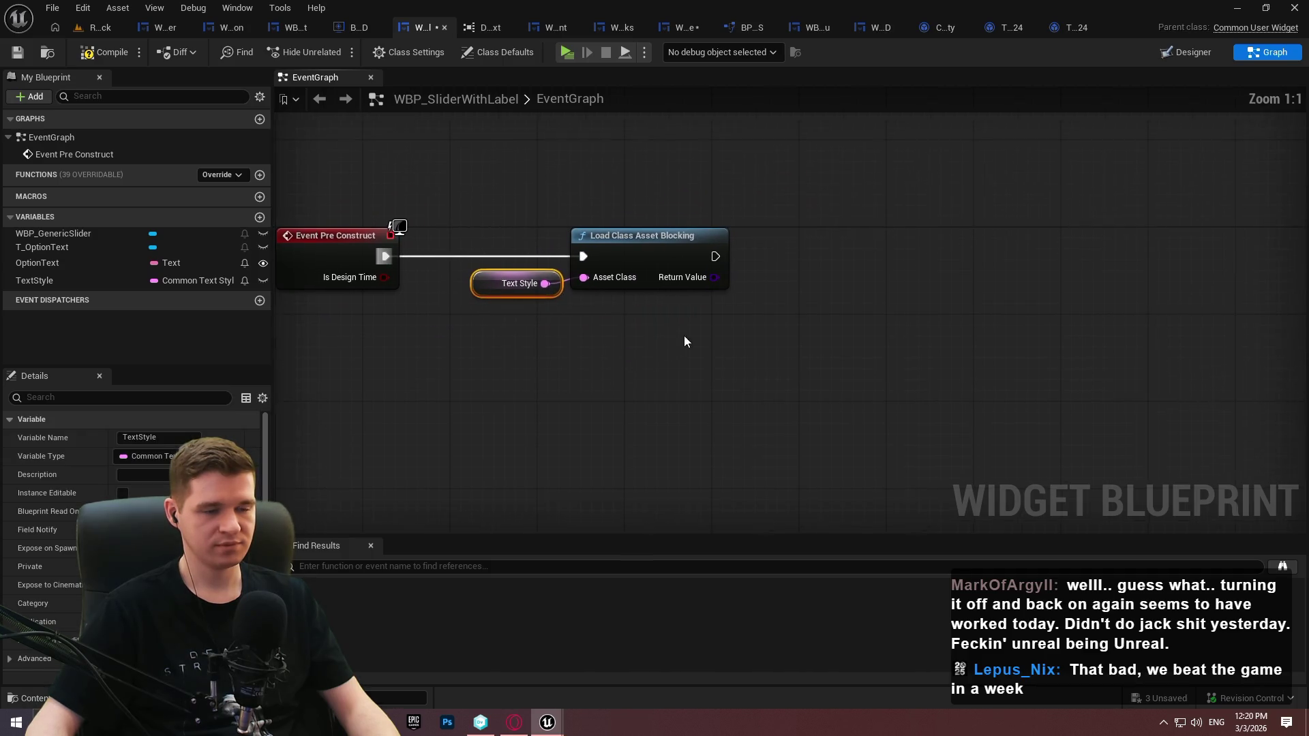
{"action": "mouse_move", "coordinate": [750, 289]}
{"action": "left_mouse_down"}
{"action": "mouse_move", "coordinate": [819, 375]}
{"action": "mouse_move", "coordinate": [747, 279]}
{"action": "mouse_move", "coordinate": [897, 269]}
{"action": "left_mouse_up"}
{"action": "left_click", "coordinate": [818, 361]}
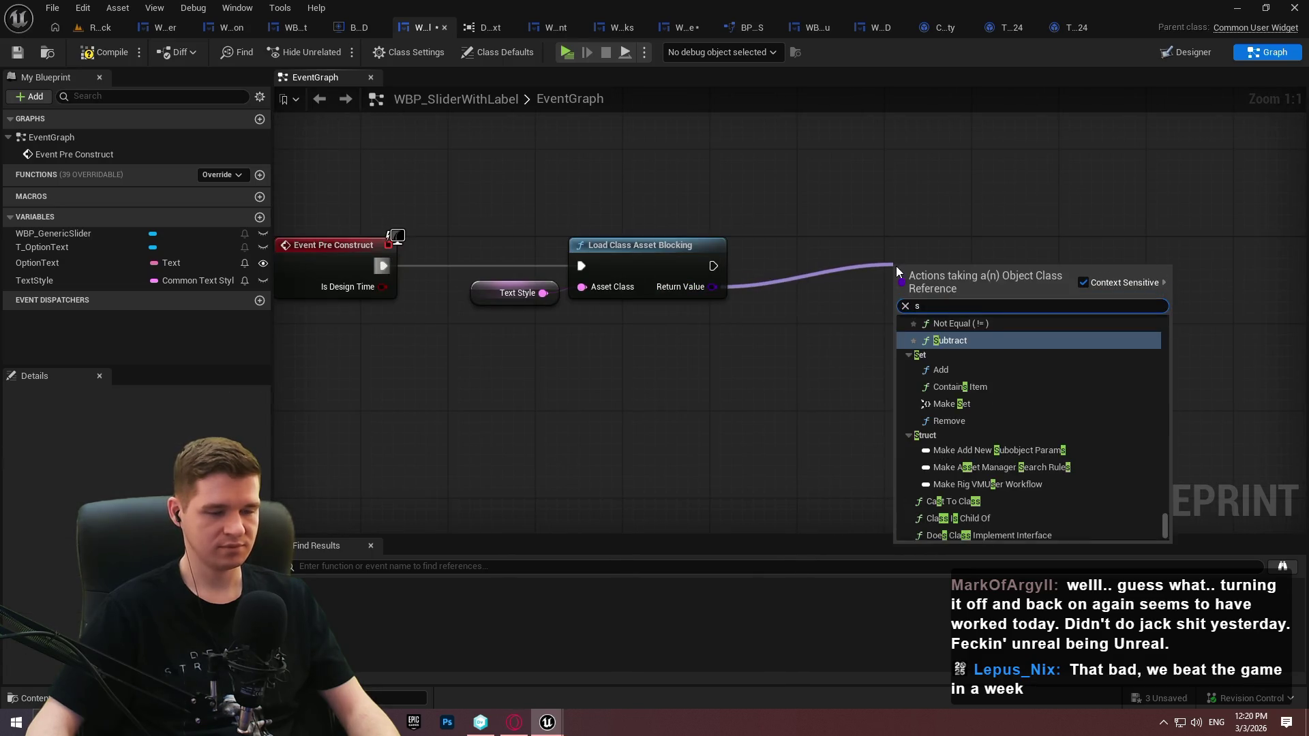
Cast the loaded class output to CommonTextStyle Class and compile the blueprint
{"action": "left_click", "coordinate": [712, 287]}
{"action": "left_click_drag", "start_coordinate": [712, 286], "coordinate": [796, 257]}
{"action": "type", "text": "textst"}
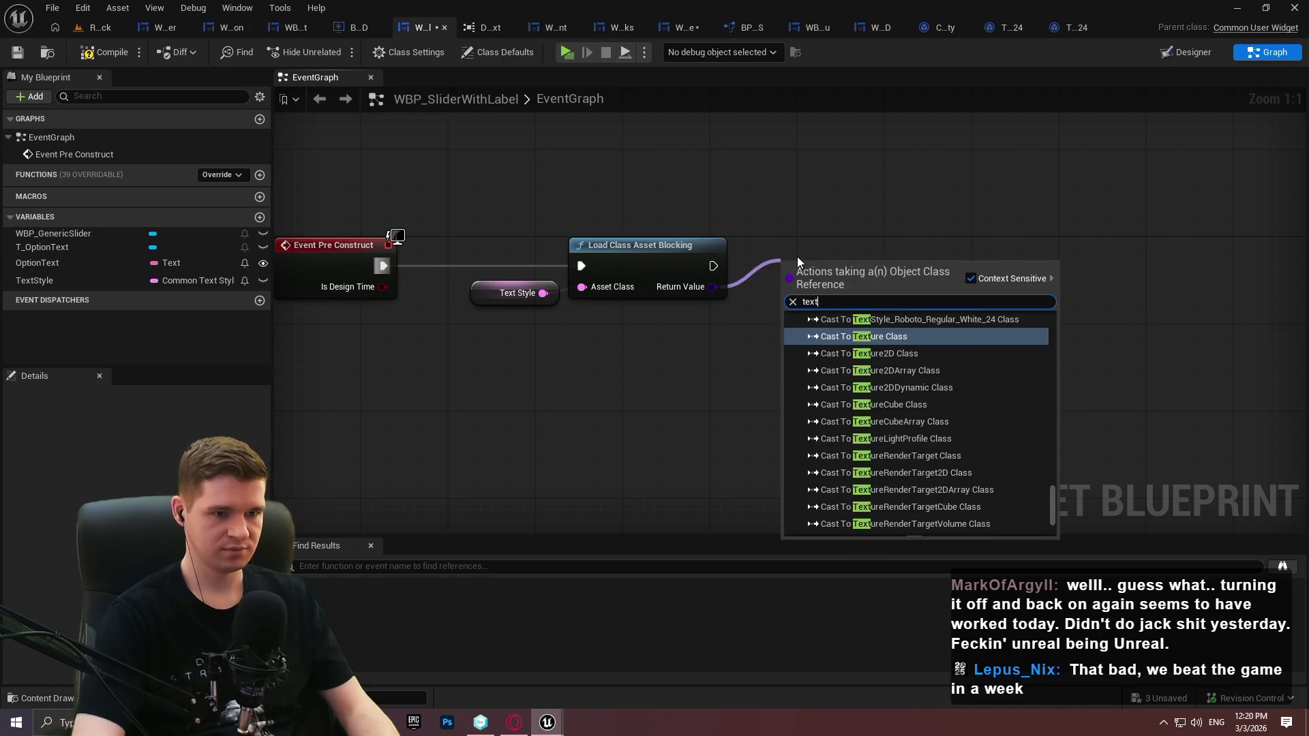
{"action": "left_click", "coordinate": [868, 346]}
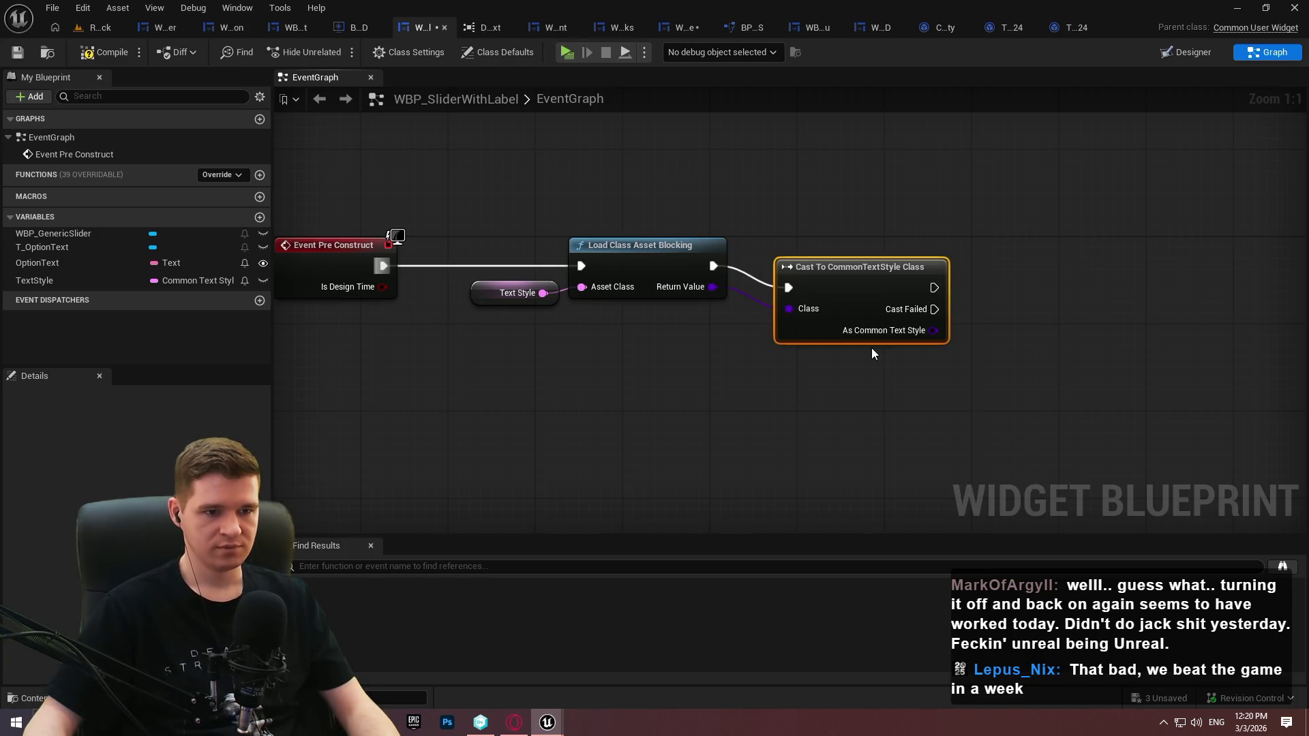
{"action": "left_click", "coordinate": [875, 379]}
{"action": "left_click", "coordinate": [104, 53]}
Add a Set Style node for T_OptionText with As Common Text Style feeding In Style
{"action": "scroll", "coordinate": [724, 166], "scroll_direction": "down", "scroll_amount": 1}
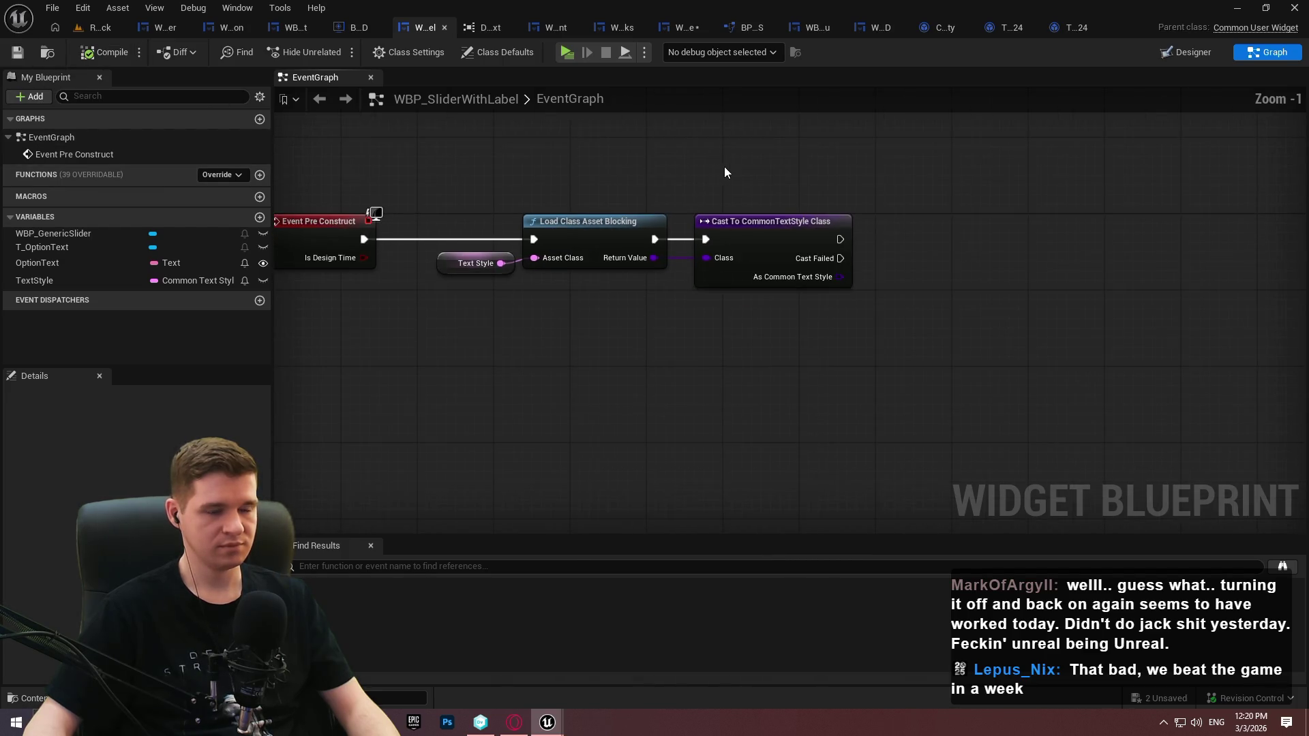
{"action": "left_click_drag", "start_coordinate": [767, 173], "coordinate": [811, 235]}
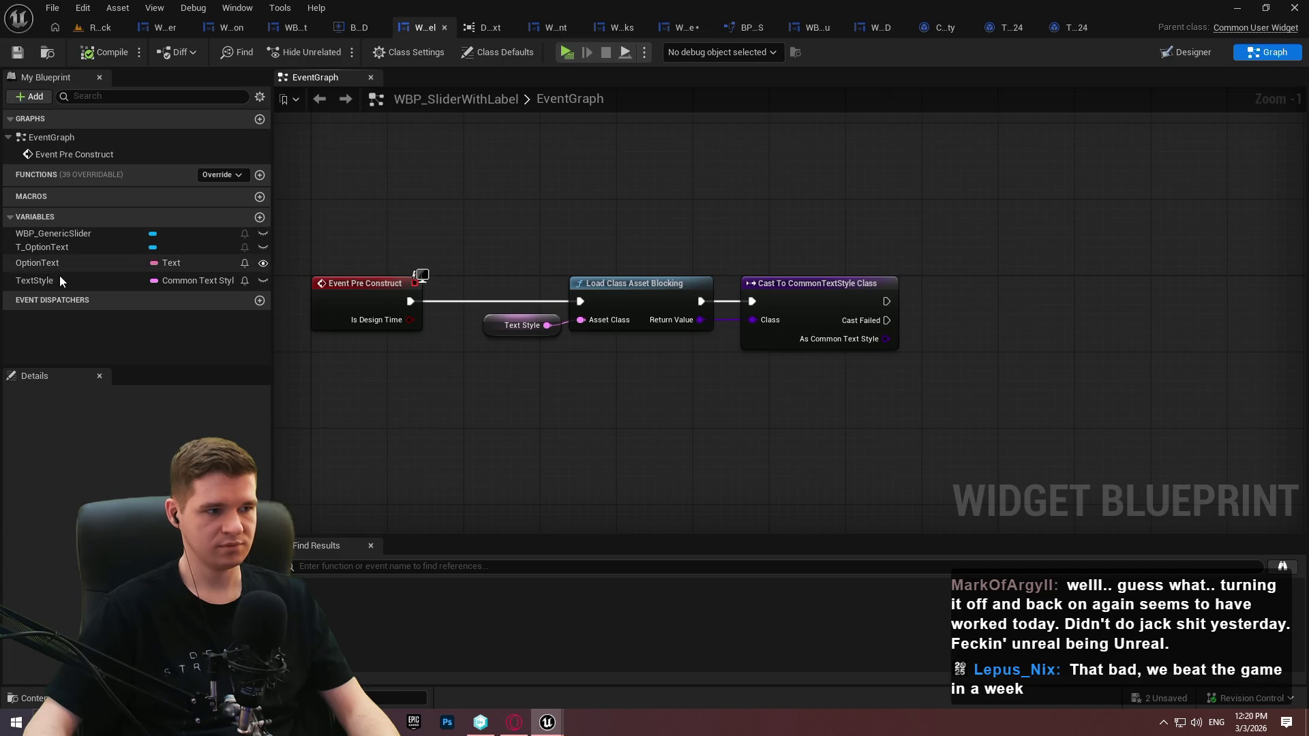
{"action": "mouse_move", "coordinate": [41, 251]}
{"action": "left_mouse_down"}
{"action": "mouse_move", "coordinate": [844, 403]}
{"action": "mouse_move", "coordinate": [797, 381]}
{"action": "mouse_move", "coordinate": [908, 379]}
{"action": "left_mouse_up"}
{"action": "type", "text": "set style"}
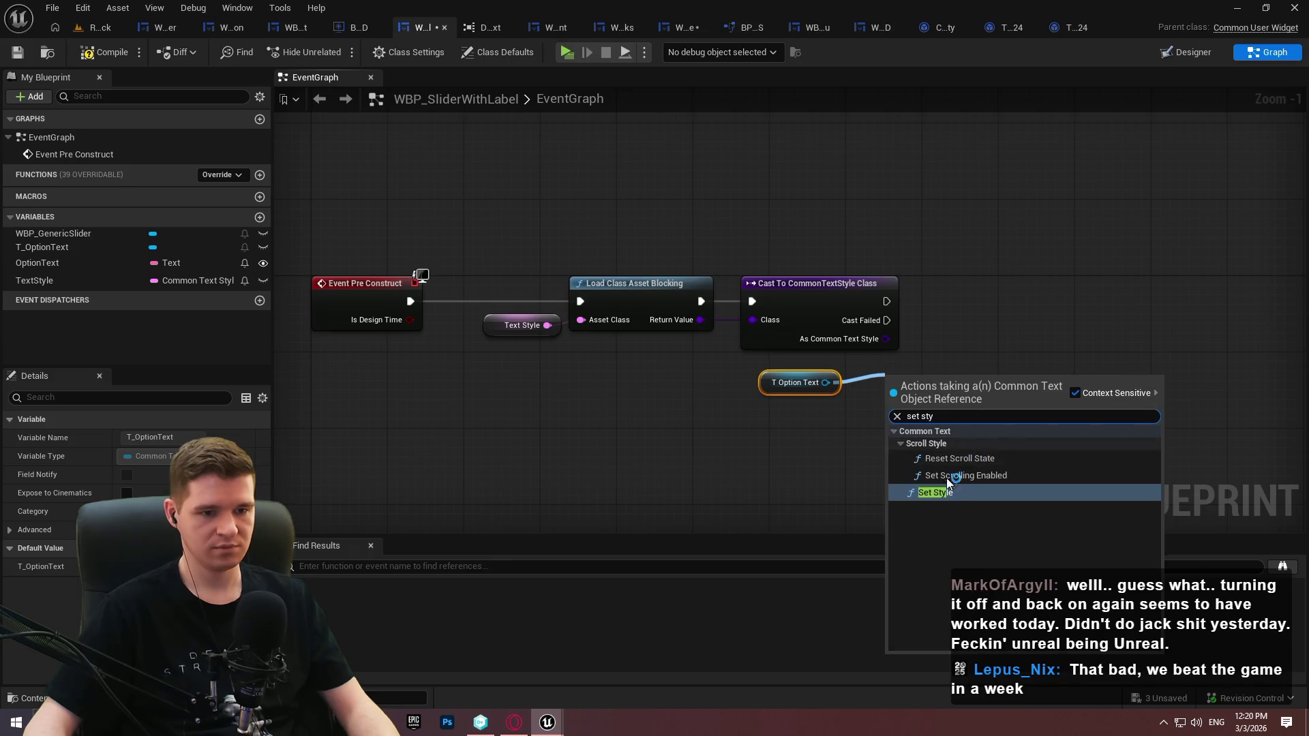
{"action": "left_click", "coordinate": [946, 474]}
{"action": "left_click_drag", "start_coordinate": [895, 443], "coordinate": [885, 338]}
{"action": "mouse_move", "coordinate": [924, 383]}
{"action": "left_mouse_down"}
{"action": "mouse_move", "coordinate": [979, 288]}
{"action": "mouse_move", "coordinate": [889, 300]}
{"action": "left_mouse_up"}
{"action": "left_click_drag", "start_coordinate": [983, 307], "coordinate": [1079, 297]}
{"action": "left_click", "coordinate": [843, 412]}
{"action": "mouse_move", "coordinate": [835, 393]}
{"action": "left_mouse_down"}
{"action": "mouse_move", "coordinate": [995, 312]}
{"action": "mouse_move", "coordinate": [1023, 328]}
{"action": "left_mouse_up"}
{"action": "scroll", "coordinate": [1028, 410], "scroll_direction": "up", "scroll_amount": 1}
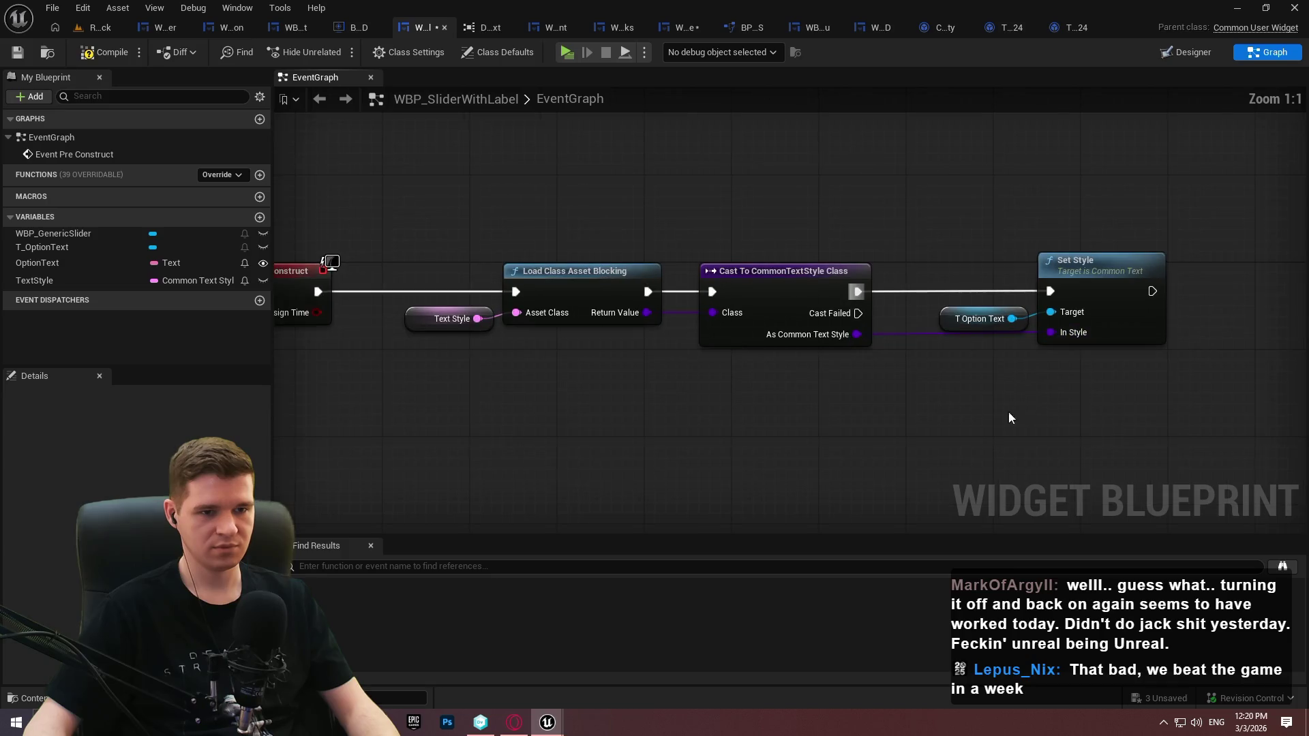
{"action": "left_click_drag", "start_coordinate": [900, 296], "coordinate": [733, 300]}
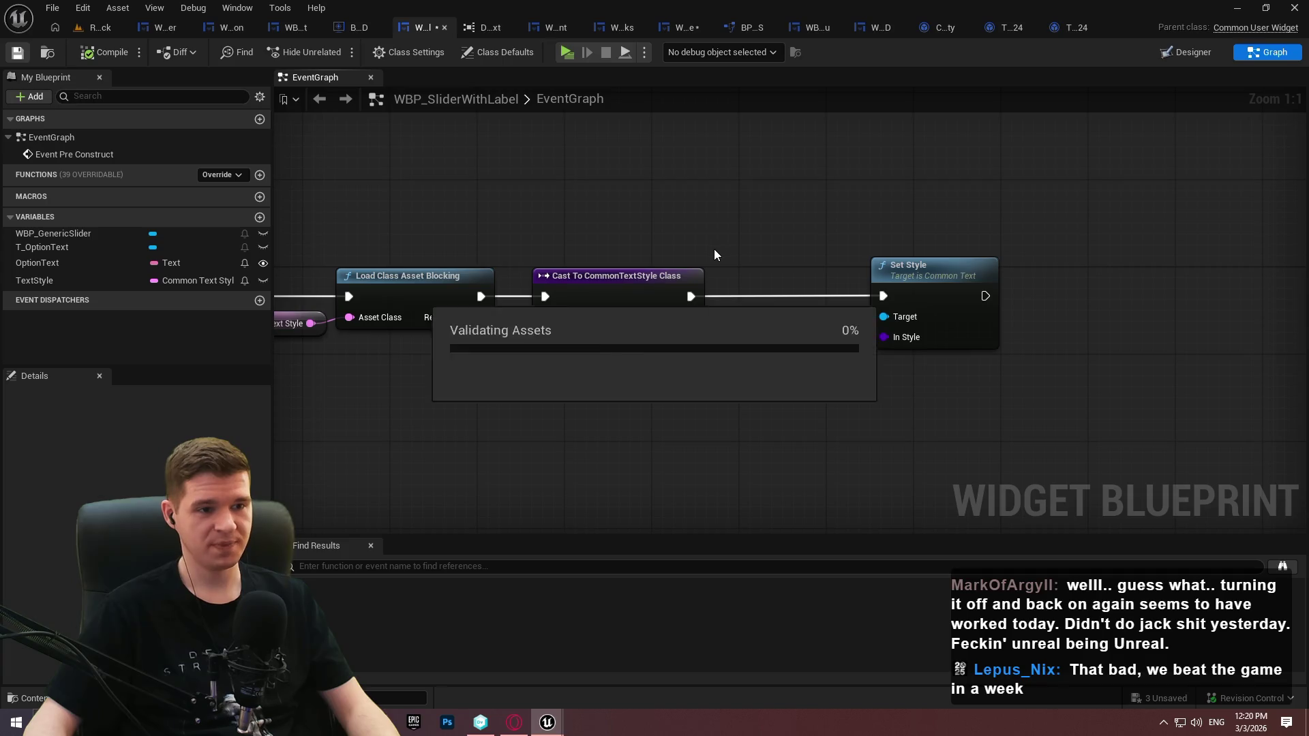
{"action": "left_click_drag", "start_coordinate": [566, 208], "coordinate": [790, 174]}
Route the style wire through two reroute points to tidy the graph
{"action": "mouse_move", "coordinate": [931, 350]}
{"action": "left_mouse_down"}
{"action": "mouse_move", "coordinate": [473, 209]}
{"action": "mouse_move", "coordinate": [964, 371]}
{"action": "mouse_move", "coordinate": [607, 210]}
{"action": "mouse_move", "coordinate": [450, 205]}
{"action": "left_mouse_up"}
{"action": "left_click", "coordinate": [989, 344]}
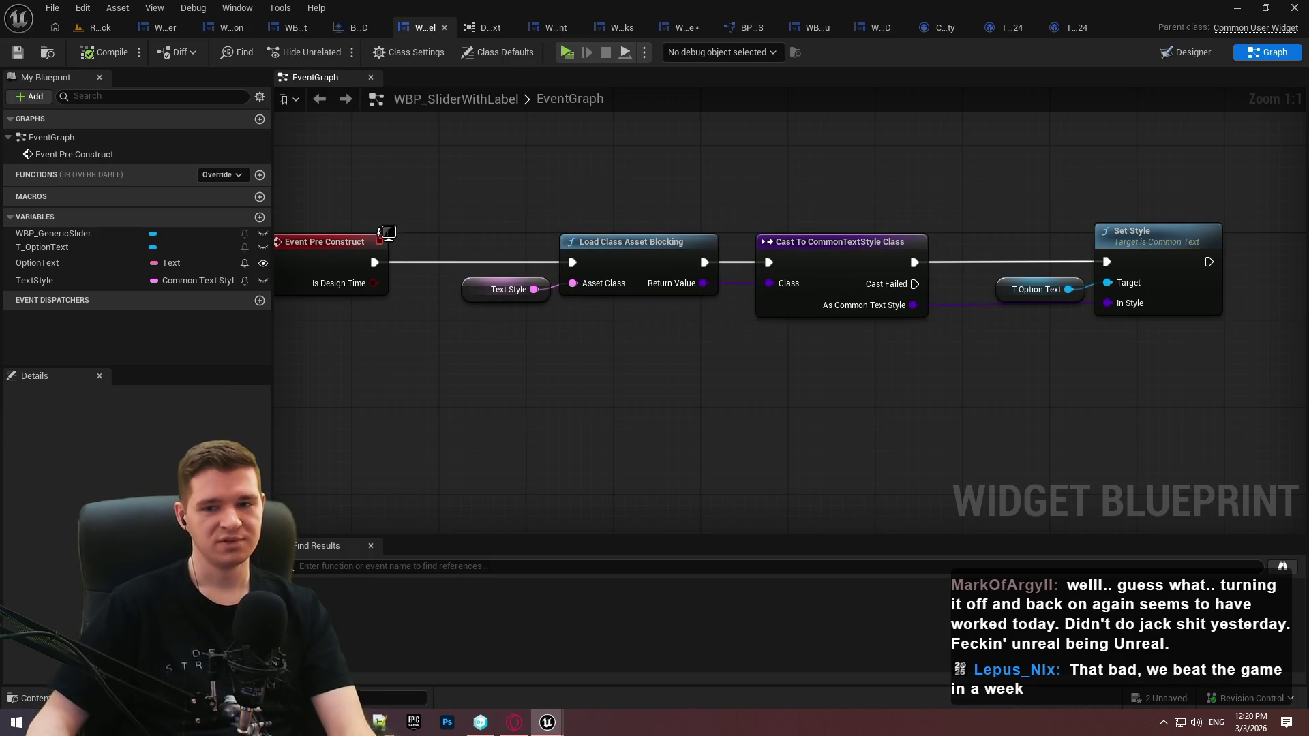
{"action": "left_click_drag", "start_coordinate": [1104, 394], "coordinate": [794, 276]}
{"action": "mouse_move", "coordinate": [656, 167]}
{"action": "left_mouse_down"}
{"action": "mouse_move", "coordinate": [489, 316]}
{"action": "mouse_move", "coordinate": [656, 163]}
{"action": "left_mouse_up"}
{"action": "double_click", "coordinate": [764, 279]}
{"action": "left_click_drag", "start_coordinate": [769, 285], "coordinate": [789, 296]}
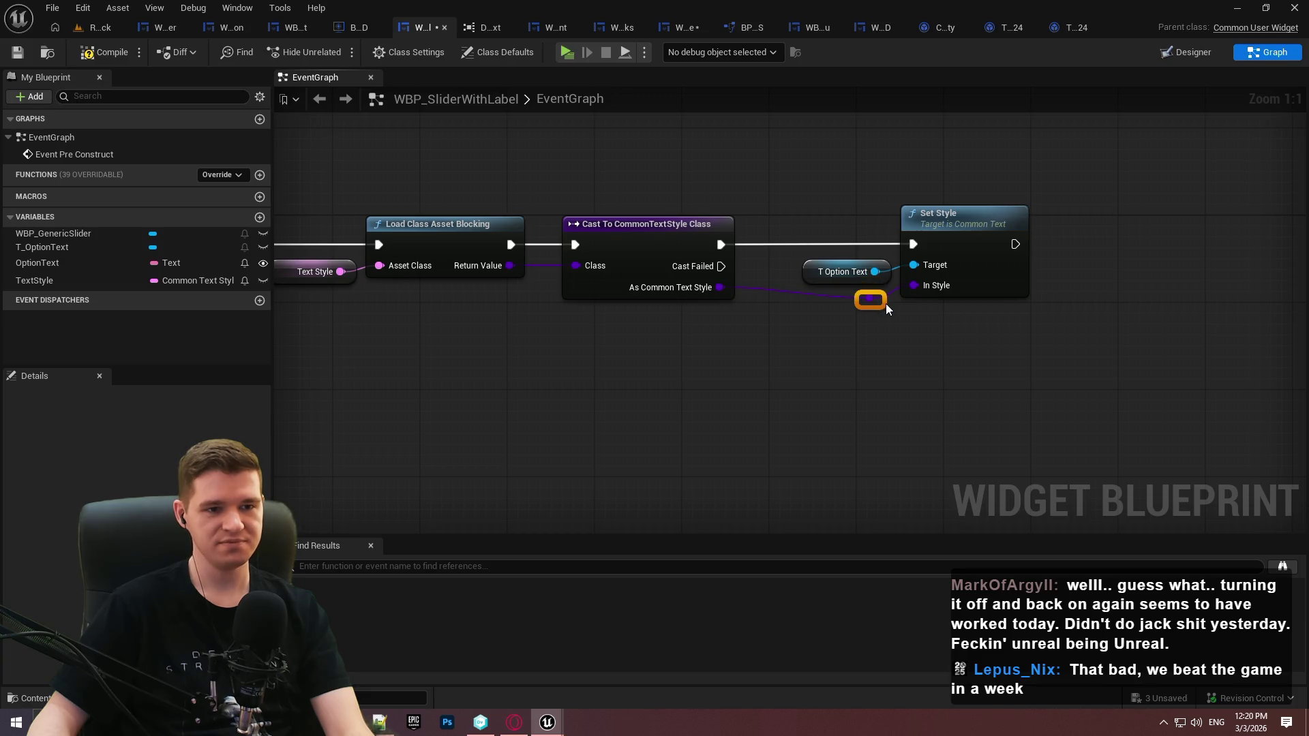
{"action": "left_click", "coordinate": [812, 297]}
{"action": "mouse_move", "coordinate": [884, 302]}
{"action": "left_mouse_down"}
{"action": "mouse_move", "coordinate": [789, 304]}
{"action": "mouse_move", "coordinate": [804, 355]}
{"action": "mouse_move", "coordinate": [770, 314]}
{"action": "left_mouse_up"}
{"action": "double_click", "coordinate": [806, 296]}
{"action": "left_click", "coordinate": [859, 337]}
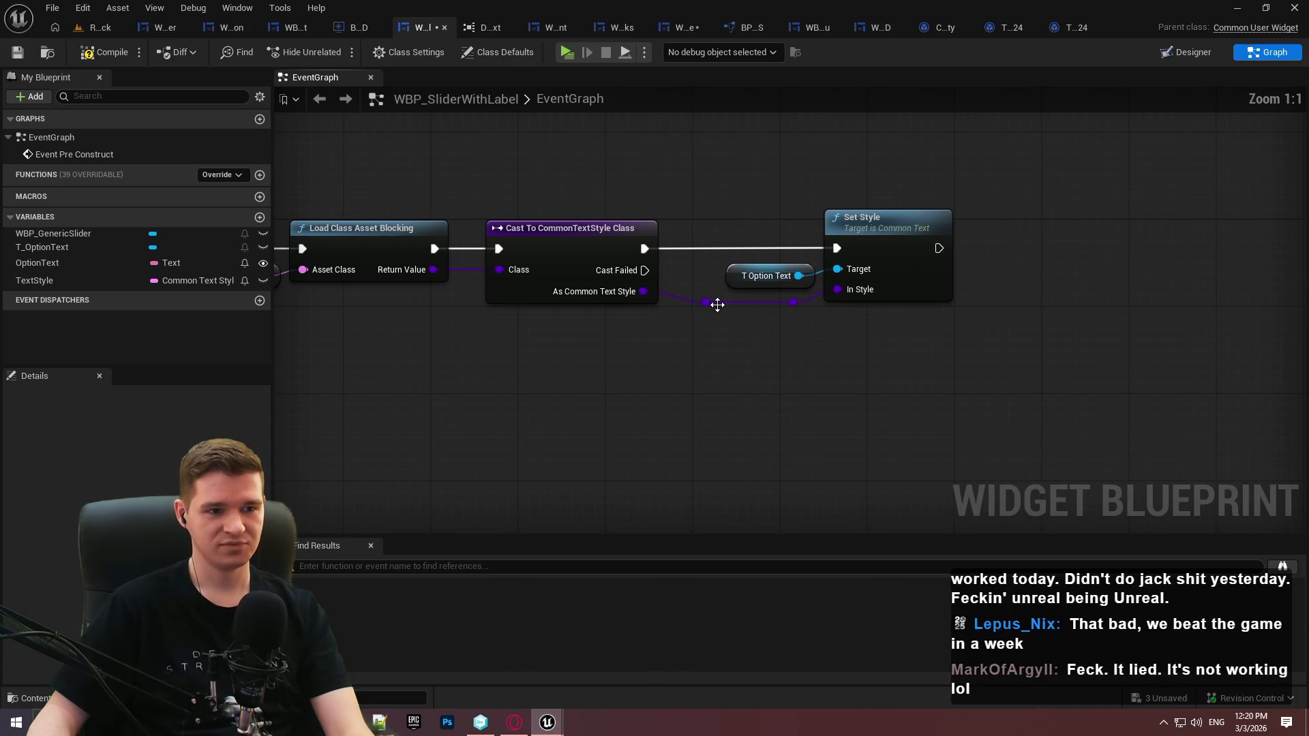
{"action": "mouse_move", "coordinate": [856, 353]}
{"action": "left_mouse_down"}
{"action": "mouse_move", "coordinate": [676, 243]}
{"action": "mouse_move", "coordinate": [676, 293]}
{"action": "left_mouse_up"}
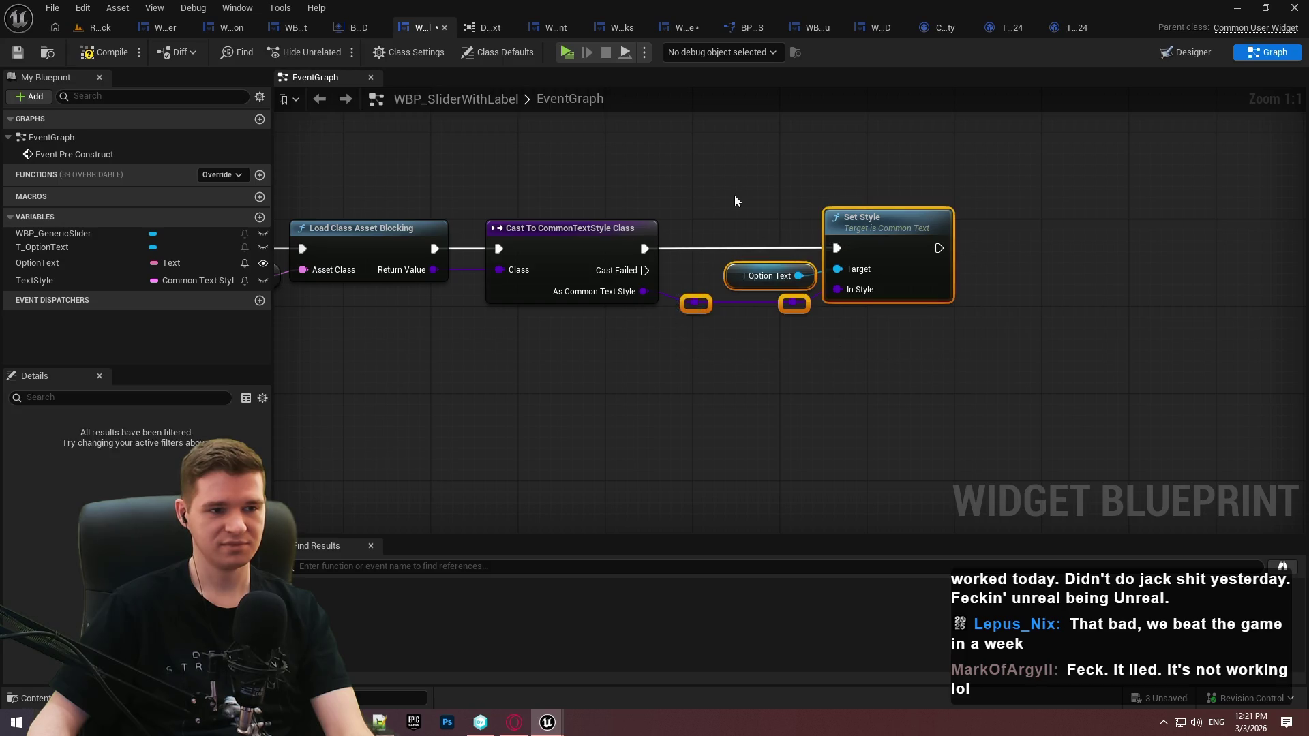
{"action": "left_click", "coordinate": [734, 194]}
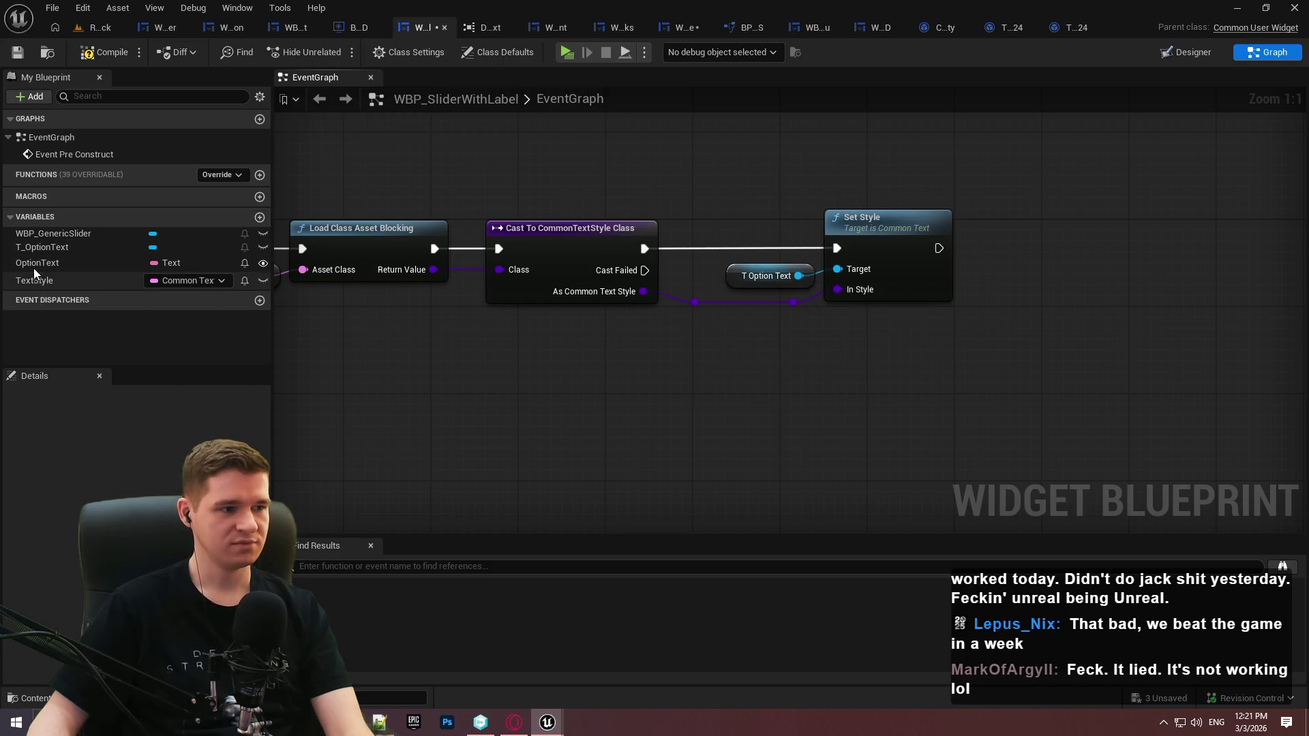
Add an OptionText getter and a SetText (Text) node targeting T_OptionText
{"action": "left_click_drag", "start_coordinate": [34, 263], "coordinate": [844, 428]}
{"action": "left_click_drag", "start_coordinate": [756, 392], "coordinate": [756, 392]}
{"action": "left_click", "coordinate": [750, 399]}
{"action": "mouse_move", "coordinate": [41, 246]}
{"action": "left_mouse_down"}
{"action": "mouse_move", "coordinate": [840, 348]}
{"action": "mouse_move", "coordinate": [1015, 338]}
{"action": "left_mouse_up"}
{"action": "left_click", "coordinate": [860, 364]}
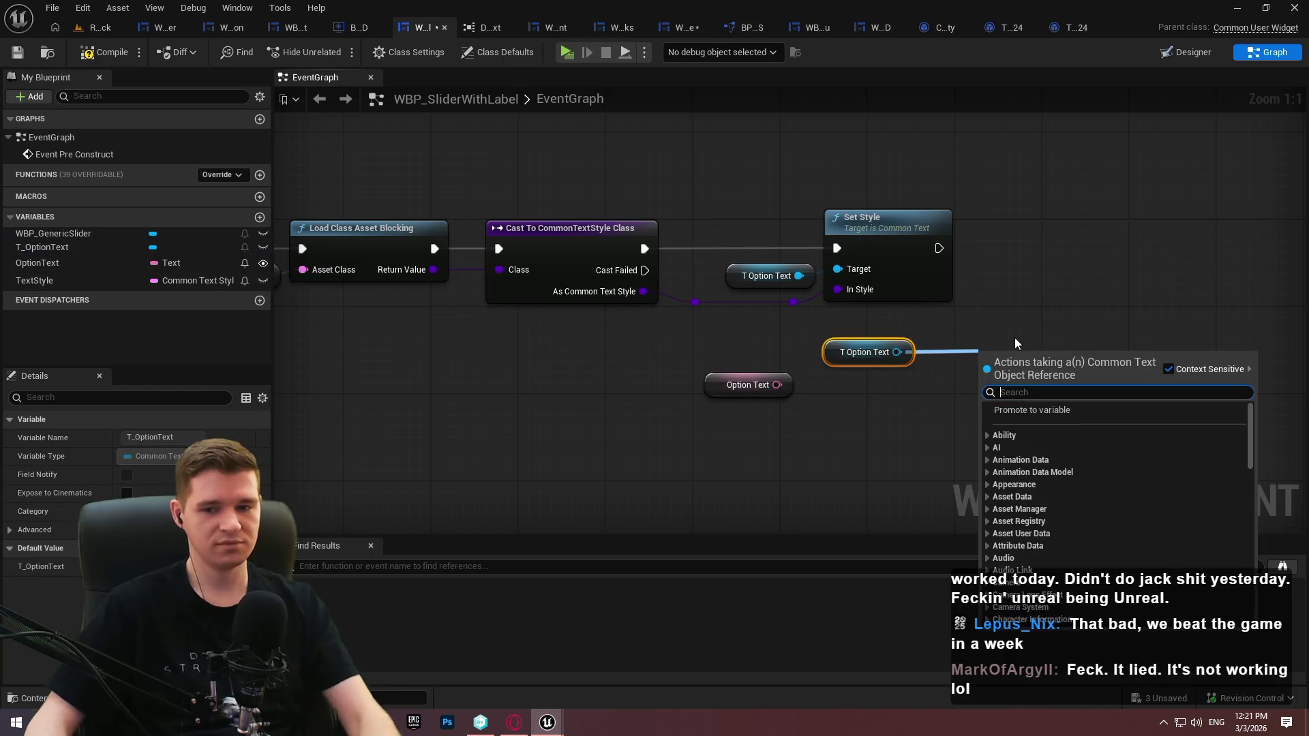
{"action": "type", "text": "set text"}
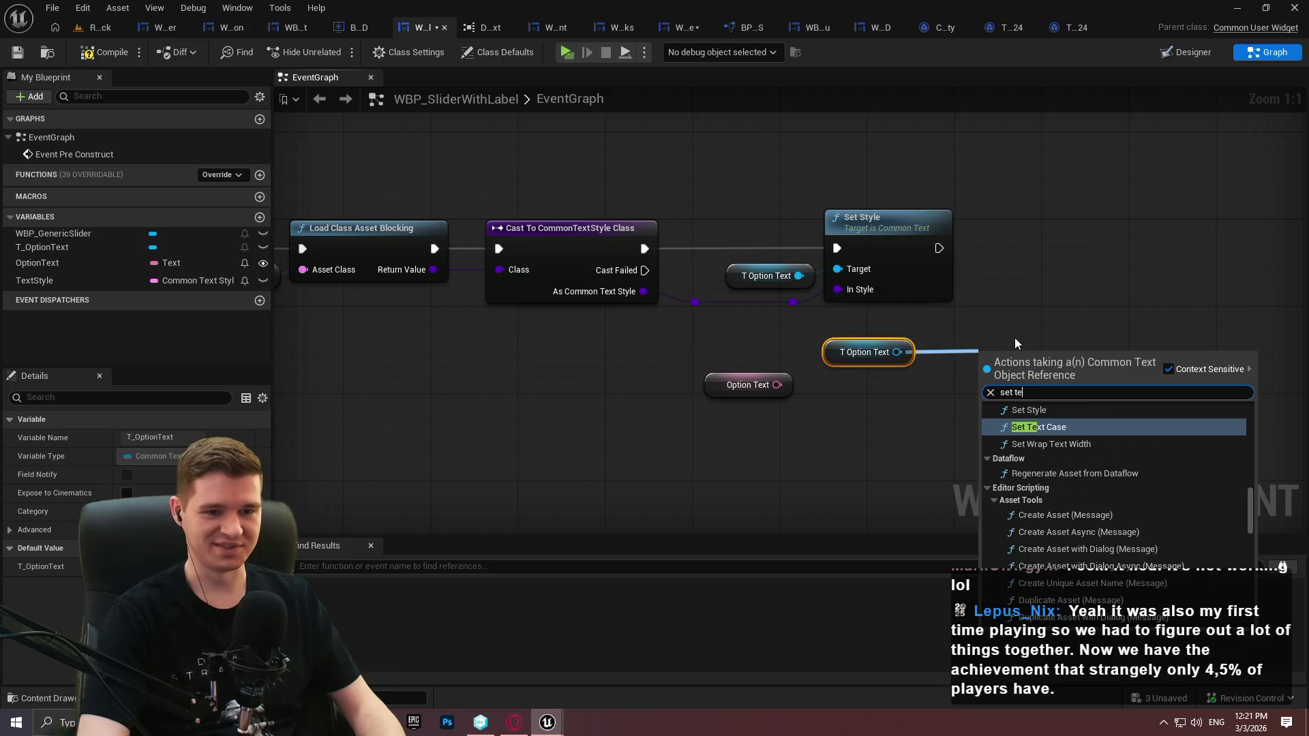
{"action": "scroll", "coordinate": [1189, 525], "scroll_direction": "down", "scroll_amount": 2}
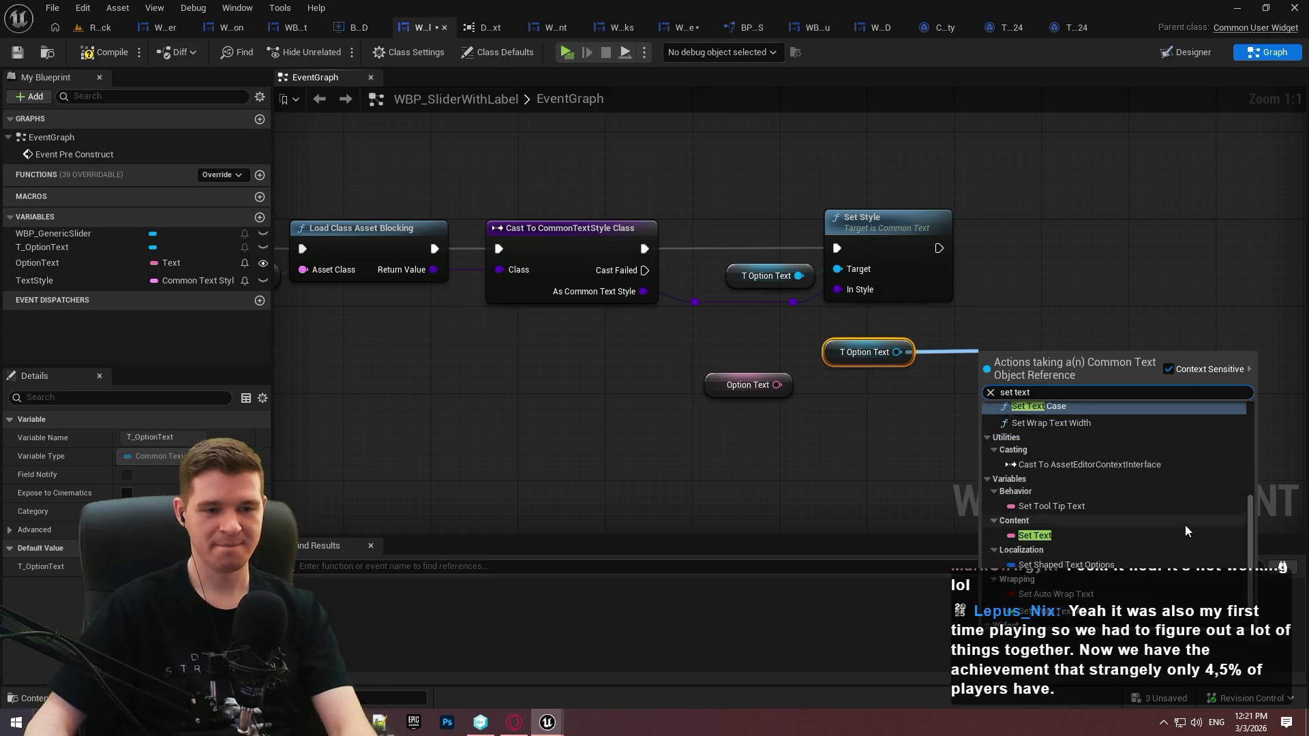
{"action": "left_click", "coordinate": [1030, 619]}
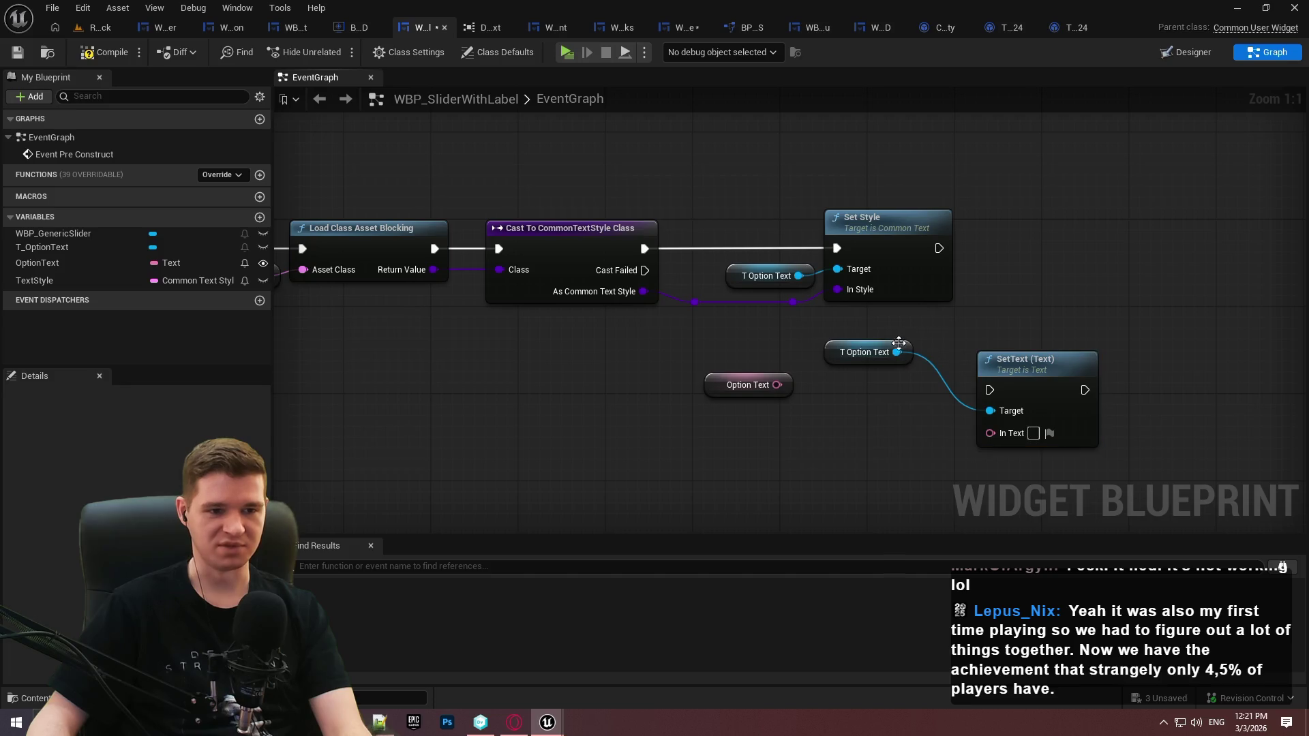
Place the getters beside SetText and connect Option Text to its In Text input
{"action": "left_click_drag", "start_coordinate": [903, 345], "coordinate": [957, 400]}
{"action": "left_click_drag", "start_coordinate": [947, 406], "coordinate": [937, 406]}
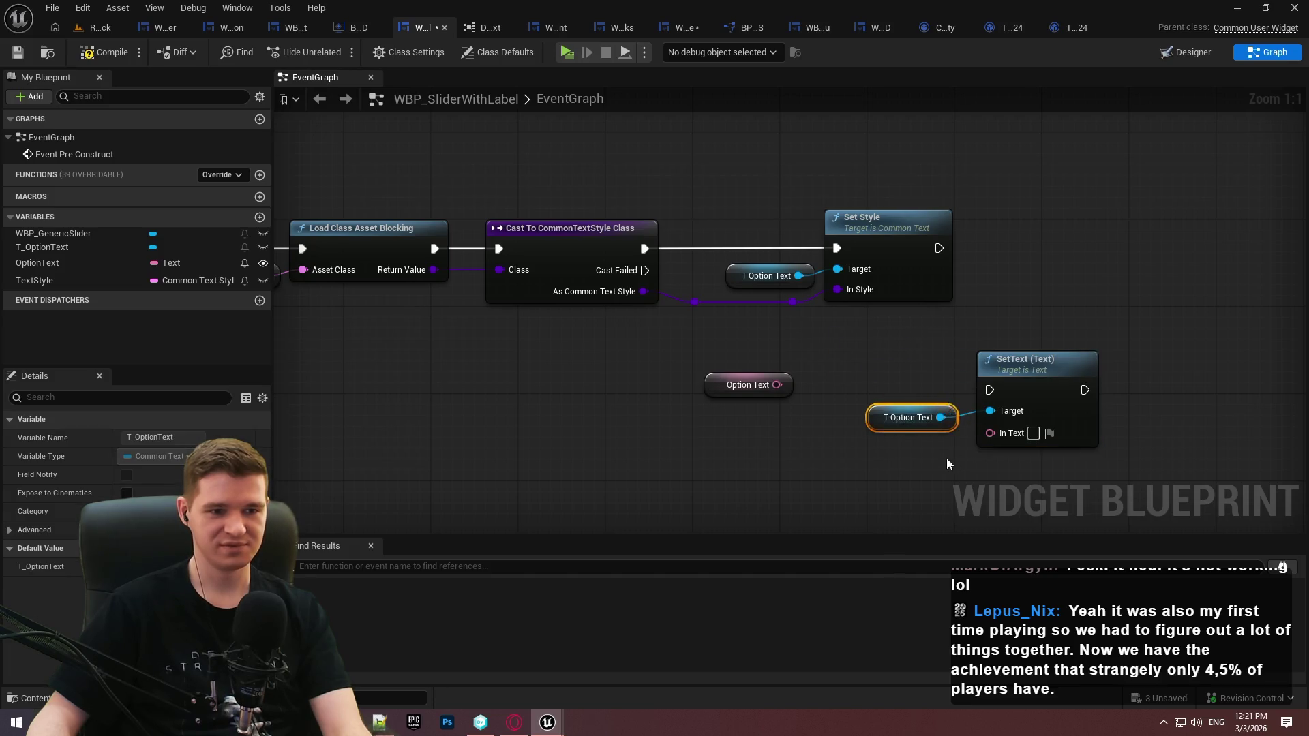
{"action": "left_click", "coordinate": [804, 386]}
{"action": "mouse_move", "coordinate": [787, 384]}
{"action": "left_mouse_down"}
{"action": "mouse_move", "coordinate": [864, 440]}
{"action": "mouse_move", "coordinate": [981, 454]}
{"action": "mouse_move", "coordinate": [944, 448]}
{"action": "mouse_move", "coordinate": [1025, 439]}
{"action": "left_mouse_up"}
{"action": "mouse_move", "coordinate": [990, 390]}
{"action": "left_mouse_down"}
{"action": "mouse_move", "coordinate": [939, 249]}
{"action": "mouse_move", "coordinate": [689, 290]}
{"action": "mouse_move", "coordinate": [644, 271]}
{"action": "left_mouse_up"}
Wire both Set Style and Cast Failed execution into SetText through shared reroute points
{"action": "double_click", "coordinate": [823, 337]}
{"action": "left_click_drag", "start_coordinate": [825, 327], "coordinate": [709, 337]}
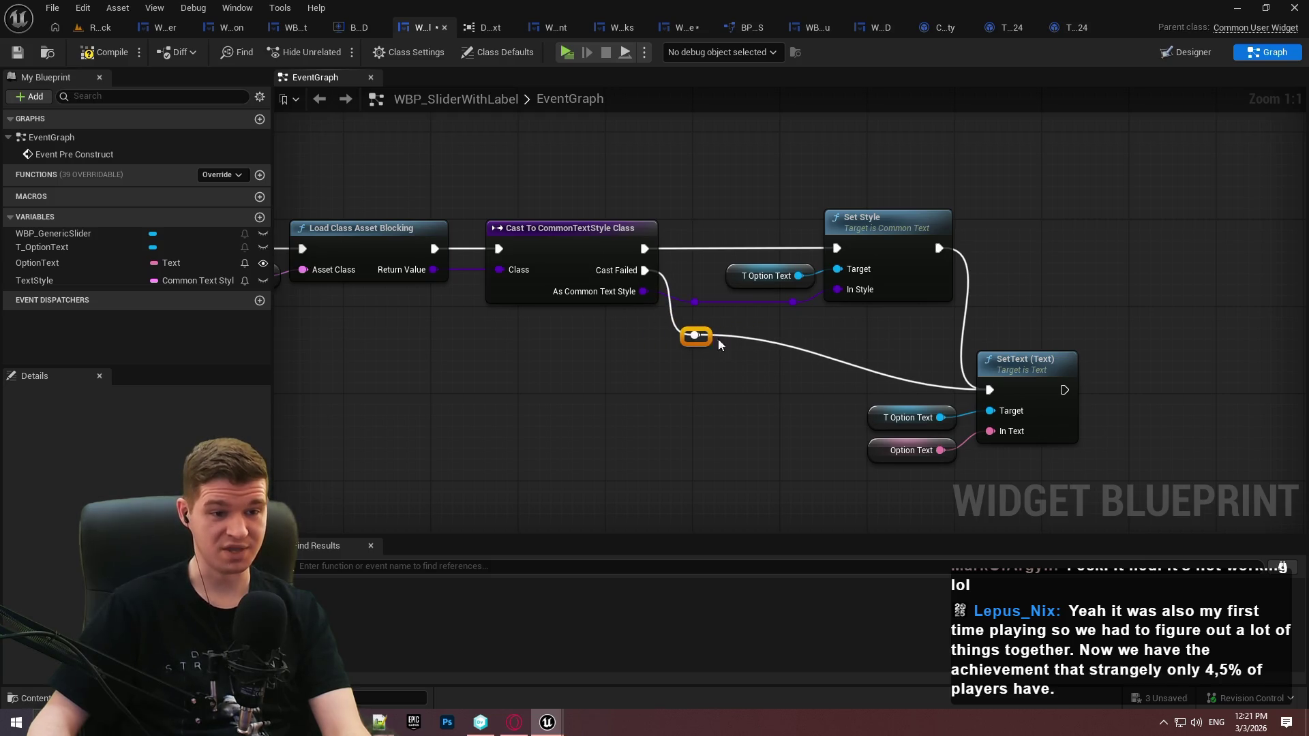
{"action": "mouse_move", "coordinate": [986, 364]}
{"action": "left_mouse_down"}
{"action": "mouse_move", "coordinate": [1040, 297]}
{"action": "mouse_move", "coordinate": [1166, 223]}
{"action": "mouse_move", "coordinate": [1211, 235]}
{"action": "left_mouse_up"}
{"action": "mouse_move", "coordinate": [972, 337]}
{"action": "left_mouse_down"}
{"action": "mouse_move", "coordinate": [906, 451]}
{"action": "mouse_move", "coordinate": [1139, 299]}
{"action": "mouse_move", "coordinate": [1086, 314]}
{"action": "left_mouse_up"}
{"action": "left_click", "coordinate": [1054, 293]}
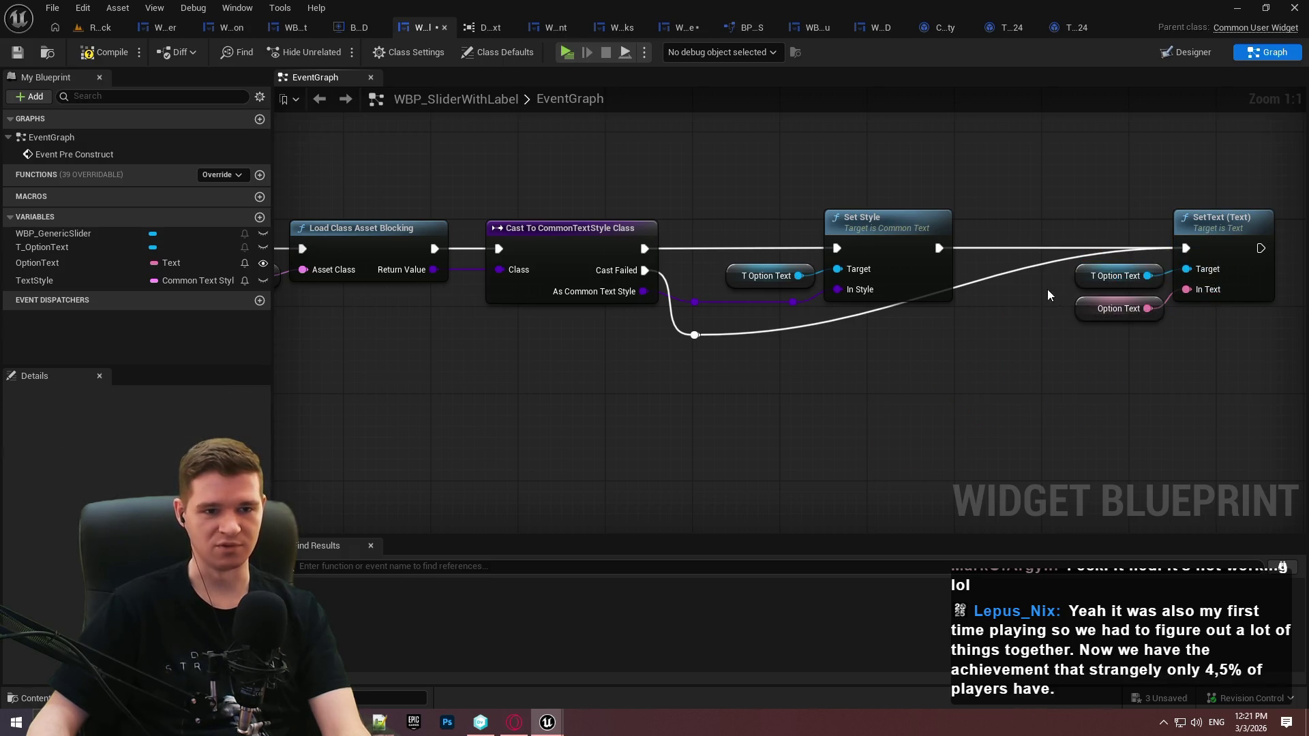
{"action": "double_click", "coordinate": [970, 286]}
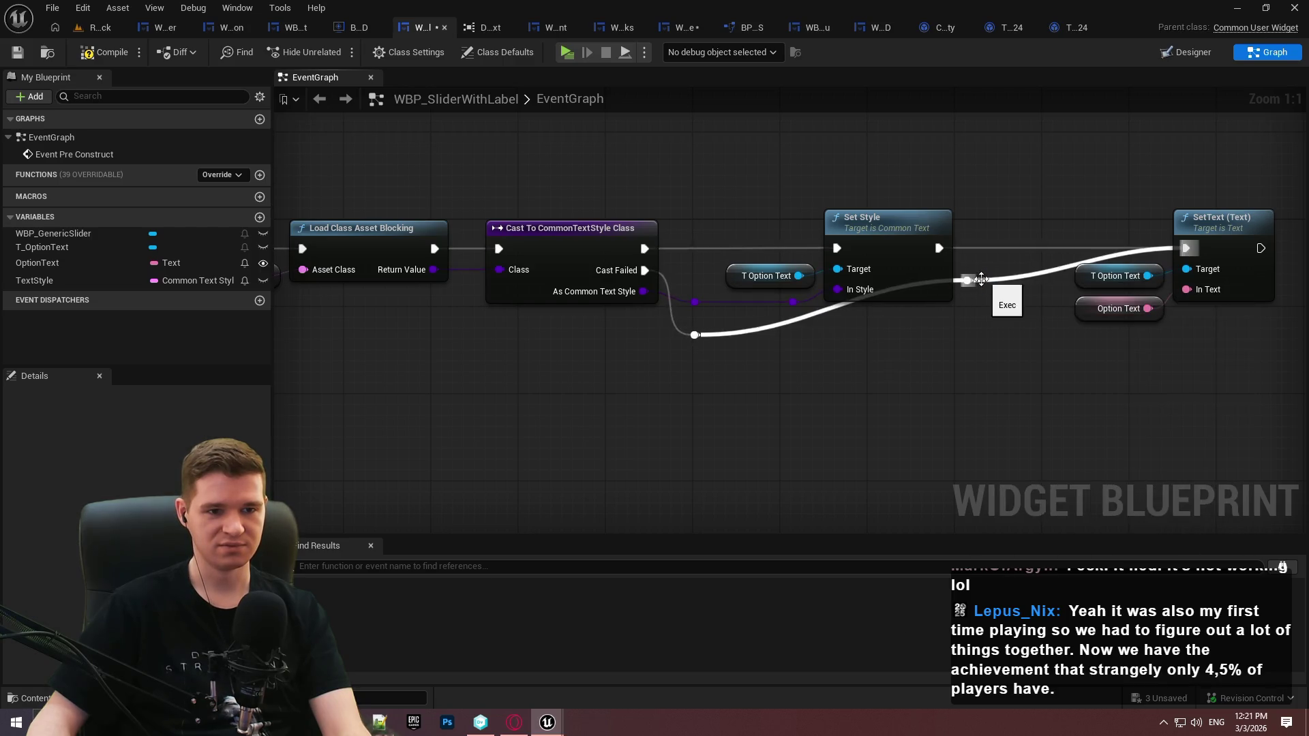
{"action": "mouse_move", "coordinate": [971, 304]}
{"action": "left_mouse_down"}
{"action": "mouse_move", "coordinate": [955, 348]}
{"action": "mouse_move", "coordinate": [935, 336]}
{"action": "left_mouse_up"}
{"action": "double_click", "coordinate": [1023, 250]}
{"action": "left_click_drag", "start_coordinate": [1022, 248], "coordinate": [940, 334]}
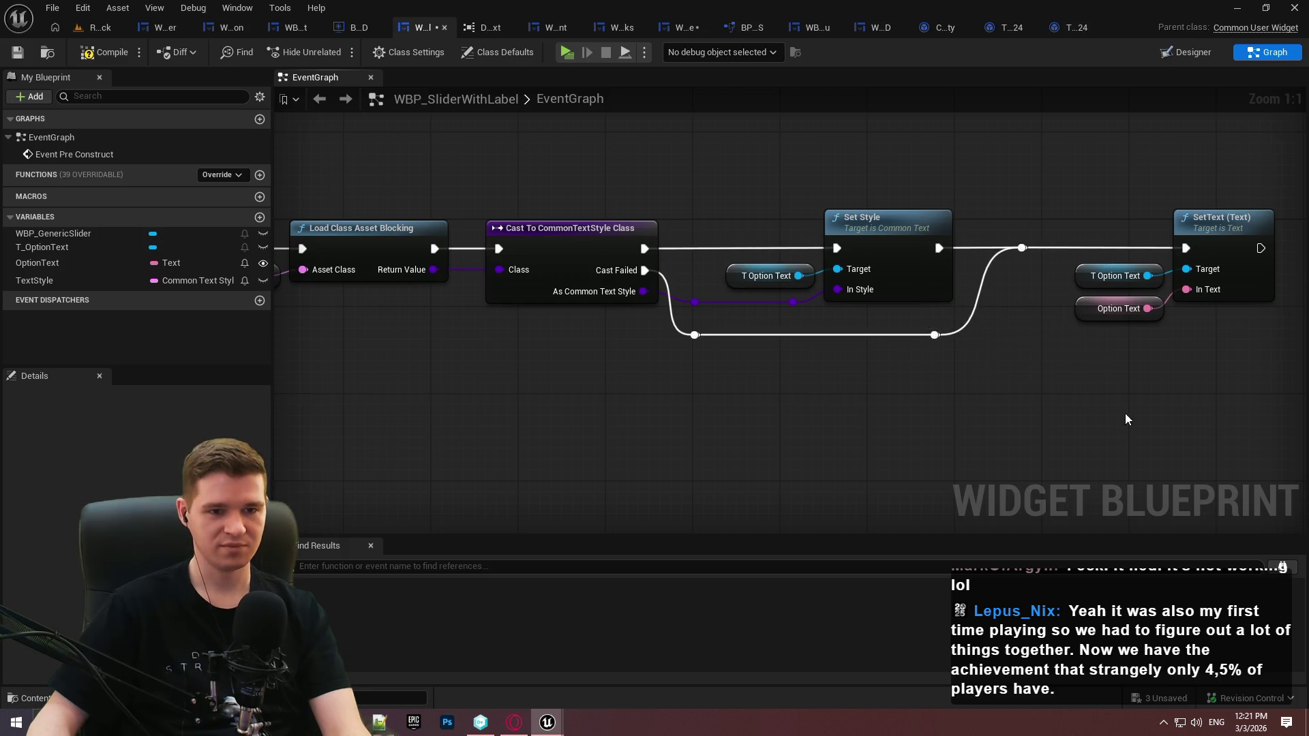
{"action": "scroll", "coordinate": [1168, 402], "scroll_direction": "down", "scroll_amount": 3}
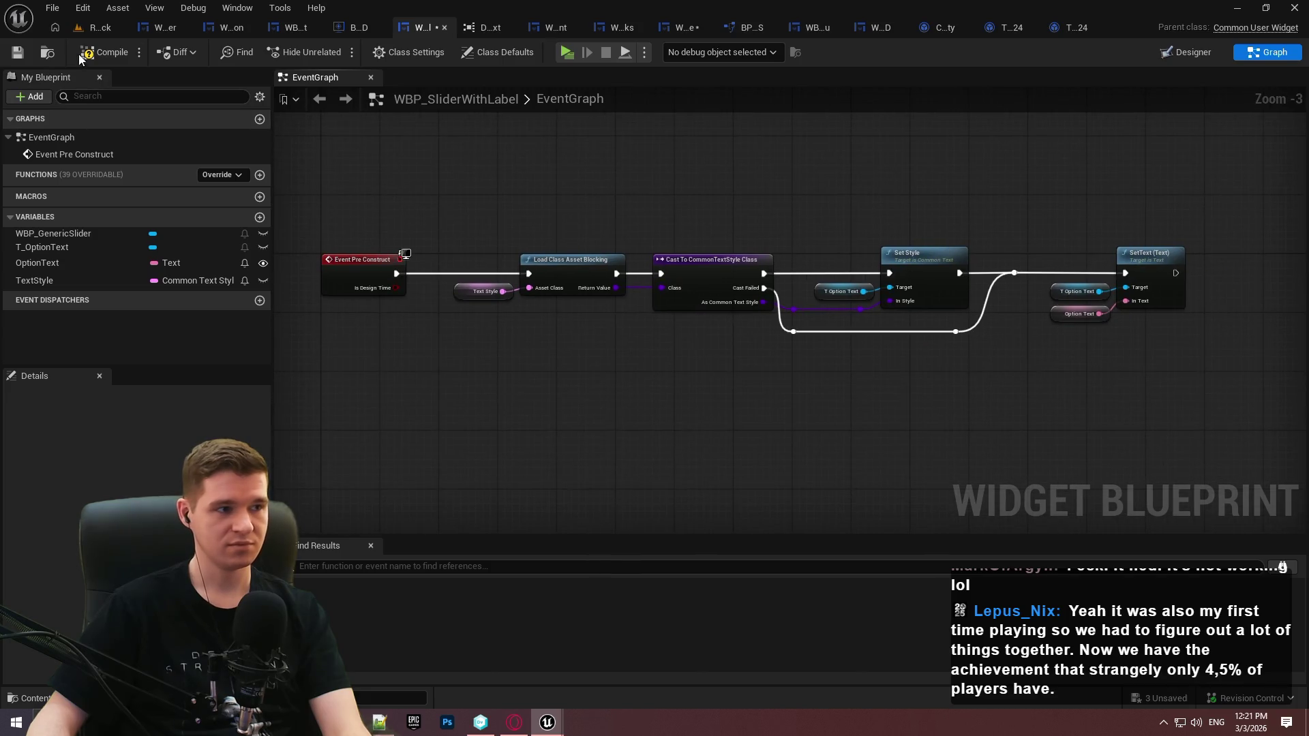
Compile and save the blueprint and make TextStyle Instance Editable
{"action": "left_click", "coordinate": [15, 55]}
{"action": "left_click", "coordinate": [40, 280]}
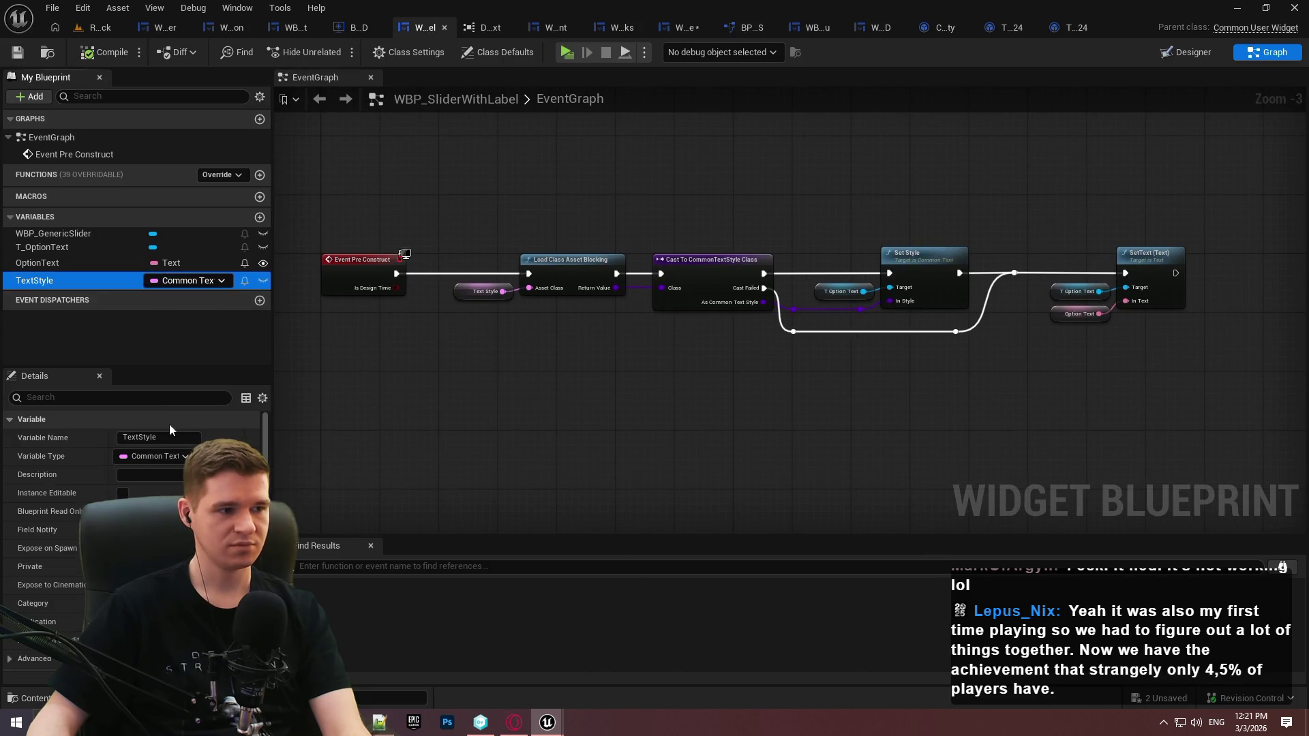
{"action": "left_click", "coordinate": [122, 493]}
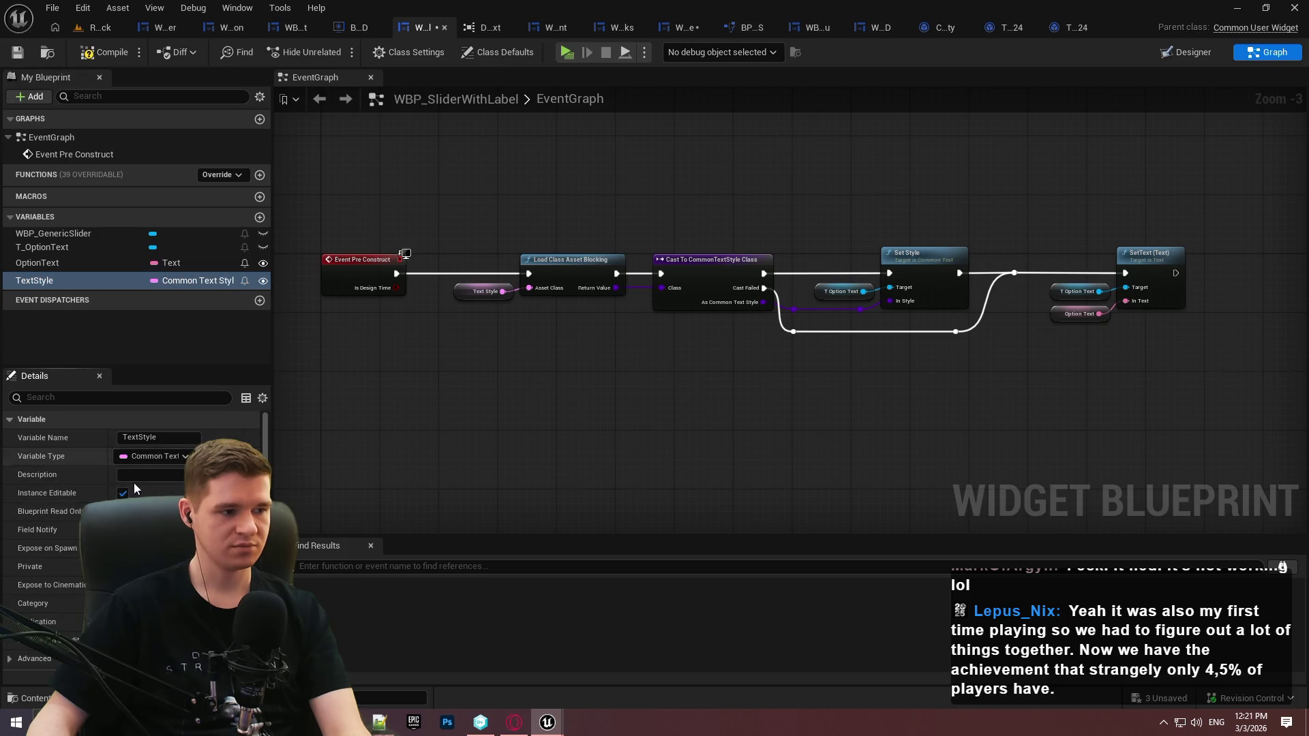
Switch to the browser and play the linked Pong project video full screen
{"action": "scroll", "coordinate": [58, 628], "scroll_direction": "down", "scroll_amount": 1}
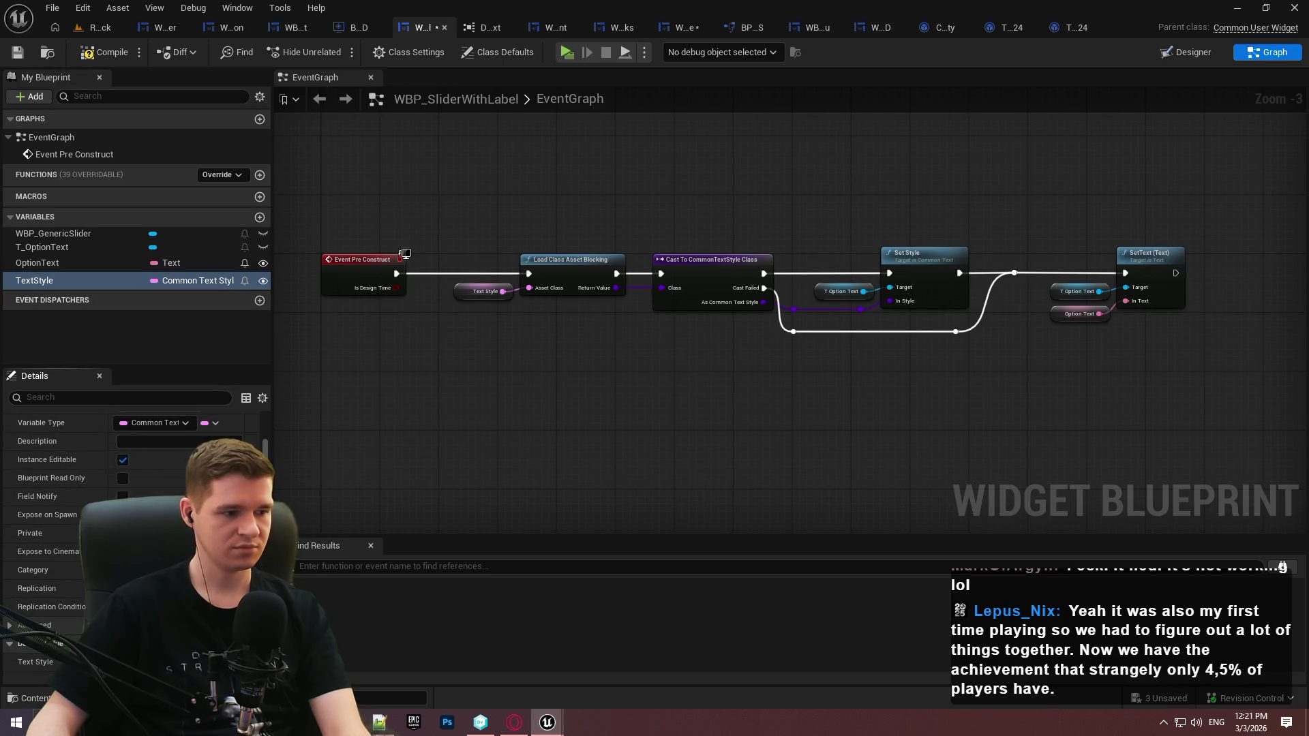
{"action": "scroll", "coordinate": [28, 606], "scroll_direction": "up", "scroll_amount": 1}
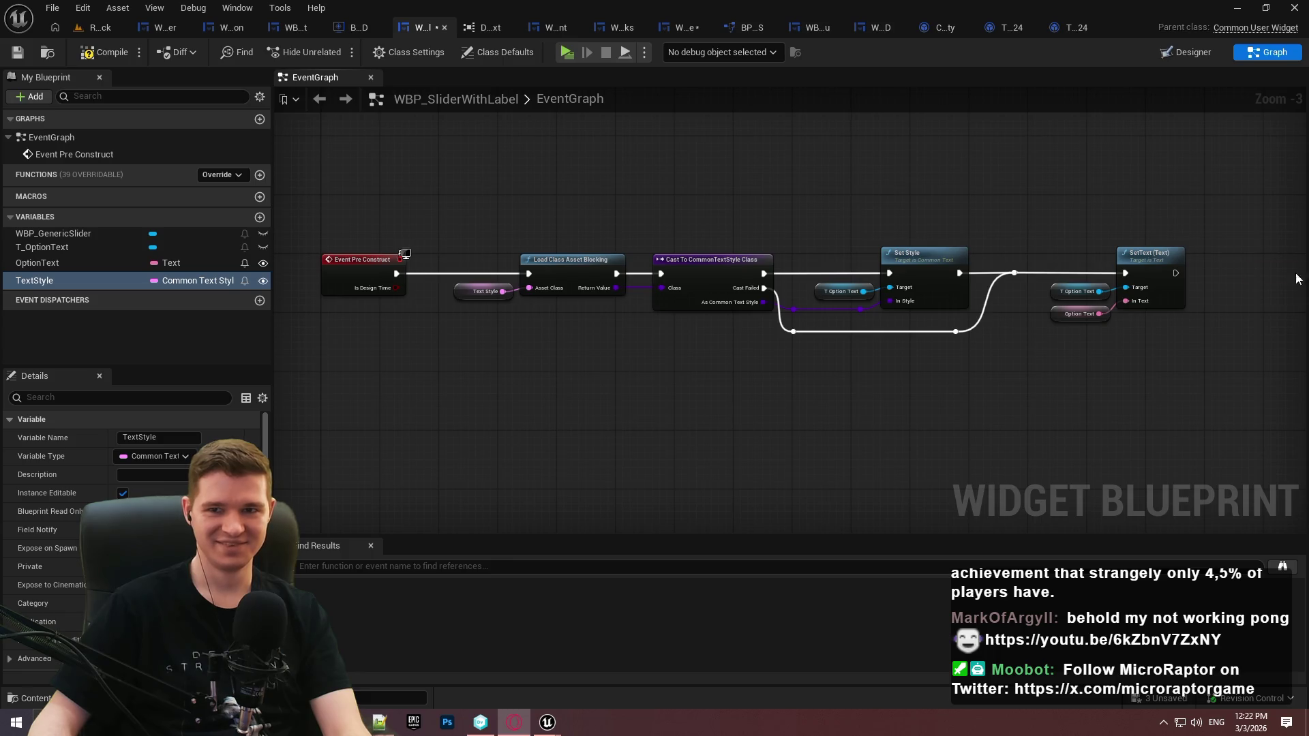
{"action": "key", "text": "alt+Tab"}
{"action": "key", "text": "f"}
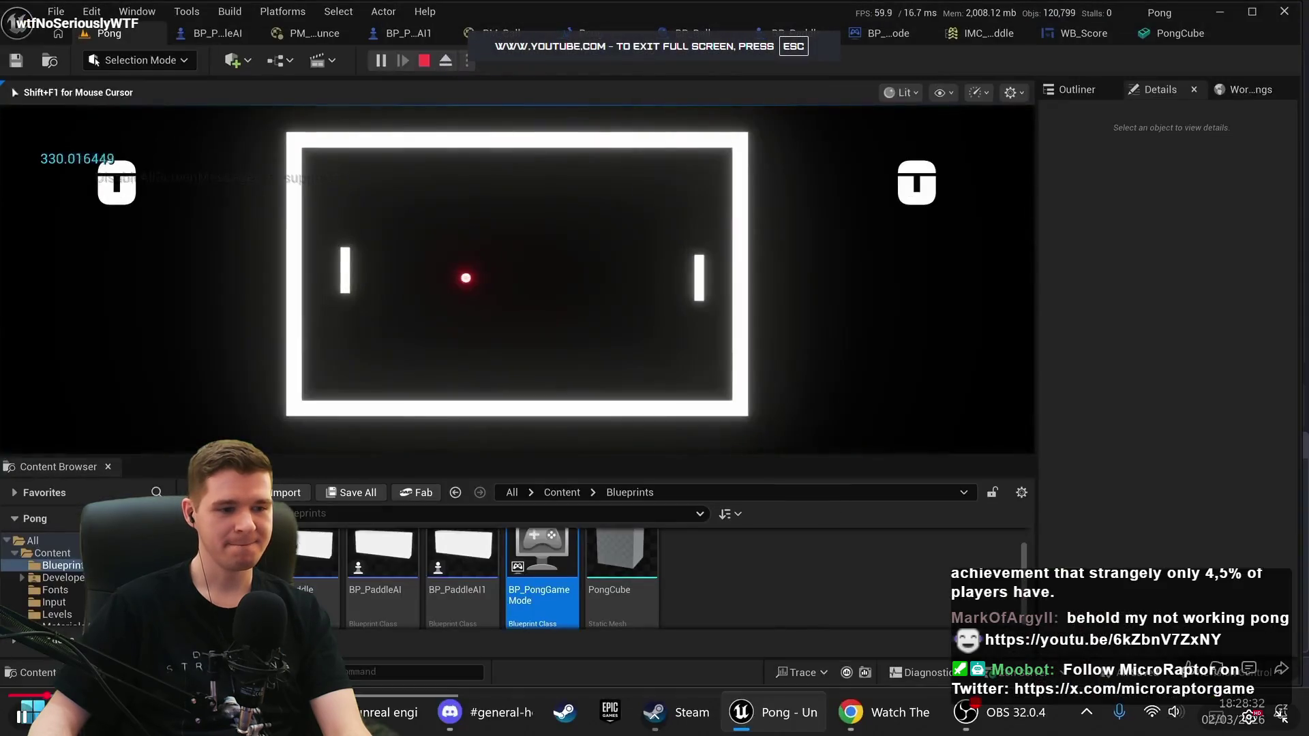
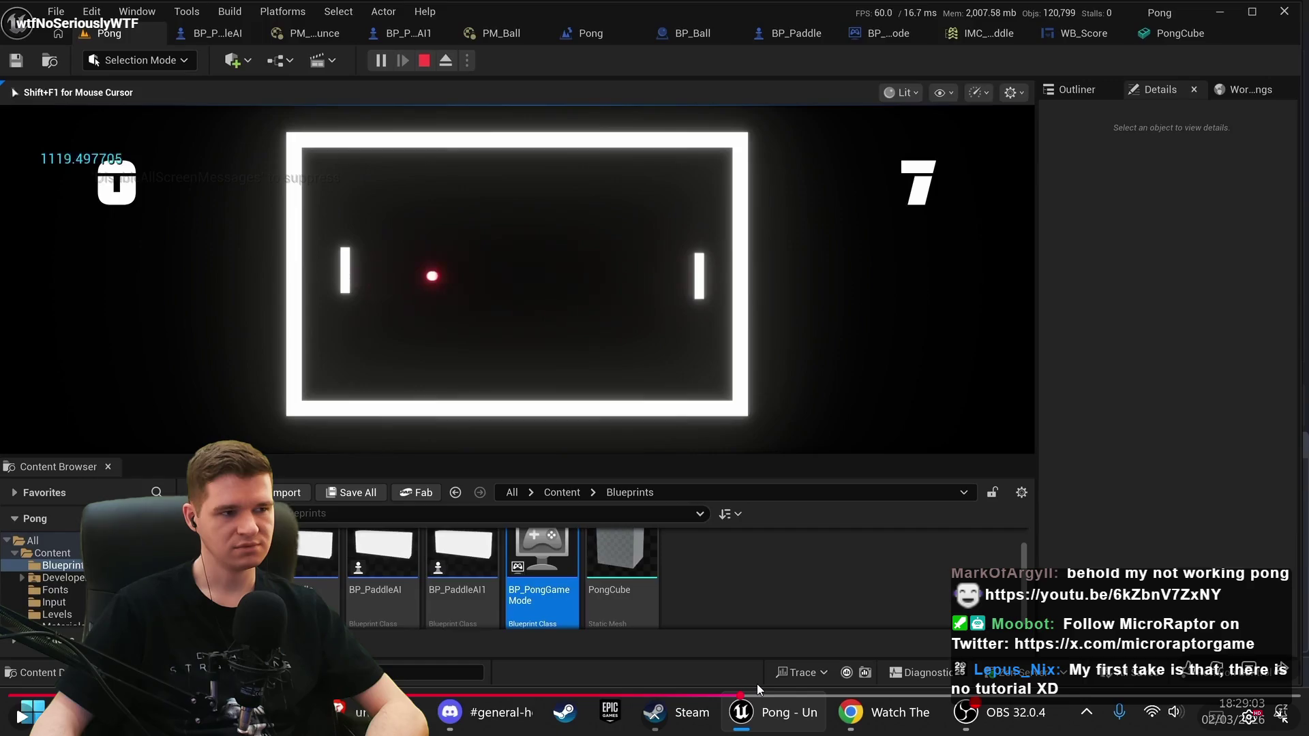
Rewind the Pong stream recording about 12 seconds, pause it, leave full screen, and close the browser
{"action": "left_click", "coordinate": [880, 695]}
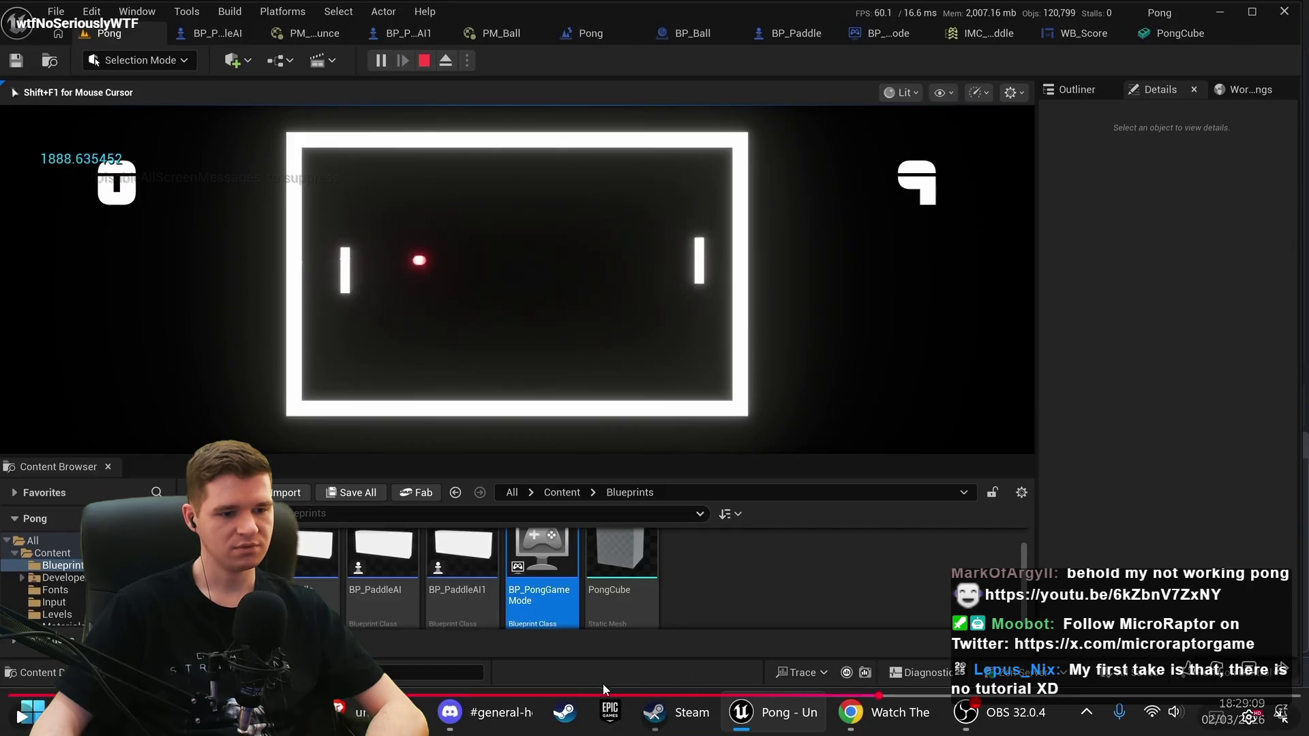
{"action": "left_click_drag", "start_coordinate": [603, 696], "coordinate": [430, 694]}
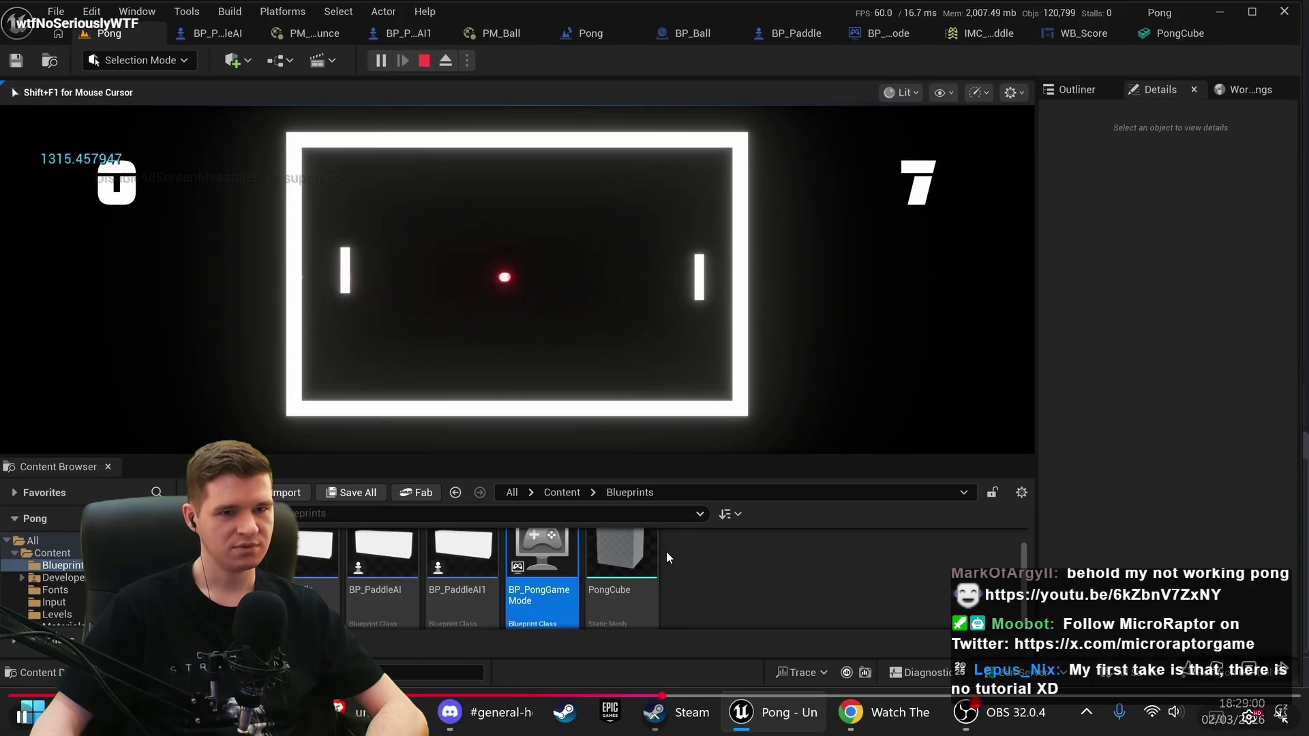
{"action": "key", "text": "space"}
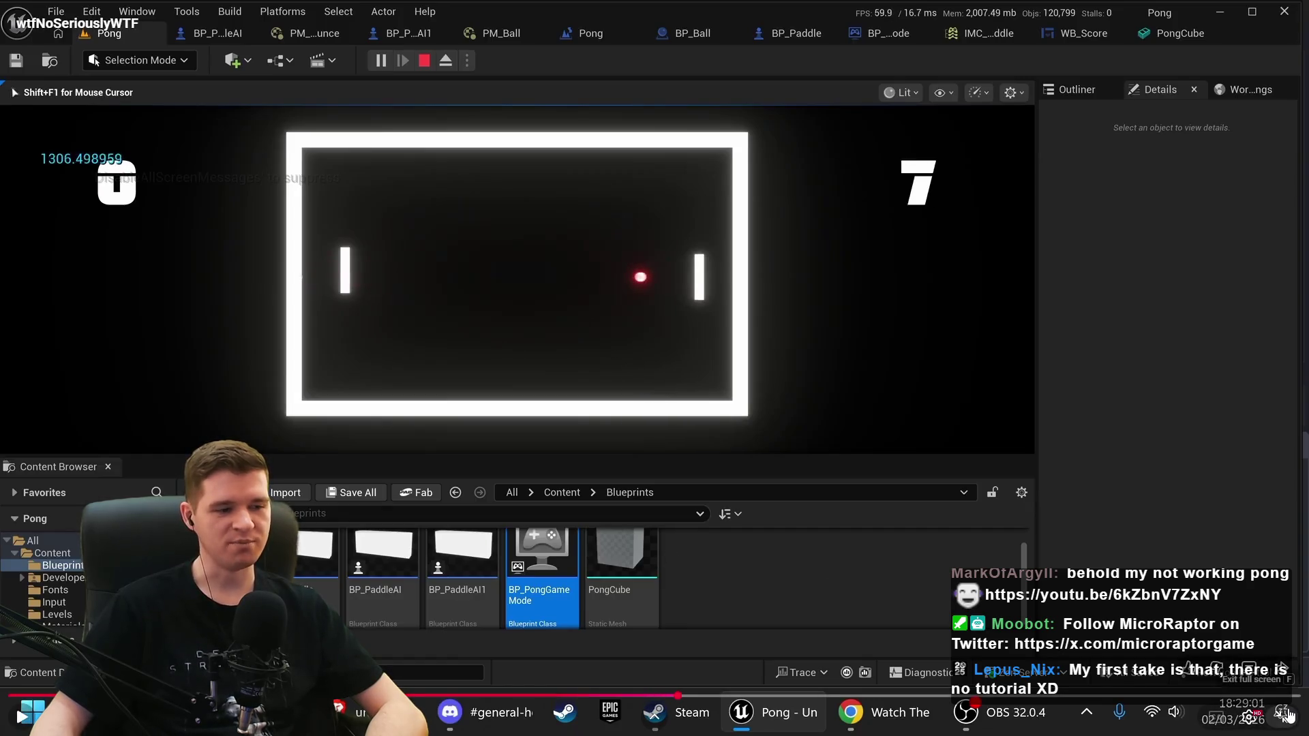
{"action": "left_click", "coordinate": [1282, 713]}
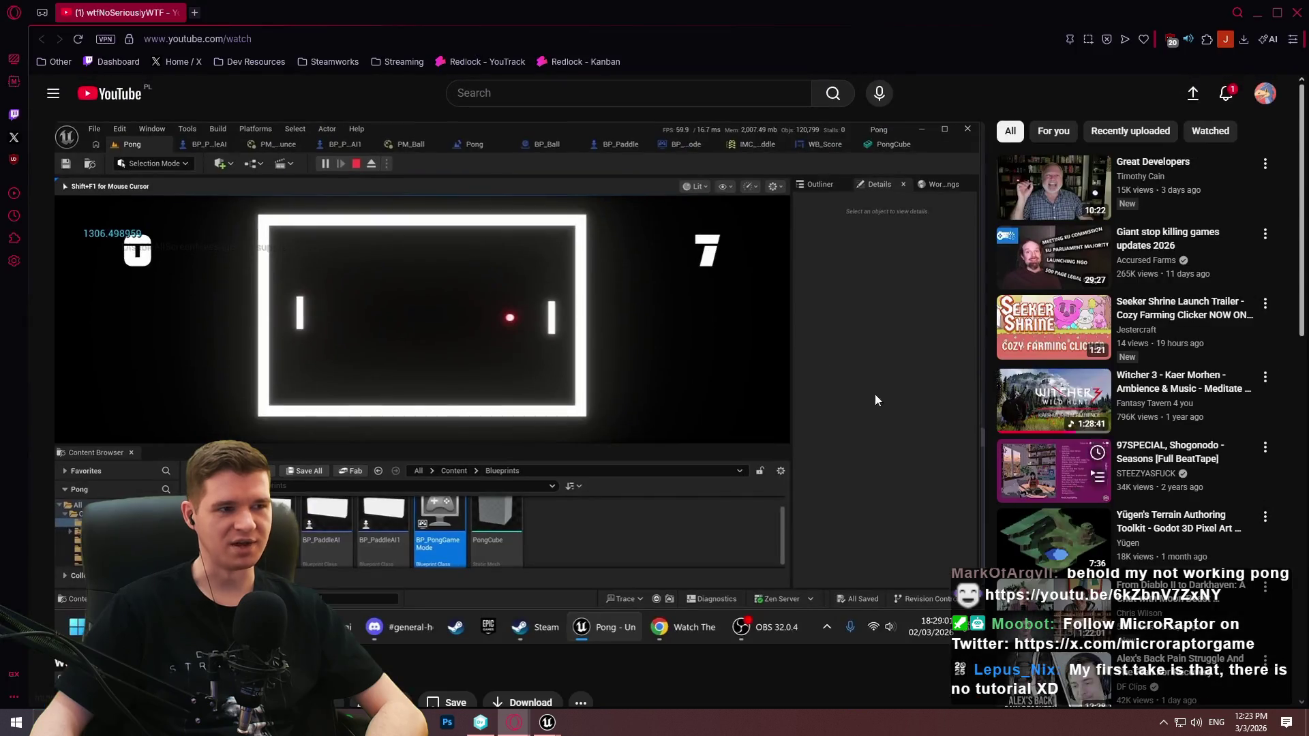
{"action": "left_click", "coordinate": [1297, 14]}
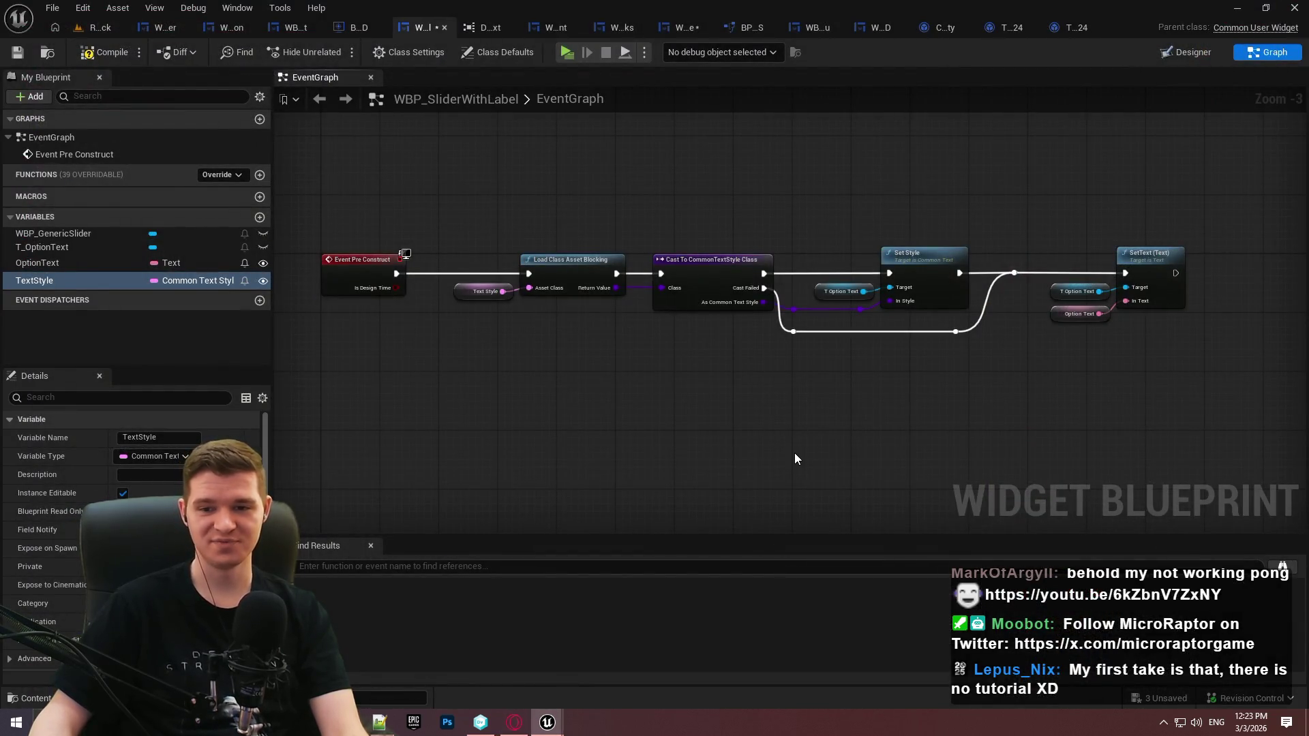
File TextStyle under Style and OptionText under Config, save the slider blueprint, and return to Redlock
{"action": "scroll", "coordinate": [792, 406], "scroll_direction": "up", "scroll_amount": 3}
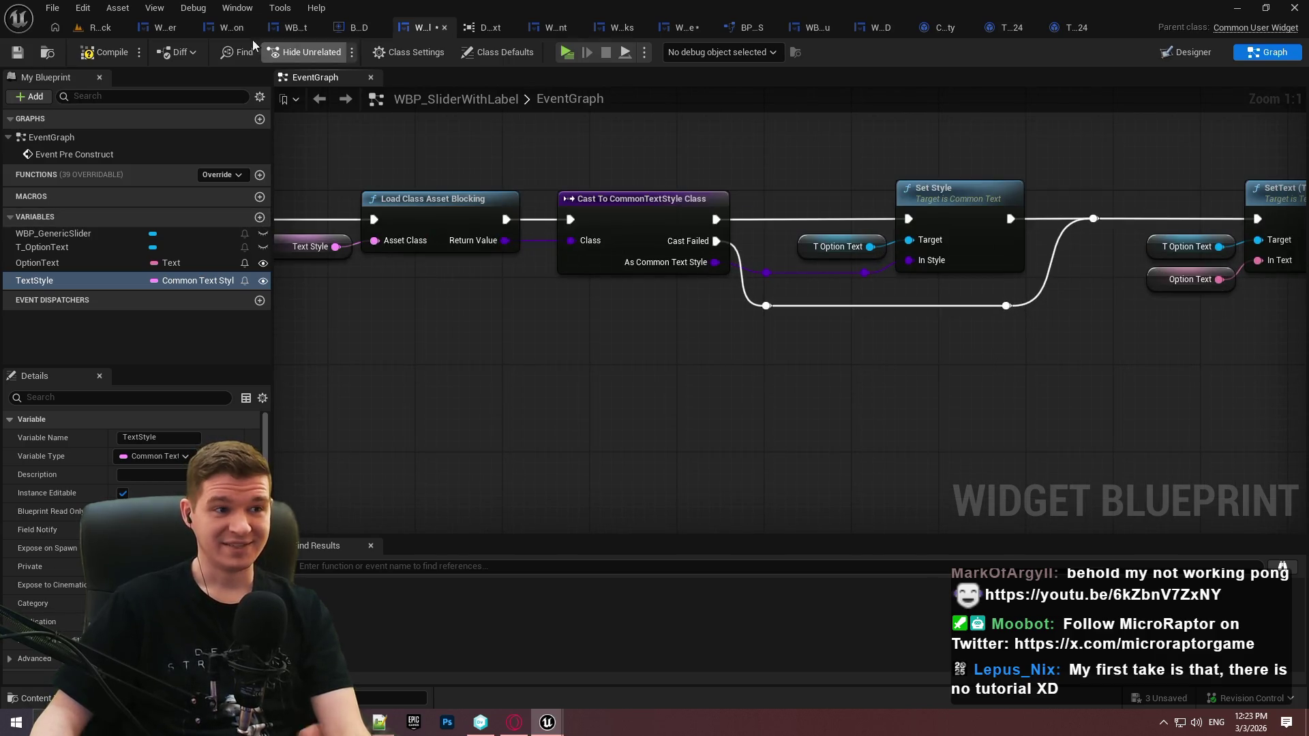
{"action": "key", "text": "ctrl+s"}
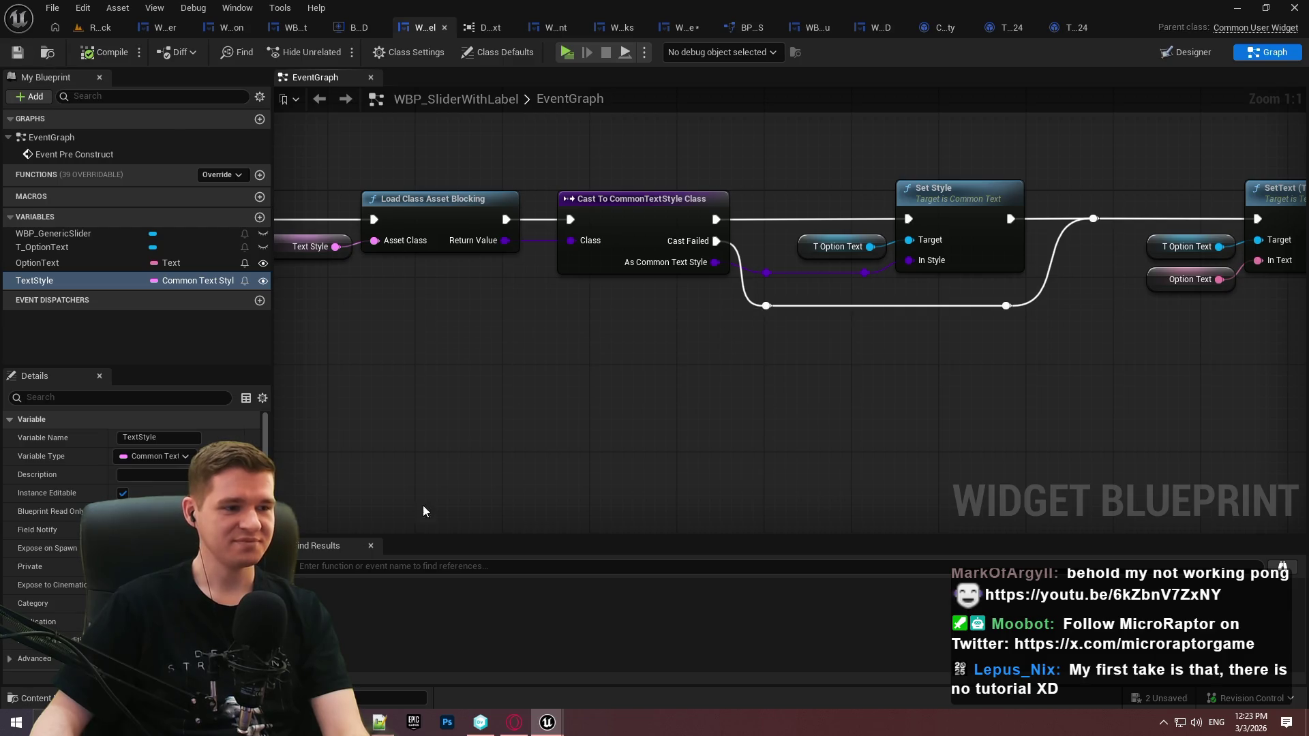
{"action": "scroll", "coordinate": [75, 497], "scroll_direction": "down", "scroll_amount": 1}
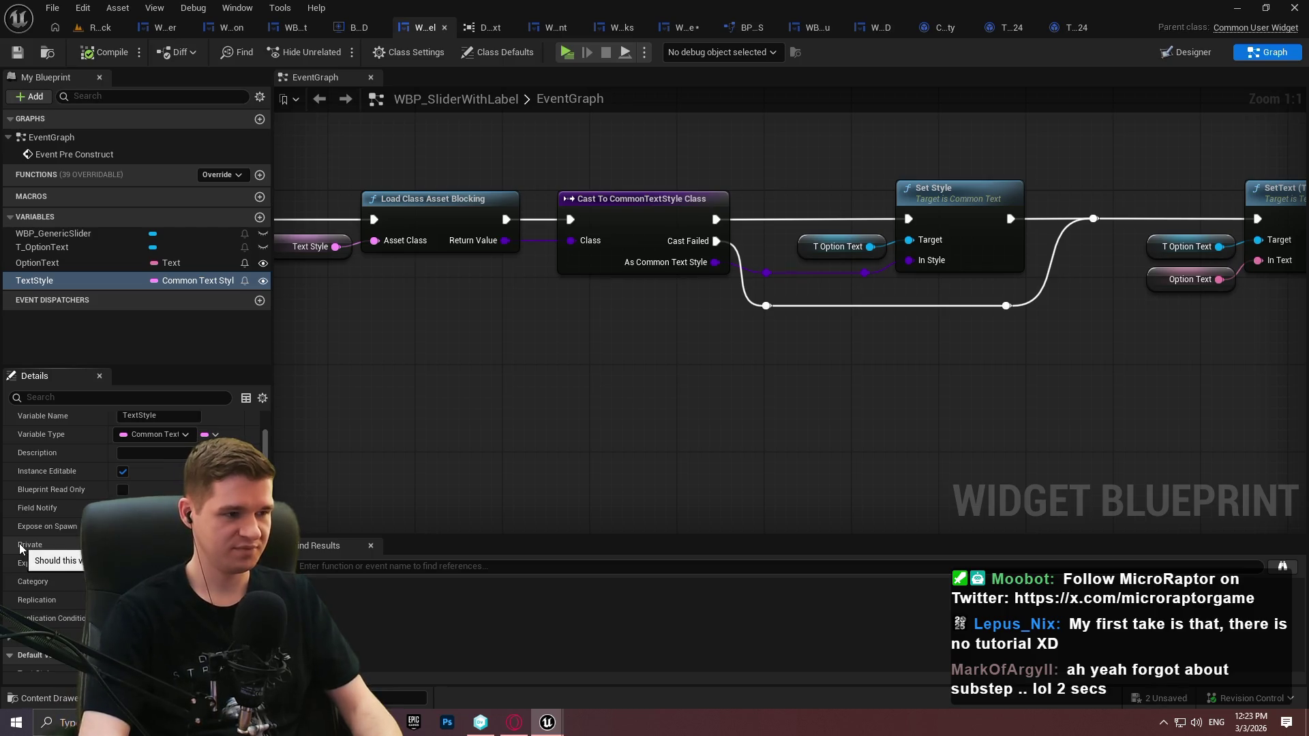
{"action": "key", "text": "Return"}
{"action": "left_click", "coordinate": [48, 293]}
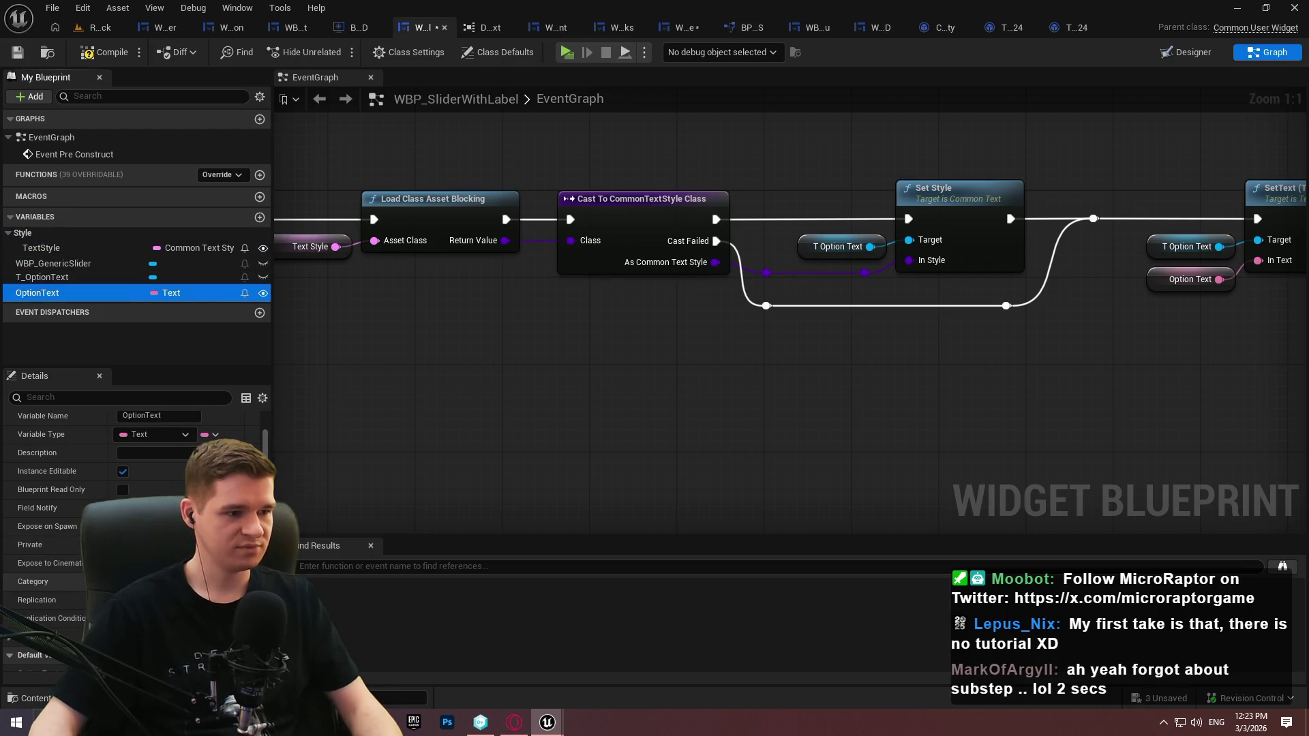
{"action": "key", "text": "Return"}
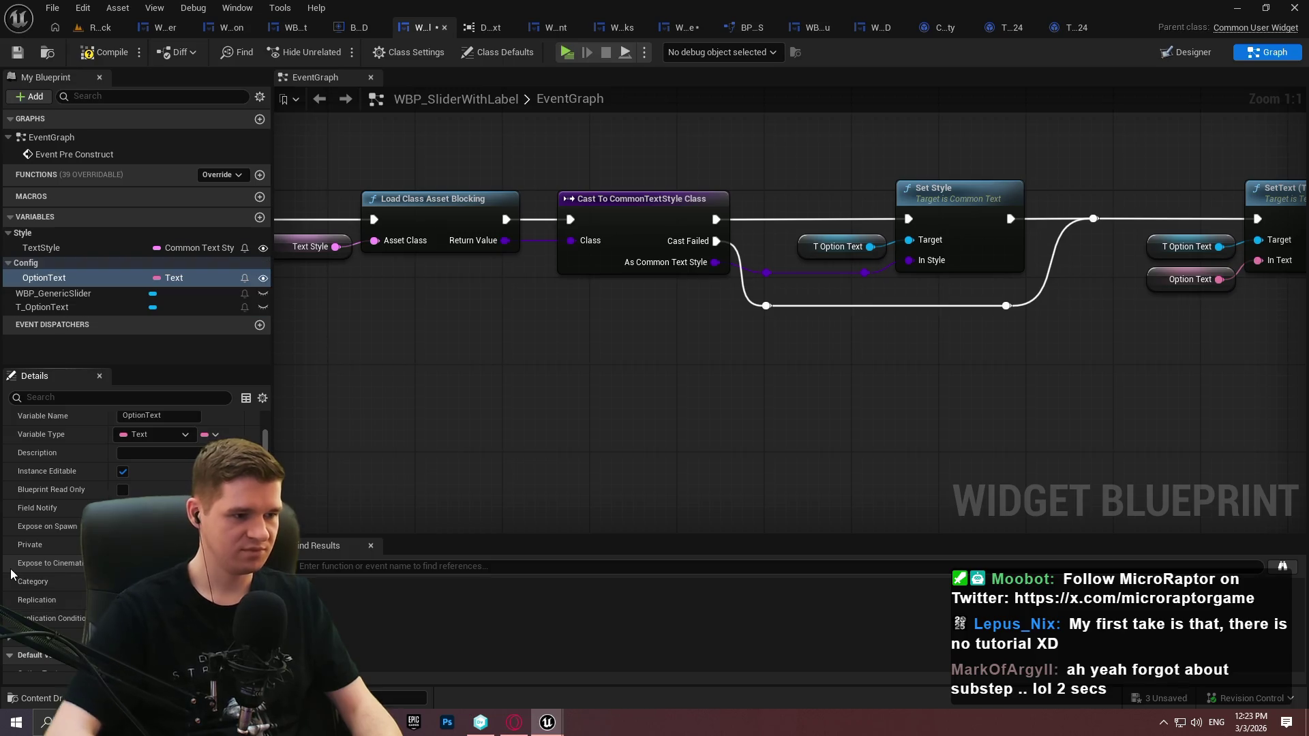
{"action": "left_click", "coordinate": [17, 53]}
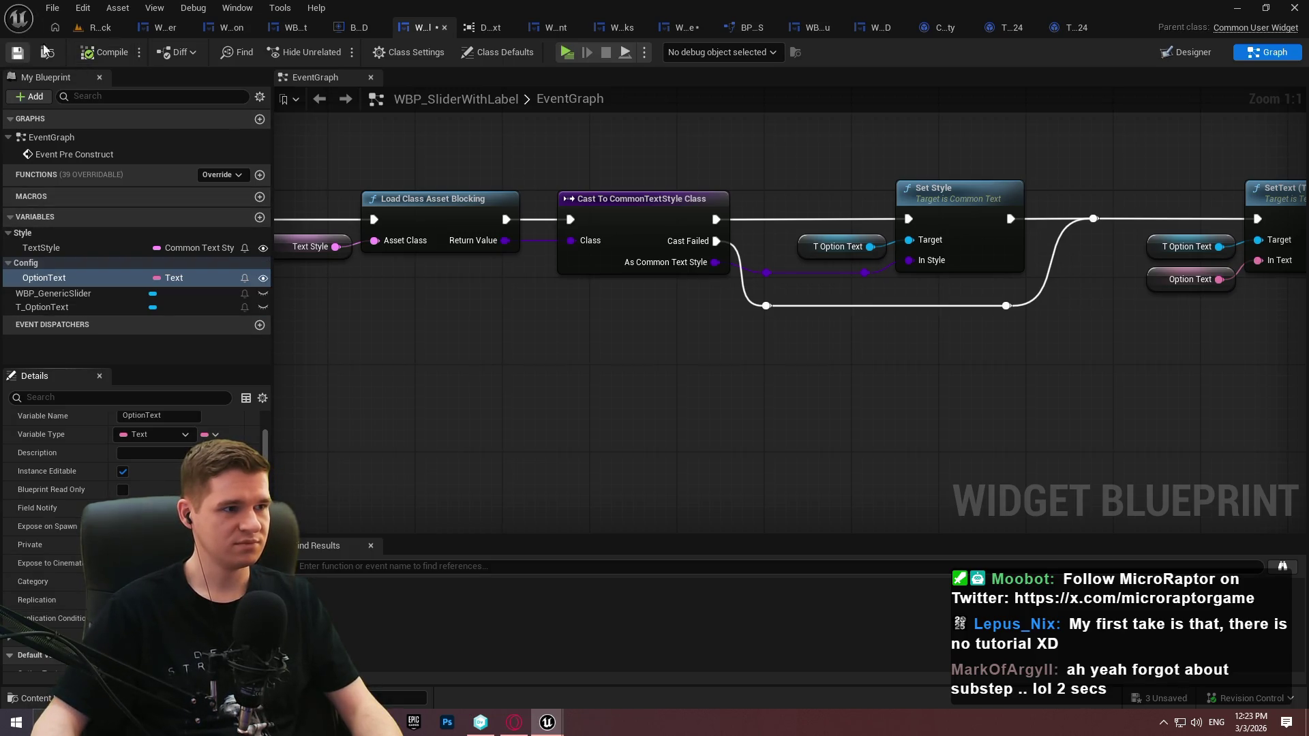
{"action": "left_click", "coordinate": [100, 28]}
{"action": "left_click", "coordinate": [852, 502]}
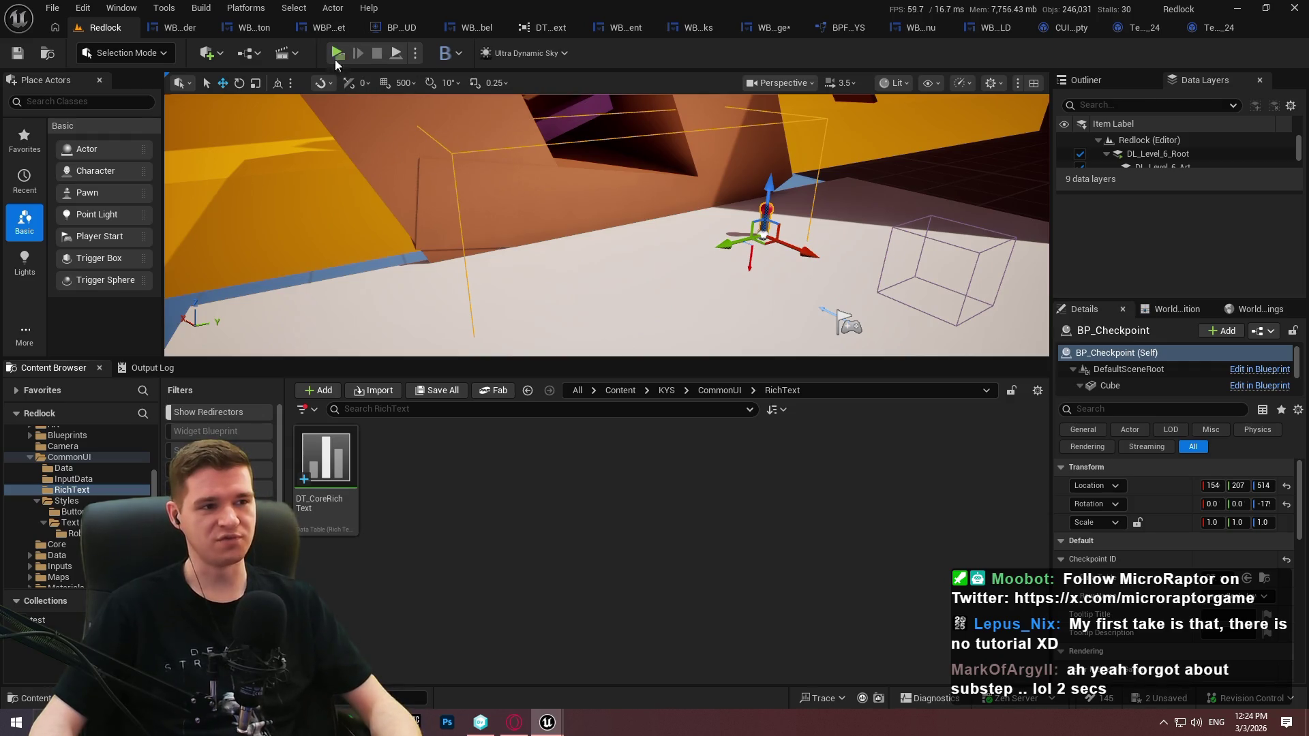
Start a standalone game preview of the Redlock level with Alt+P
{"action": "key", "text": "alt+p"}
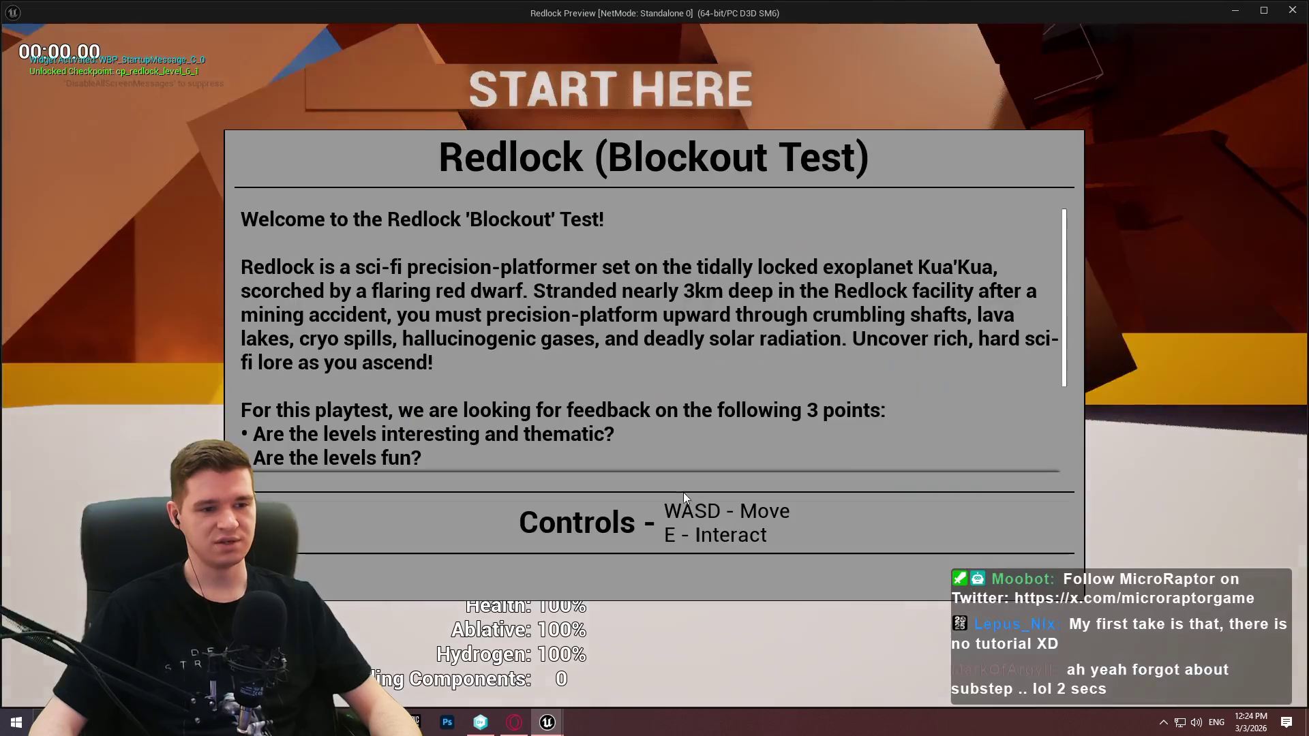
Dismiss the welcome panel, run forward toward START HERE, then exit the preview
{"action": "key", "text": "e"}
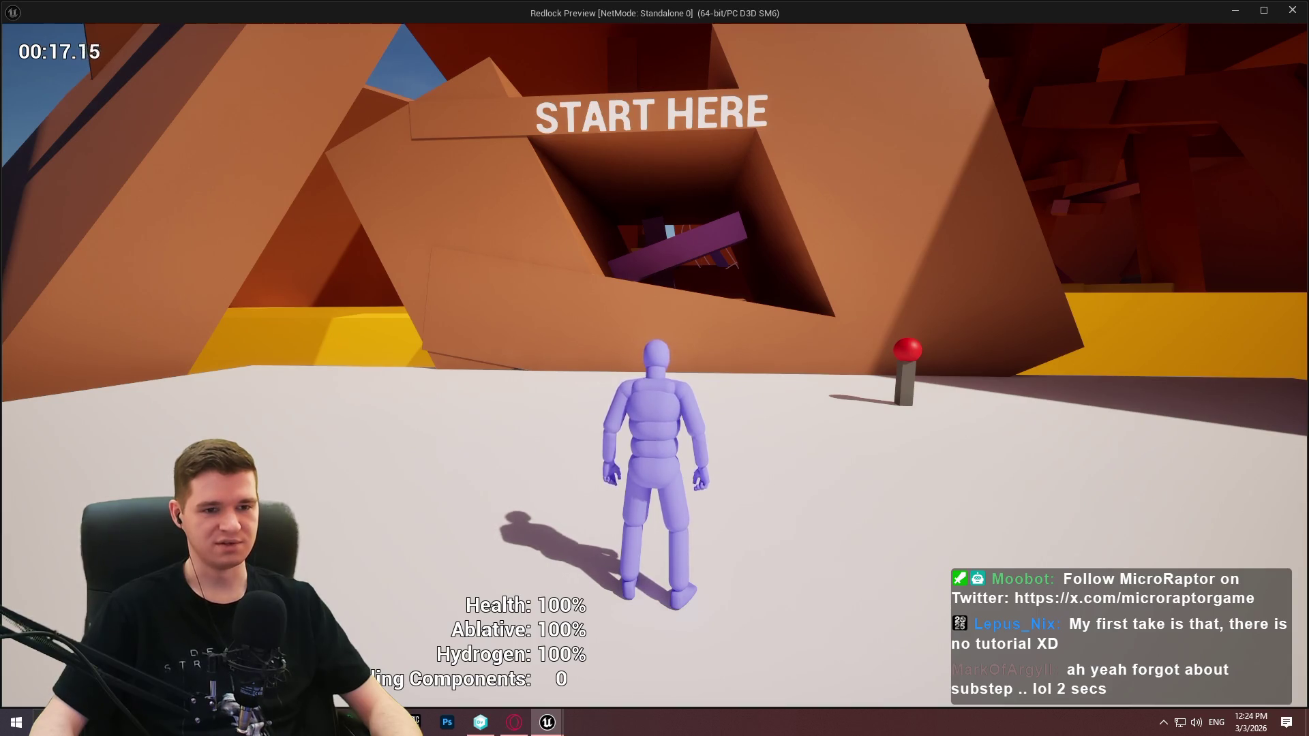
{"action": "key", "text": "w"}
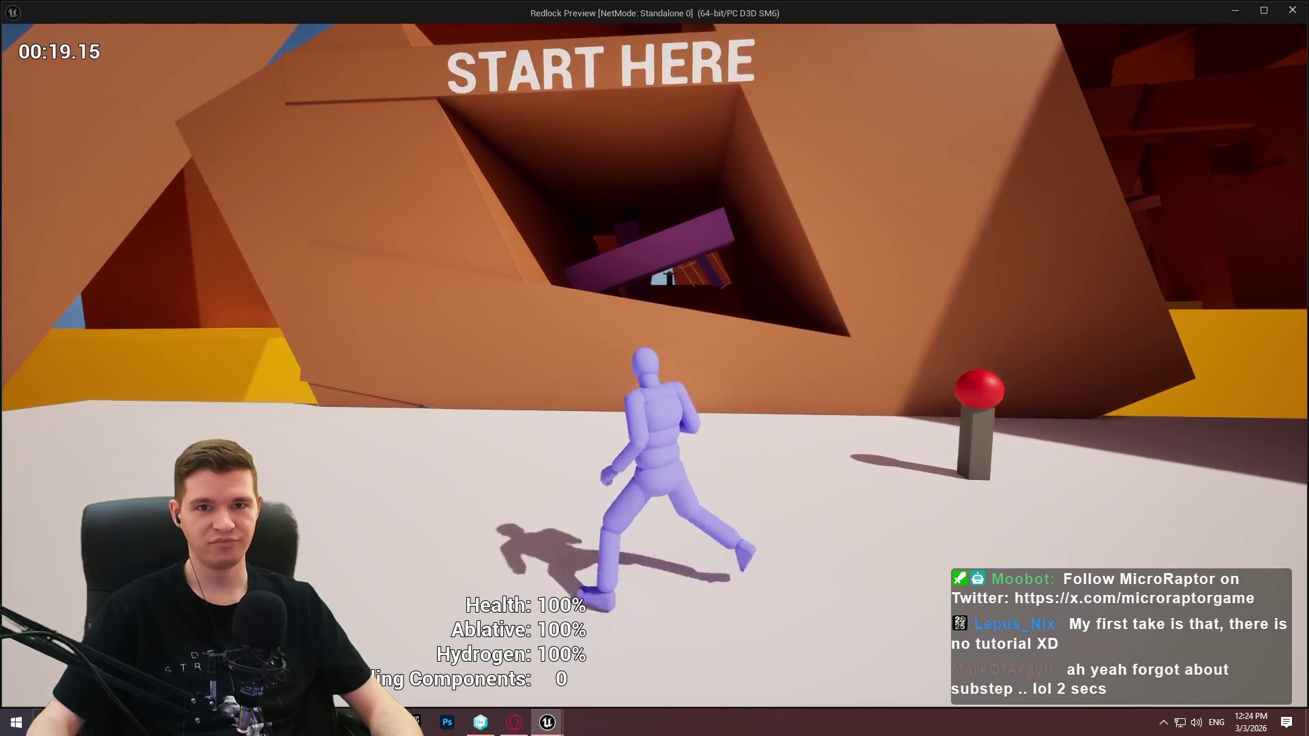
{"action": "key", "text": "Escape"}
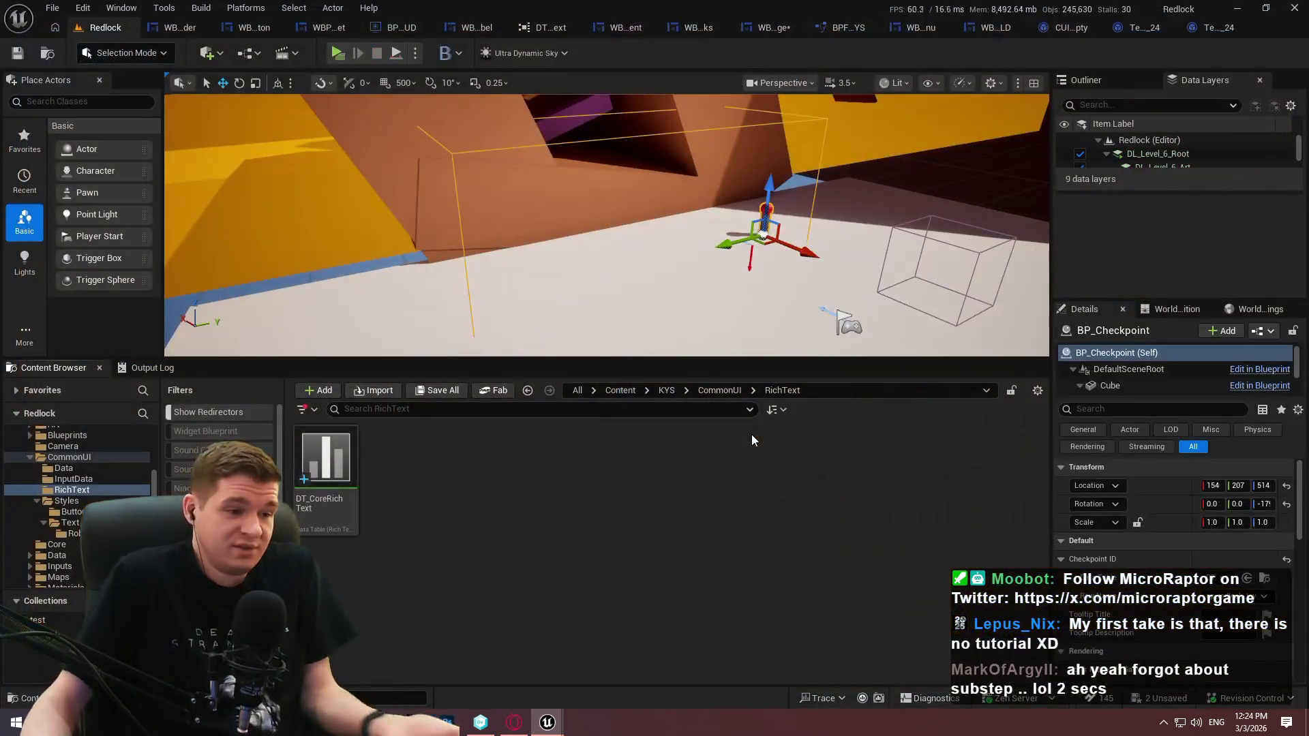
Close both text style tabs, the CUI button style tab, and WBP_EscapeMenuOLD
{"action": "left_click", "coordinate": [1225, 32]}
{"action": "left_click", "coordinate": [1103, 26]}
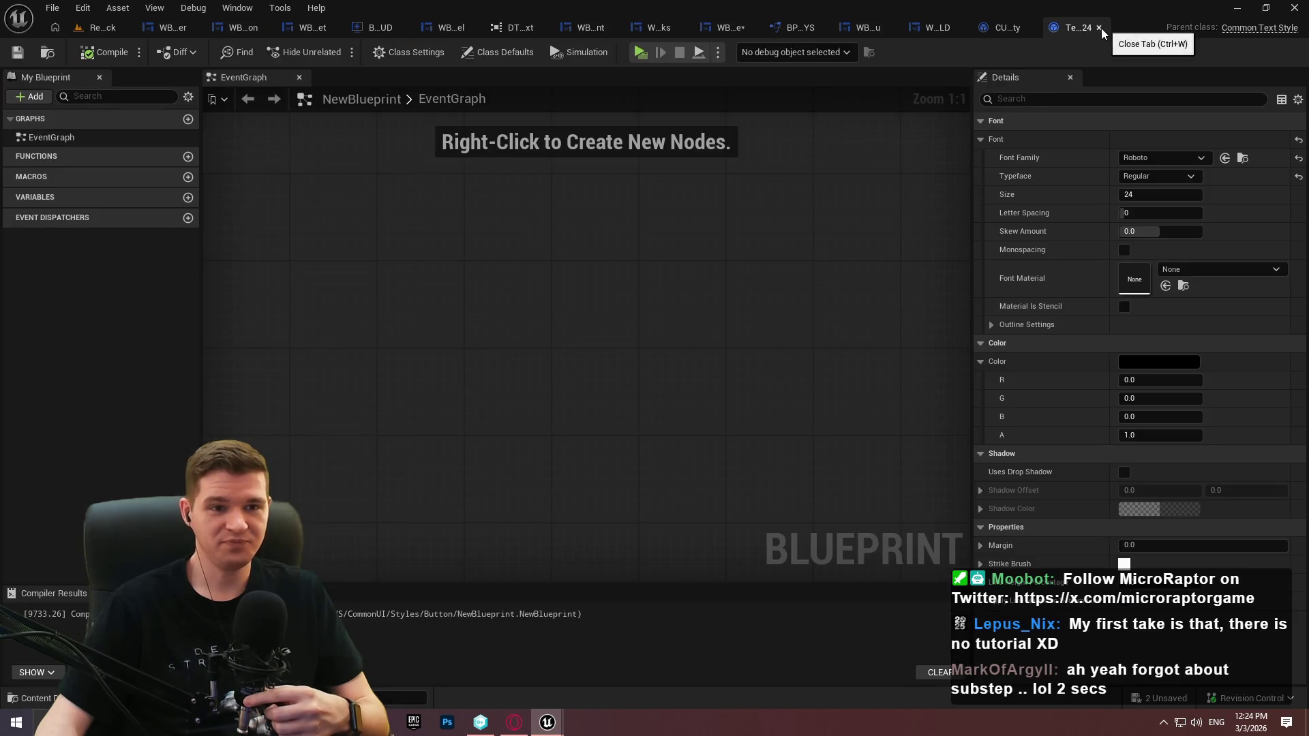
{"action": "left_click", "coordinate": [1101, 27]}
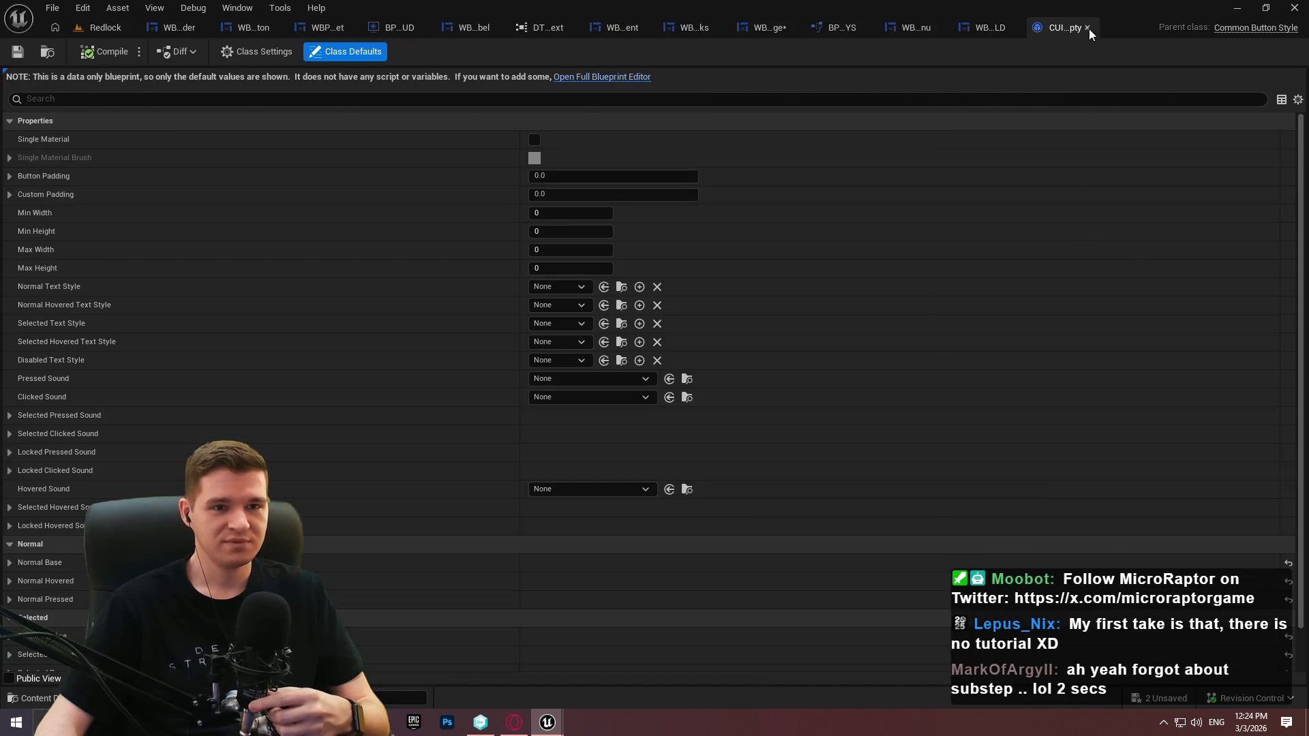
{"action": "left_click", "coordinate": [1088, 28]}
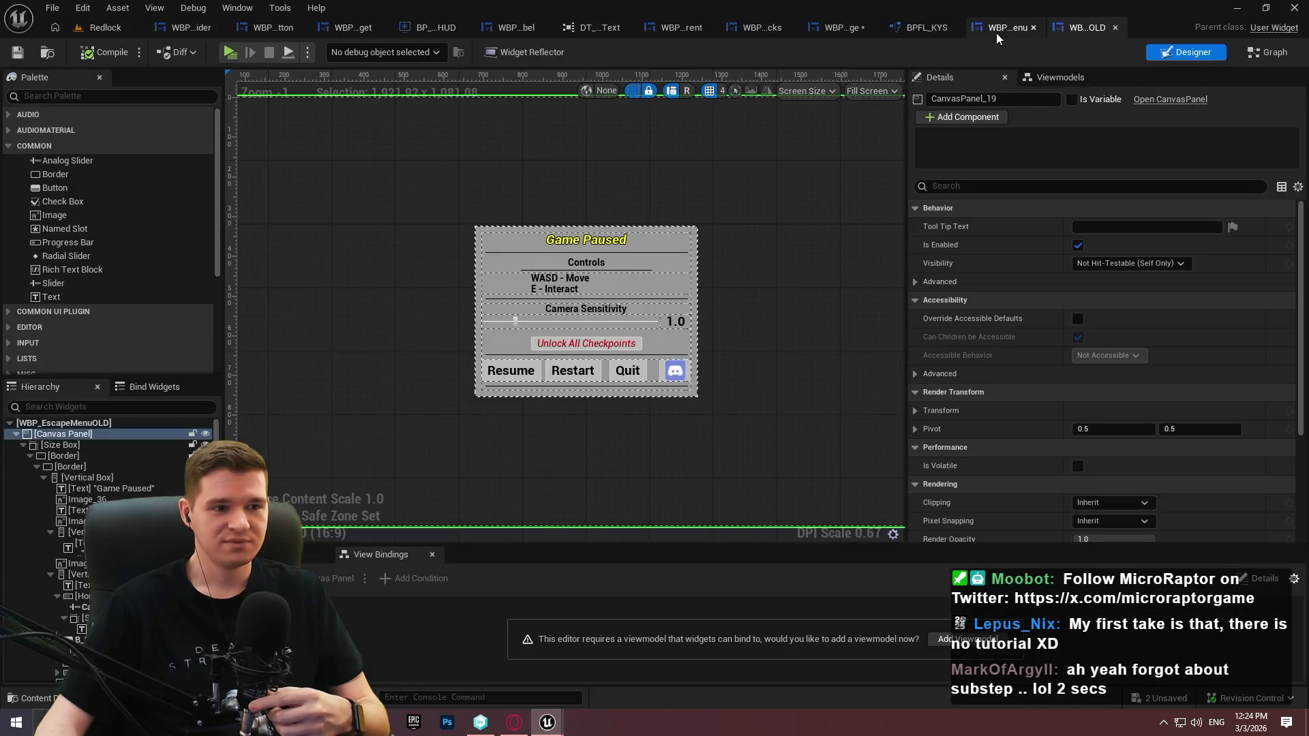
{"action": "left_click", "coordinate": [1115, 25]}
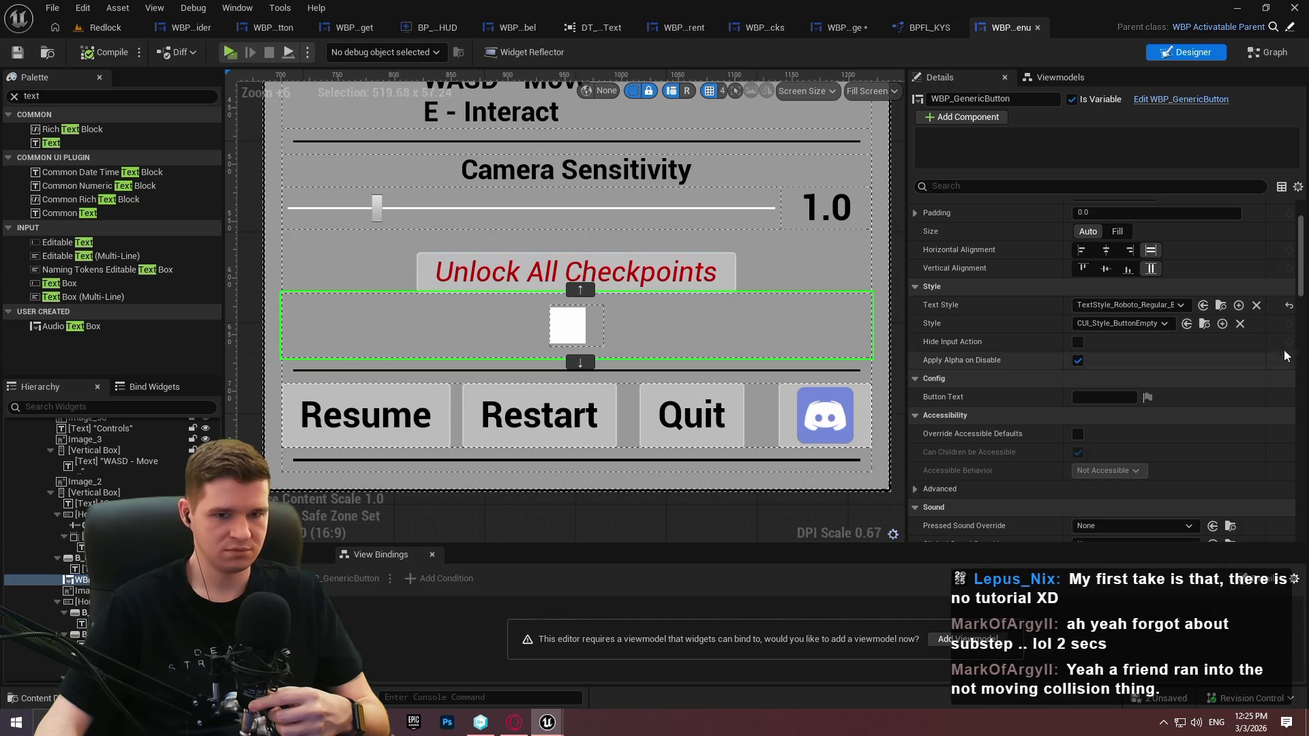
Set the new button's Config Button Text to 'Unlock All Checkpoints'
{"action": "left_click", "coordinate": [1089, 397]}
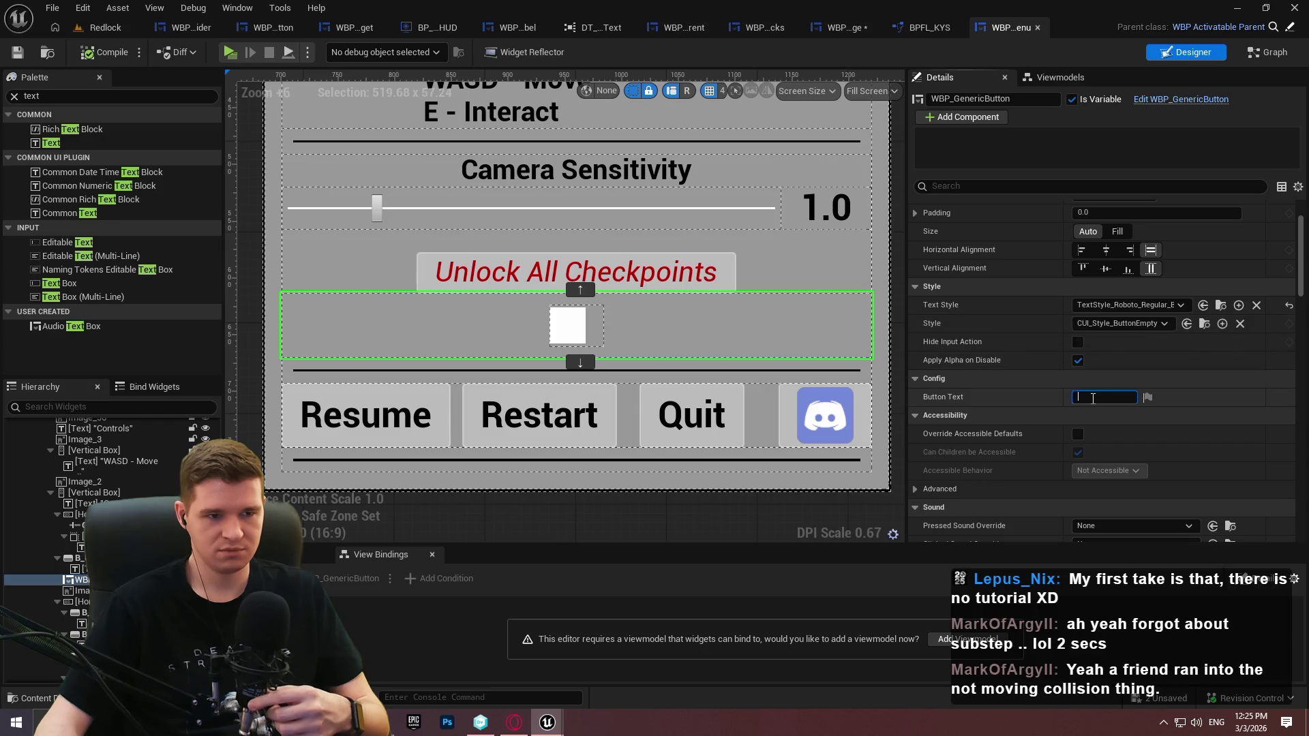
{"action": "type", "text": "Unlock A"}
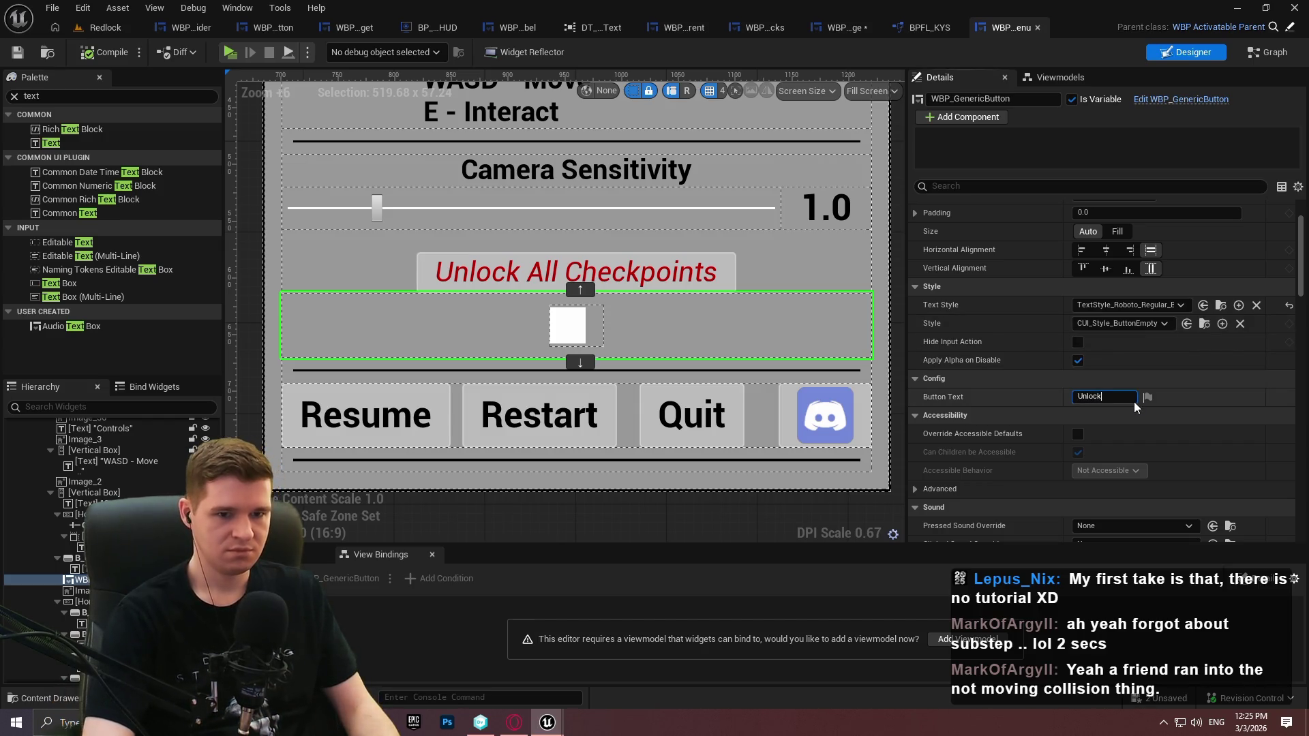
{"action": "type", "text": "ll Checkpoi"}
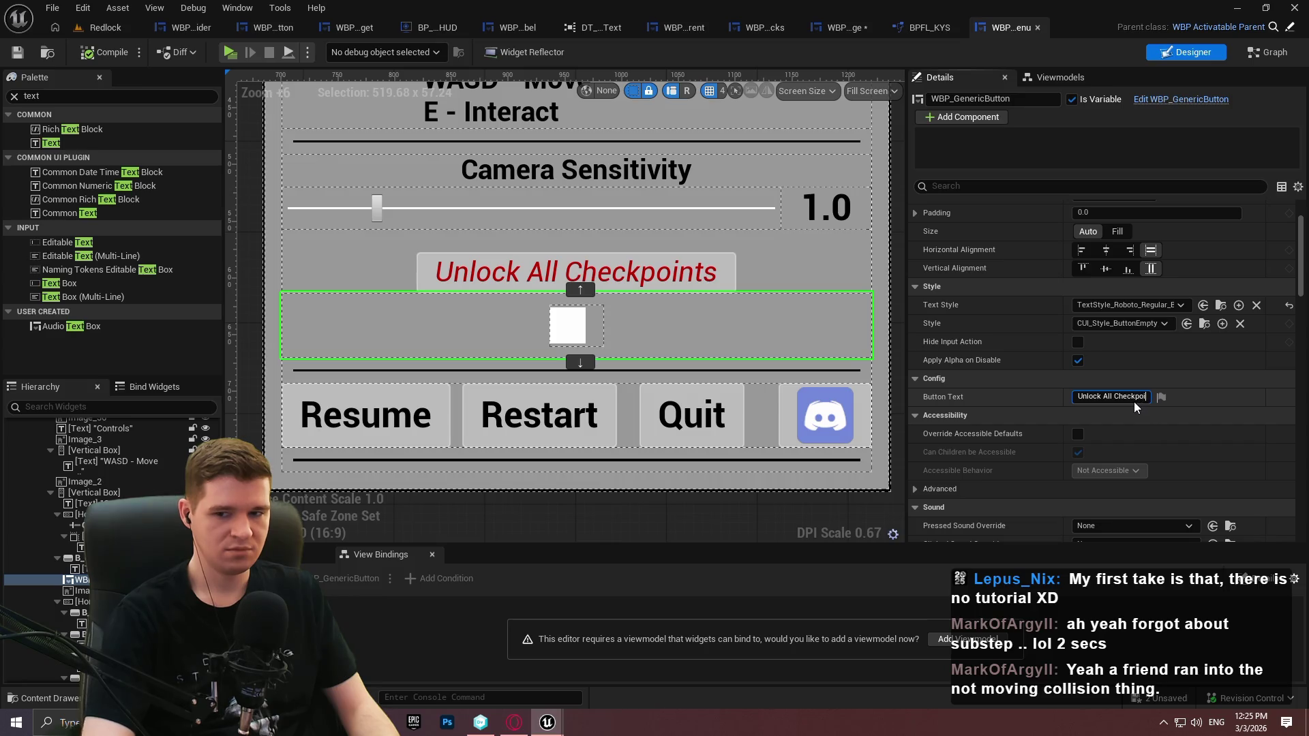
{"action": "type", "text": "nts"}
{"action": "key", "text": "Return"}
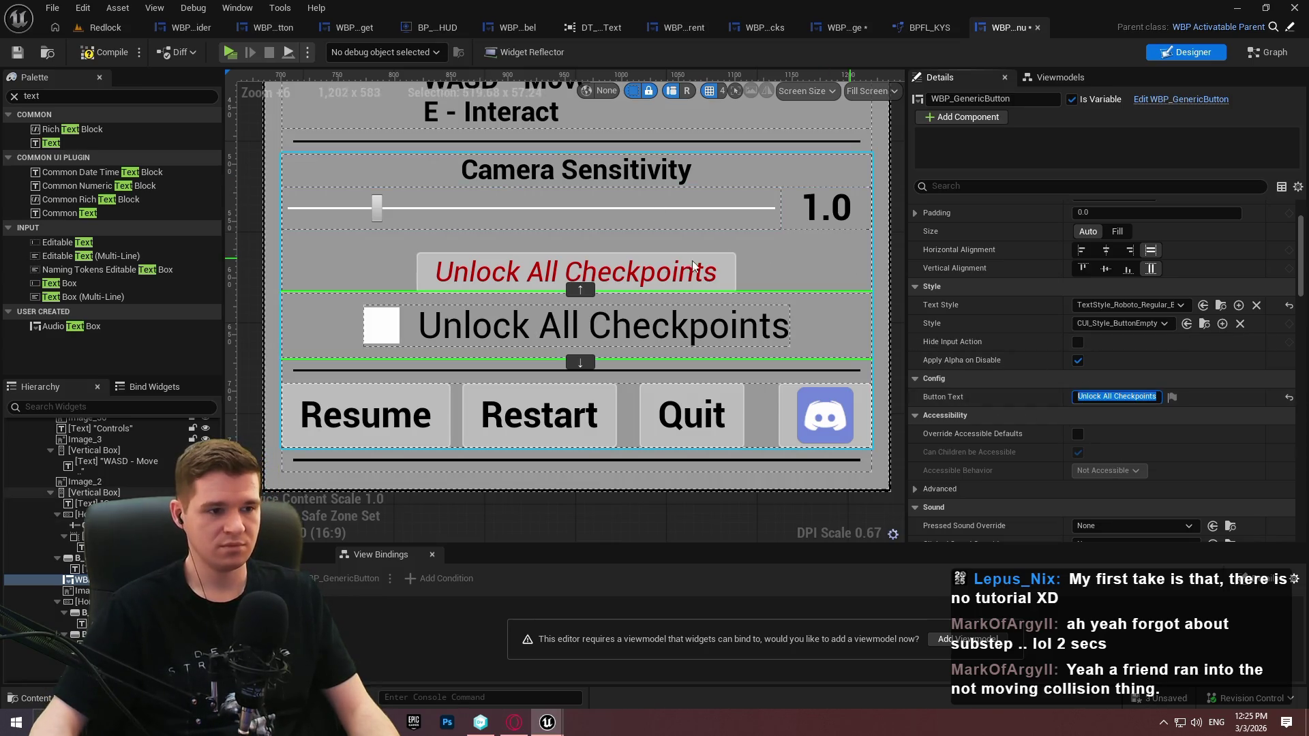
In the Redlock Content Browser, select TextStyle_Roboto_Regular_Black_24
{"action": "scroll", "coordinate": [623, 311], "scroll_direction": "down", "scroll_amount": 1}
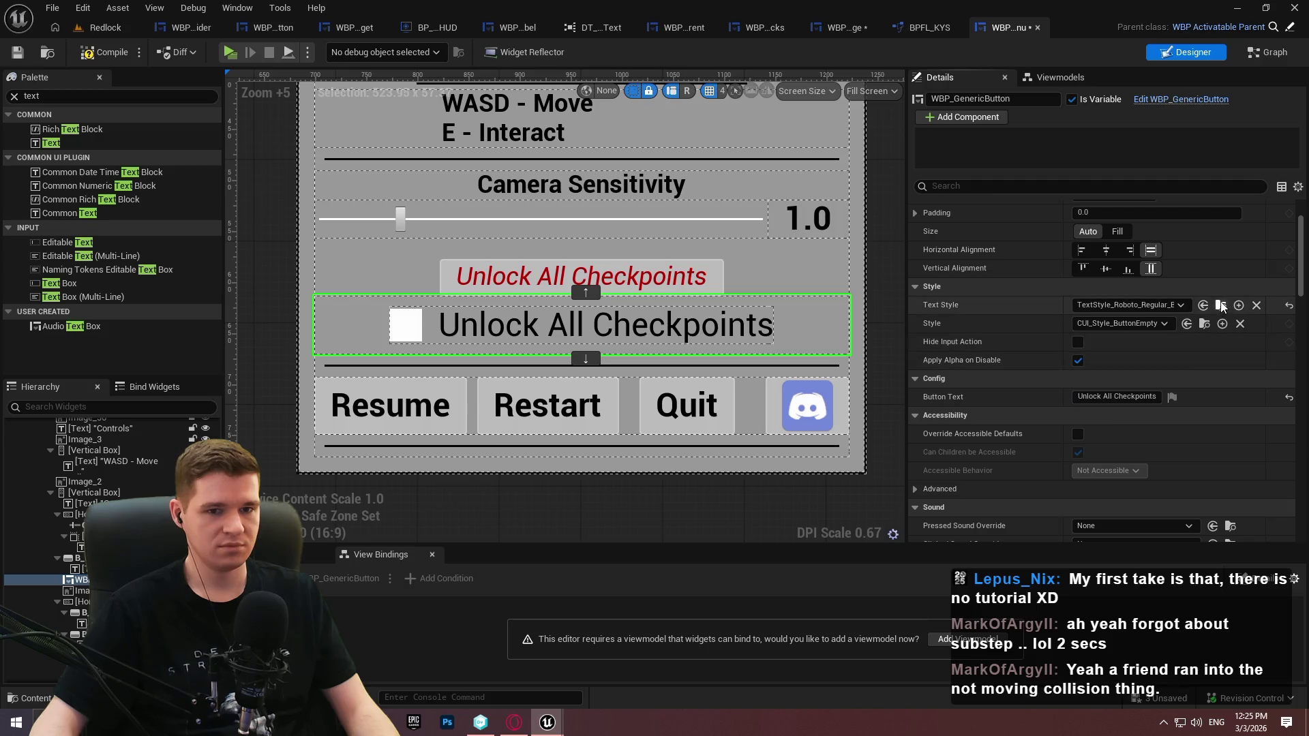
{"action": "left_click", "coordinate": [105, 27]}
{"action": "left_click", "coordinate": [325, 471]}
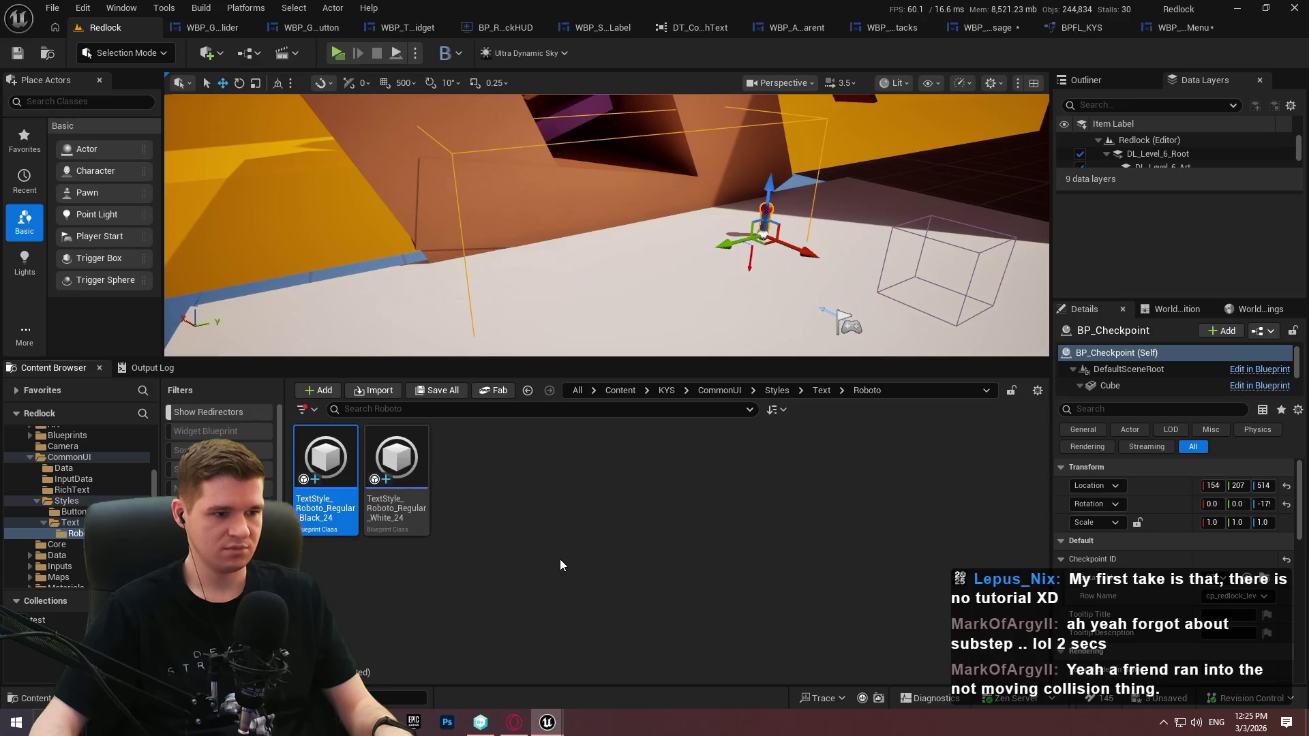
Duplicate the black Roboto 24 text style and rename the copy TextStyle_Roboto_Italic_Red_24
{"action": "key", "text": "ctrl+d"}
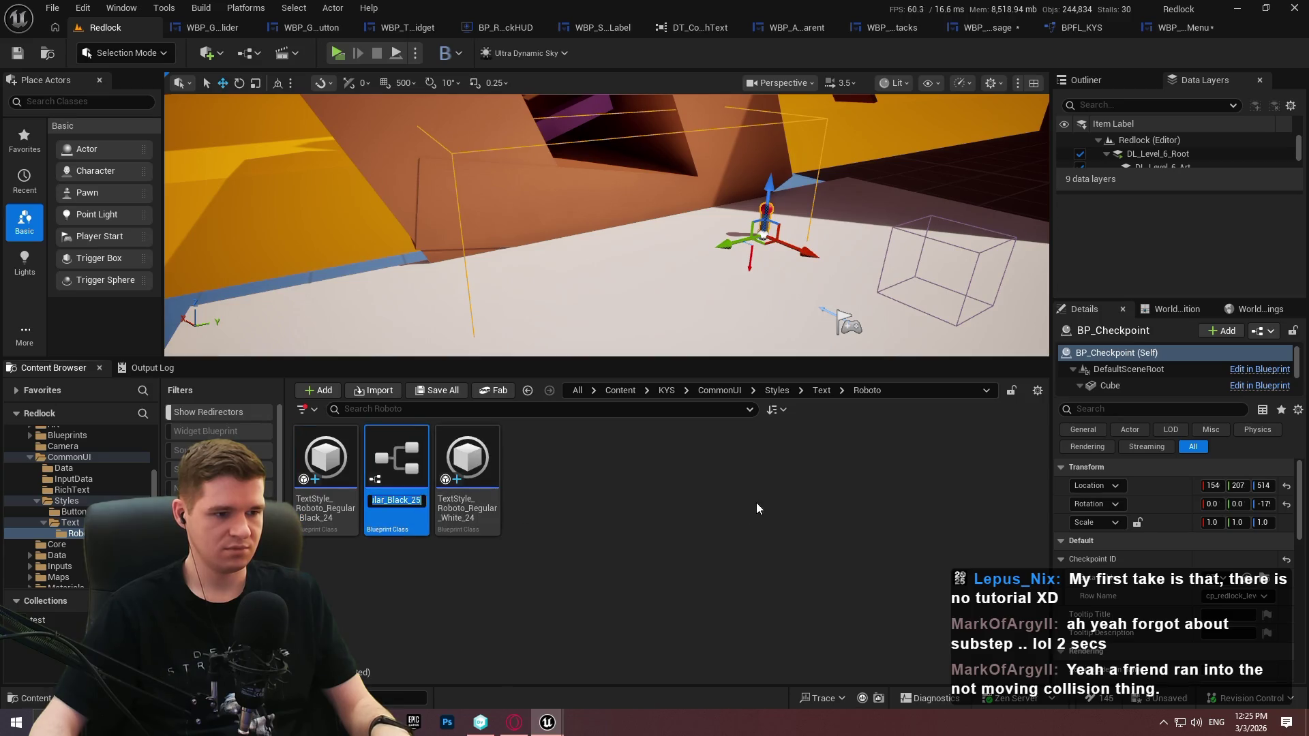
{"action": "key", "text": "End"}
{"action": "key", "text": "BackSpace"}
{"action": "type", "text": "4"}
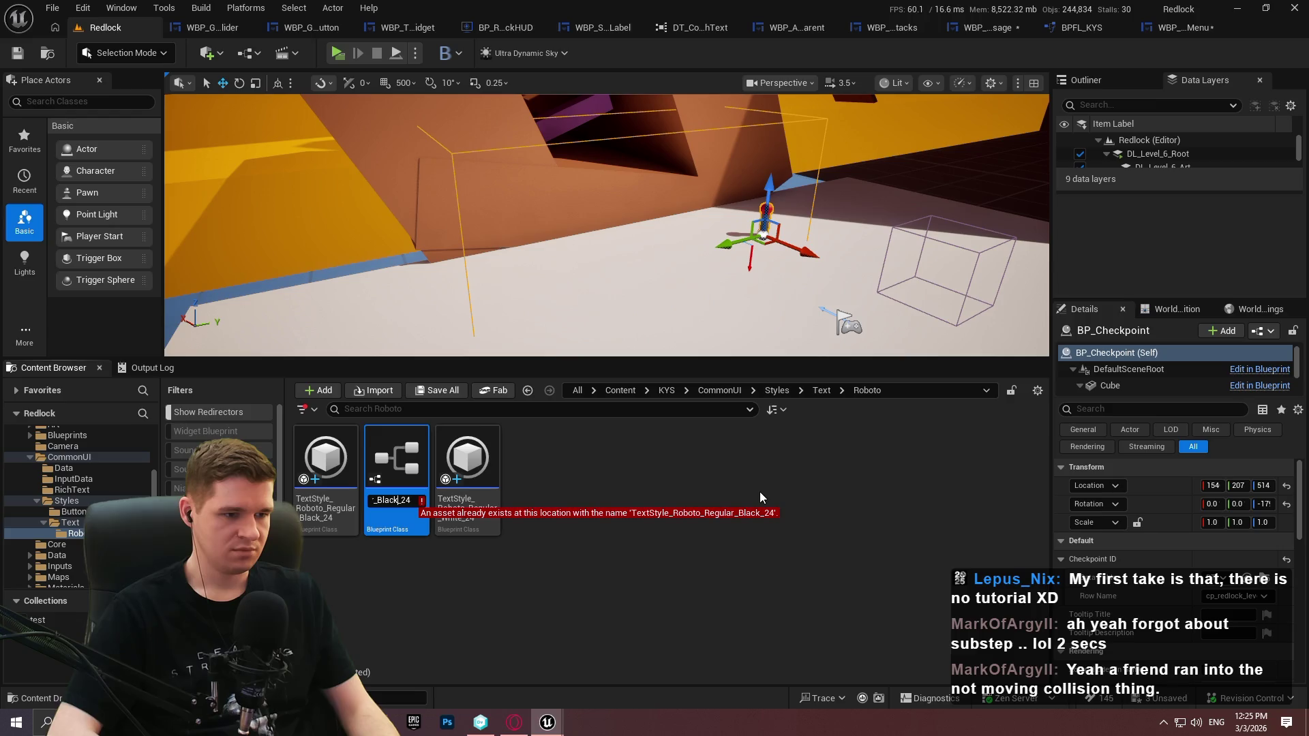
{"action": "key", "text": "BackSpace"}
{"action": "key", "text": "BackSpace"}
{"action": "key", "text": "BackSpace"}
{"action": "key", "text": "BackSpace"}
{"action": "type", "text": "Red"}
{"action": "key", "text": "BackSpace"}
{"action": "key", "text": "BackSpace"}
{"action": "key", "text": "BackSpace"}
{"action": "type", "text": "Italic_Re"}
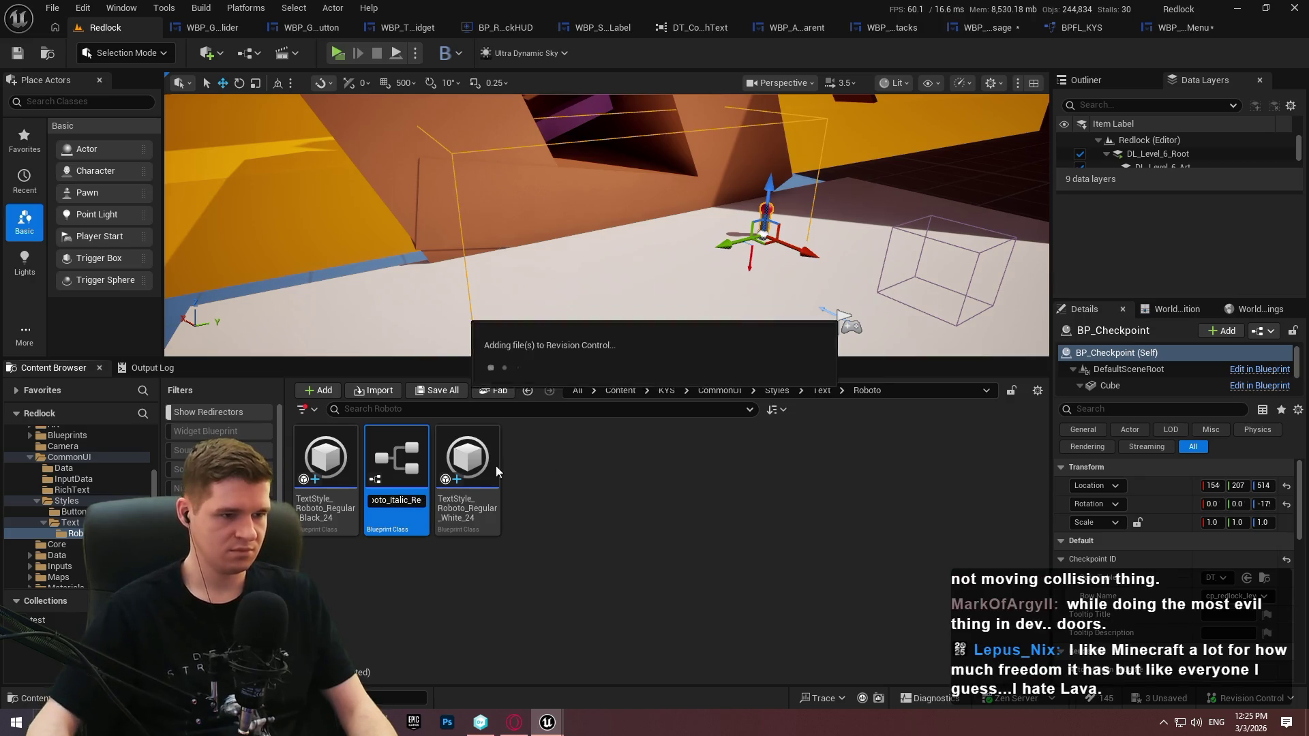
Set the new style's Typeface to Italic and its Color to pure red (R 1, G 0, B 0)
{"action": "double_click", "coordinate": [343, 510]}
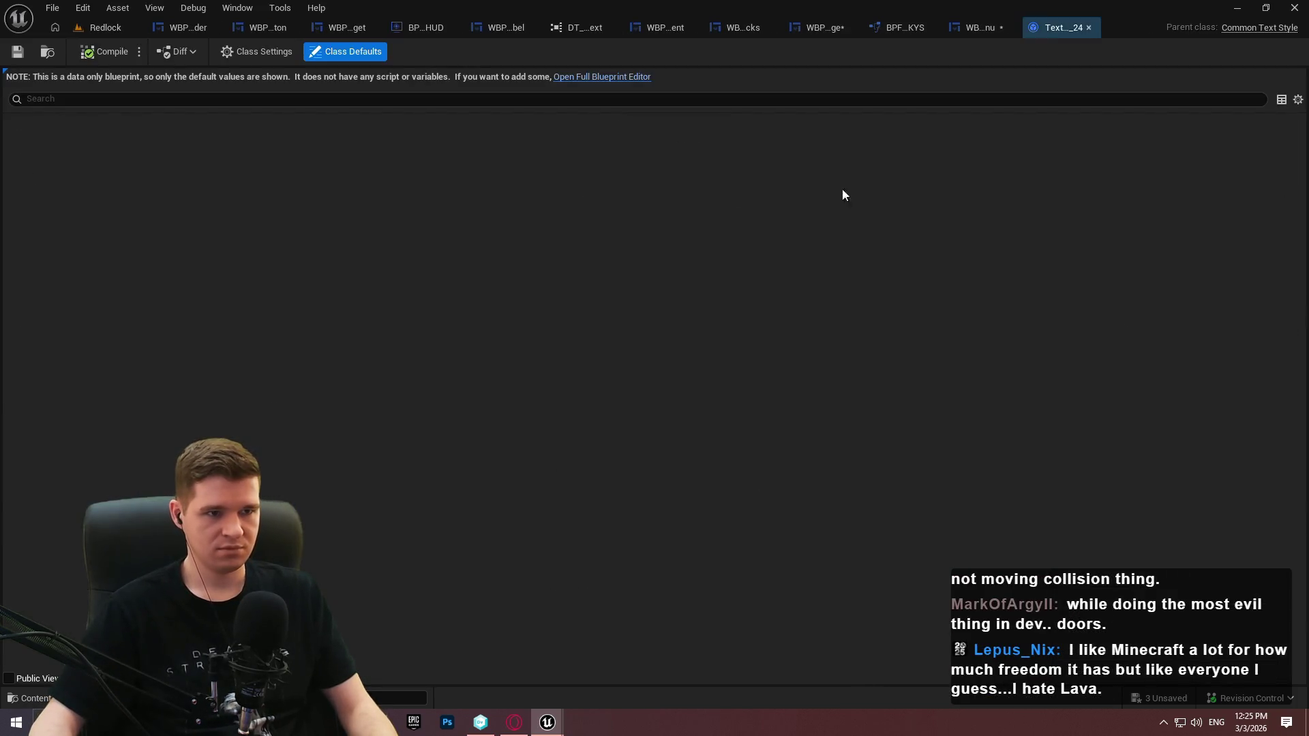
{"action": "left_click", "coordinate": [578, 177]}
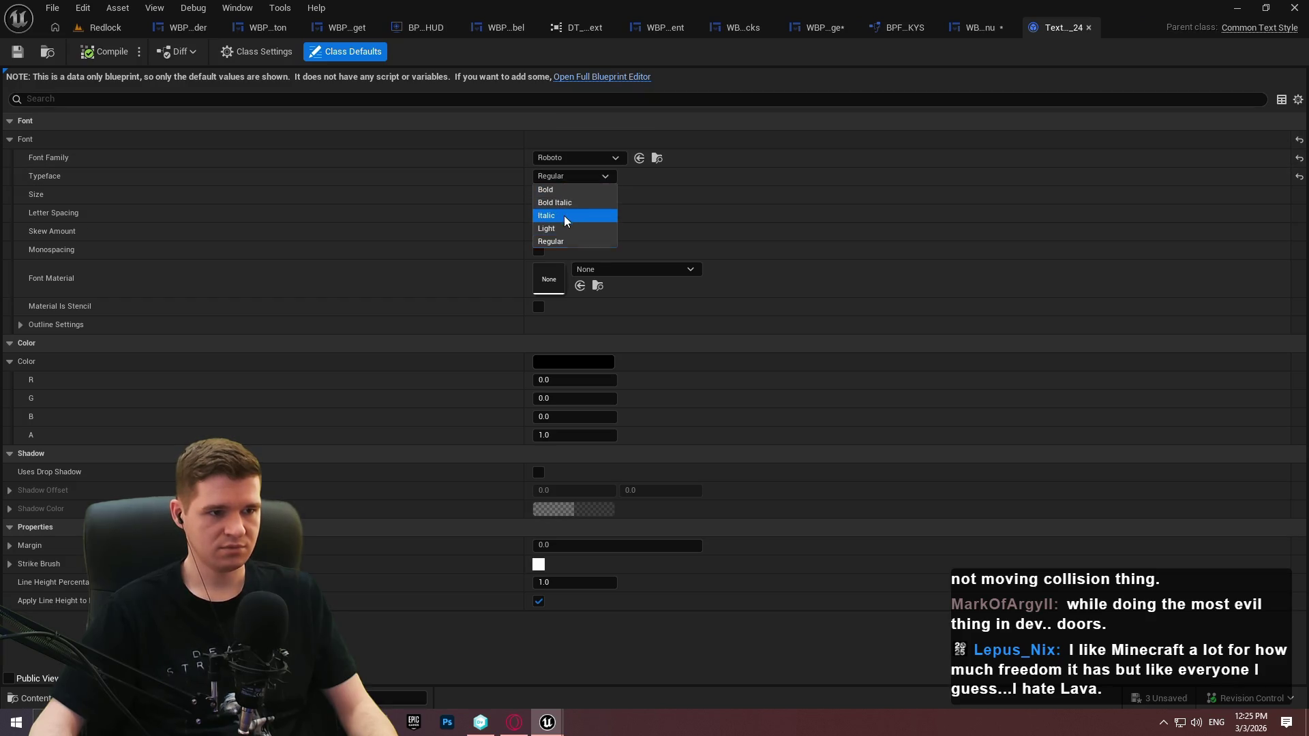
{"action": "left_click", "coordinate": [571, 215]}
{"action": "left_click", "coordinate": [562, 362]}
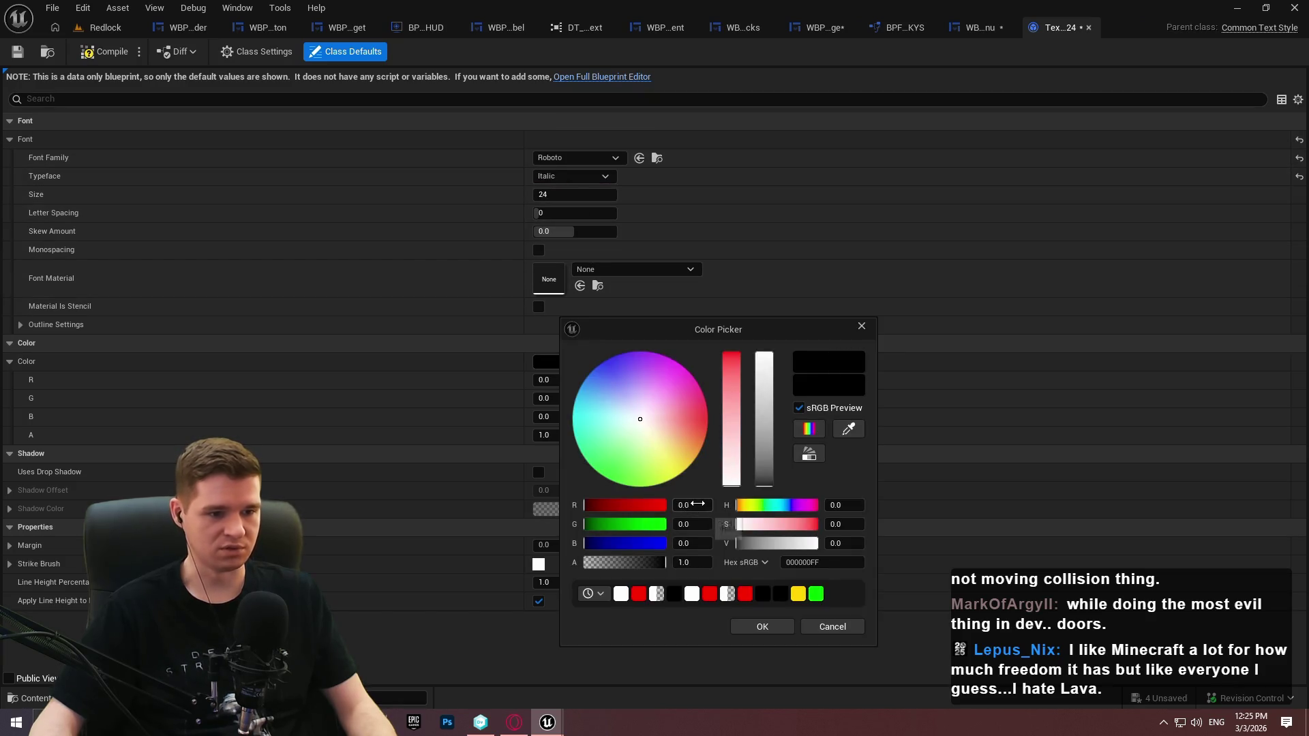
{"action": "left_click", "coordinate": [692, 505]}
{"action": "type", "text": "1"}
{"action": "left_click", "coordinate": [701, 524]}
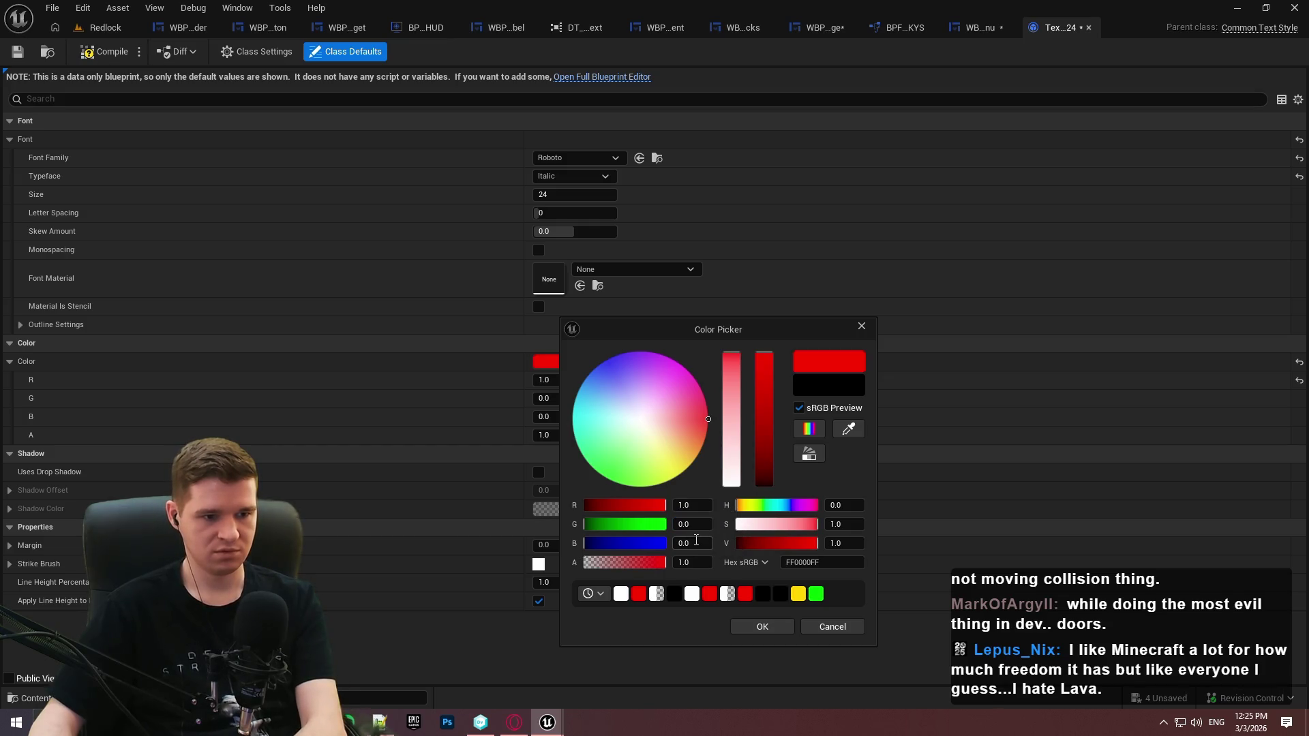
{"action": "left_click", "coordinate": [770, 626]}
Compile and save the red italic text style, then go back to the escape menu
{"action": "left_click", "coordinate": [113, 53]}
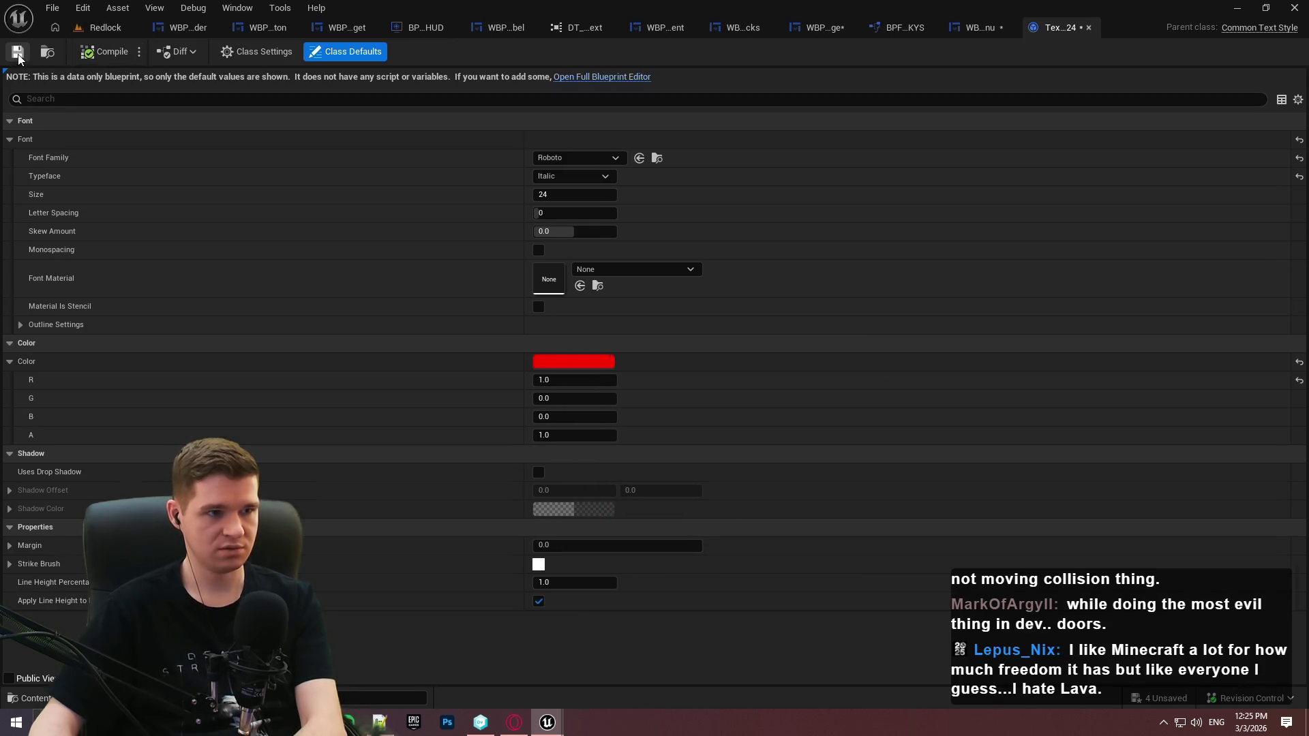
{"action": "left_click", "coordinate": [18, 51]}
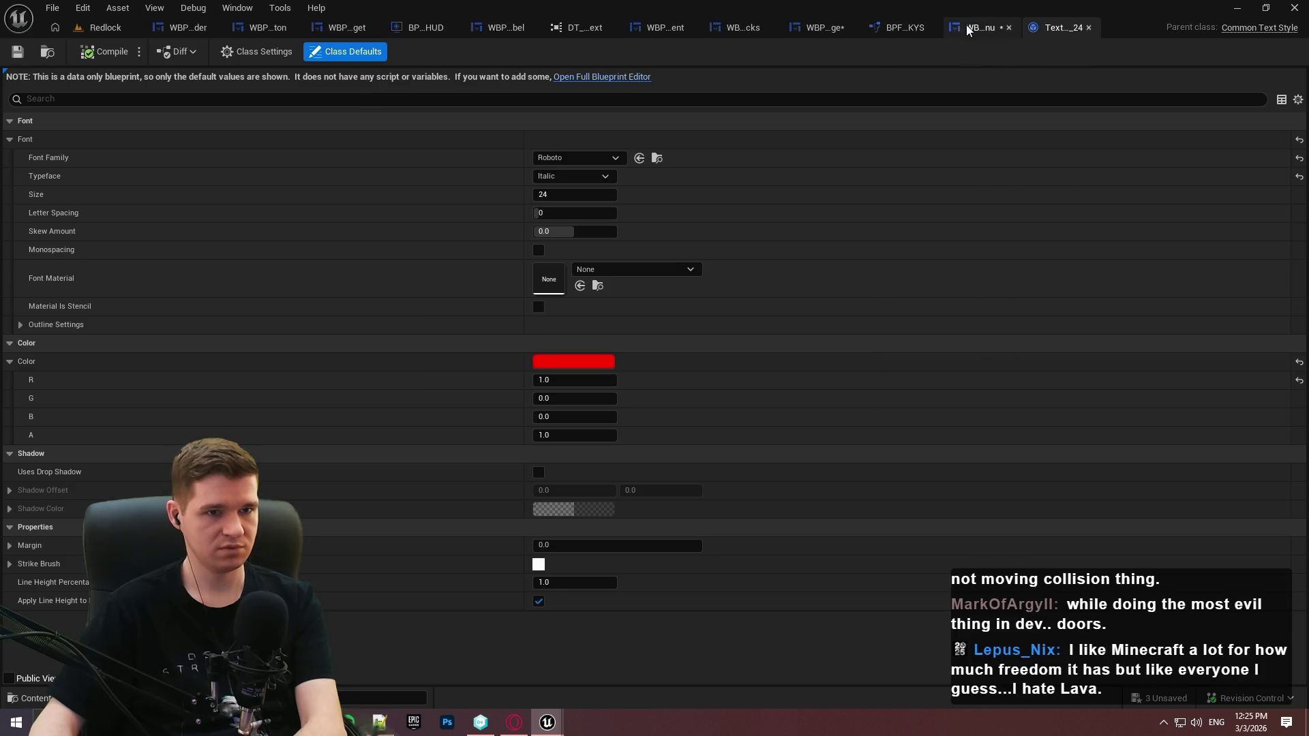
{"action": "left_click", "coordinate": [961, 30]}
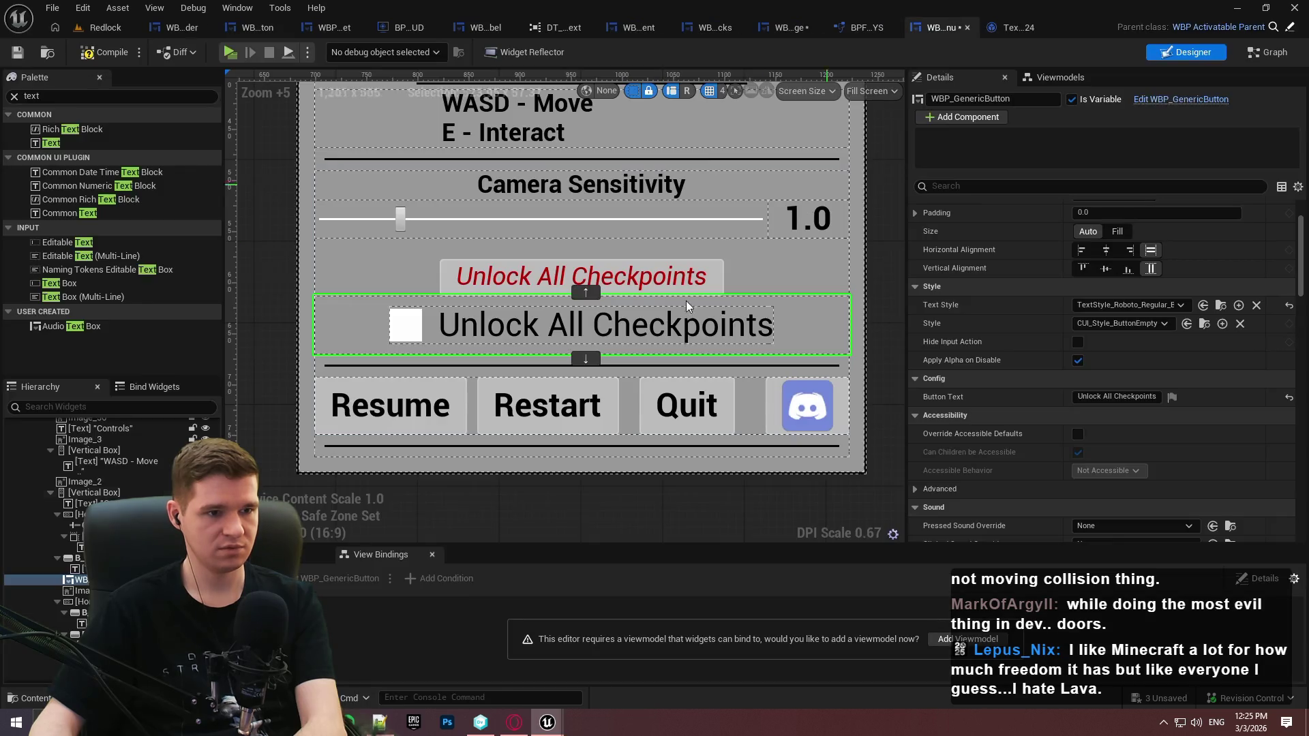
Pick TextStyle_Roboto_Italic_Red_24 as the button's Text Style, then compile and save the escape menu
{"action": "left_click", "coordinate": [1138, 304]}
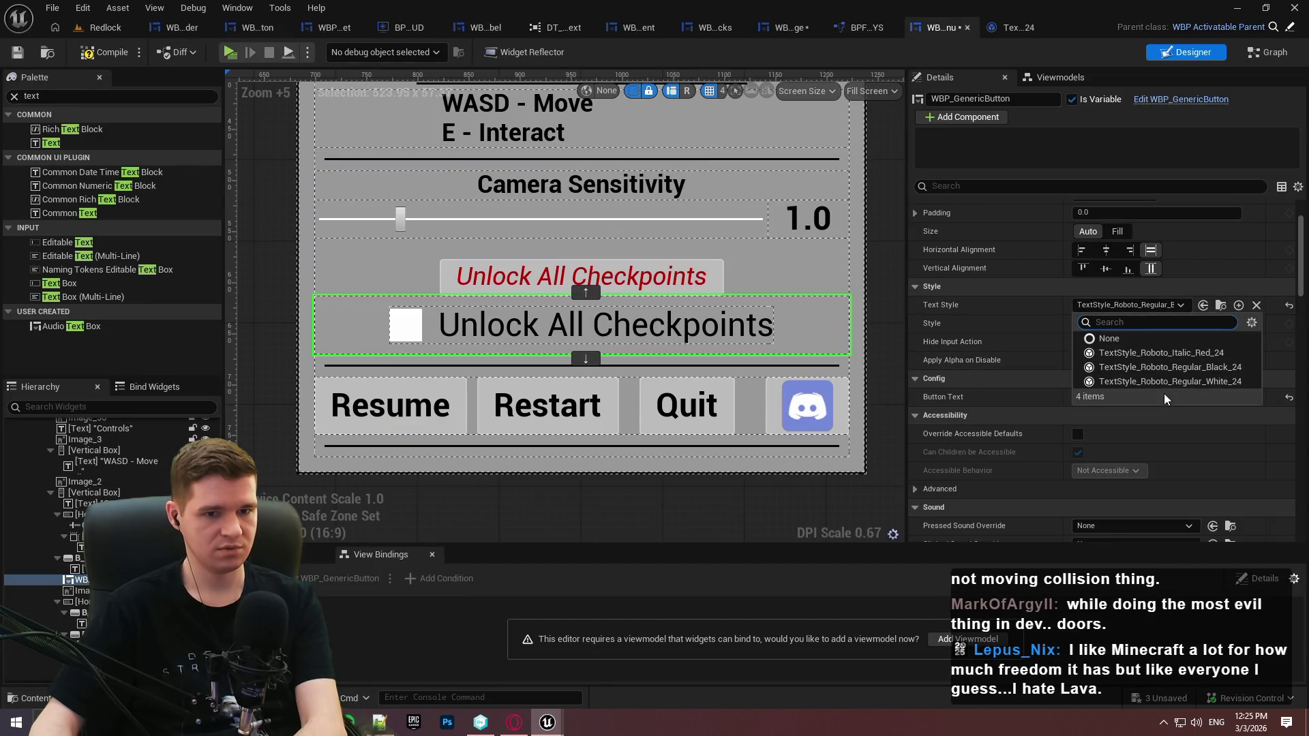
{"action": "left_click", "coordinate": [1154, 356]}
{"action": "left_click", "coordinate": [104, 53]}
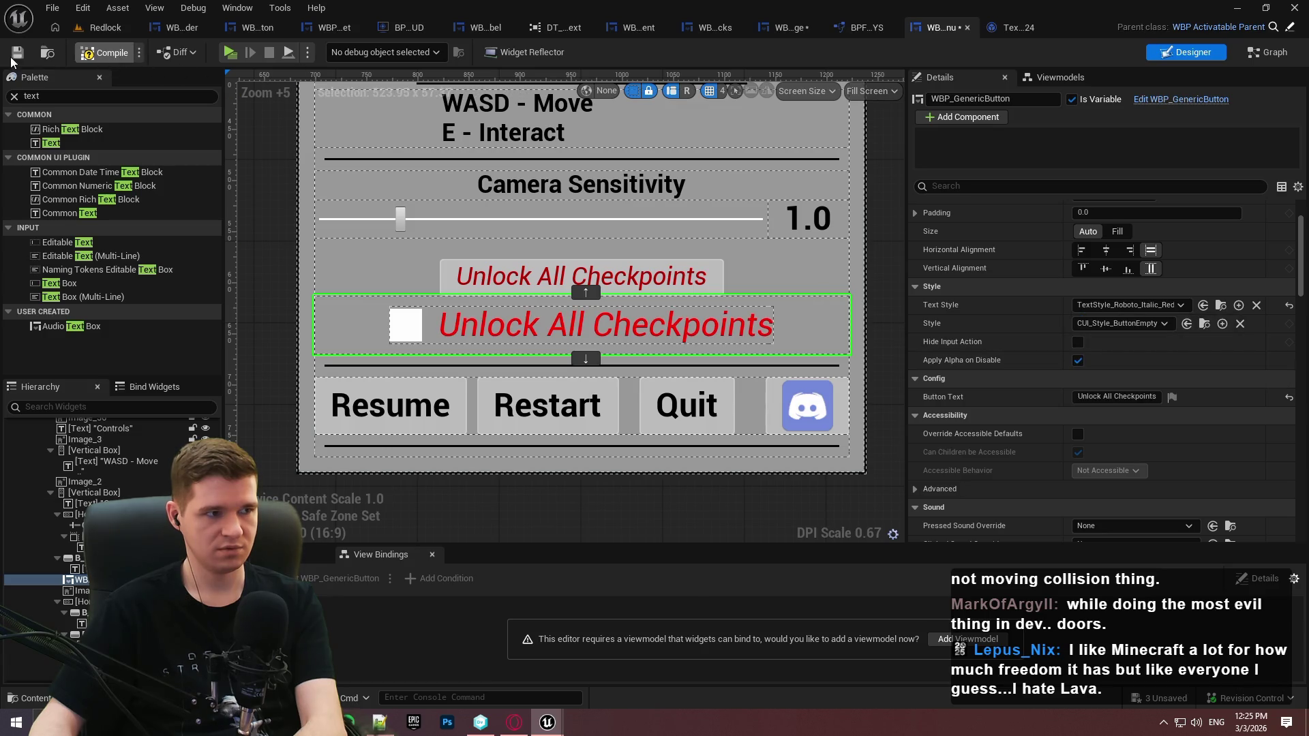
{"action": "scroll", "coordinate": [856, 276], "scroll_direction": "down", "scroll_amount": 2}
{"action": "scroll", "coordinate": [837, 280], "scroll_direction": "up", "scroll_amount": 1}
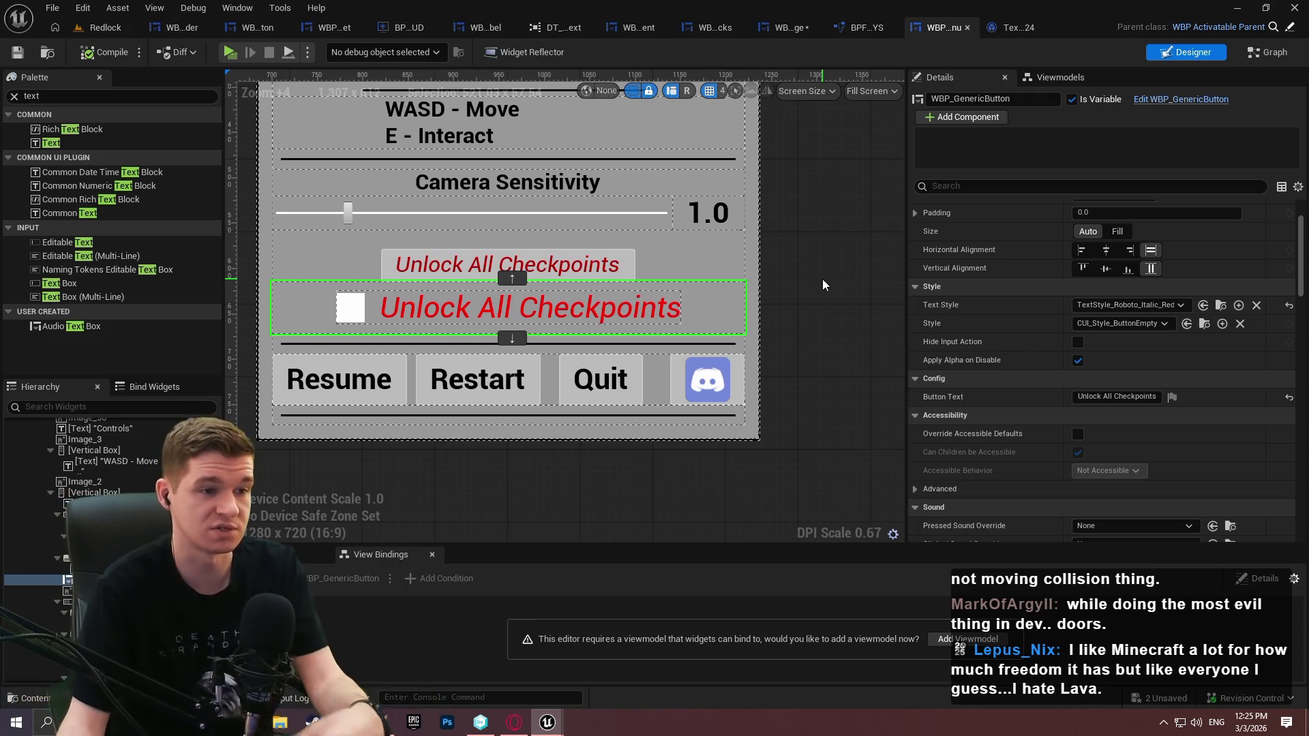
{"action": "left_click_drag", "start_coordinate": [647, 292], "coordinate": [681, 325]}
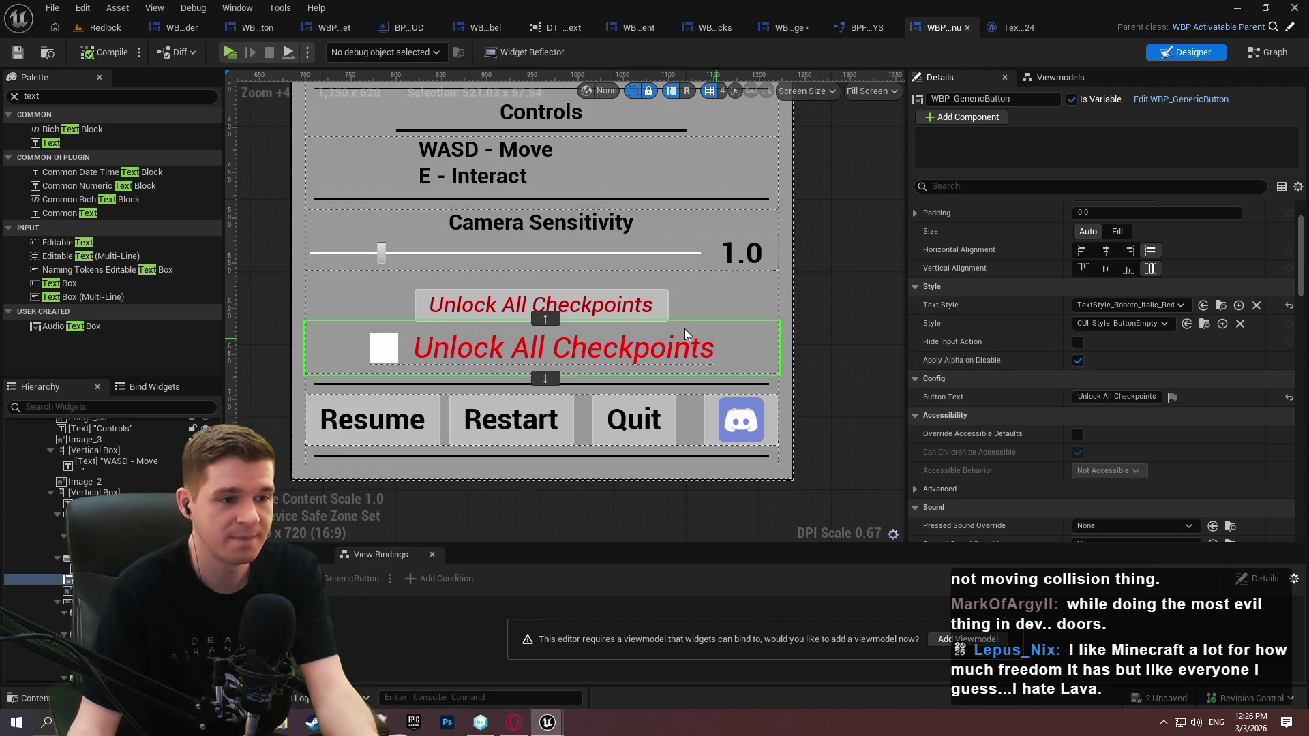
{"action": "mouse_move", "coordinate": [565, 239]}
{"action": "left_mouse_down"}
{"action": "mouse_move", "coordinate": [580, 321]}
{"action": "mouse_move", "coordinate": [579, 287]}
{"action": "left_mouse_up"}
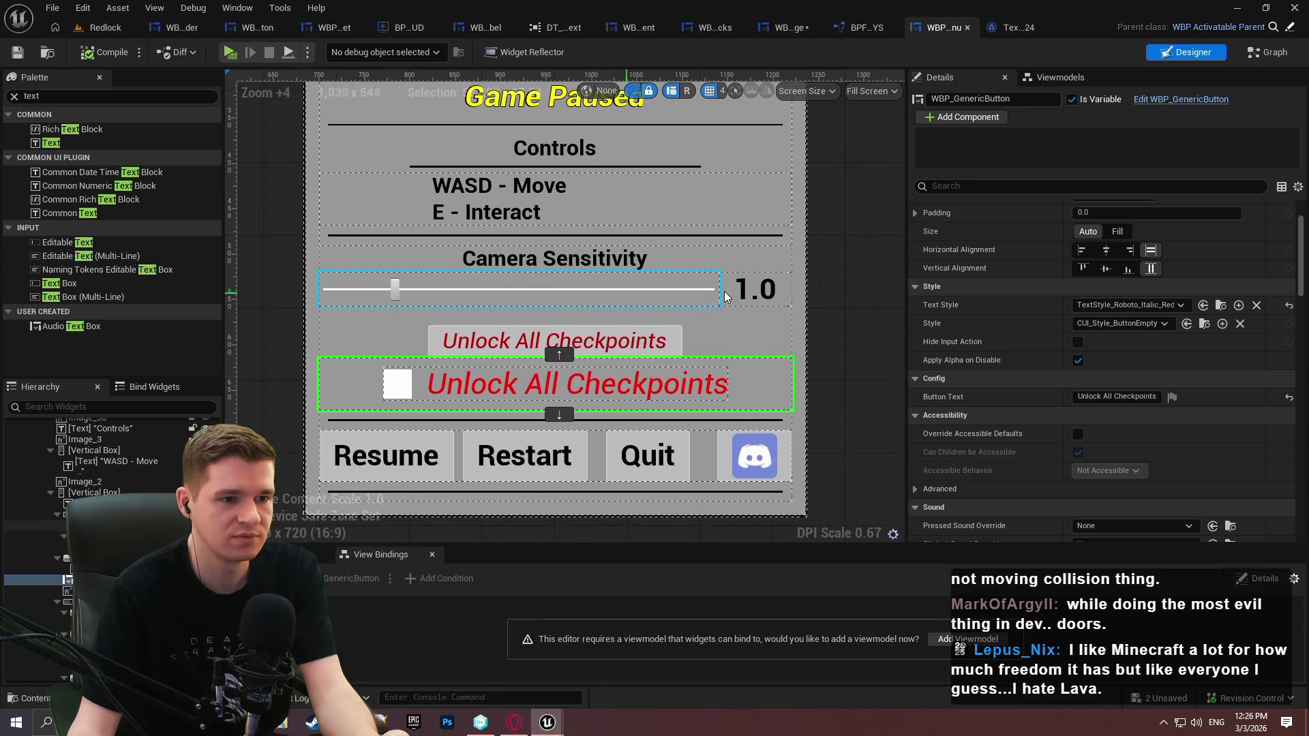
{"action": "left_click", "coordinate": [691, 288]}
{"action": "left_click", "coordinate": [770, 293]}
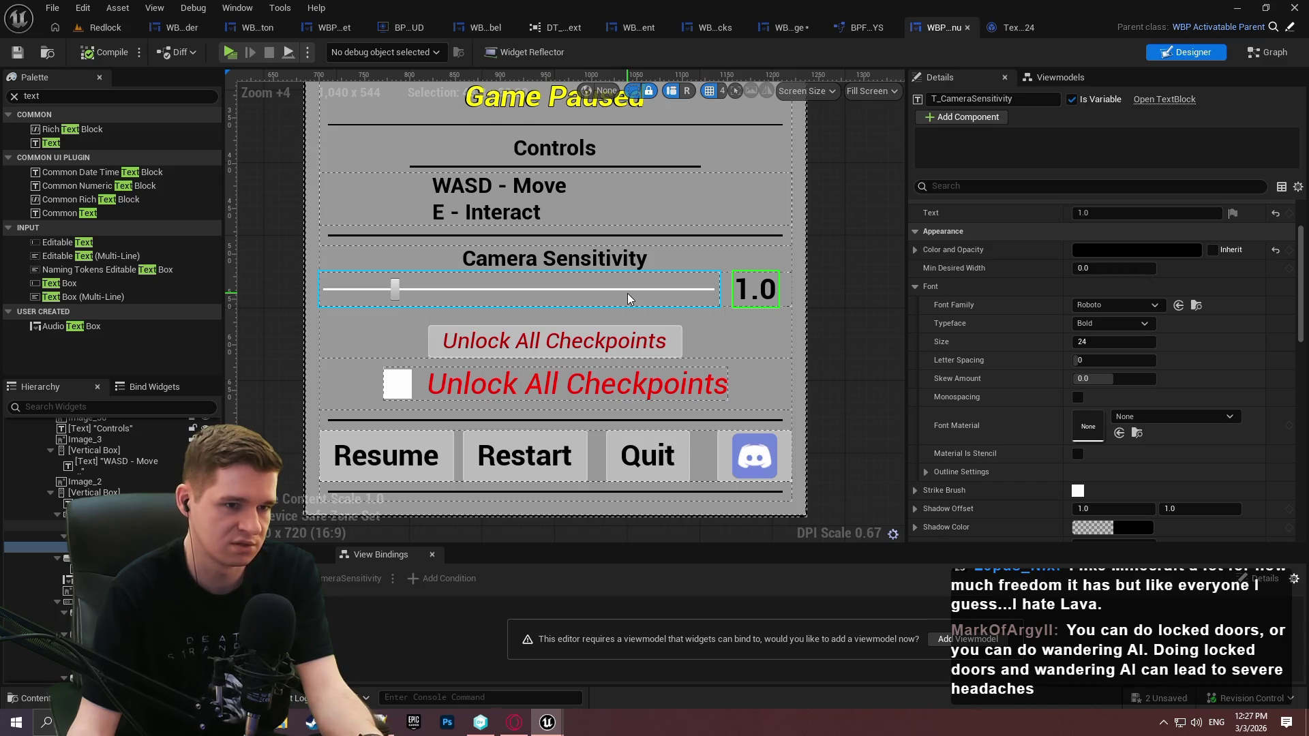
{"action": "left_click", "coordinate": [677, 292]}
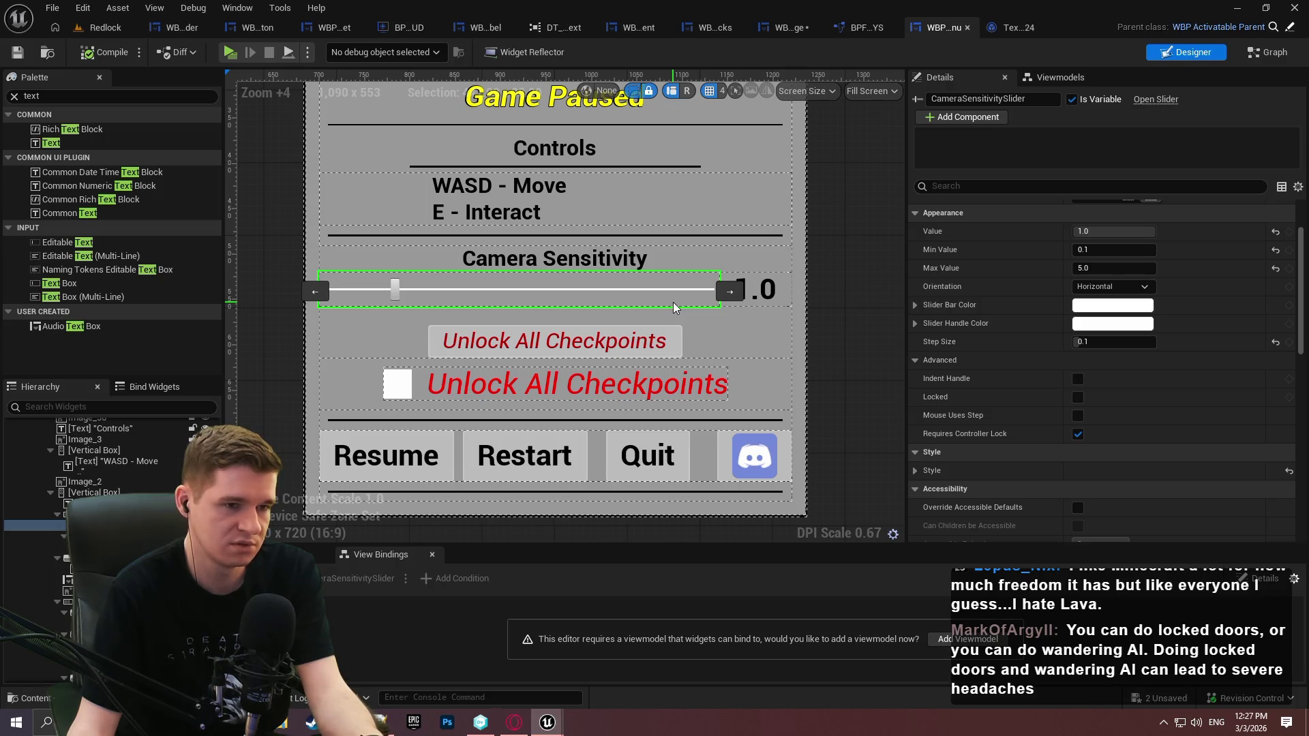
{"action": "scroll", "coordinate": [698, 308], "scroll_direction": "down", "scroll_amount": 1}
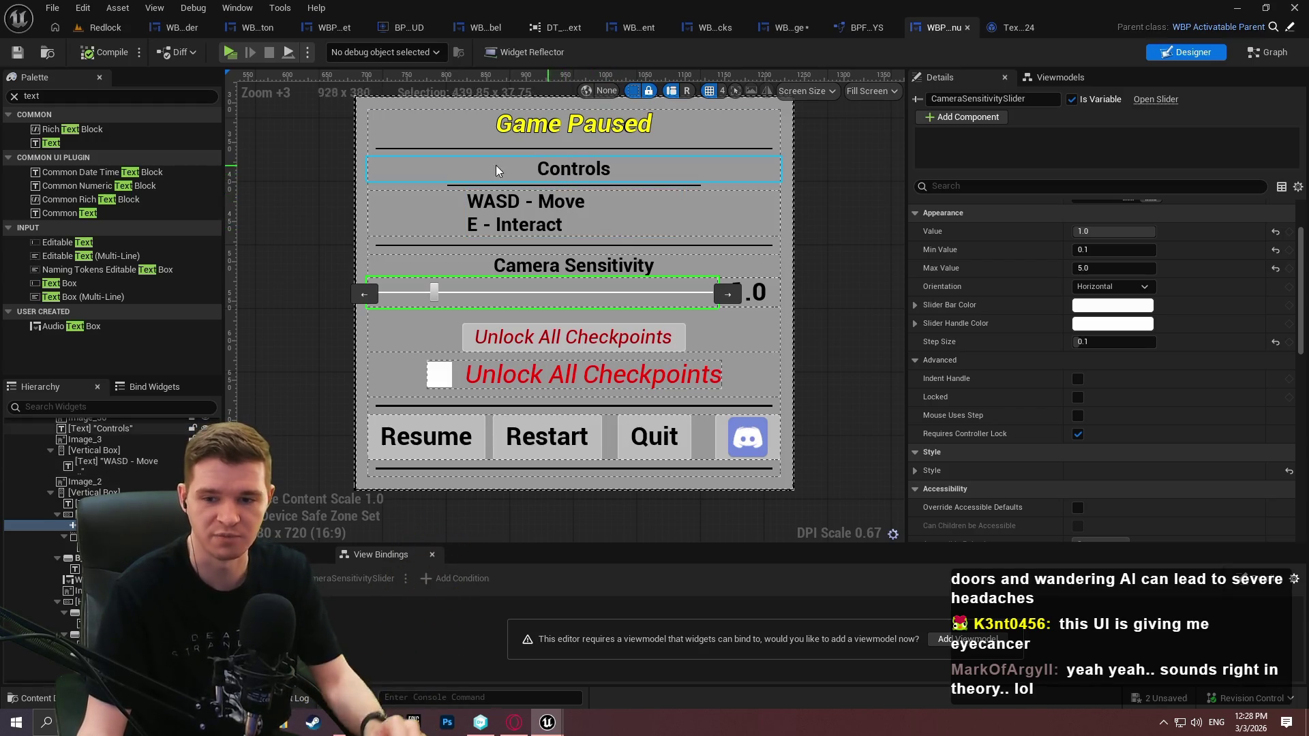
Look over the new escape menu's event graph
{"action": "left_click", "coordinate": [1262, 54]}
{"action": "scroll", "coordinate": [641, 441], "scroll_direction": "down", "scroll_amount": 2}
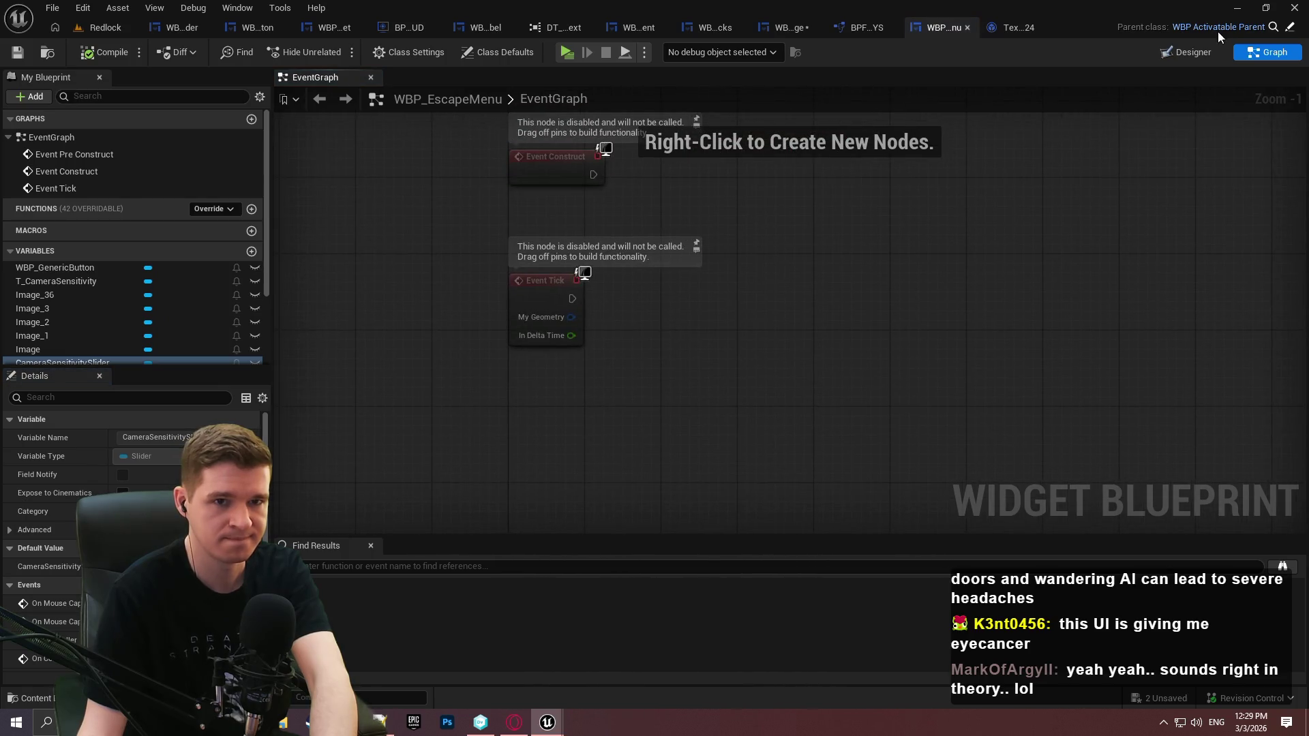
{"action": "scroll", "coordinate": [794, 317], "scroll_direction": "down", "scroll_amount": 2}
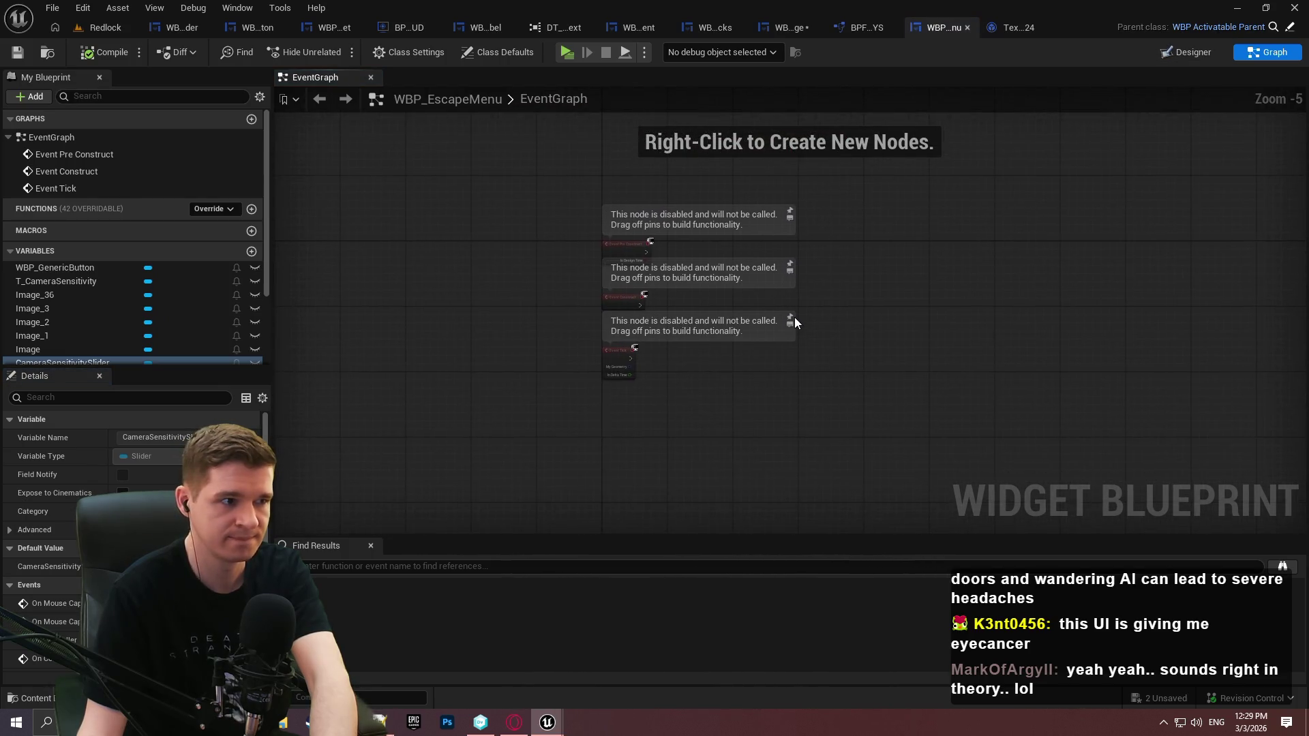
In the Redlock Content Browser, go to KYS > UI > EscapeMenu and open WBP_EscapeMenuOLD
{"action": "left_click", "coordinate": [102, 27]}
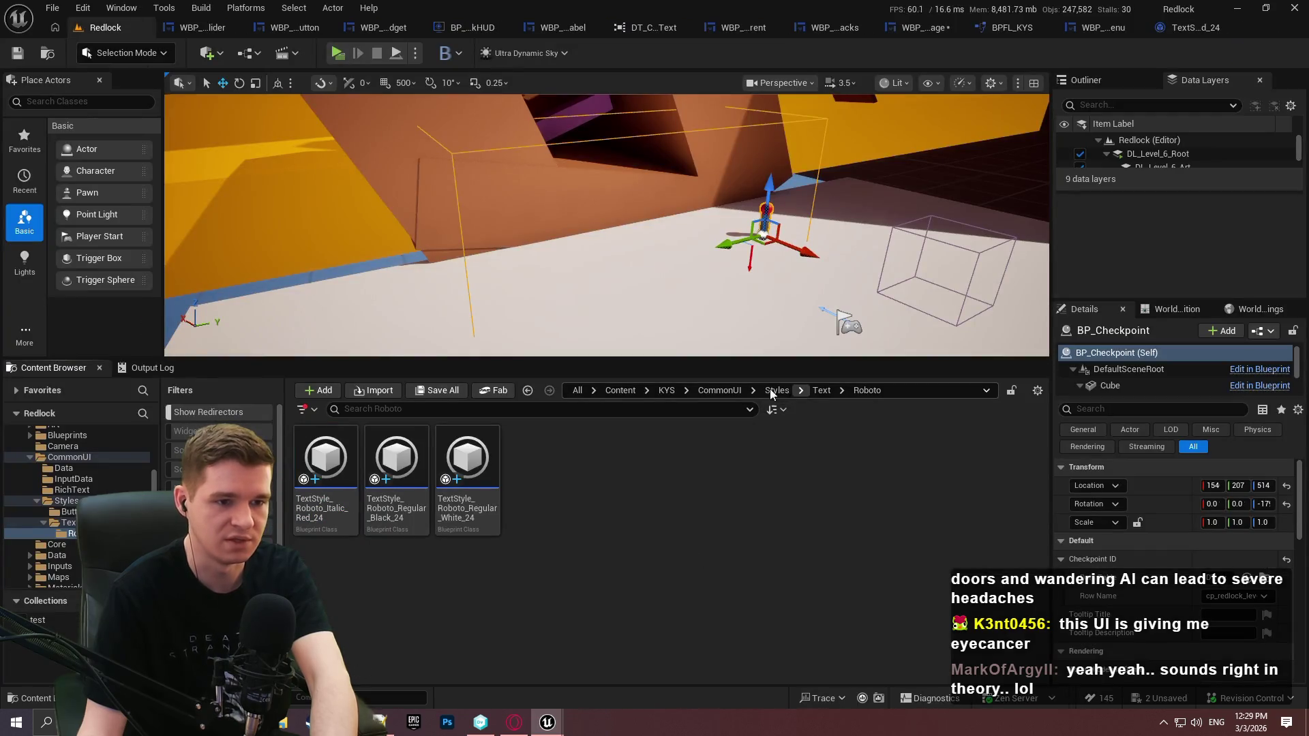
{"action": "left_click", "coordinate": [716, 389]}
{"action": "left_click", "coordinate": [666, 390]}
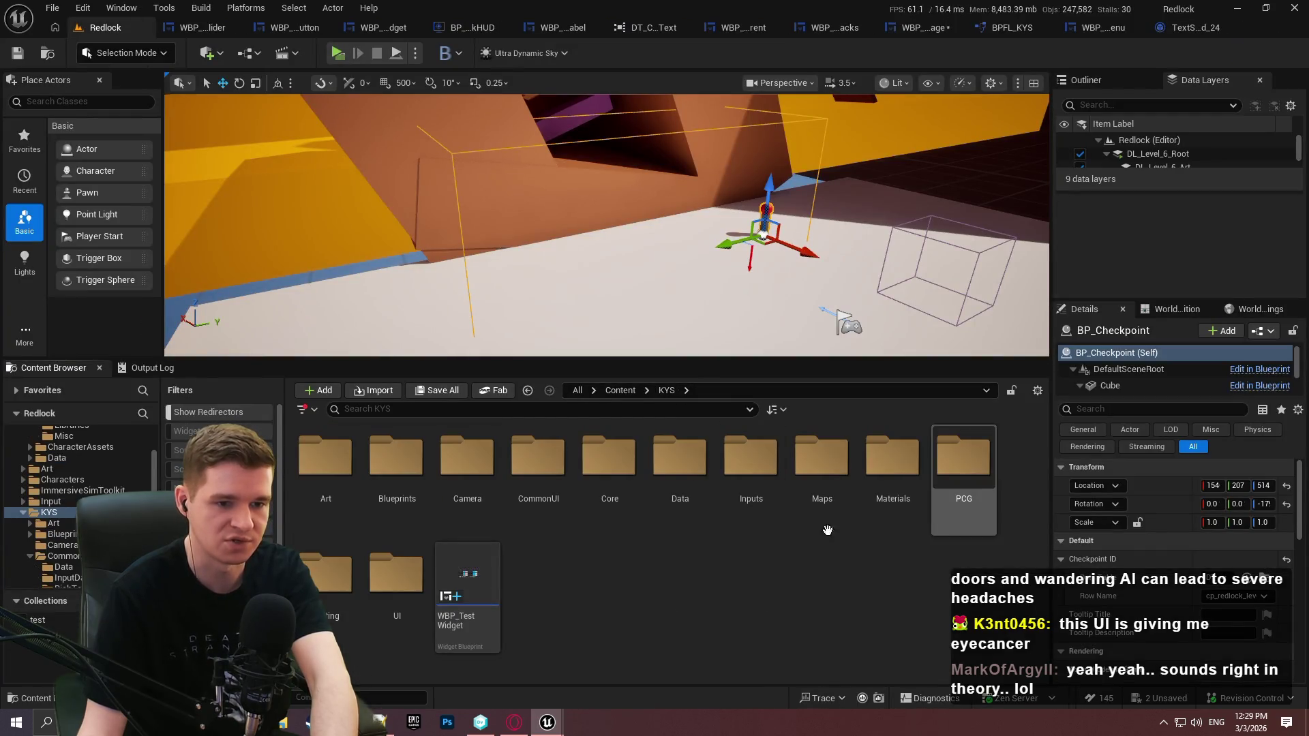
{"action": "double_click", "coordinate": [400, 618]}
{"action": "left_click", "coordinate": [467, 471]}
{"action": "double_click", "coordinate": [539, 475]}
{"action": "left_click", "coordinate": [396, 470]}
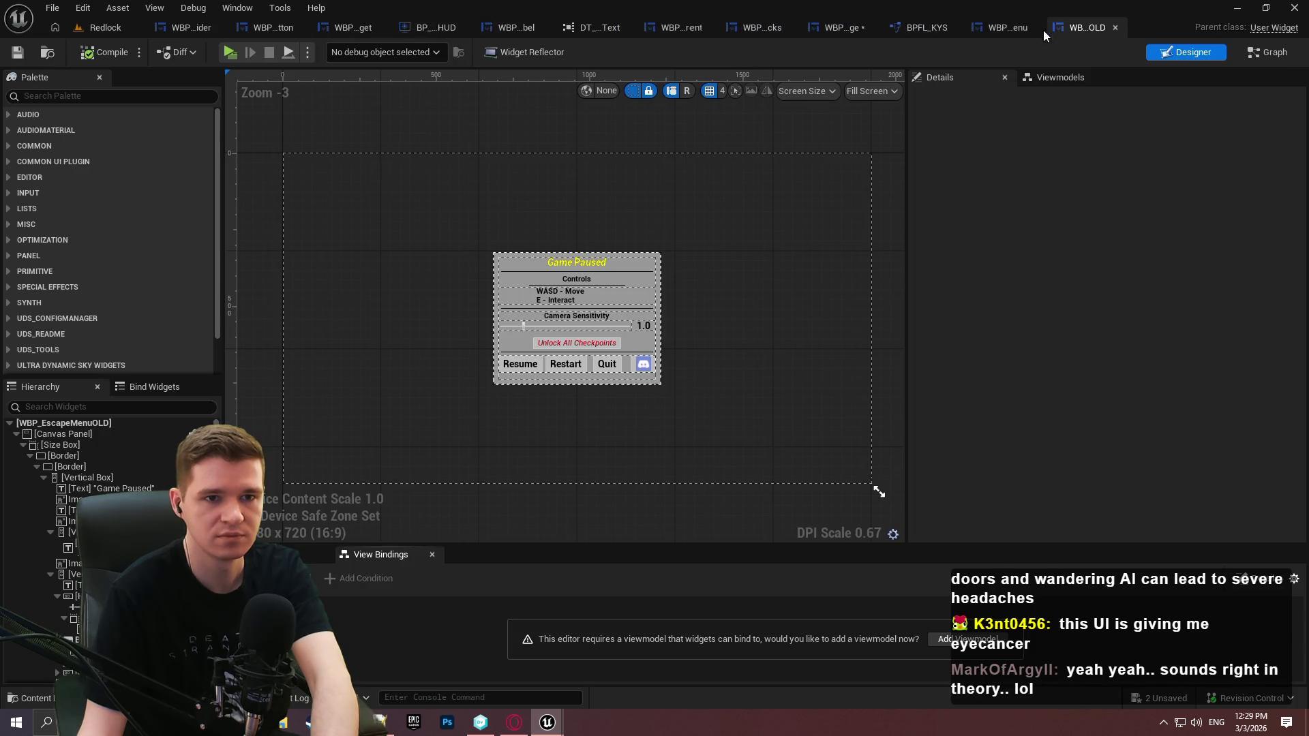
Scroll through WBP_EscapeMenuOLD's event graph, then return to WBP_EscapeMenu's Designer view
{"action": "left_click", "coordinate": [1251, 53]}
{"action": "scroll", "coordinate": [618, 368], "scroll_direction": "down", "scroll_amount": 4}
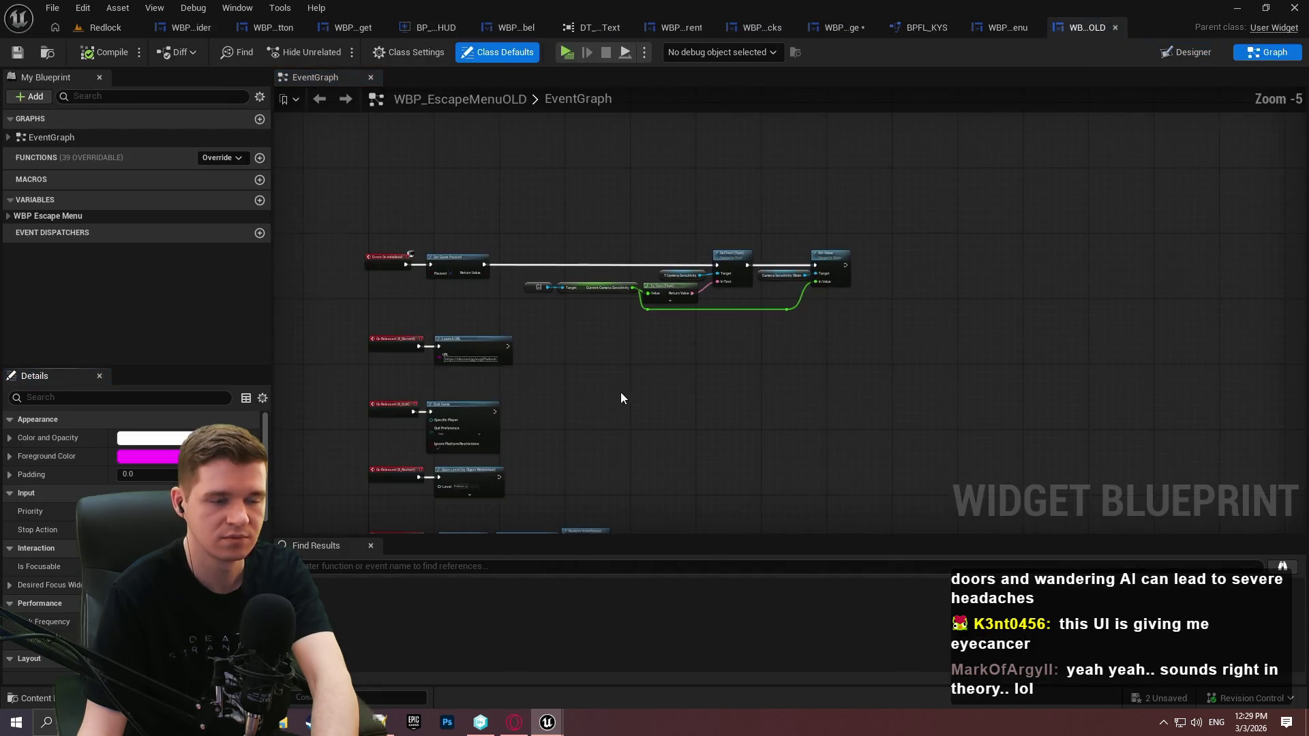
{"action": "scroll", "coordinate": [443, 330], "scroll_direction": "up", "scroll_amount": 4}
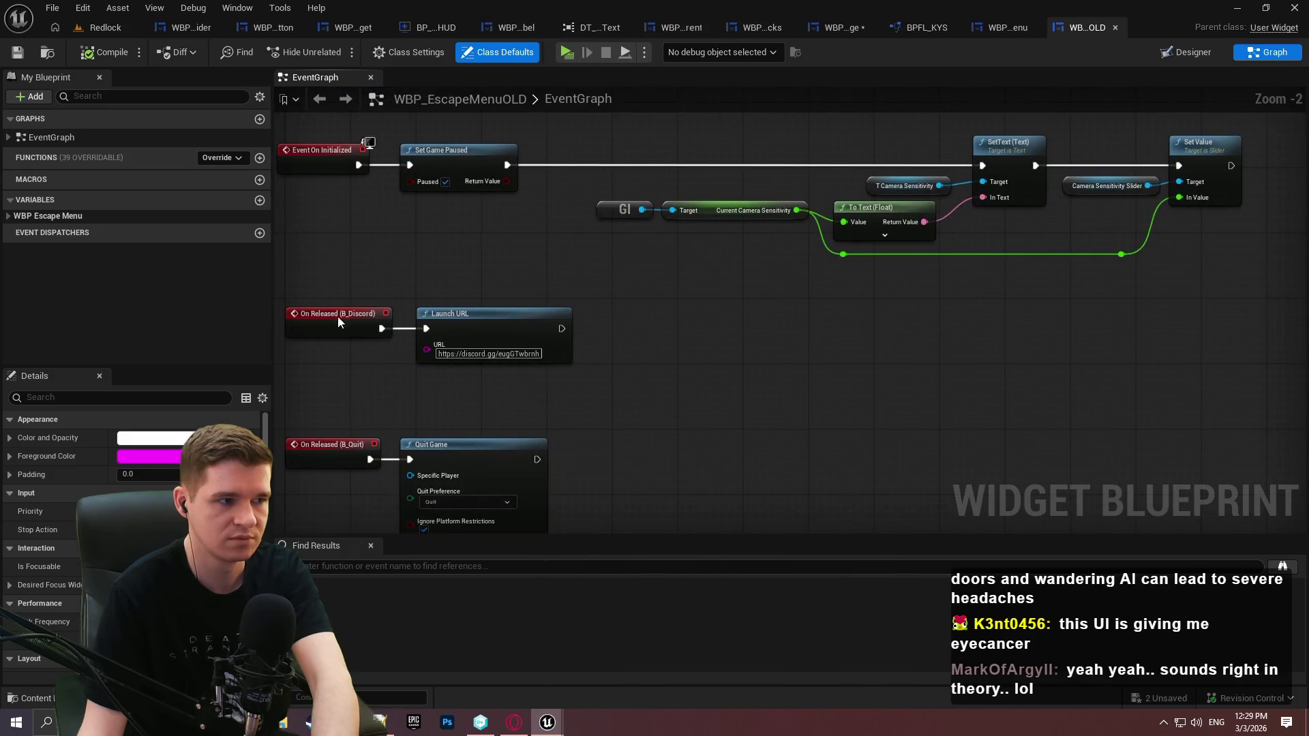
{"action": "scroll", "coordinate": [957, 356], "scroll_direction": "down", "scroll_amount": 1}
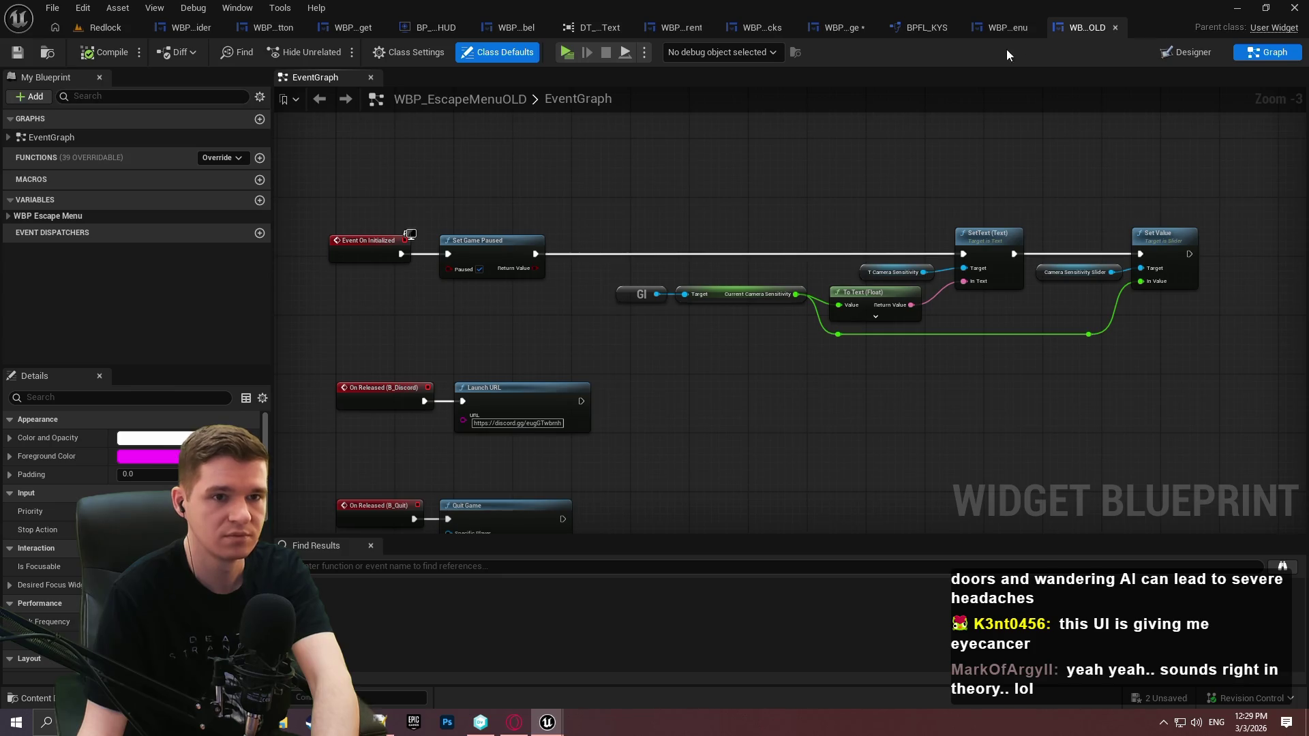
{"action": "left_click", "coordinate": [1007, 27]}
{"action": "left_click", "coordinate": [1199, 52]}
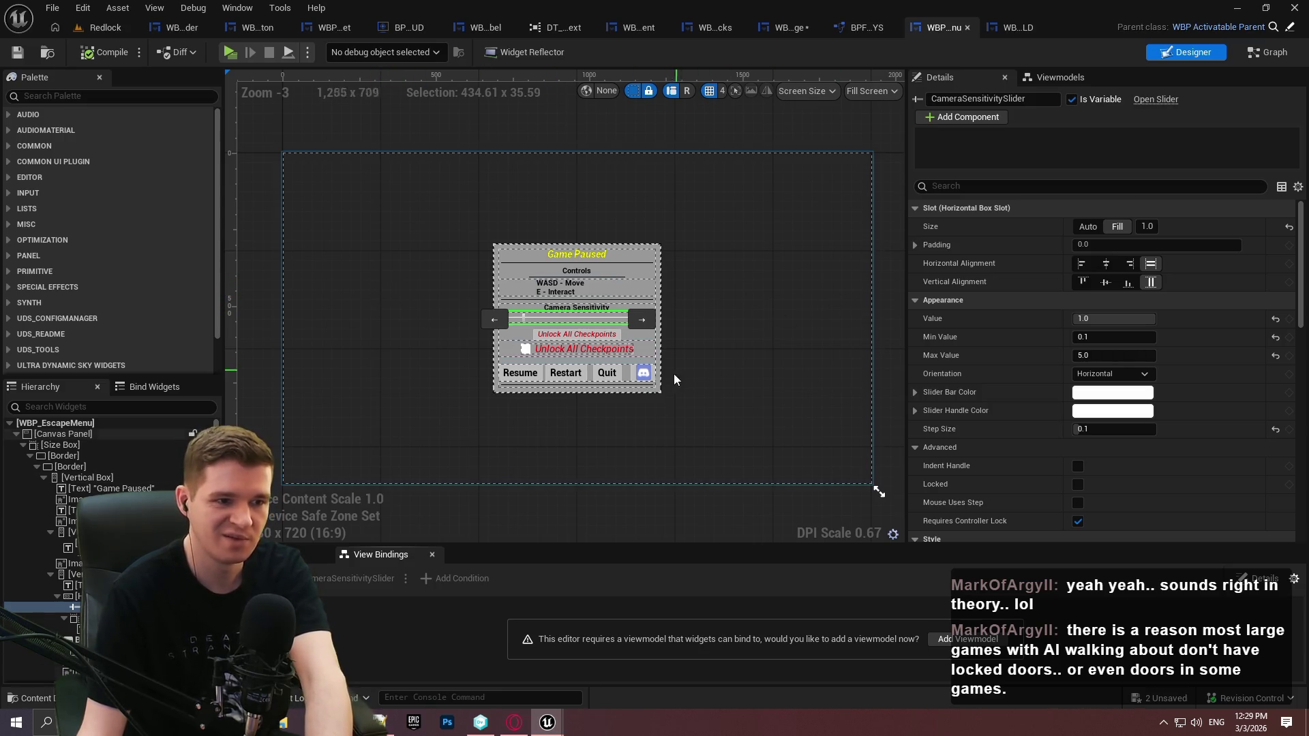
Delete CameraSensitivitySlider from the escape menu hierarchy, leaving only the 1.0 value text
{"action": "scroll", "coordinate": [669, 281], "scroll_direction": "up", "scroll_amount": 8}
{"action": "left_click_drag", "start_coordinate": [669, 281], "coordinate": [707, 183]}
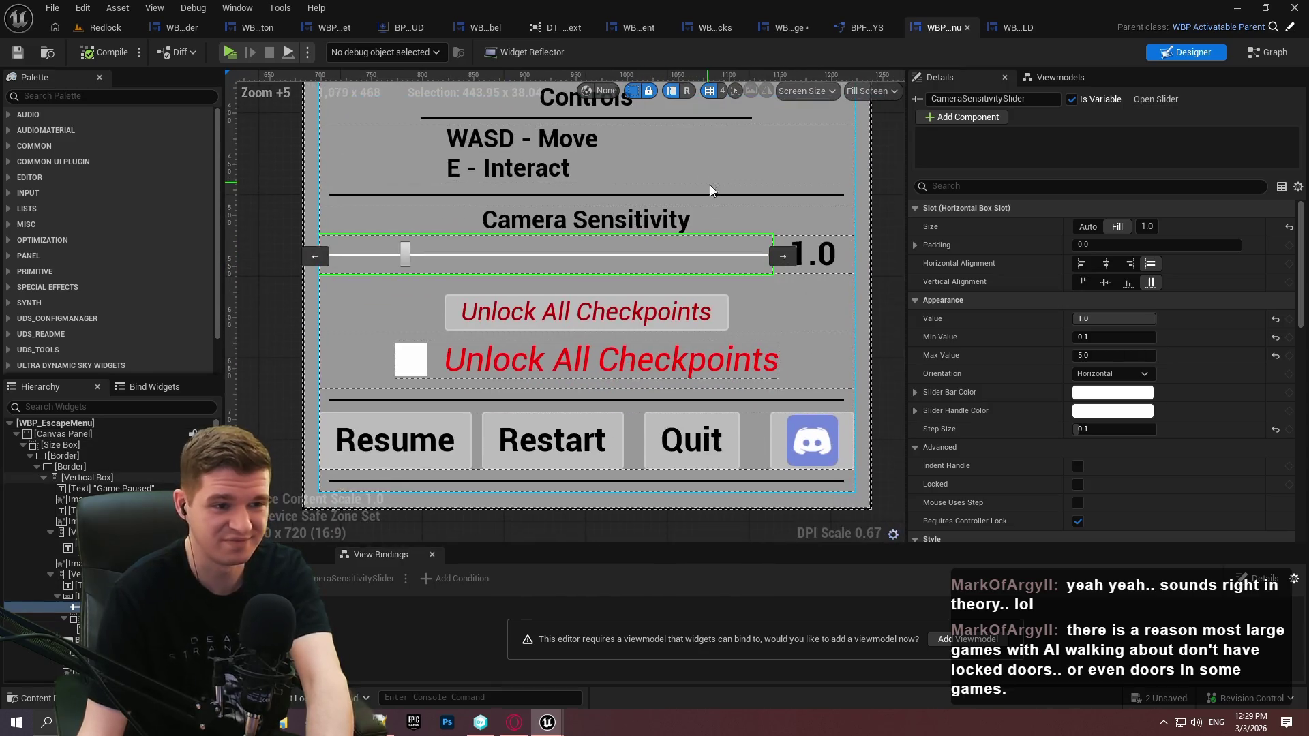
{"action": "scroll", "coordinate": [723, 224], "scroll_direction": "down", "scroll_amount": 1}
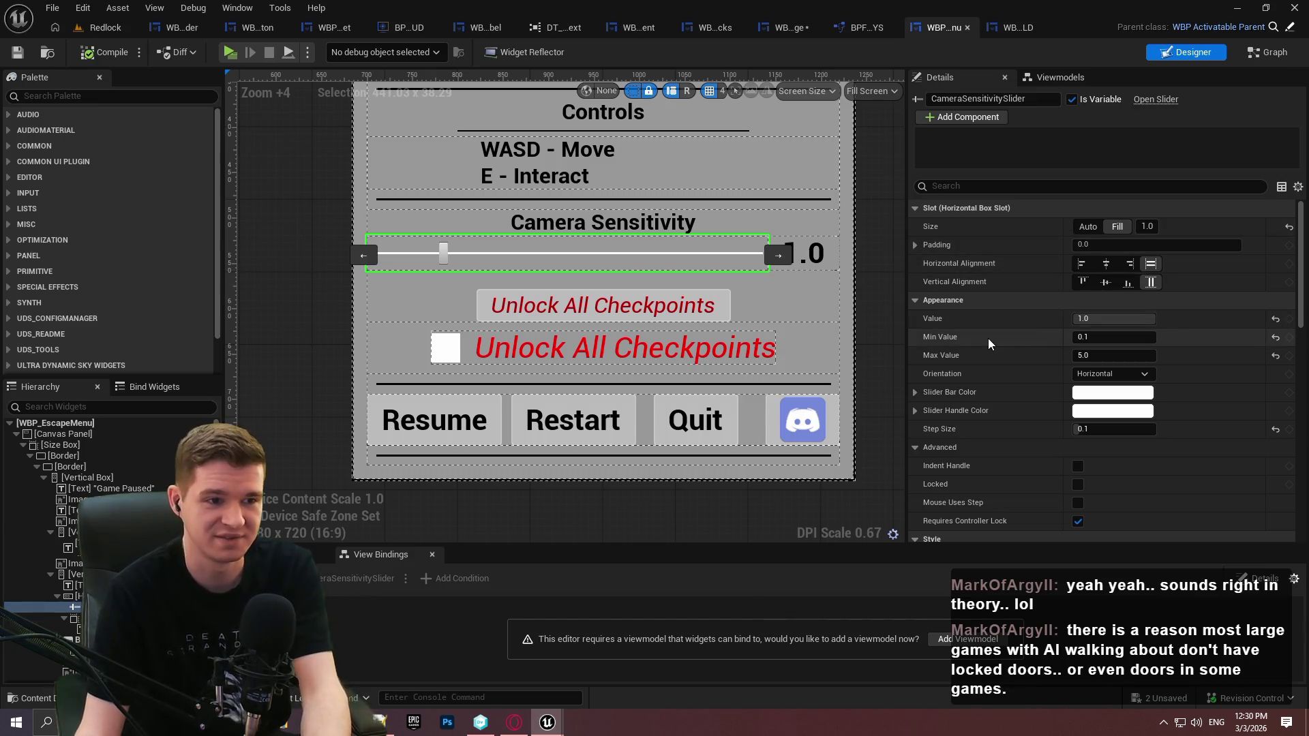
{"action": "left_click", "coordinate": [41, 607]}
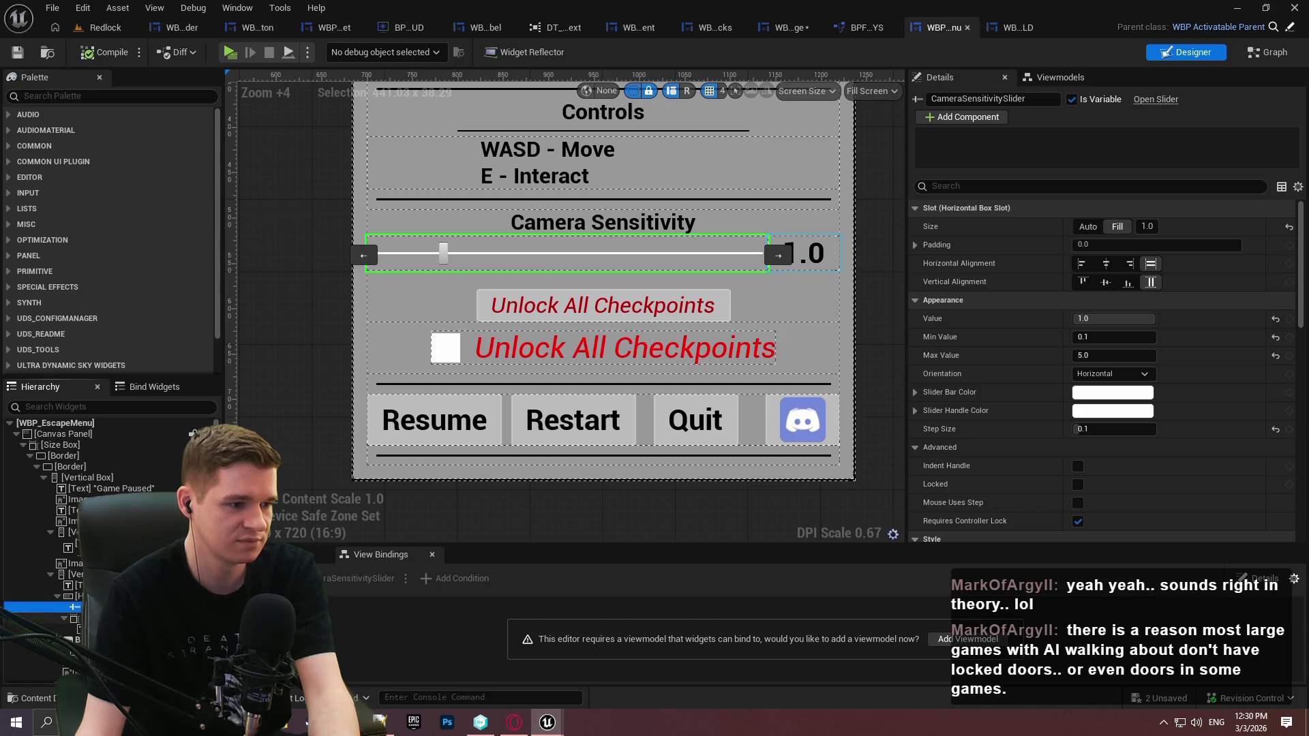
{"action": "key", "text": "Delete"}
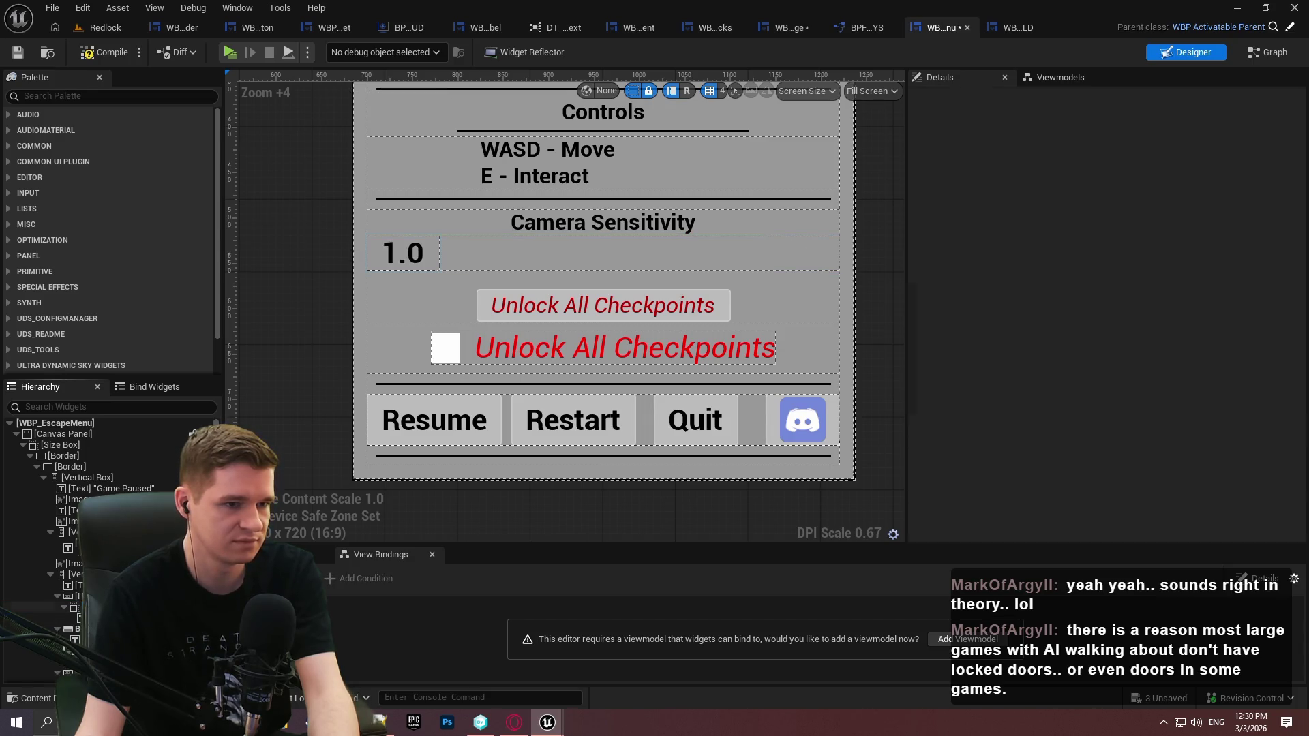
Search the palette for 'slider' and add a WBP Slider with Label to the sensitivity row
{"action": "left_click", "coordinate": [144, 100]}
{"action": "type", "text": "slider"}
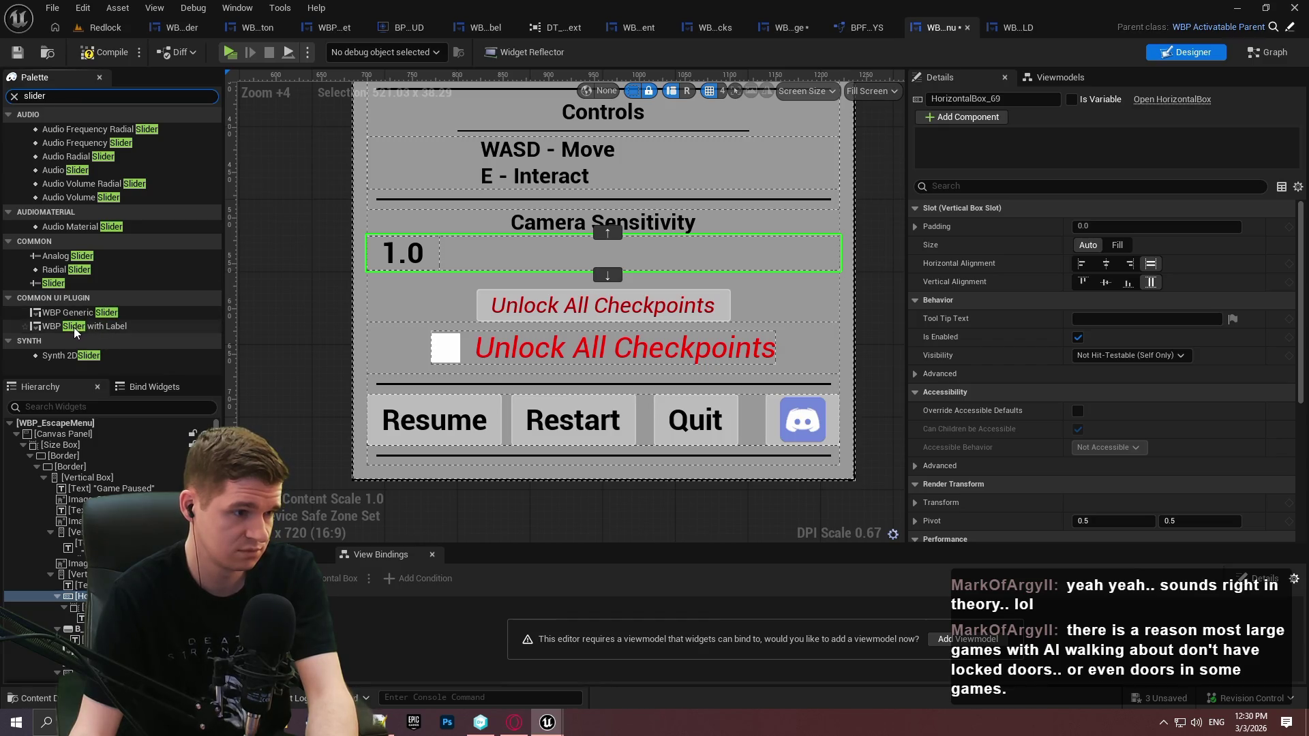
{"action": "mouse_move", "coordinate": [75, 330]}
{"action": "left_mouse_down"}
{"action": "mouse_move", "coordinate": [76, 622]}
{"action": "mouse_move", "coordinate": [77, 599]}
{"action": "left_mouse_up"}
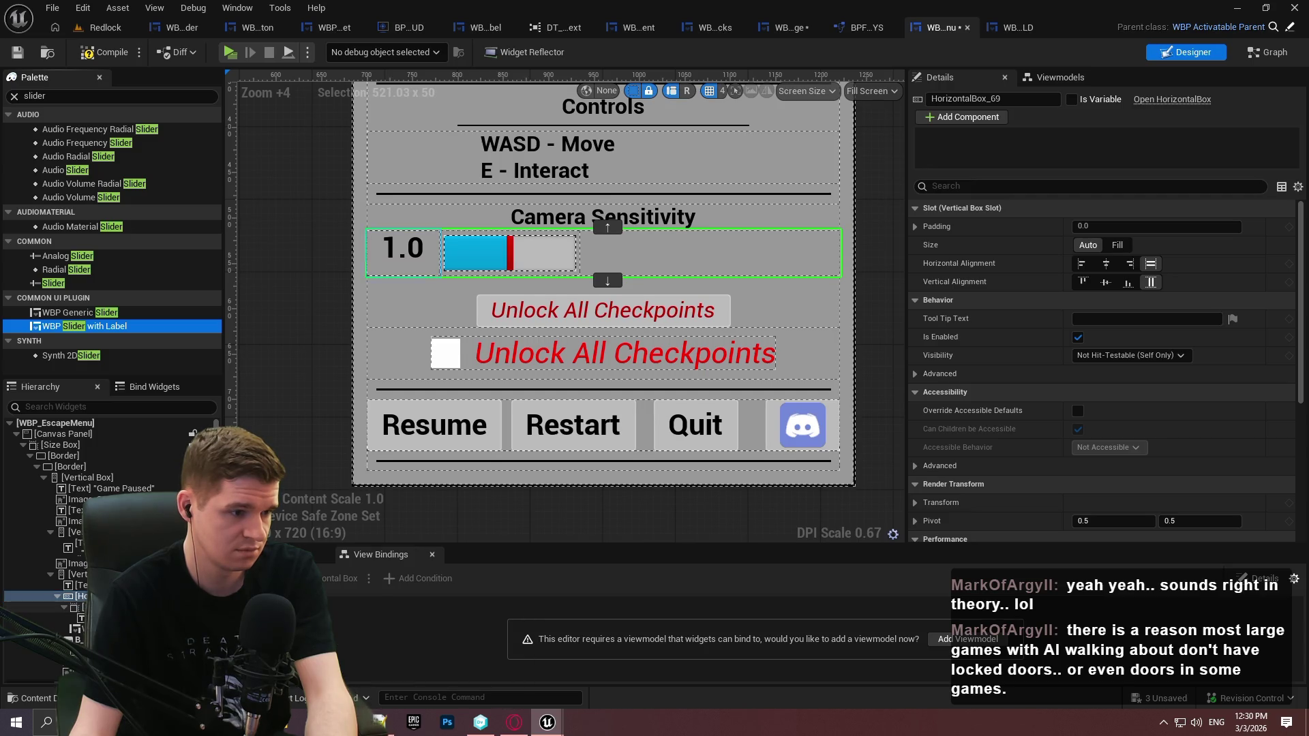
Move the slider-with-label before the 1.0 value, set its slot size to Fill, and save
{"action": "left_click", "coordinate": [529, 243]}
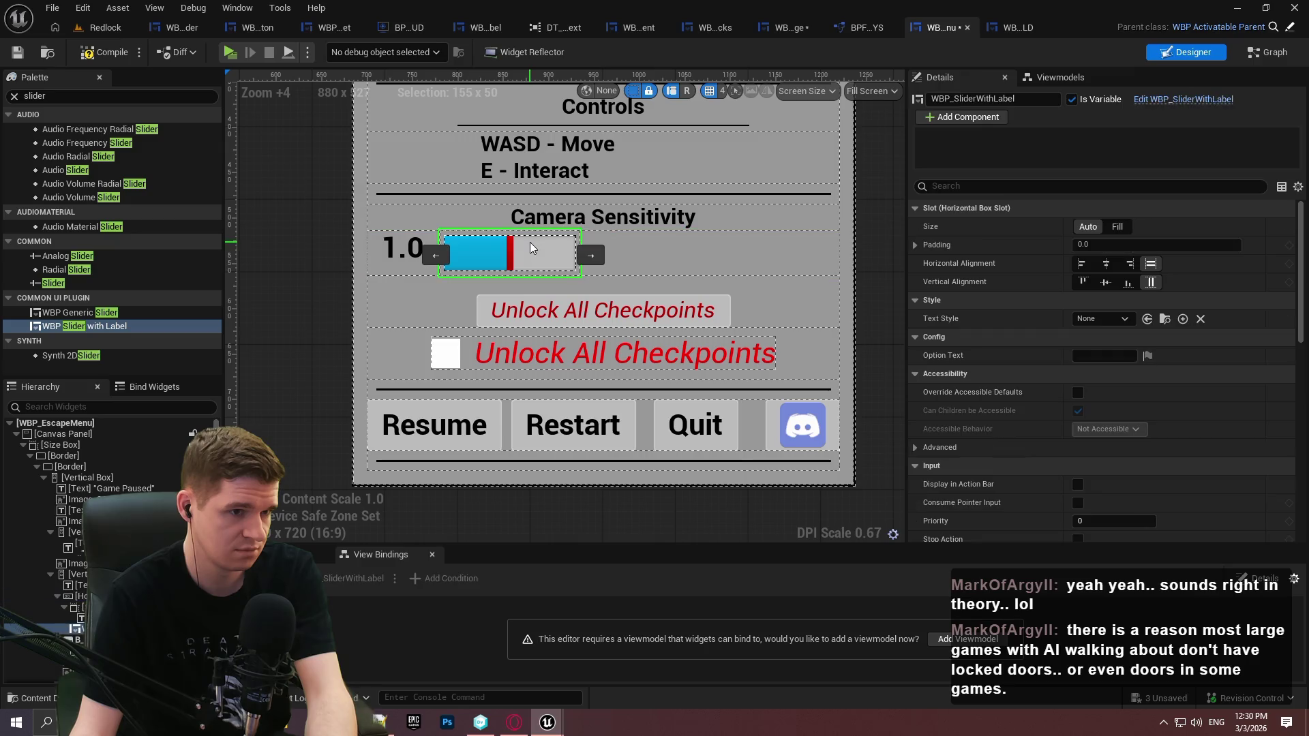
{"action": "left_click", "coordinate": [438, 257]}
{"action": "left_click", "coordinate": [1115, 225]}
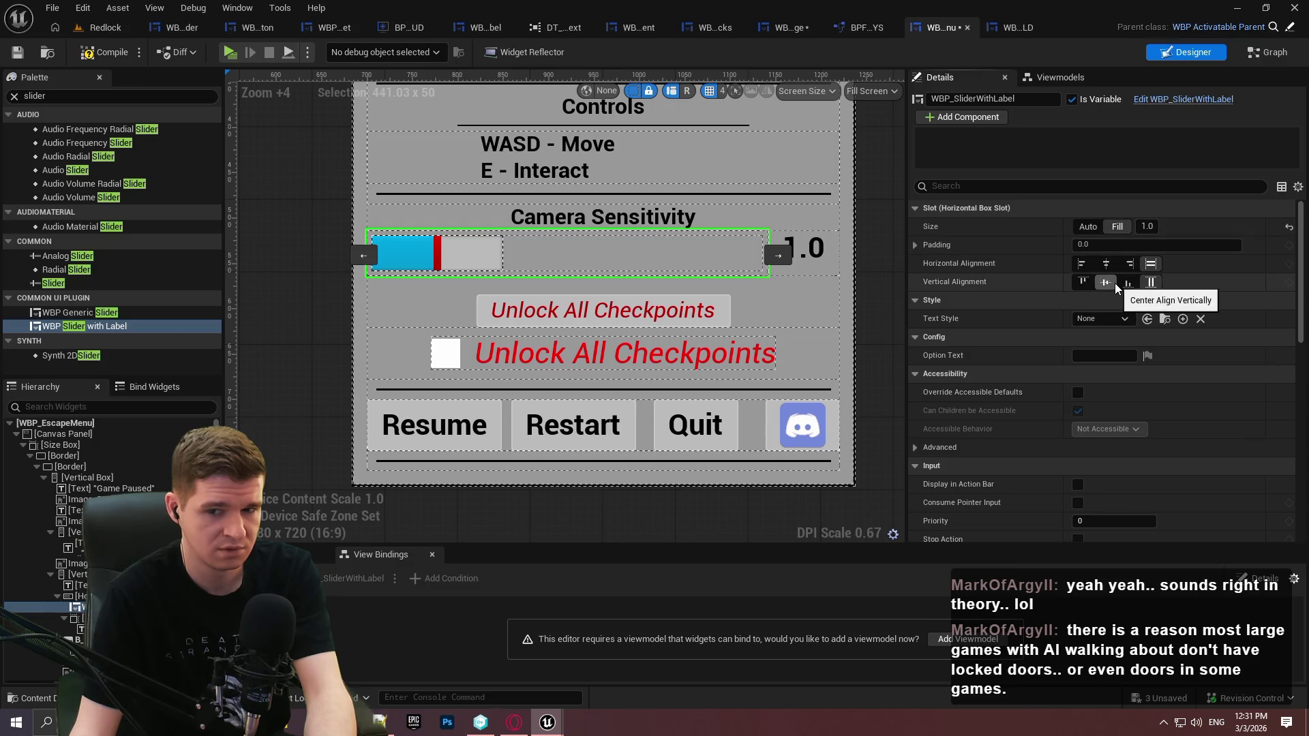
{"action": "left_click", "coordinate": [17, 53]}
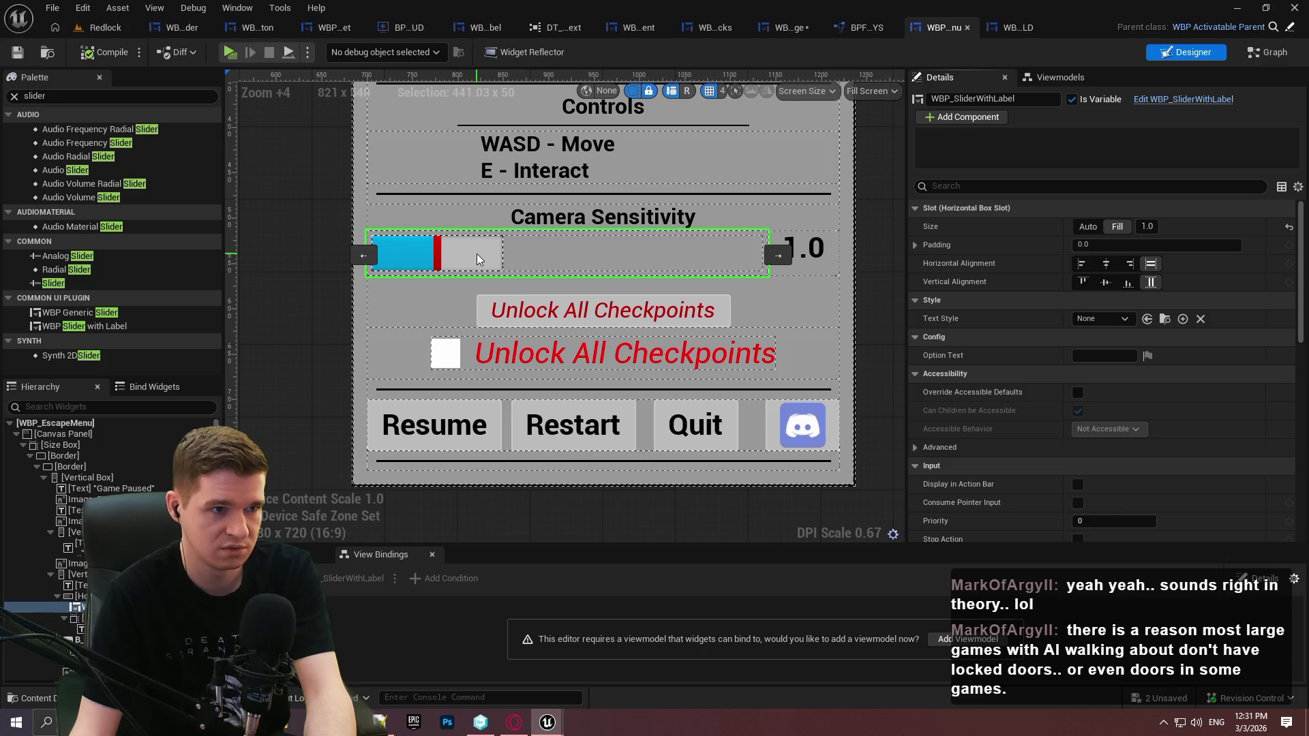
{"action": "left_click", "coordinate": [490, 29]}
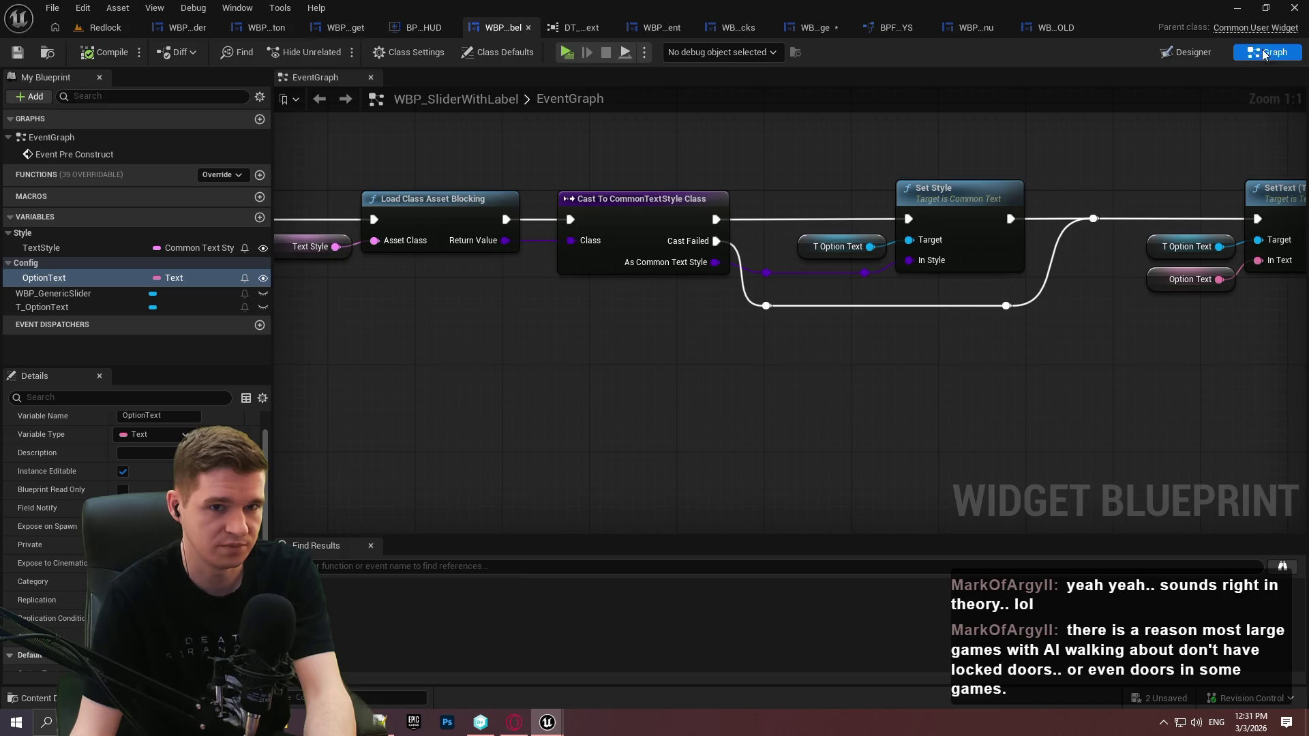
Open WBP_GenericSlider's designer from the slider-with-label widget
{"action": "left_click", "coordinate": [1175, 53]}
{"action": "left_click", "coordinate": [85, 466]}
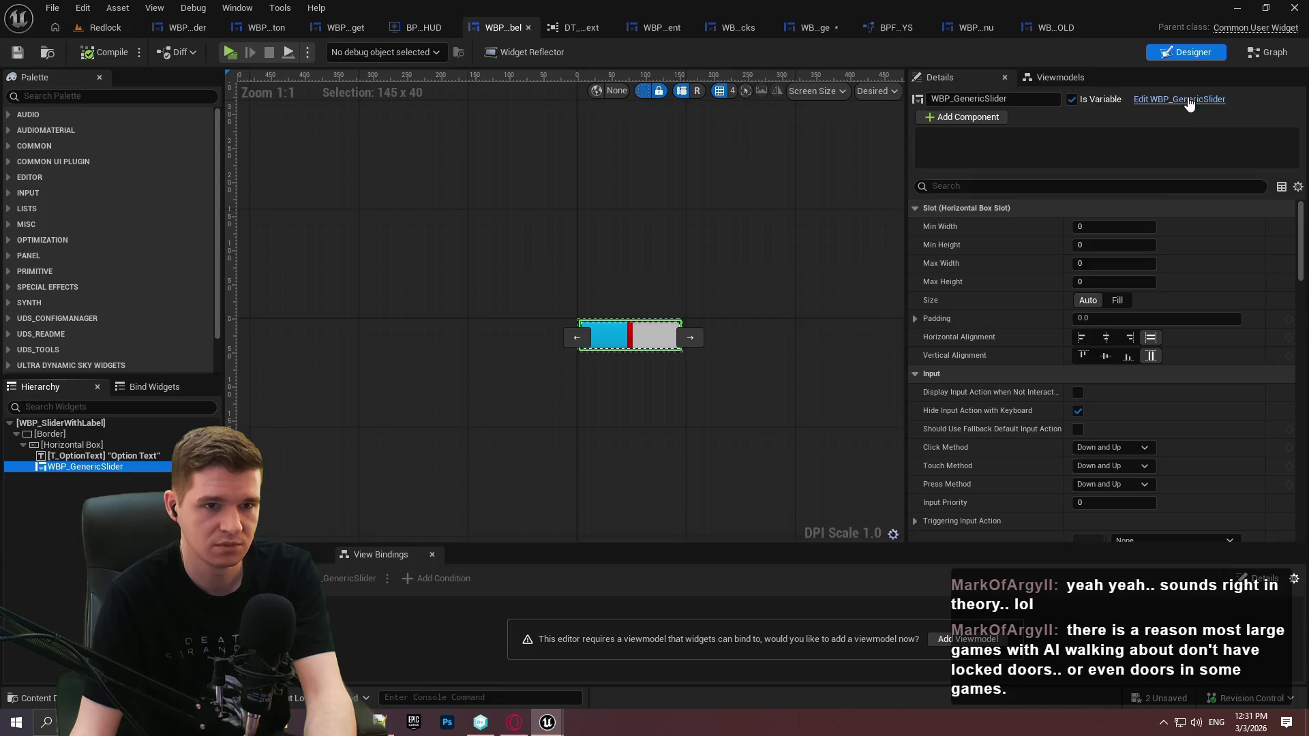
{"action": "left_click", "coordinate": [1179, 98]}
{"action": "left_click", "coordinate": [1188, 58]}
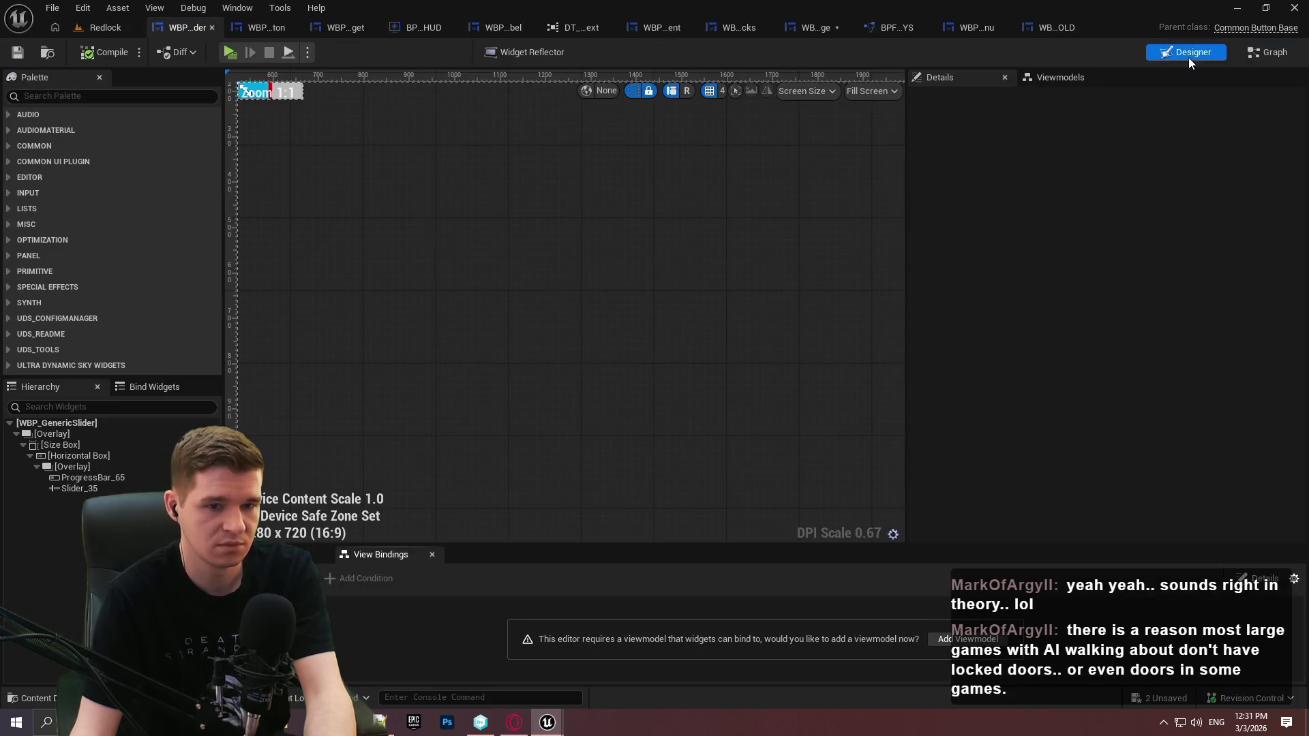
Set the generic slider's Size Box to Fill horizontal alignment and Top vertical alignment
{"action": "left_click", "coordinate": [72, 445]}
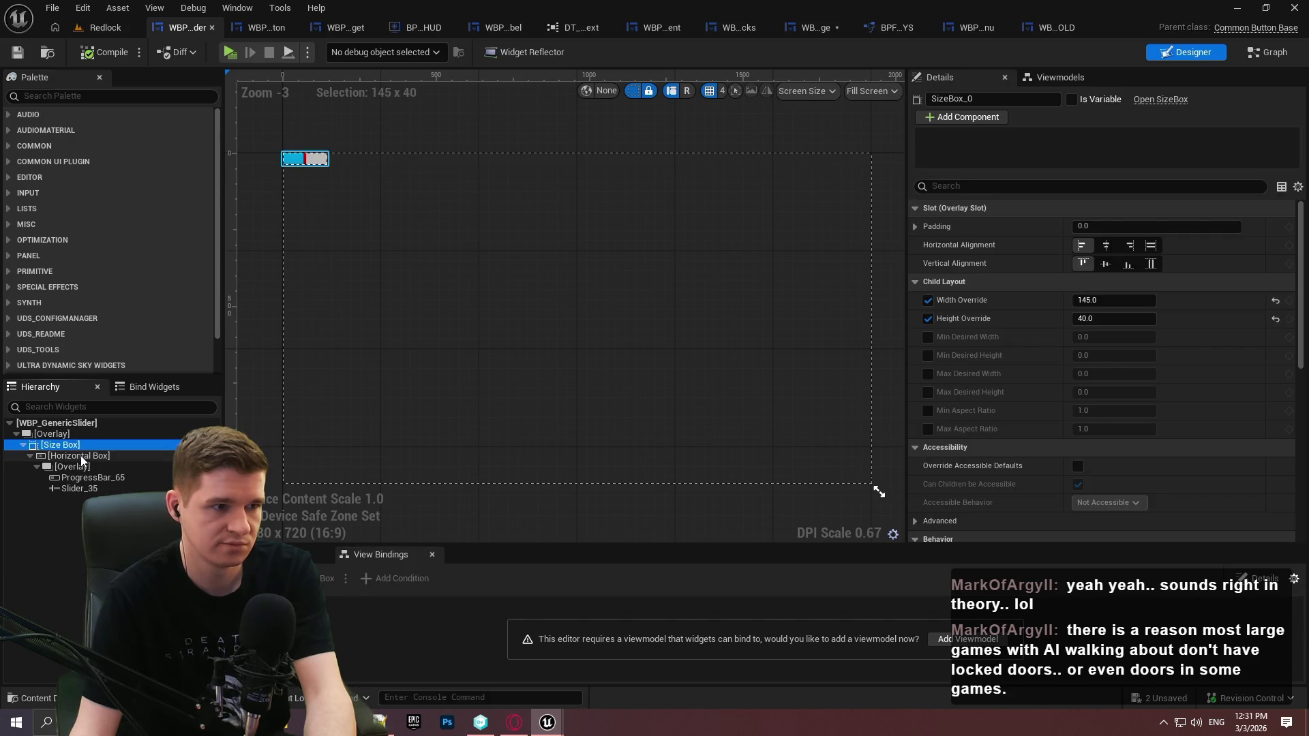
{"action": "left_click", "coordinate": [81, 458]}
{"action": "scroll", "coordinate": [447, 336], "scroll_direction": "up", "scroll_amount": 5}
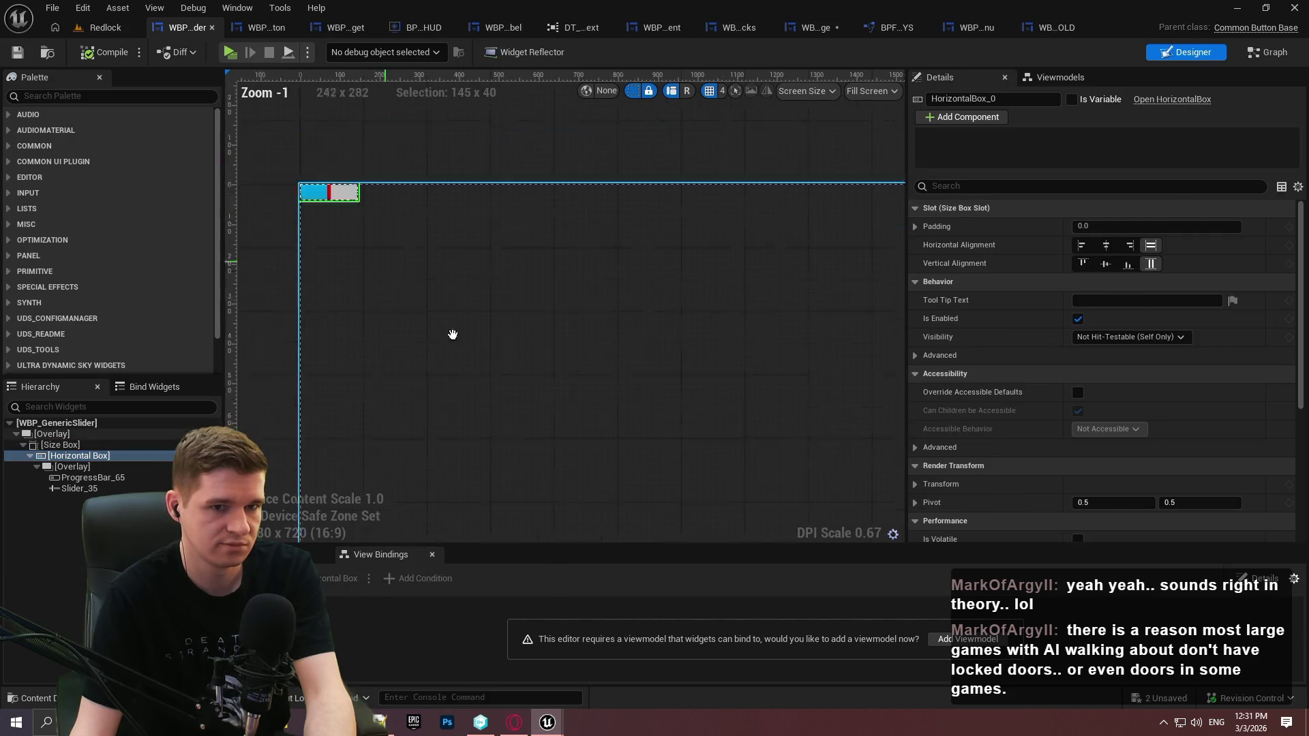
{"action": "left_click", "coordinate": [88, 447]}
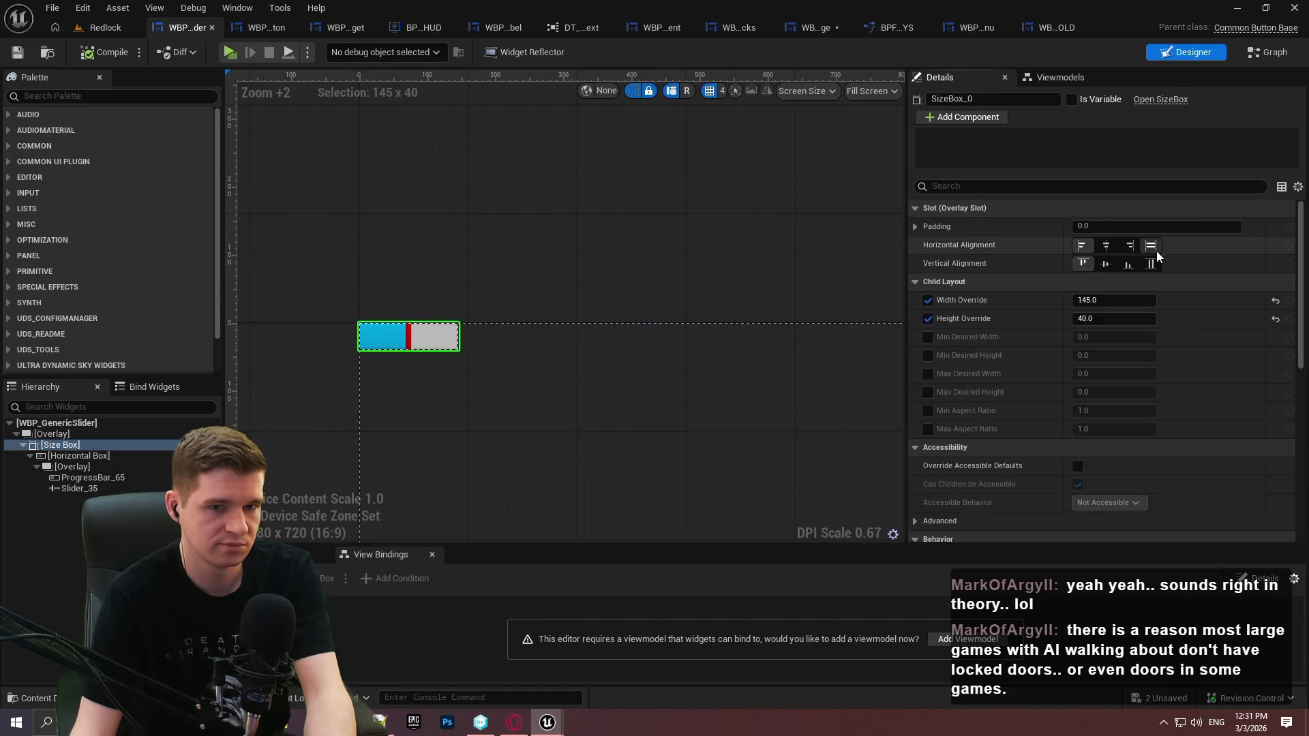
{"action": "left_click", "coordinate": [1151, 247]}
{"action": "left_click", "coordinate": [1152, 265]}
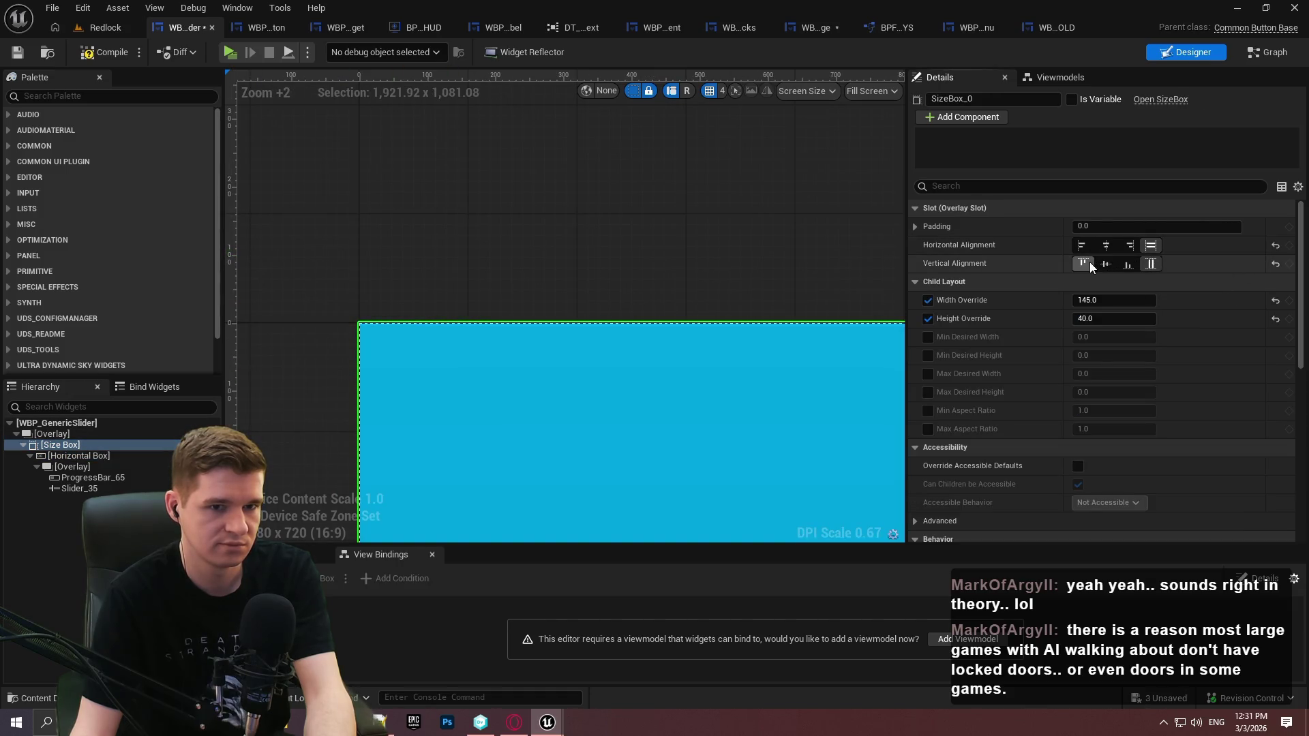
{"action": "left_click", "coordinate": [1083, 263]}
{"action": "scroll", "coordinate": [678, 229], "scroll_direction": "down", "scroll_amount": 1}
{"action": "scroll", "coordinate": [677, 229], "scroll_direction": "down", "scroll_amount": 4}
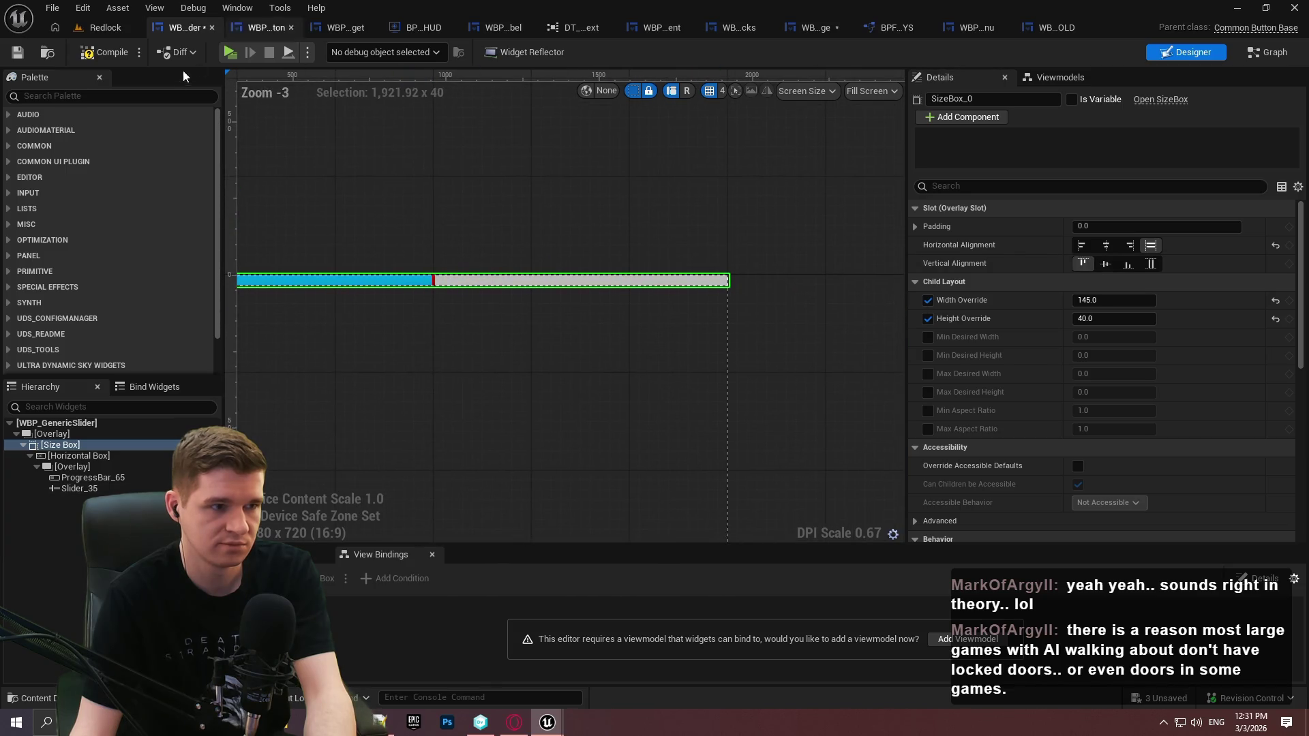
Save WBP_GenericSlider and switch to BP_RedlockHUD's event graph
{"action": "left_click", "coordinate": [13, 55]}
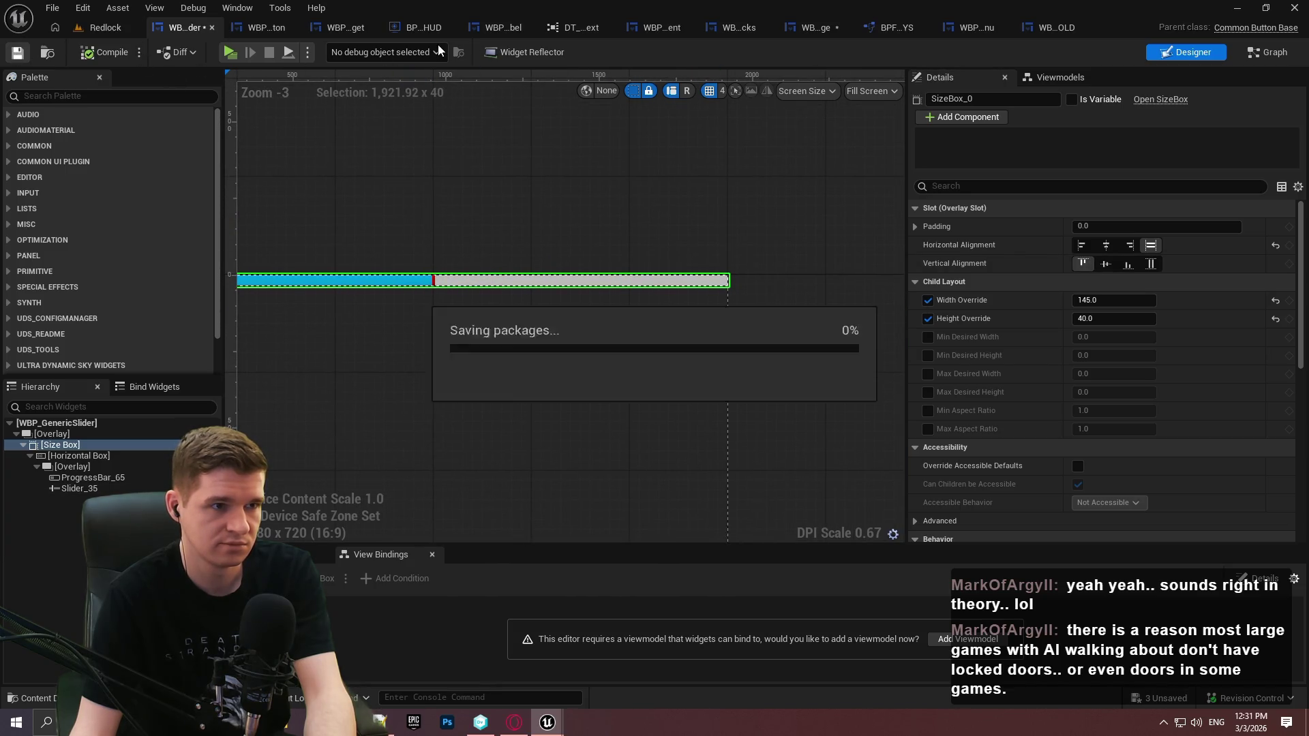
{"action": "left_click", "coordinate": [345, 30]}
{"action": "left_click", "coordinate": [399, 27]}
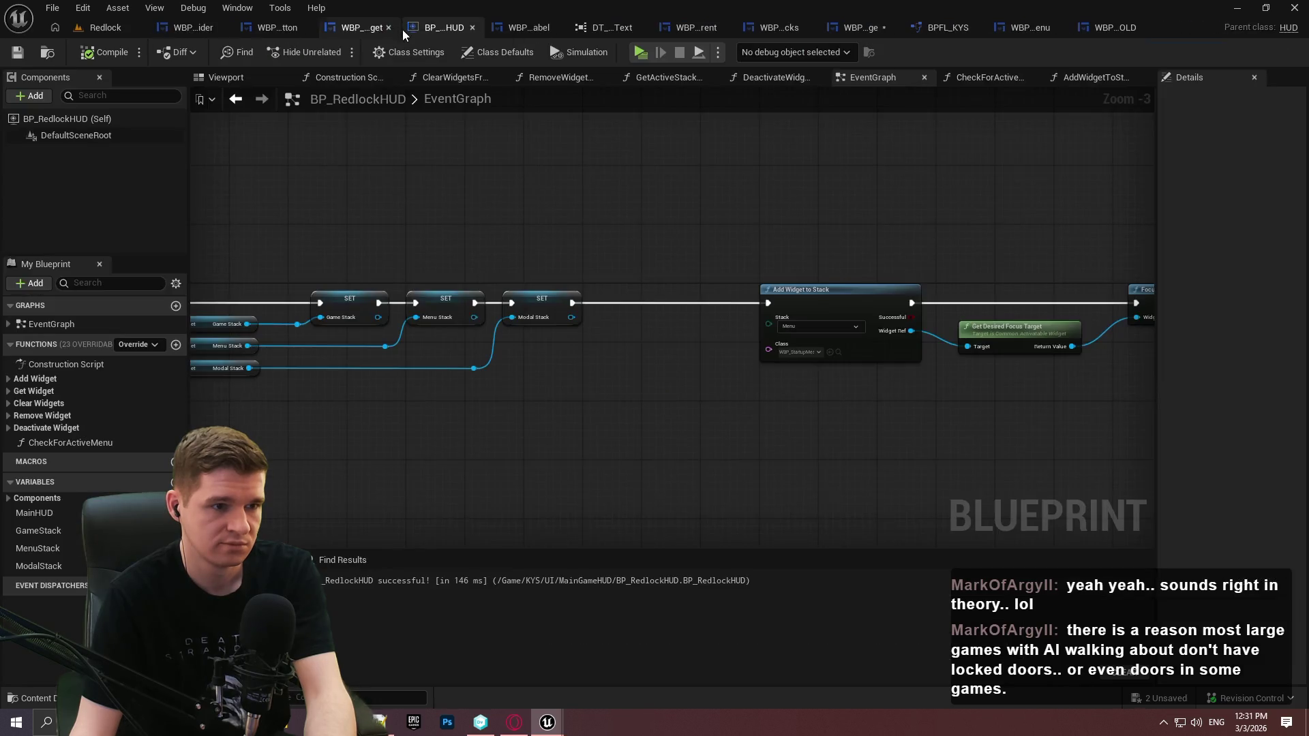
In the escape menu, switch the slider's size to Auto and back to Fill
{"action": "left_click", "coordinate": [1027, 32]}
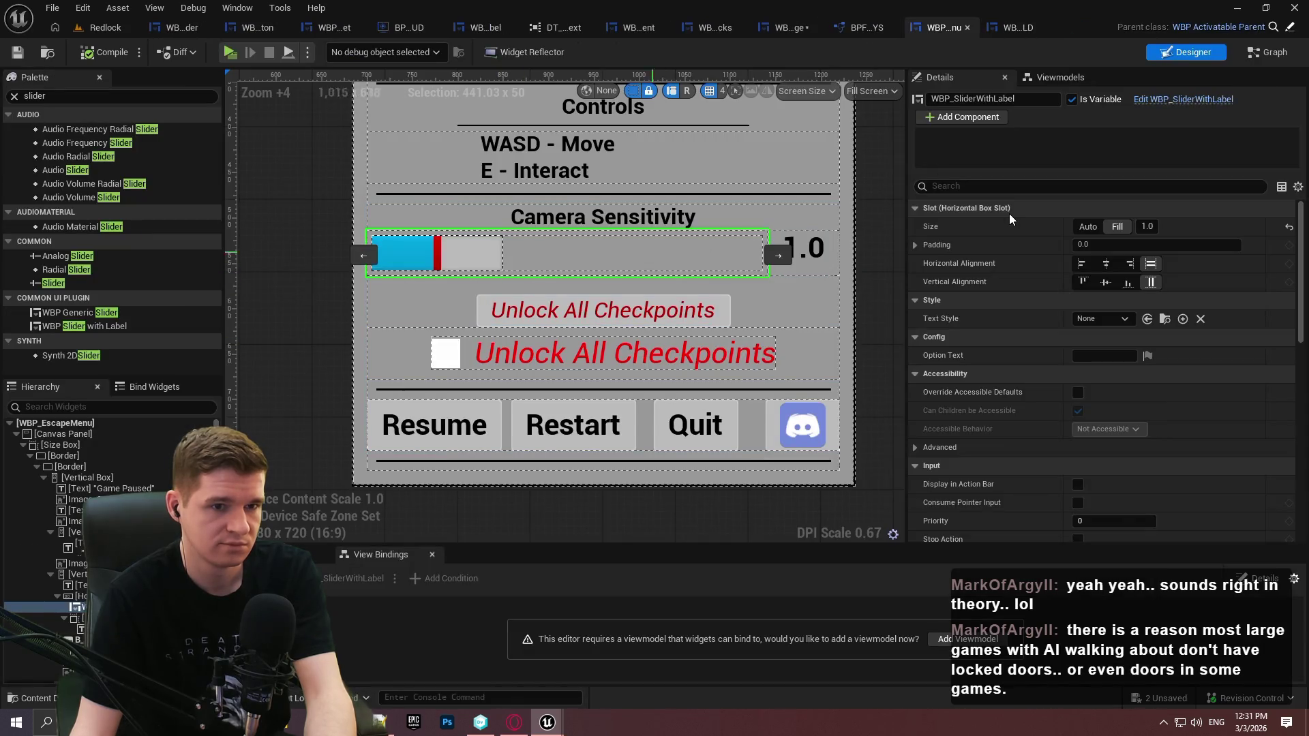
{"action": "left_click", "coordinate": [1099, 228]}
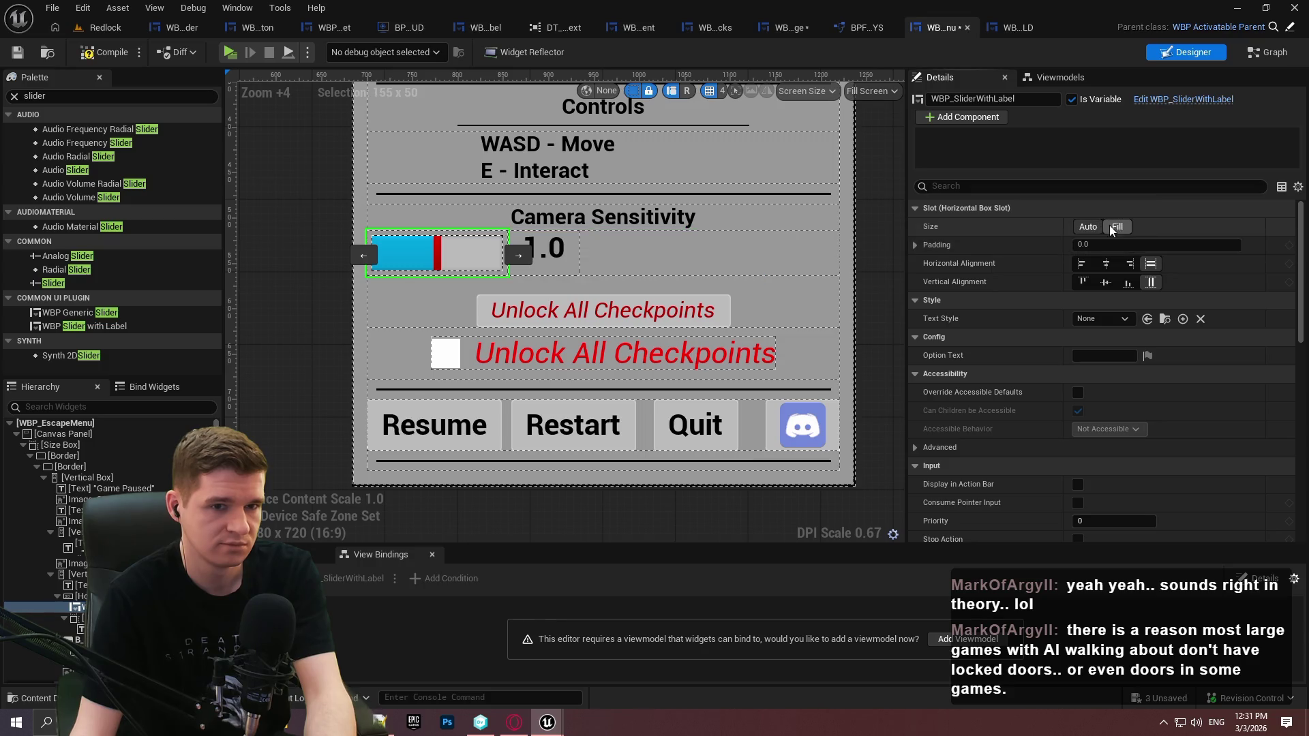
{"action": "left_click", "coordinate": [1109, 227]}
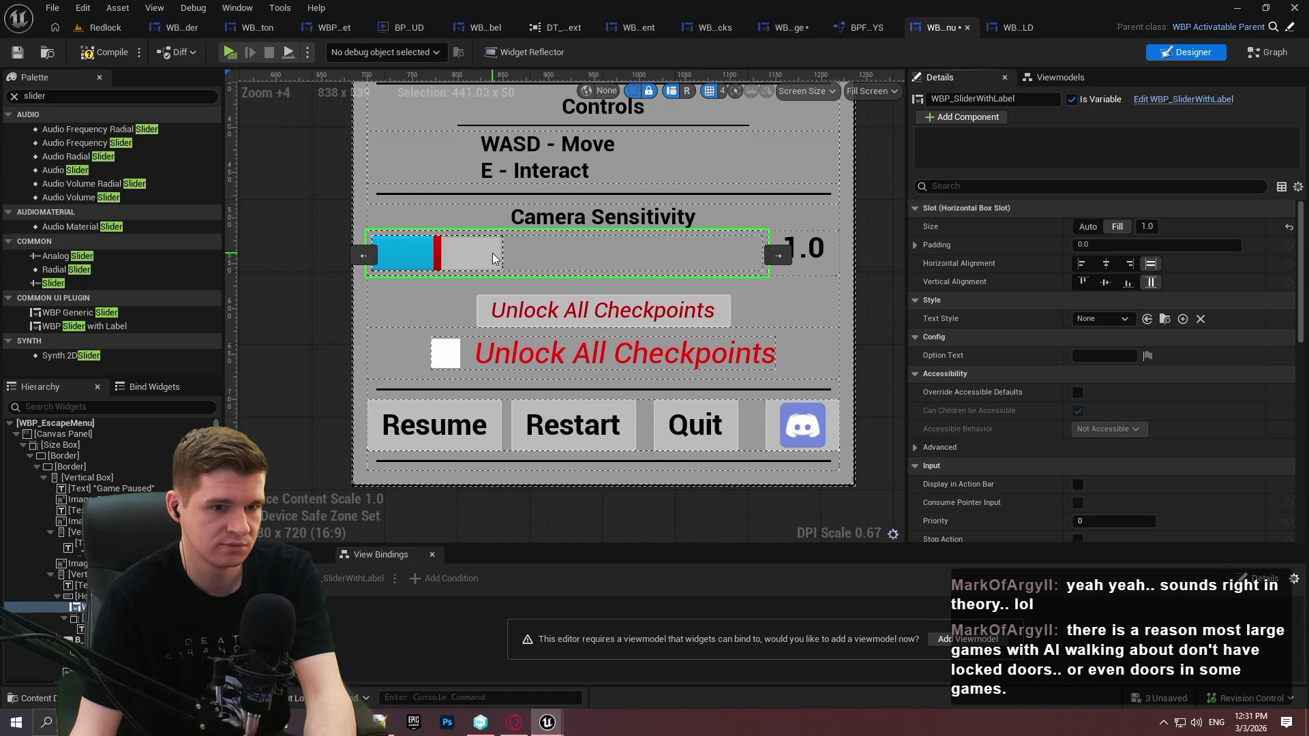
Give the T_OptionText block the default text 'Option Label' and save WBP_SliderWithLabel
{"action": "left_click", "coordinate": [481, 27]}
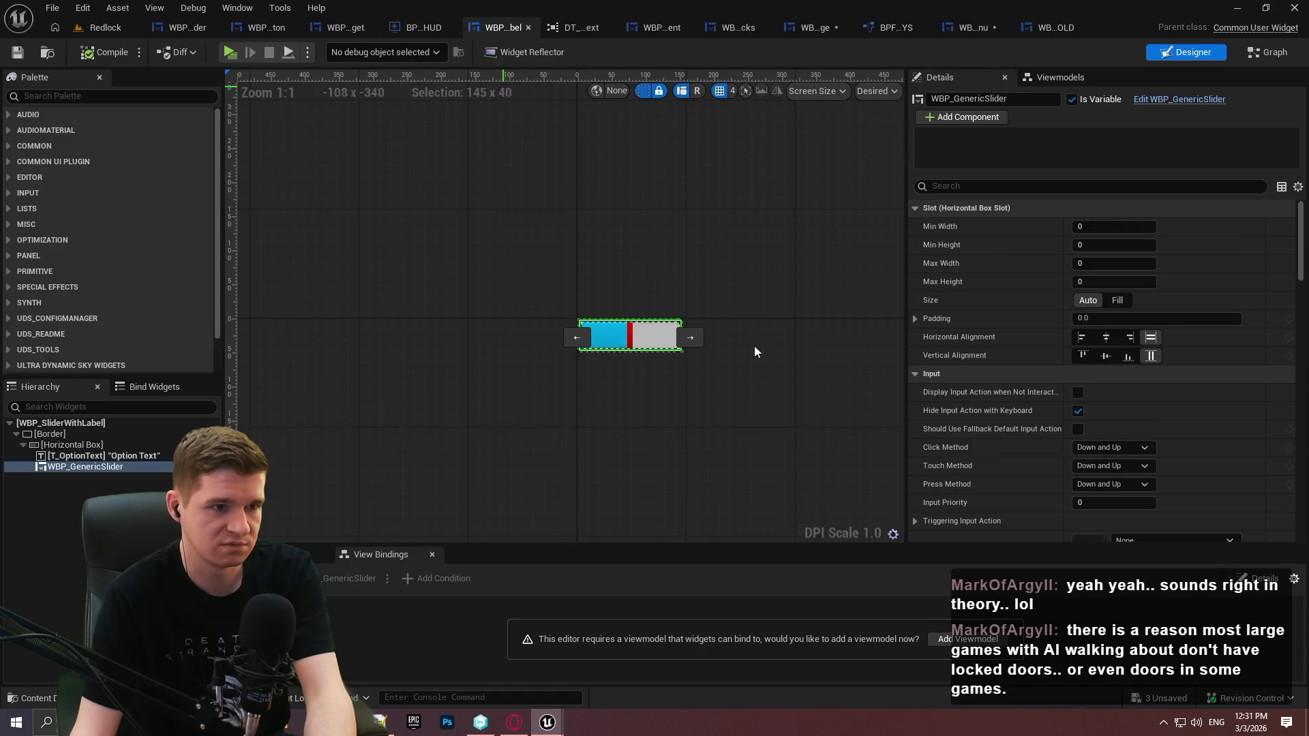
{"action": "left_click", "coordinate": [91, 455]}
{"action": "left_click", "coordinate": [1098, 315]}
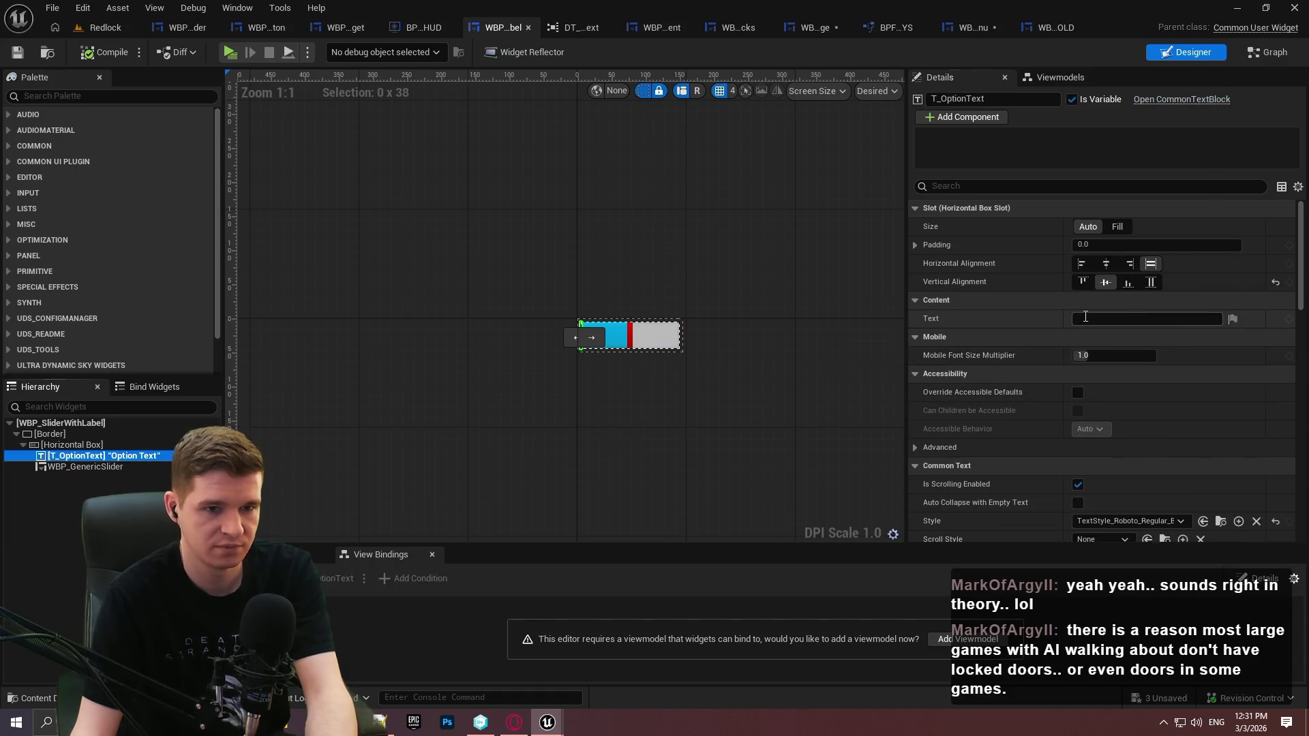
{"action": "type", "text": "Option Label"}
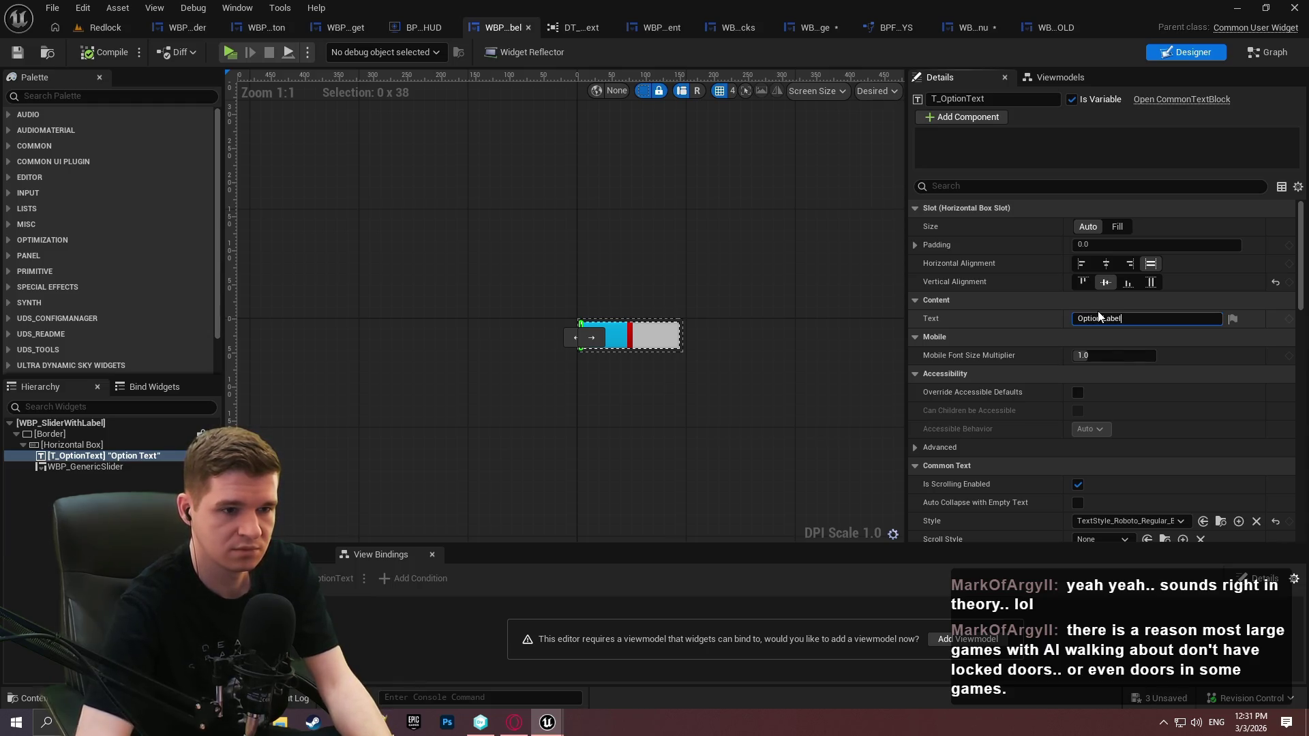
{"action": "key", "text": "Return"}
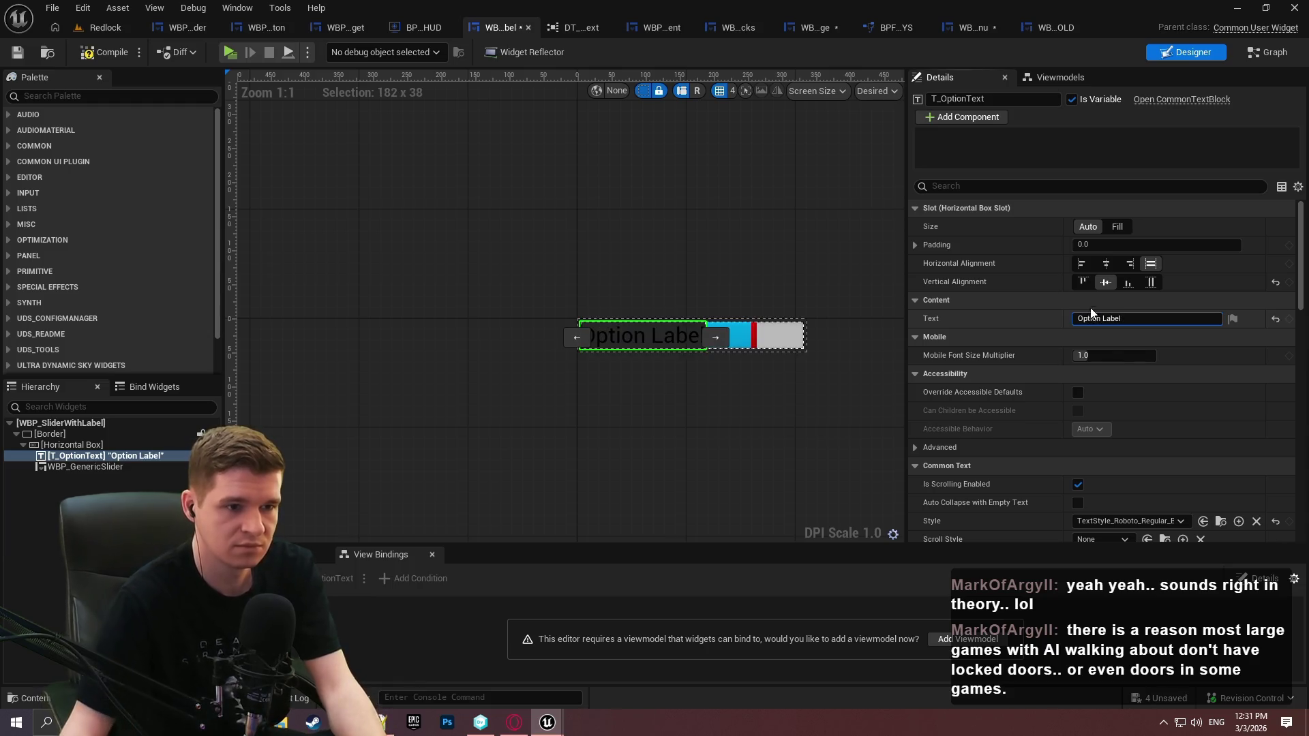
{"action": "left_click", "coordinate": [18, 52]}
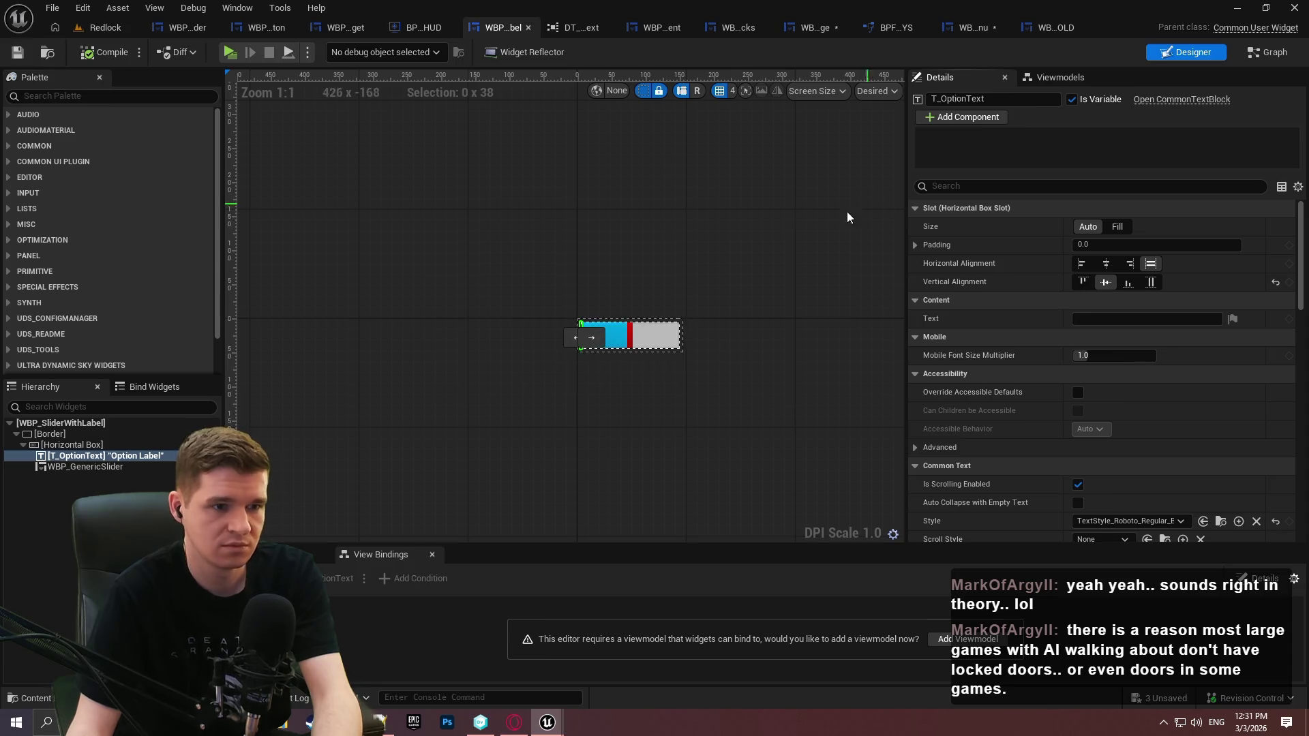
Compare the properties of the generic slider and the option text block
{"action": "scroll", "coordinate": [631, 321], "scroll_direction": "up", "scroll_amount": 4}
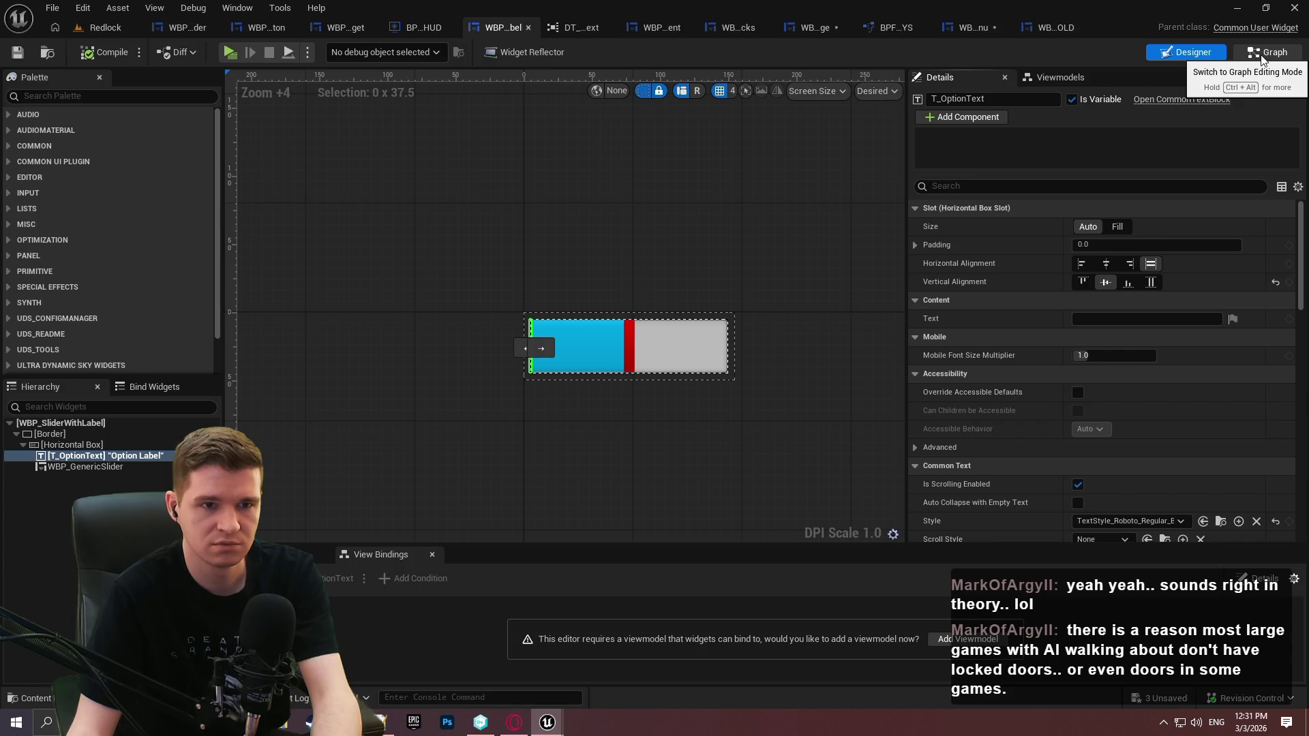
{"action": "left_click", "coordinate": [114, 468]}
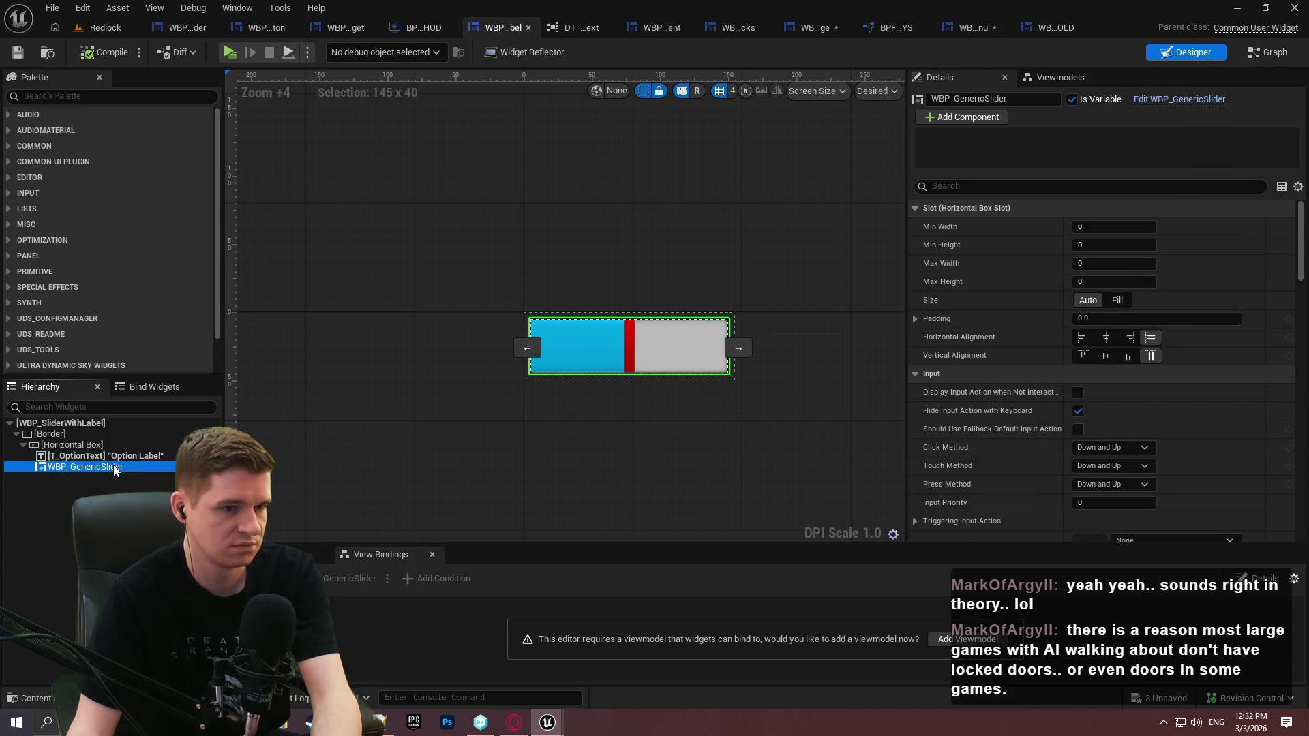
{"action": "left_click", "coordinate": [113, 458]}
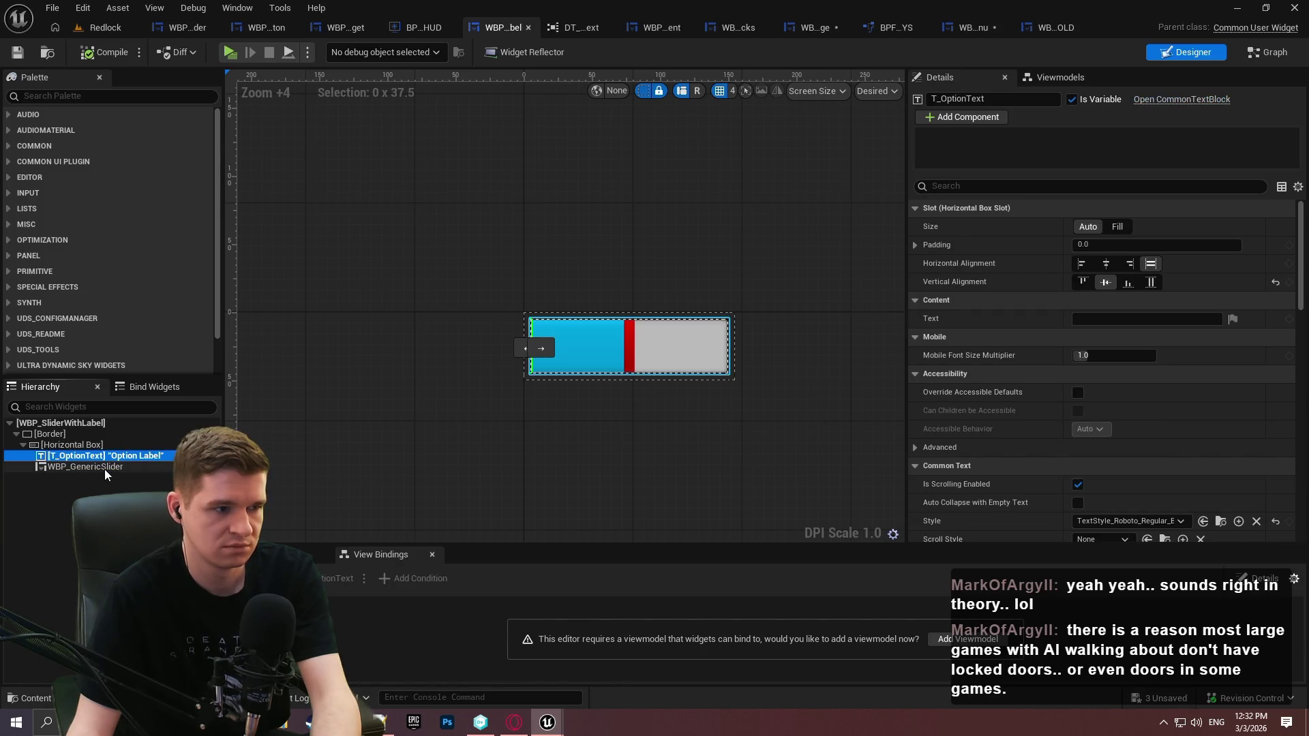
{"action": "left_click", "coordinate": [105, 469]}
{"action": "scroll", "coordinate": [991, 344], "scroll_direction": "down", "scroll_amount": 1}
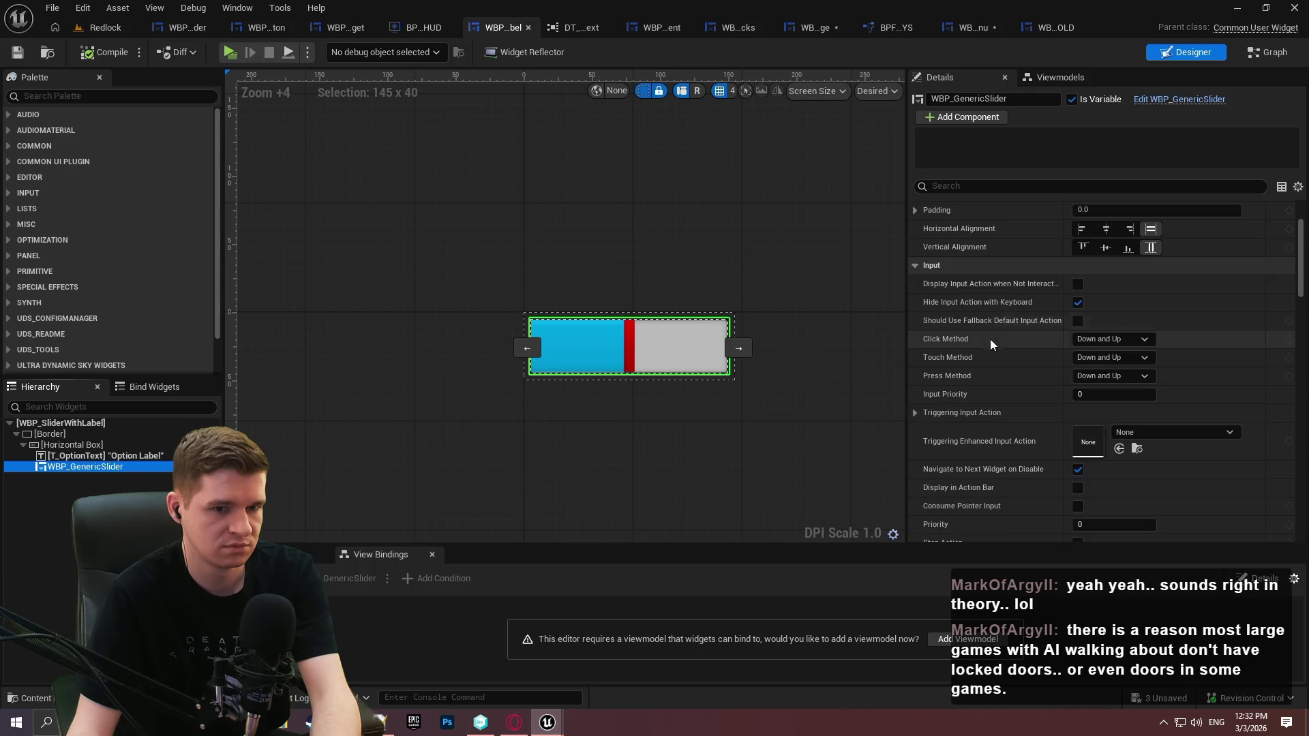
{"action": "left_click", "coordinate": [107, 460]}
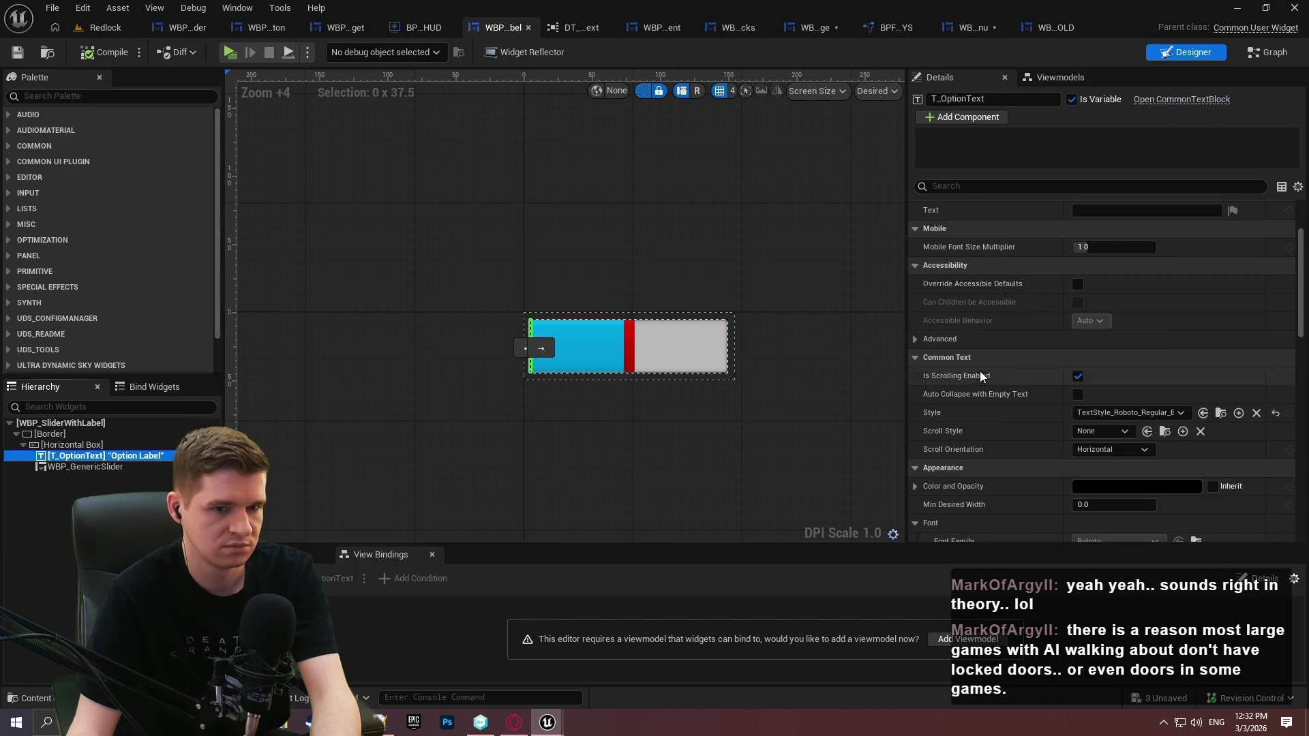
{"action": "scroll", "coordinate": [1012, 347], "scroll_direction": "up", "scroll_amount": 2}
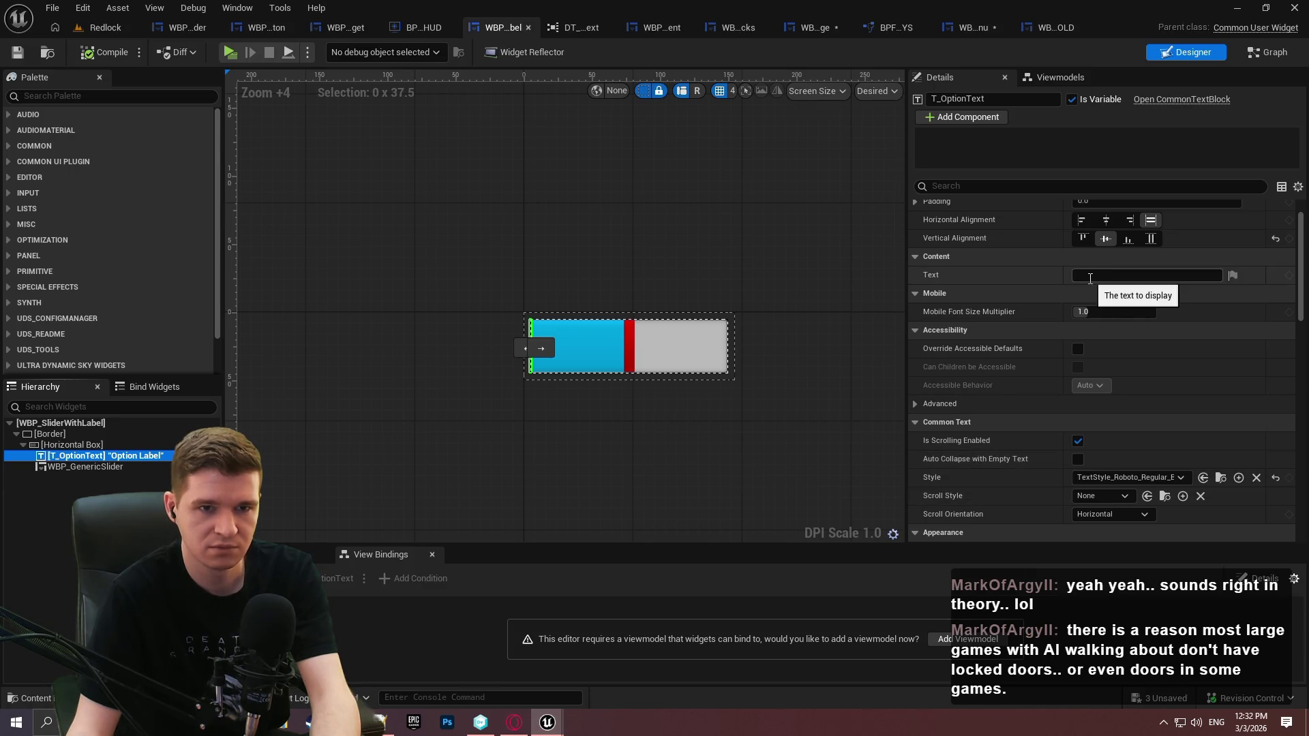
Inspect the Option Text getter feeding the SetText node in the event graph
{"action": "left_click", "coordinate": [1258, 53]}
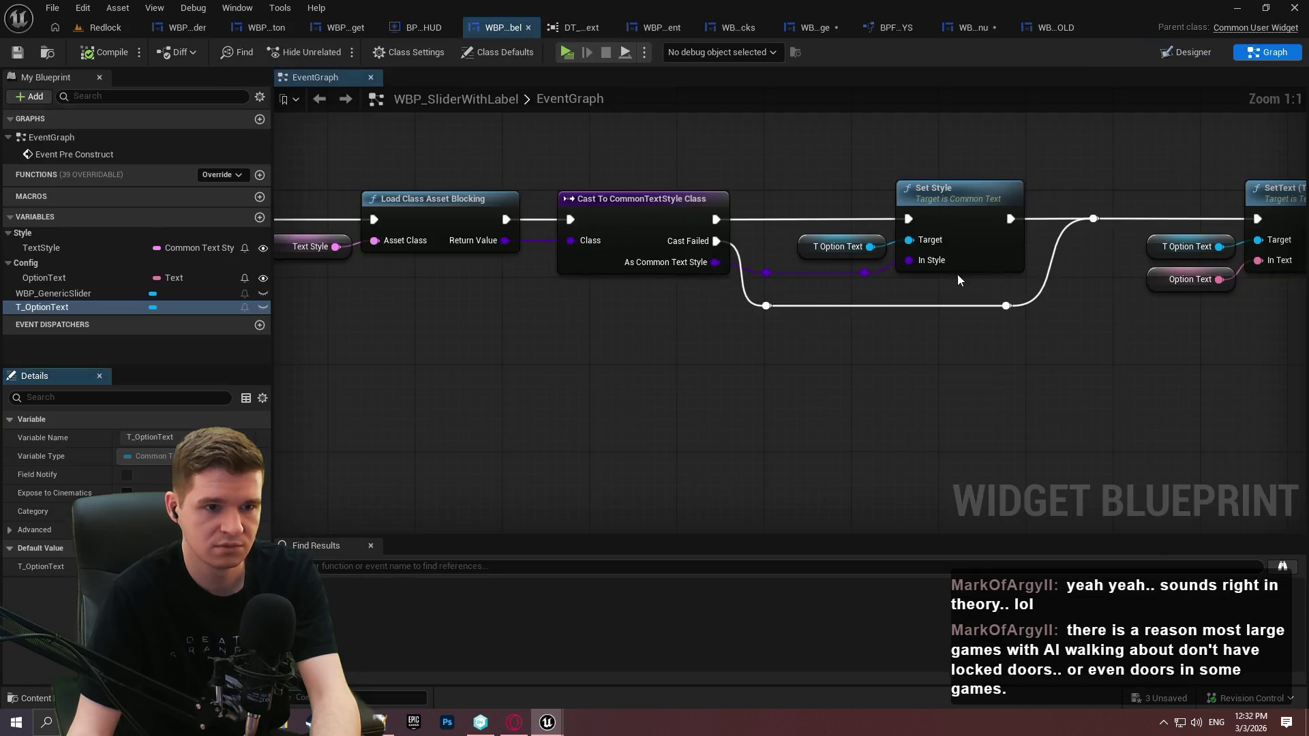
{"action": "mouse_move", "coordinate": [1279, 301]}
{"action": "left_mouse_down"}
{"action": "mouse_move", "coordinate": [1099, 332]}
{"action": "mouse_move", "coordinate": [807, 349]}
{"action": "mouse_move", "coordinate": [1220, 364]}
{"action": "mouse_move", "coordinate": [1008, 372]}
{"action": "left_mouse_up"}
{"action": "left_click", "coordinate": [1155, 354]}
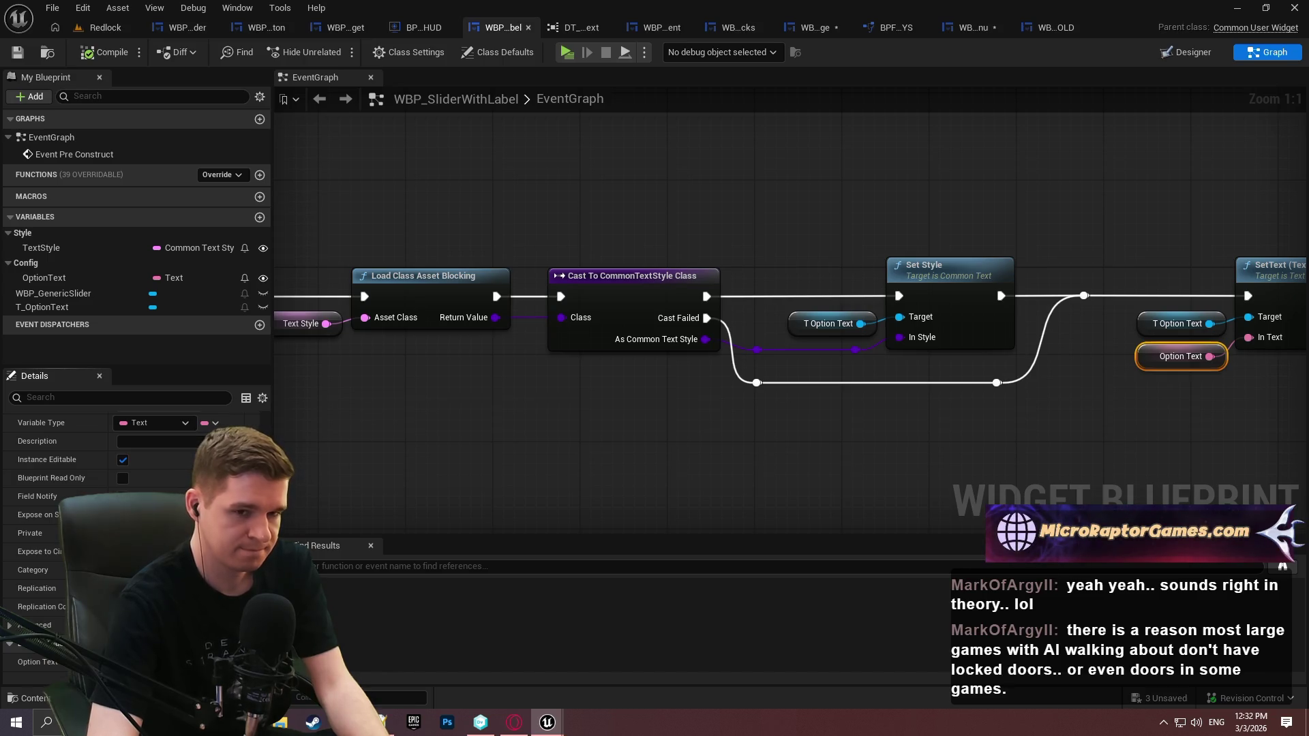
{"action": "left_click", "coordinate": [122, 515]}
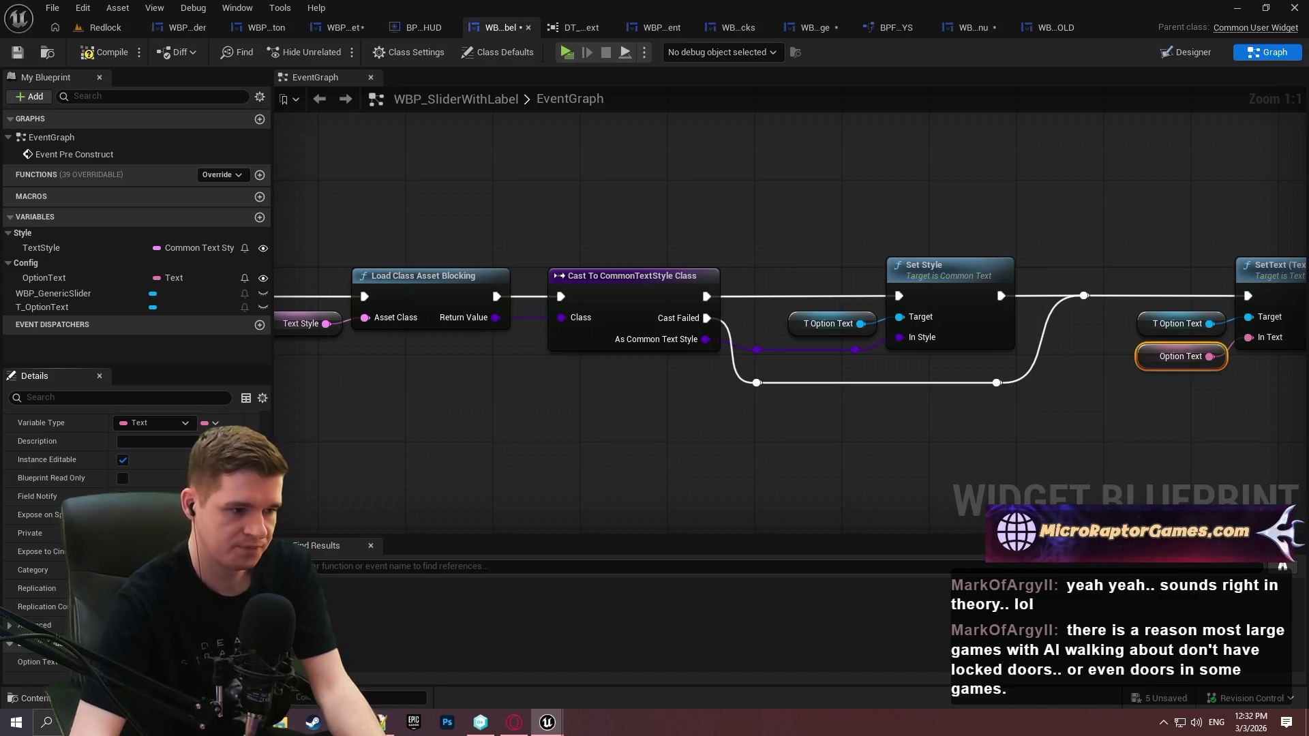
Save WBP_SliderWithLabel and zoom into its designer showing the label and slider
{"action": "left_click", "coordinate": [19, 53]}
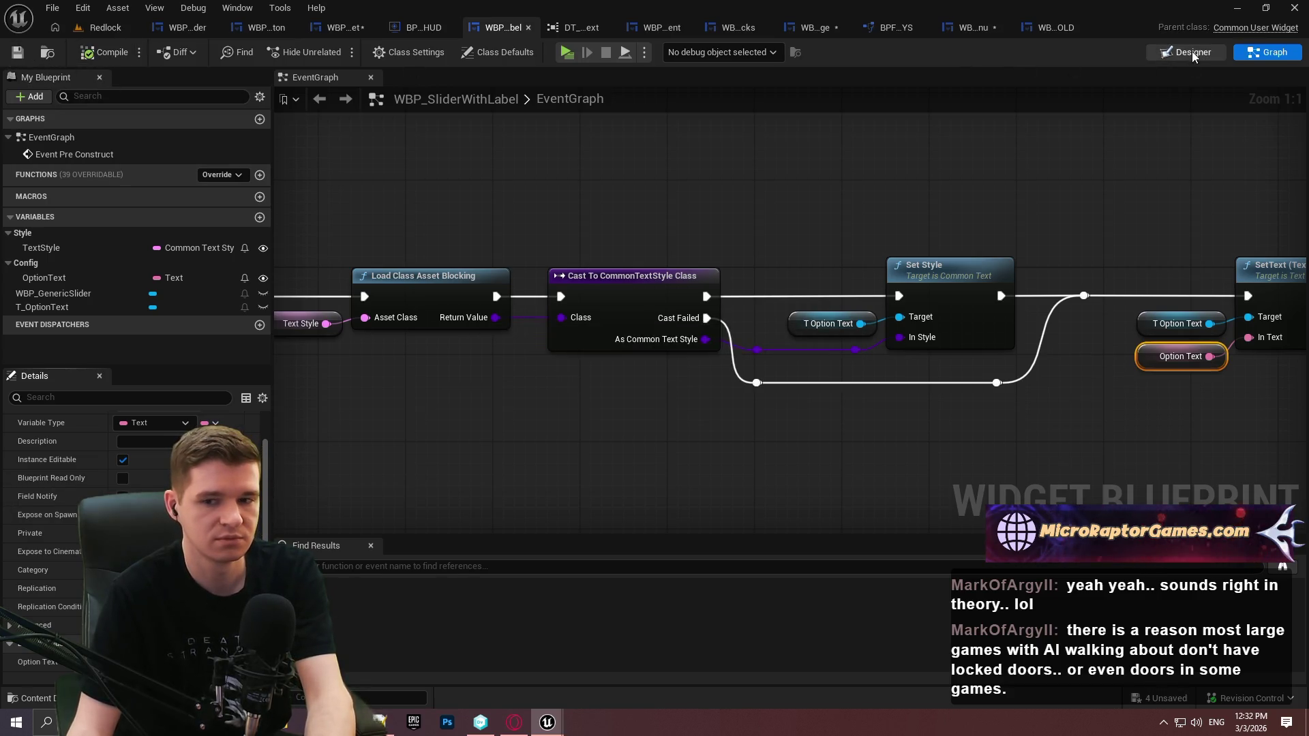
{"action": "left_click", "coordinate": [1185, 52]}
{"action": "scroll", "coordinate": [634, 205], "scroll_direction": "up", "scroll_amount": 1}
{"action": "left_click_drag", "start_coordinate": [634, 204], "coordinate": [518, 89]}
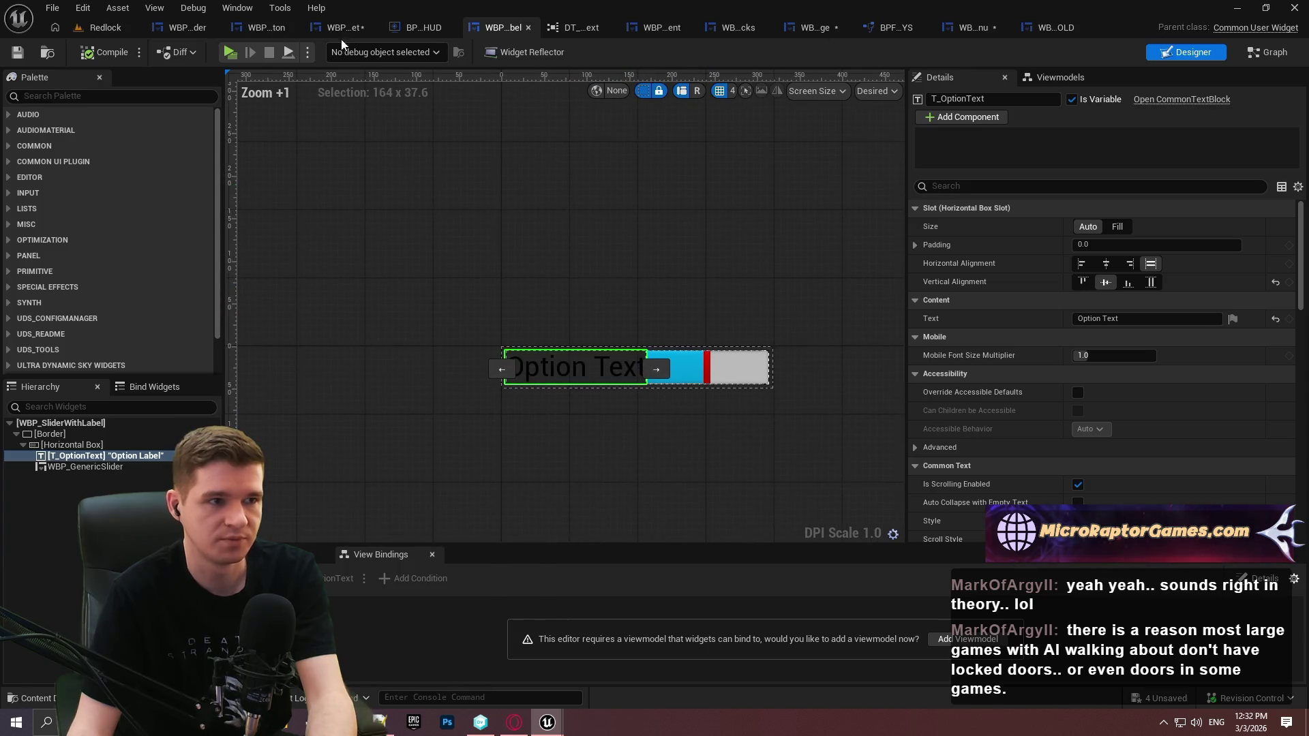
{"action": "left_click", "coordinate": [376, 26]}
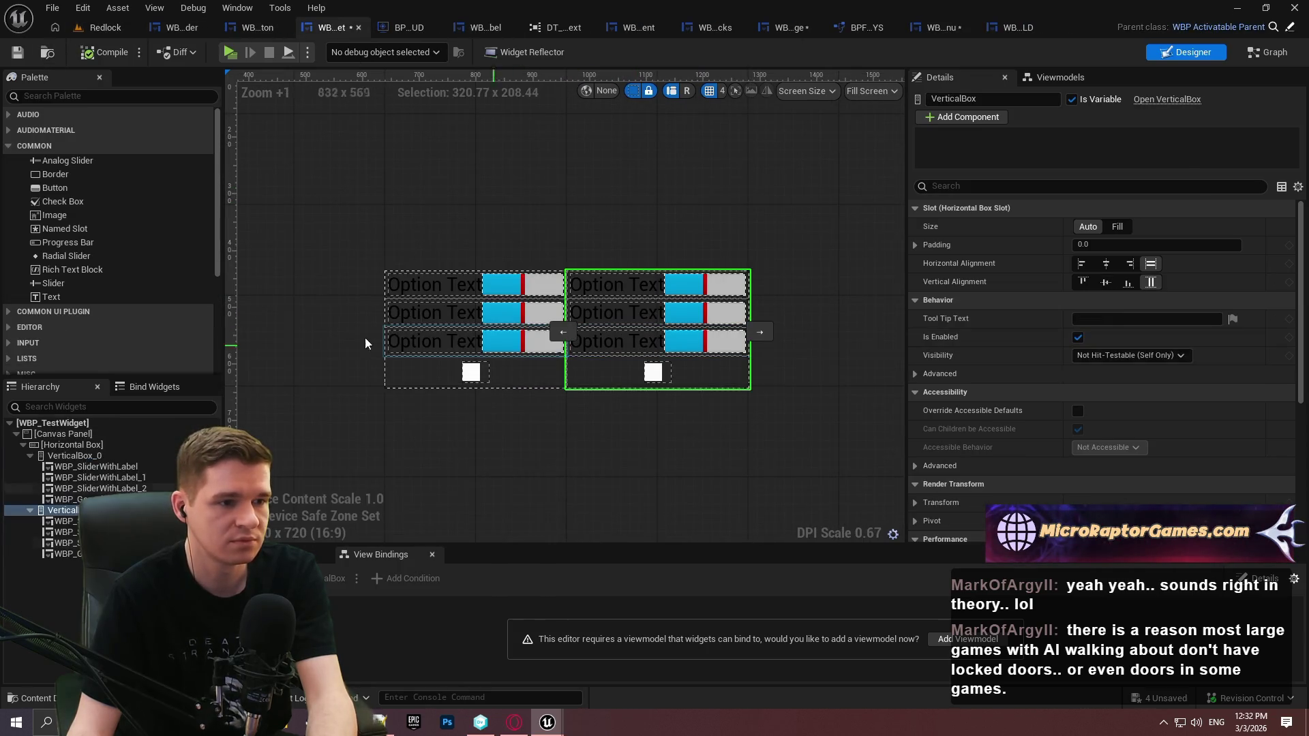
{"action": "left_click", "coordinate": [399, 27]}
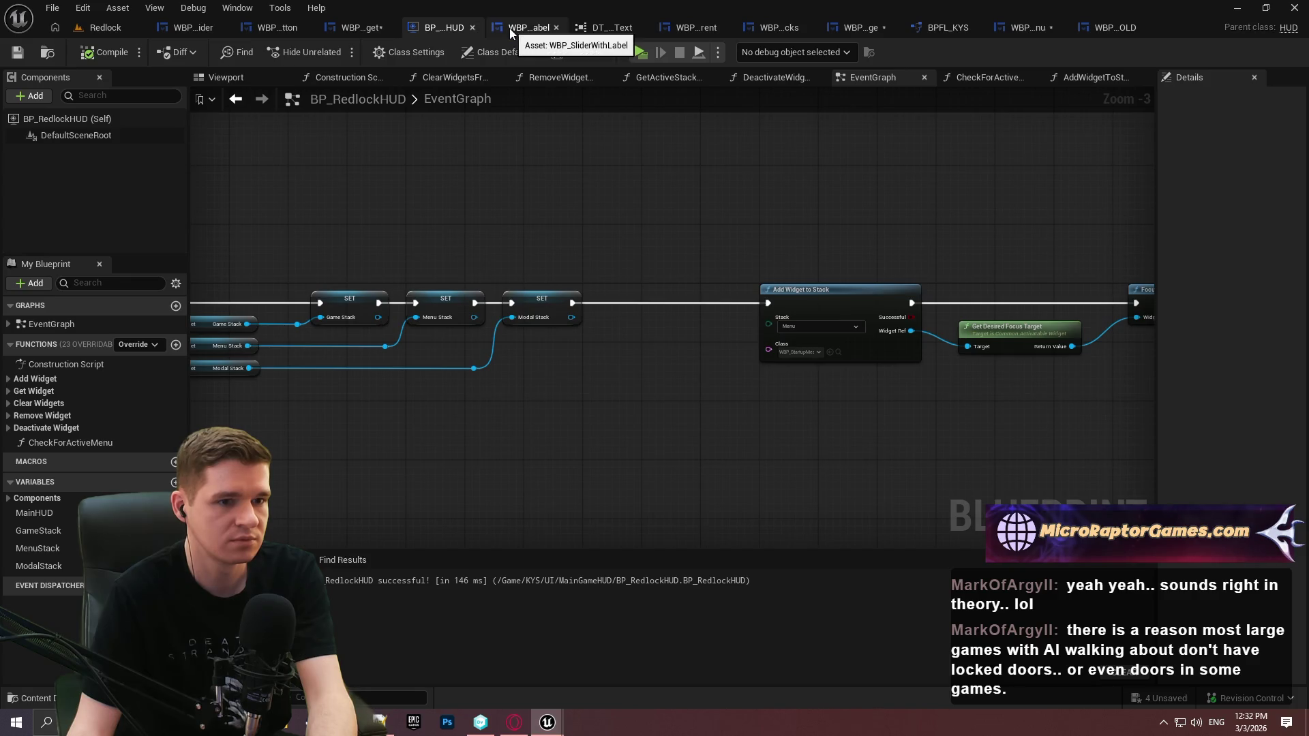
{"action": "left_click", "coordinate": [1024, 27]}
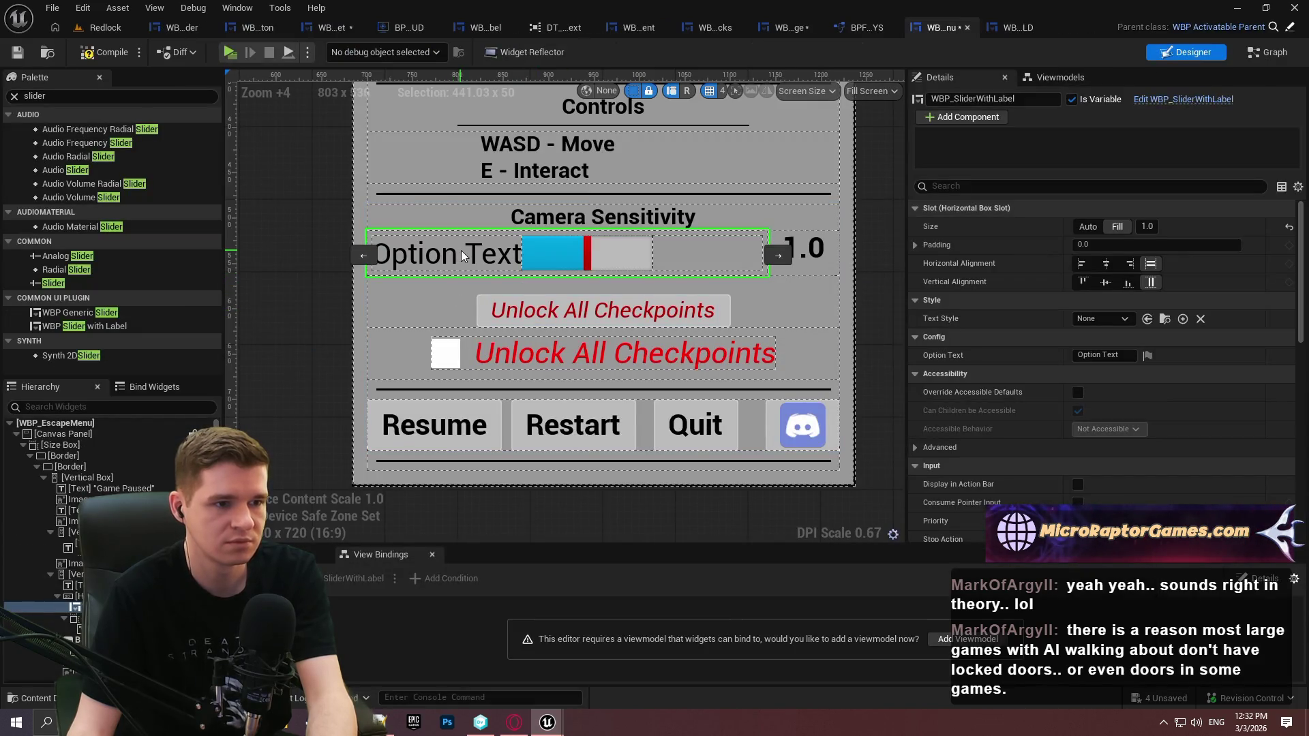
{"action": "left_click", "coordinate": [486, 27]}
{"action": "left_click", "coordinate": [100, 443]}
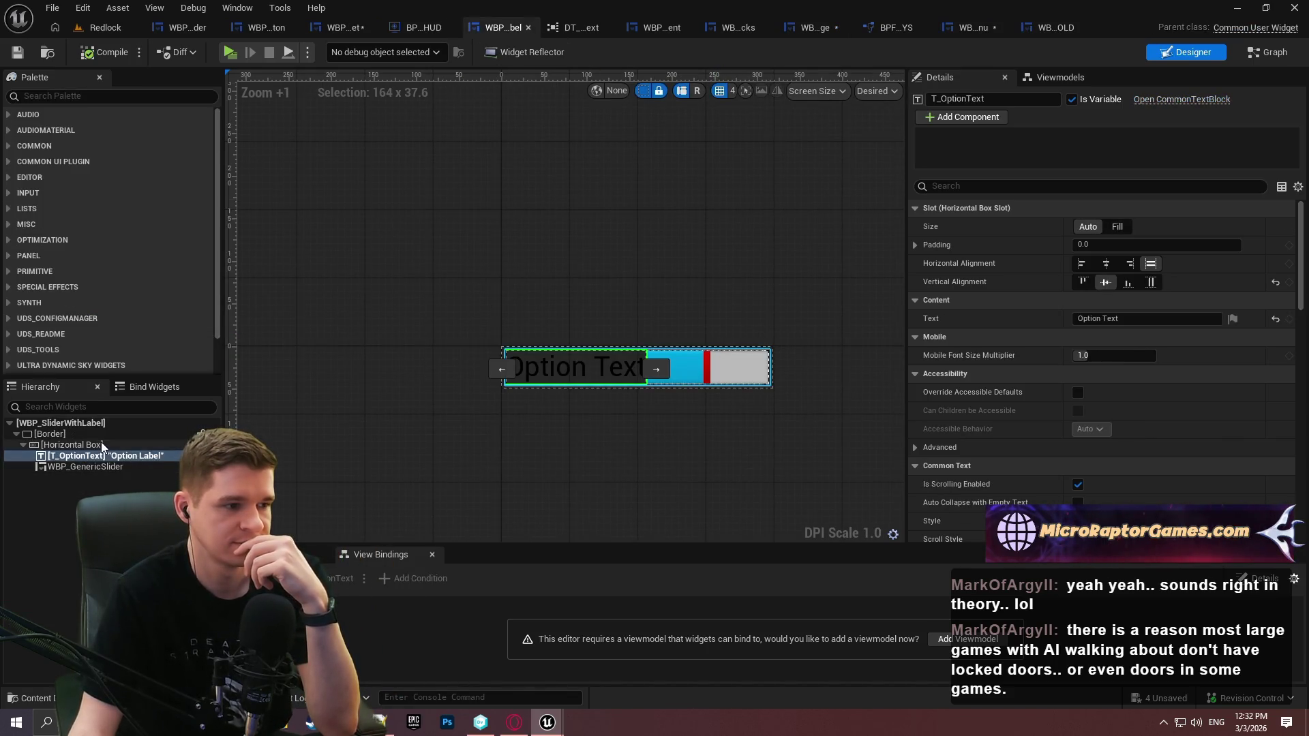
{"action": "left_click", "coordinate": [95, 434]}
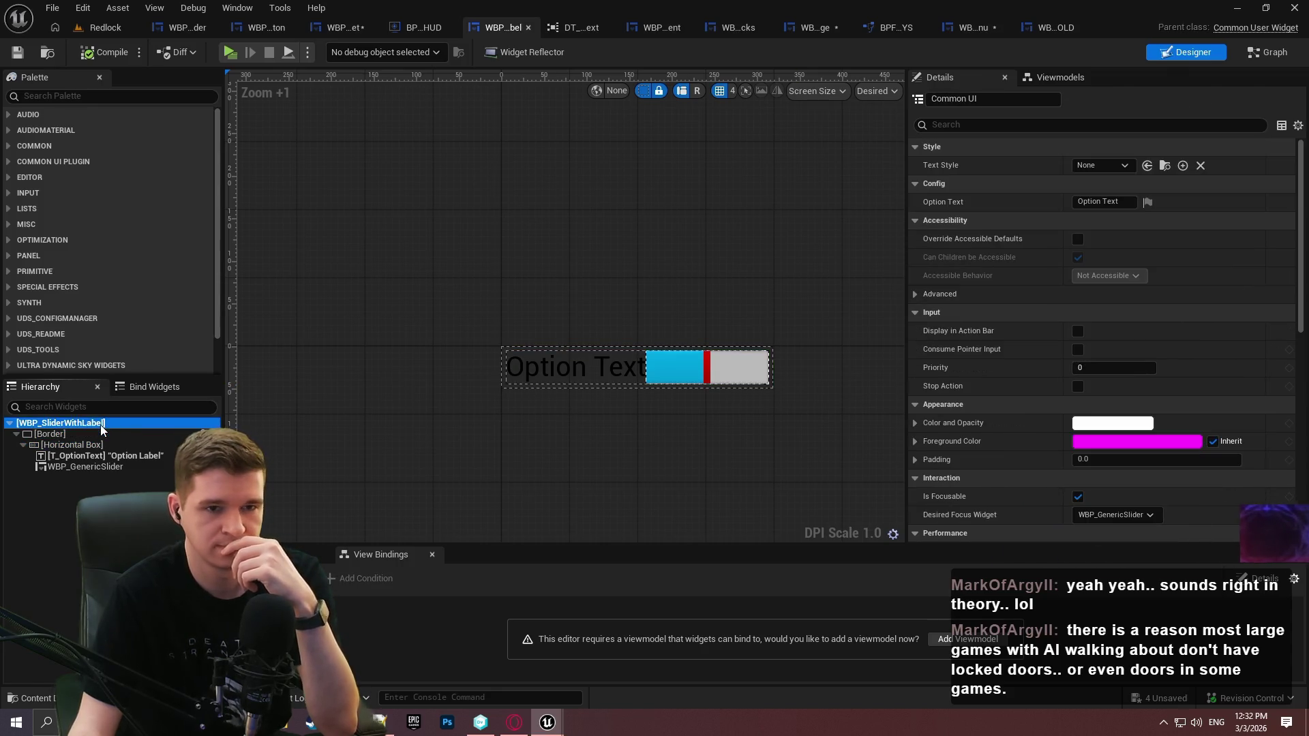
Apply TextStyle_Roboto_Regular_Black_24 as WBP_SliderWithLabel's text style and save
{"action": "left_click", "coordinate": [888, 273]}
{"action": "left_click_drag", "start_coordinate": [796, 254], "coordinate": [662, 254]}
{"action": "scroll", "coordinate": [645, 268], "scroll_direction": "down", "scroll_amount": 1}
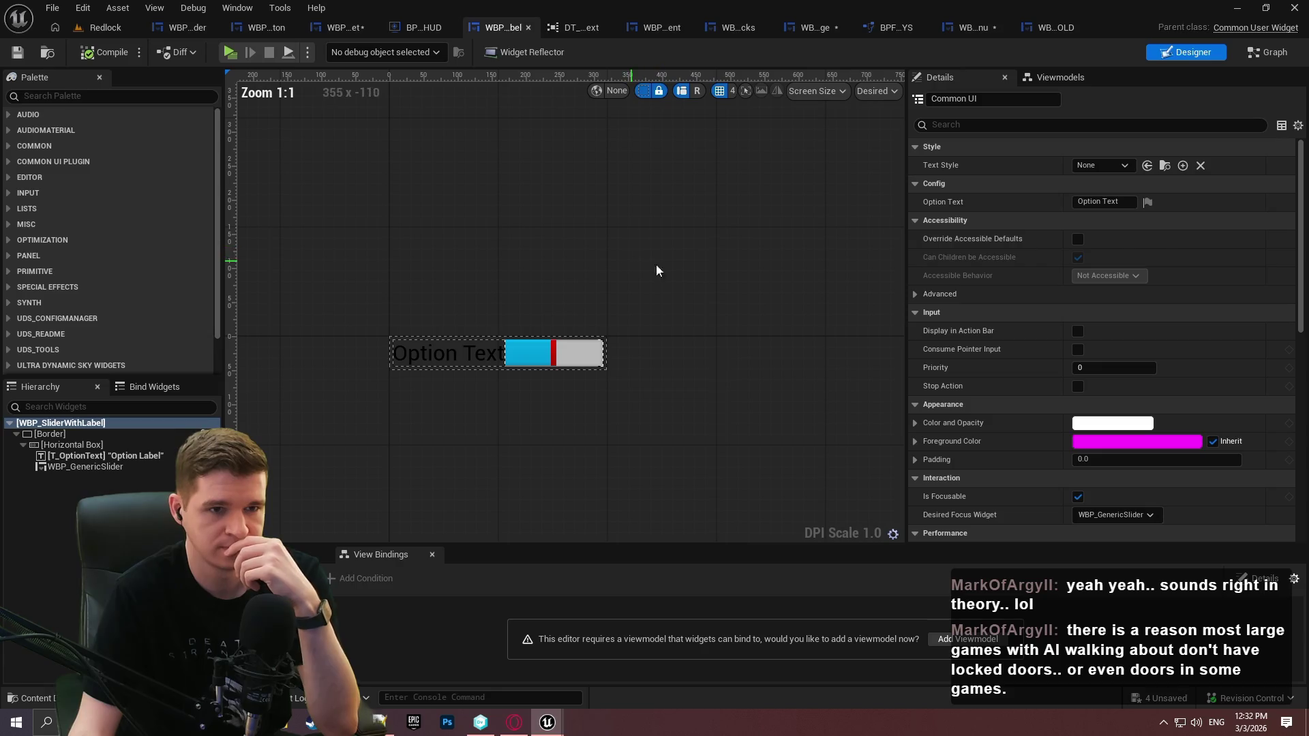
{"action": "left_click", "coordinate": [1124, 165]}
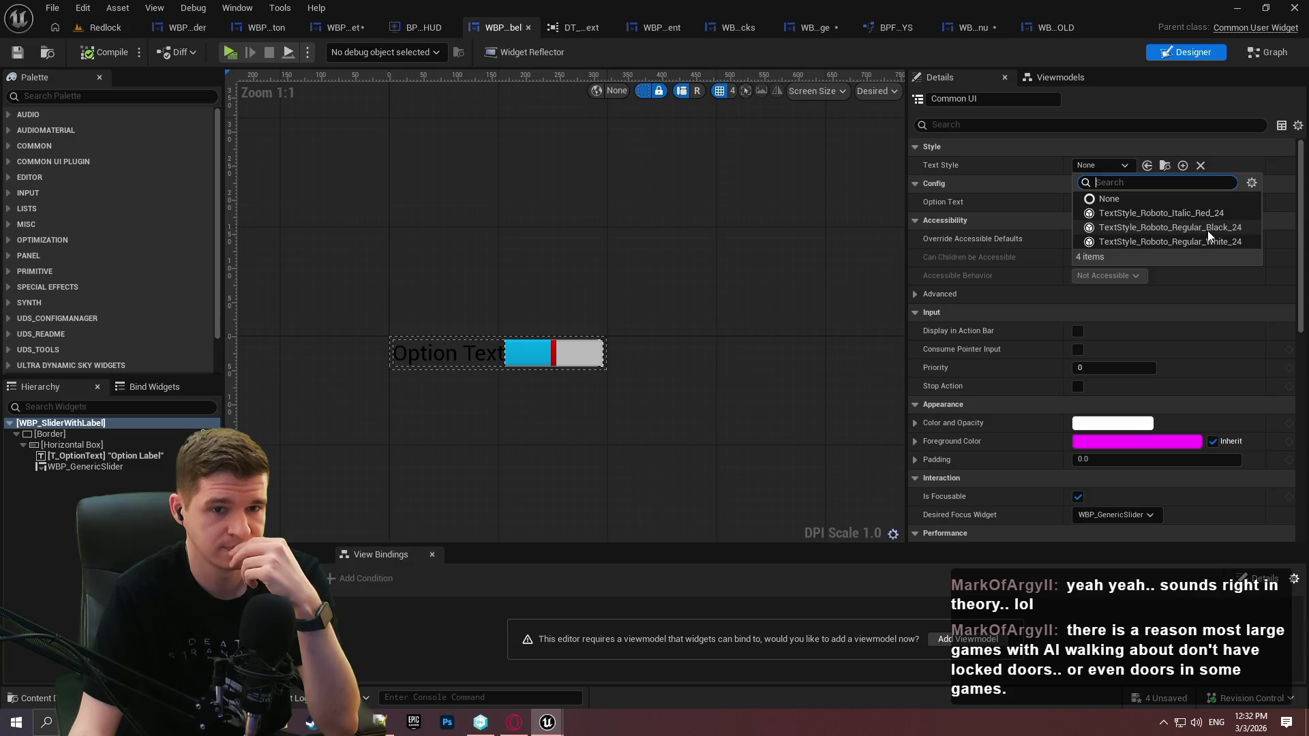
{"action": "left_click", "coordinate": [1118, 229]}
{"action": "left_click", "coordinate": [15, 53]}
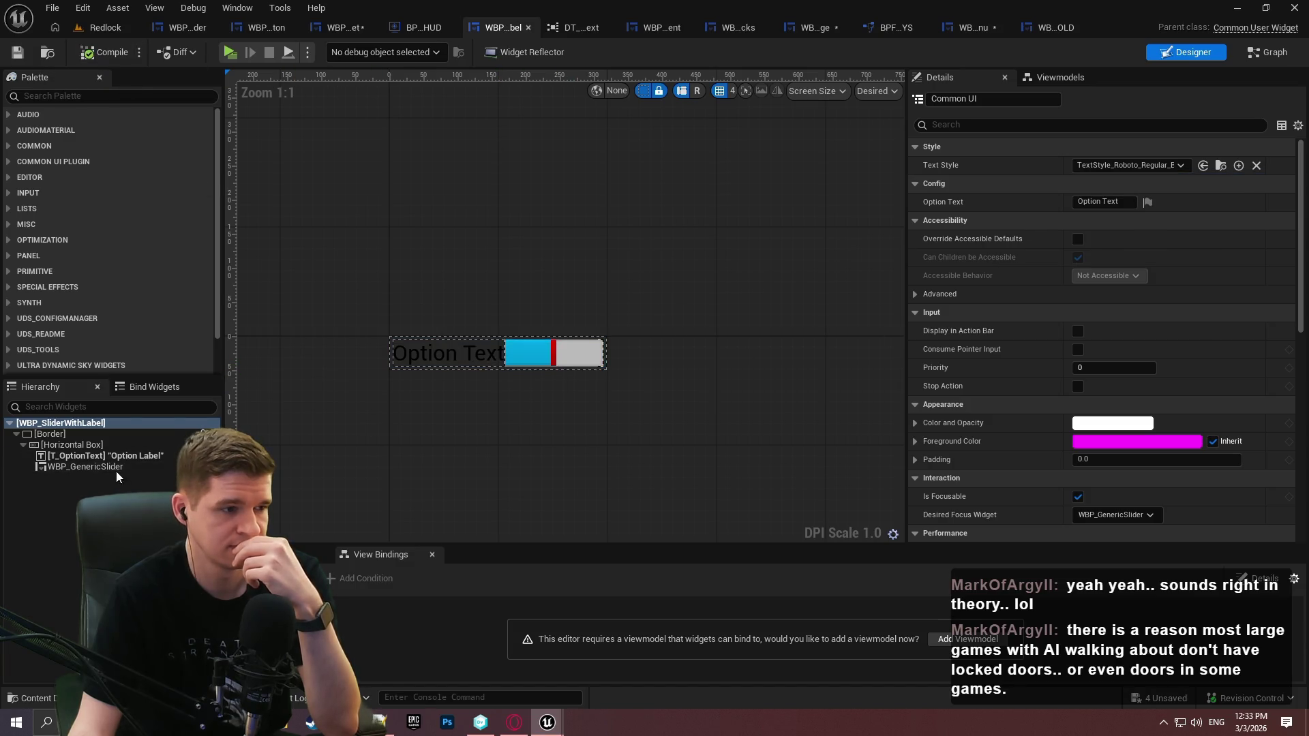
Set WBP_GenericSlider's slot size to Fill and T_OptionText's to Auto
{"action": "left_click", "coordinate": [100, 447]}
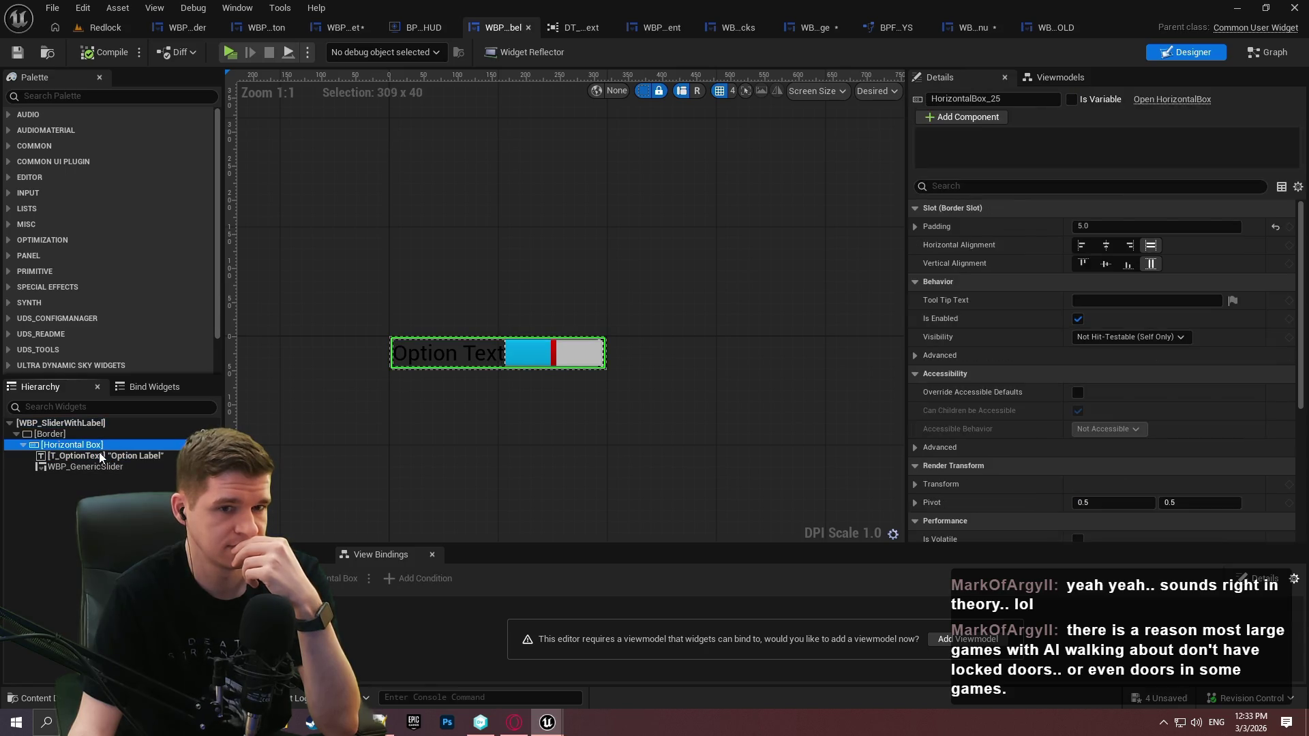
{"action": "left_click", "coordinate": [89, 467]}
{"action": "left_click", "coordinate": [1118, 301]}
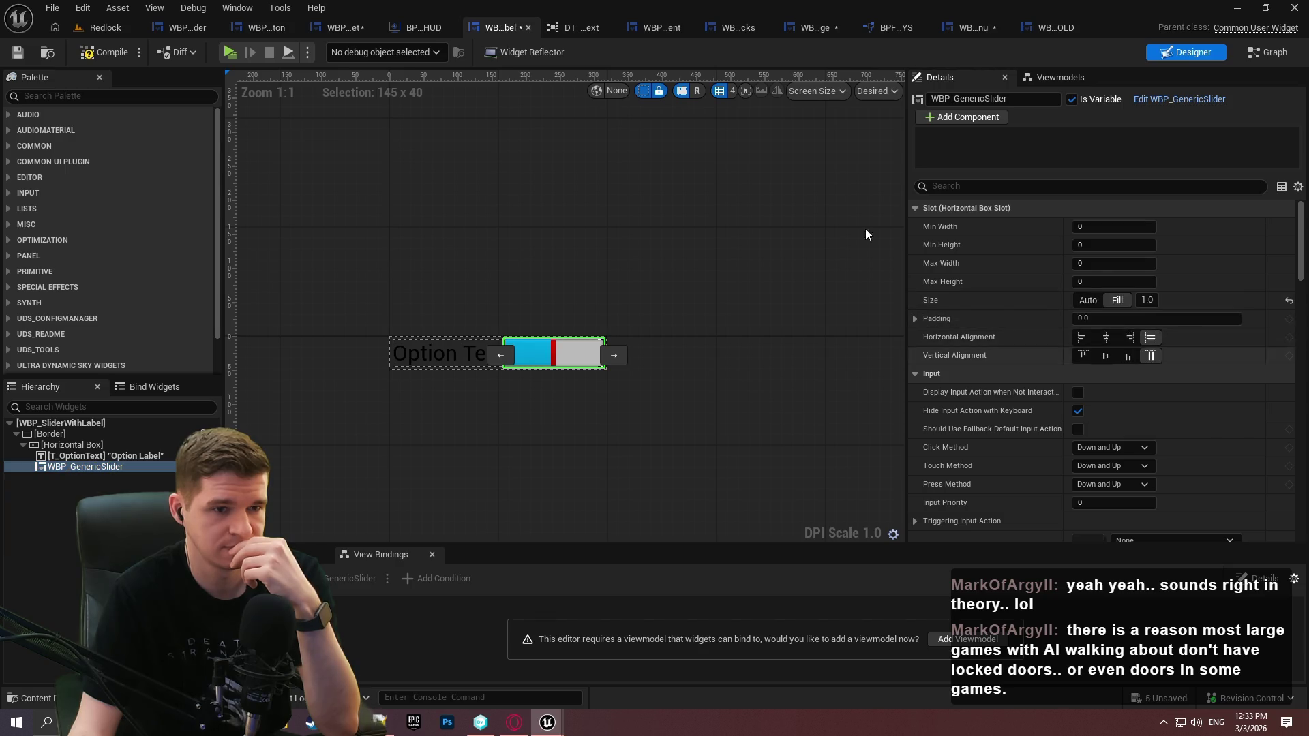
{"action": "left_click", "coordinate": [80, 53]}
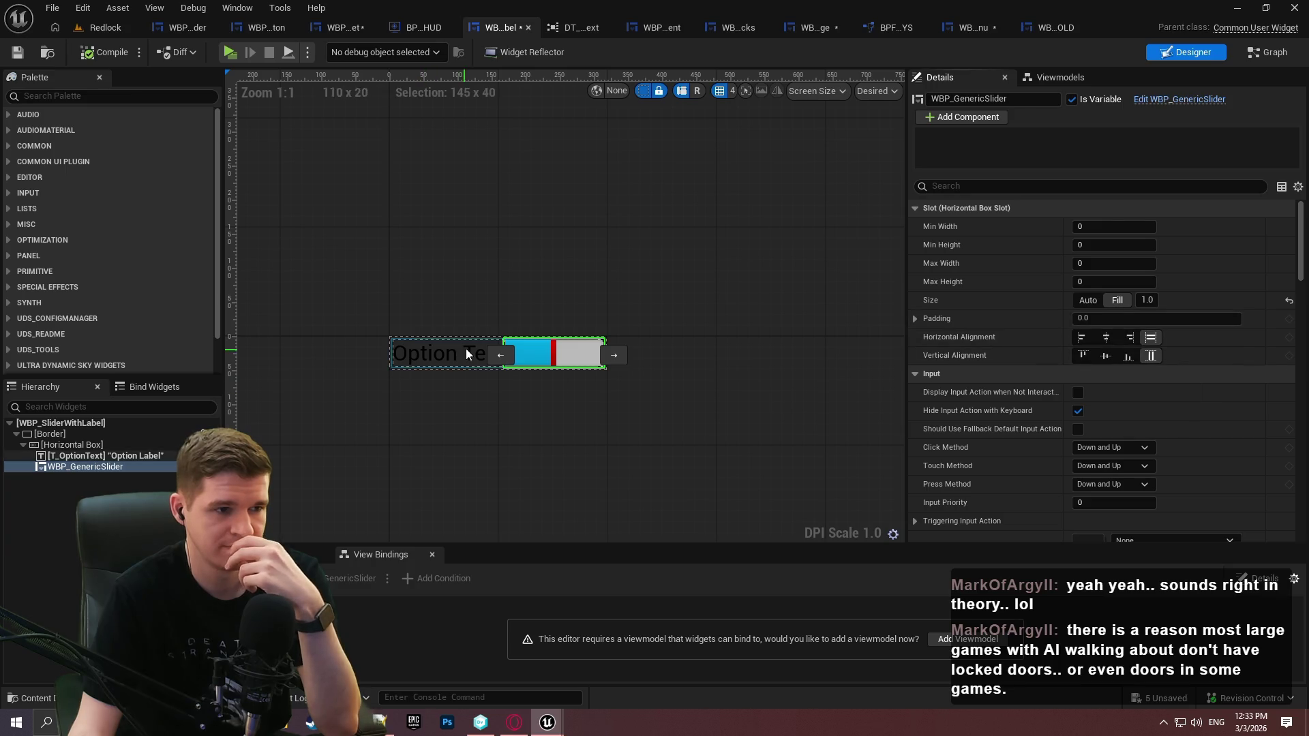
{"action": "left_click", "coordinate": [101, 455]}
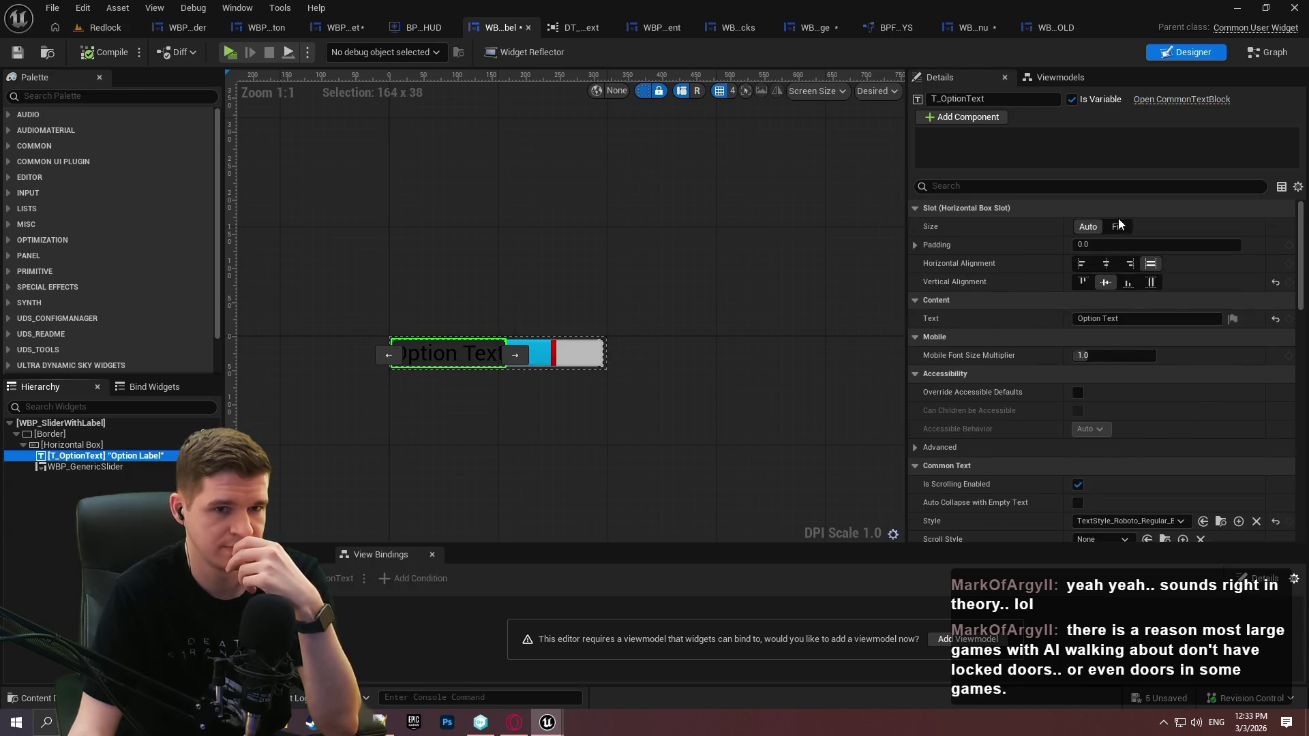
{"action": "left_click", "coordinate": [1087, 226]}
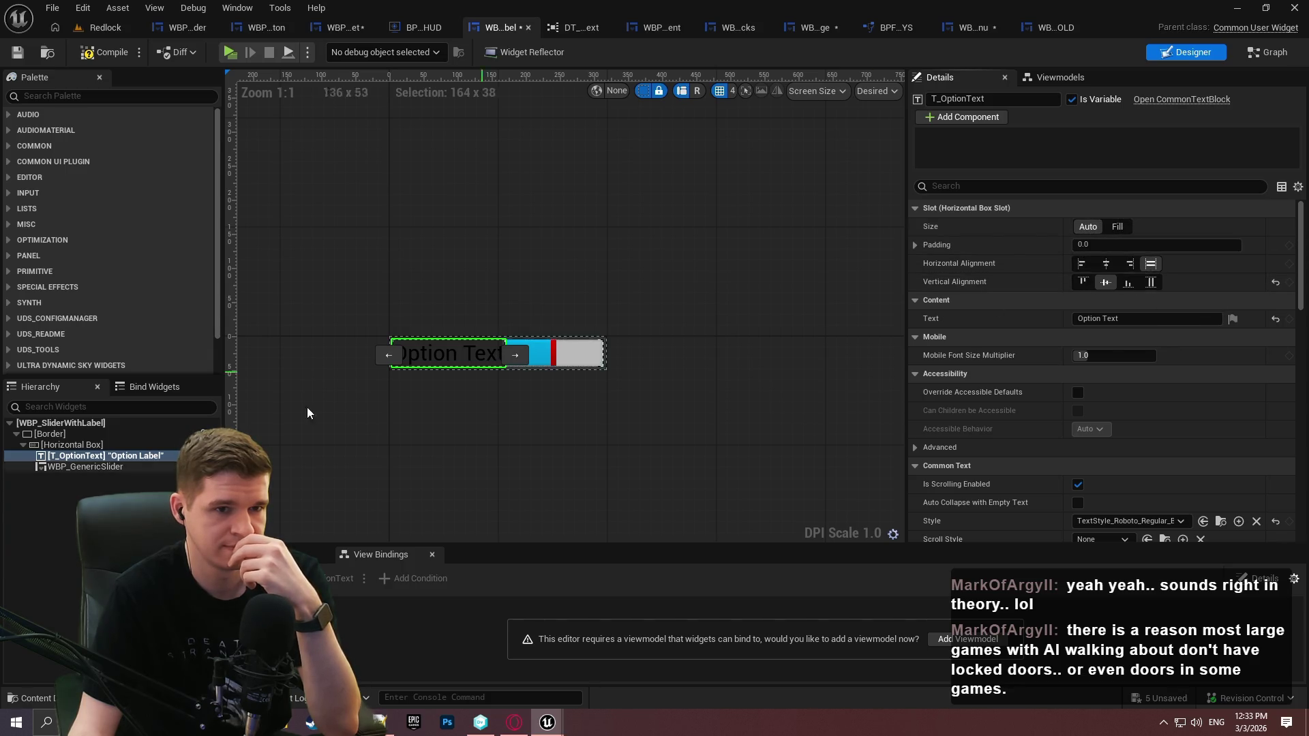
Compile and save WBP_SliderWithLabel, then view WBP_TestWidget's layout
{"action": "left_click", "coordinate": [80, 446]}
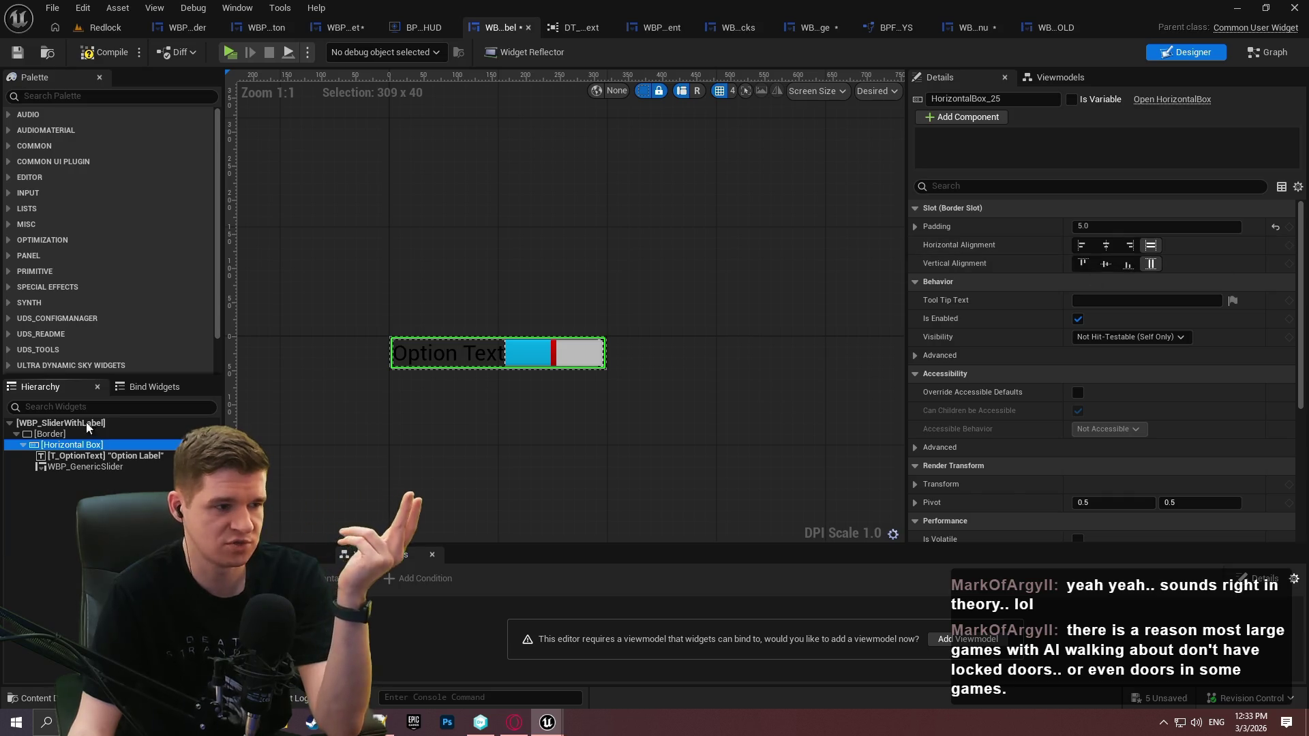
{"action": "left_click", "coordinate": [53, 436]}
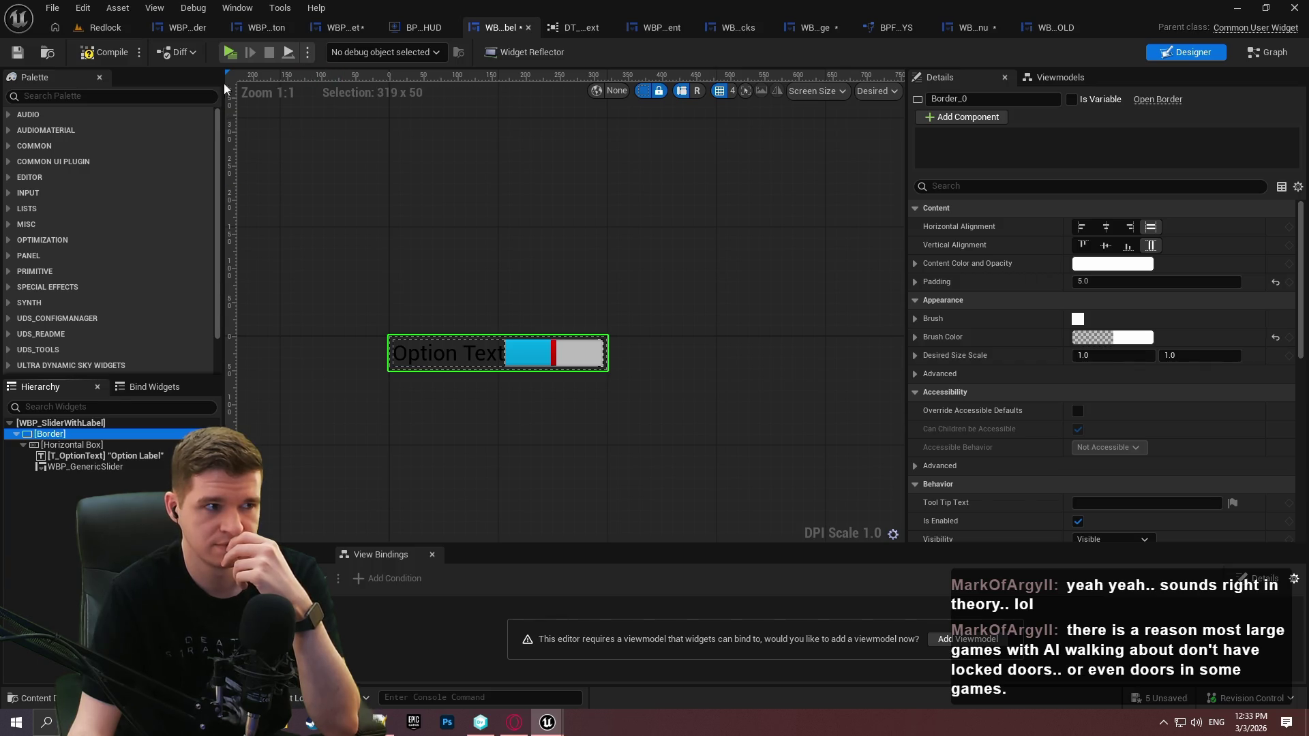
{"action": "left_click", "coordinate": [107, 53]}
{"action": "left_click", "coordinate": [16, 55]}
{"action": "left_click", "coordinate": [321, 27]}
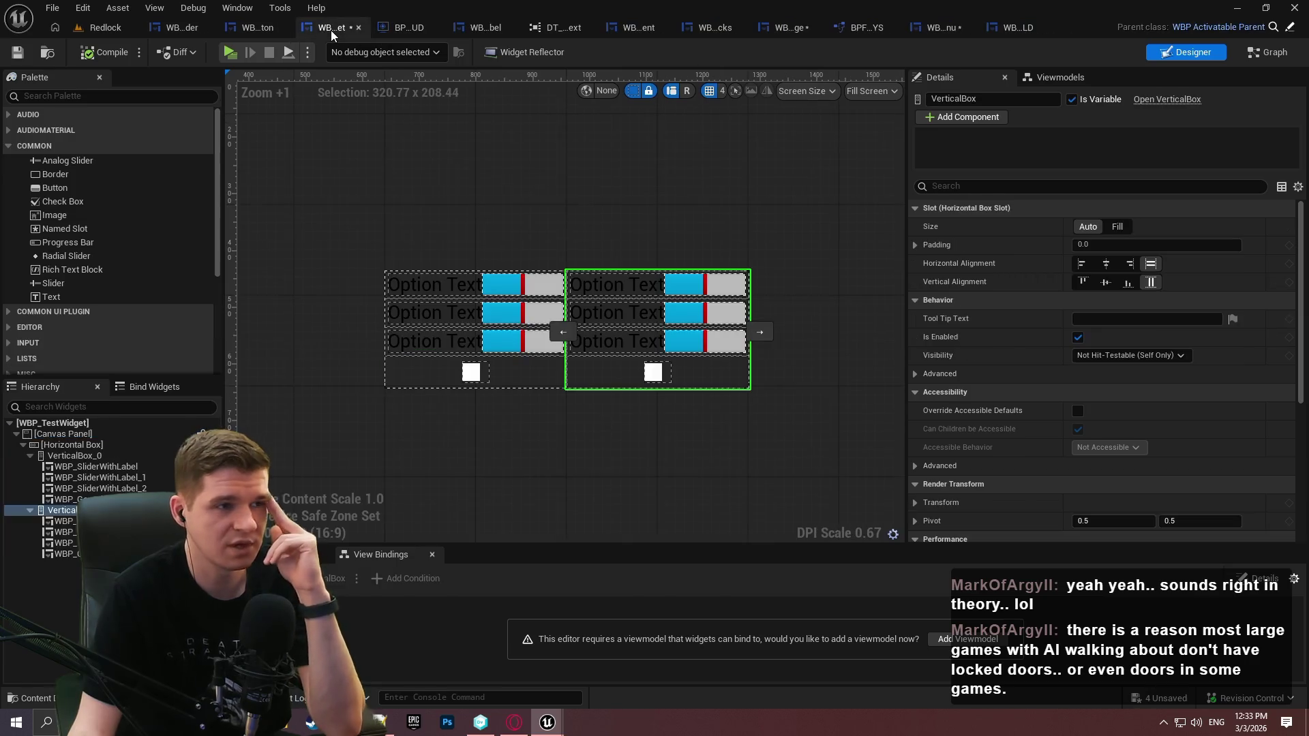
Look over WBP_GenericButton's layout and the DT_CoreRichText tab
{"action": "left_click", "coordinate": [258, 27]}
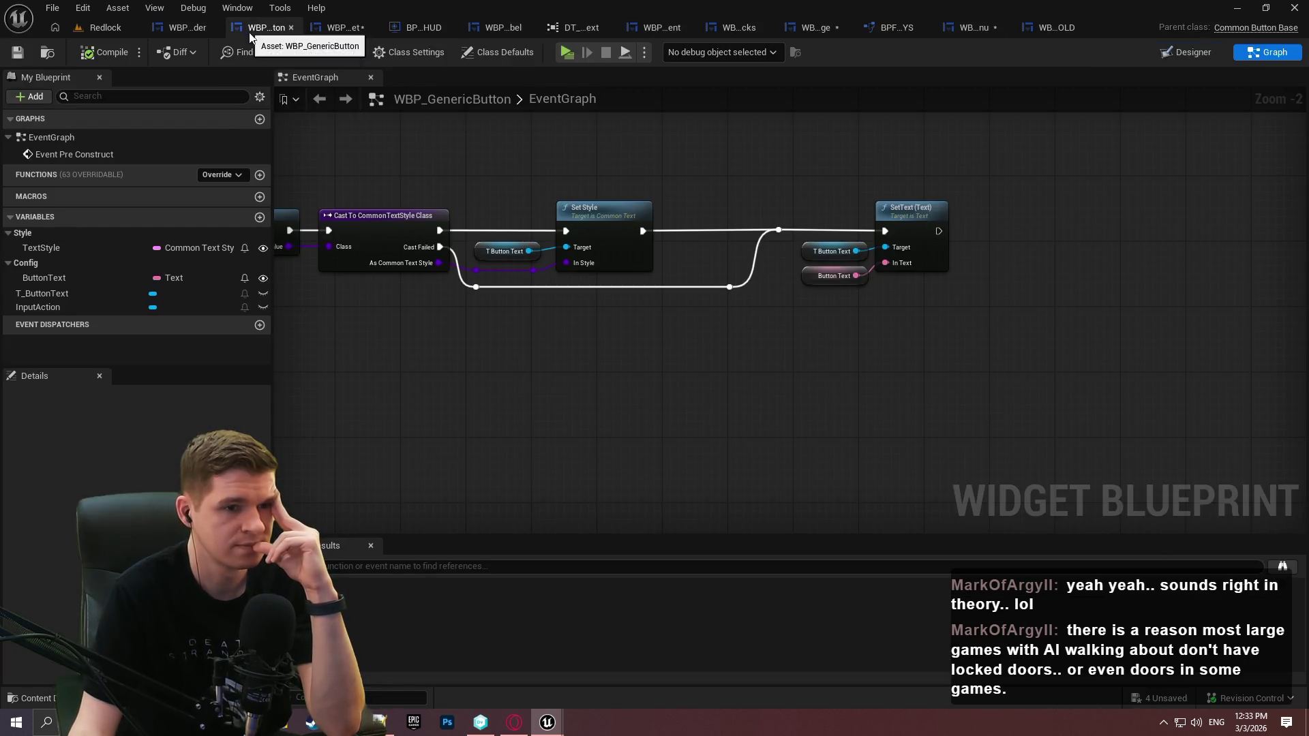
{"action": "left_click", "coordinate": [1199, 54]}
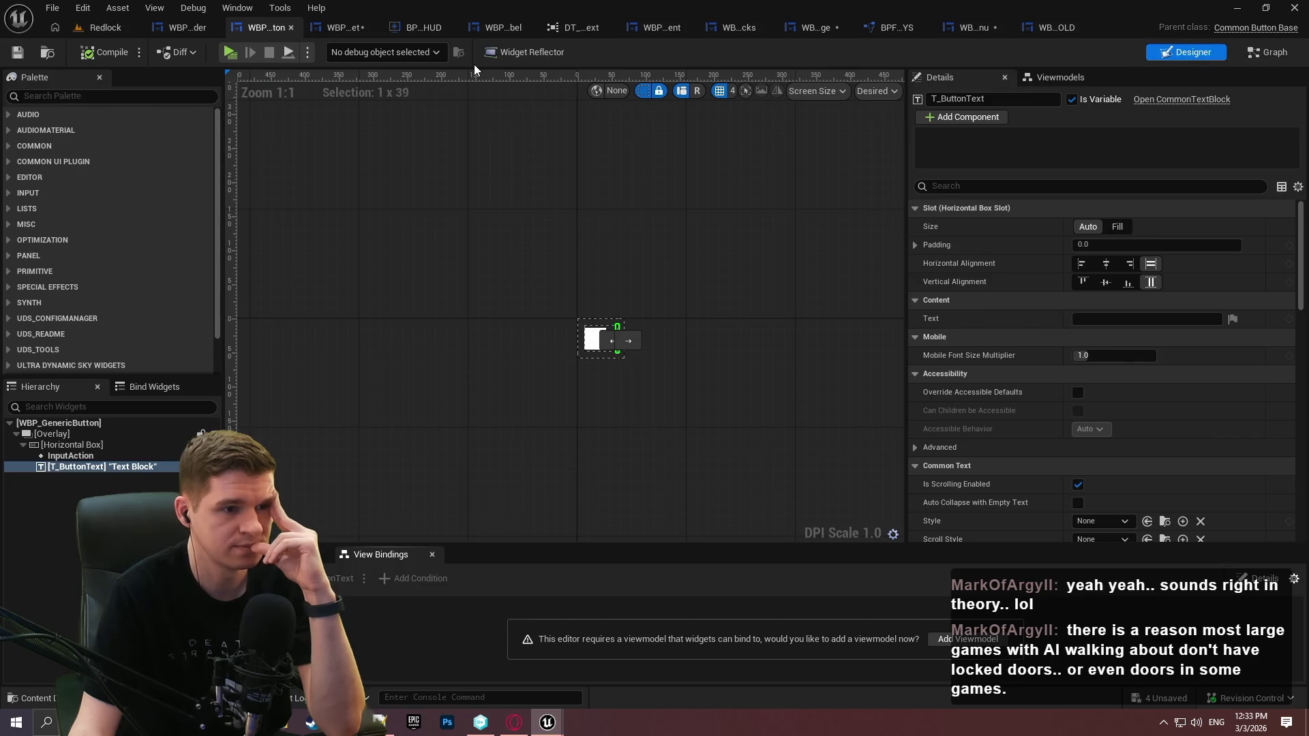
{"action": "left_click", "coordinate": [574, 24]}
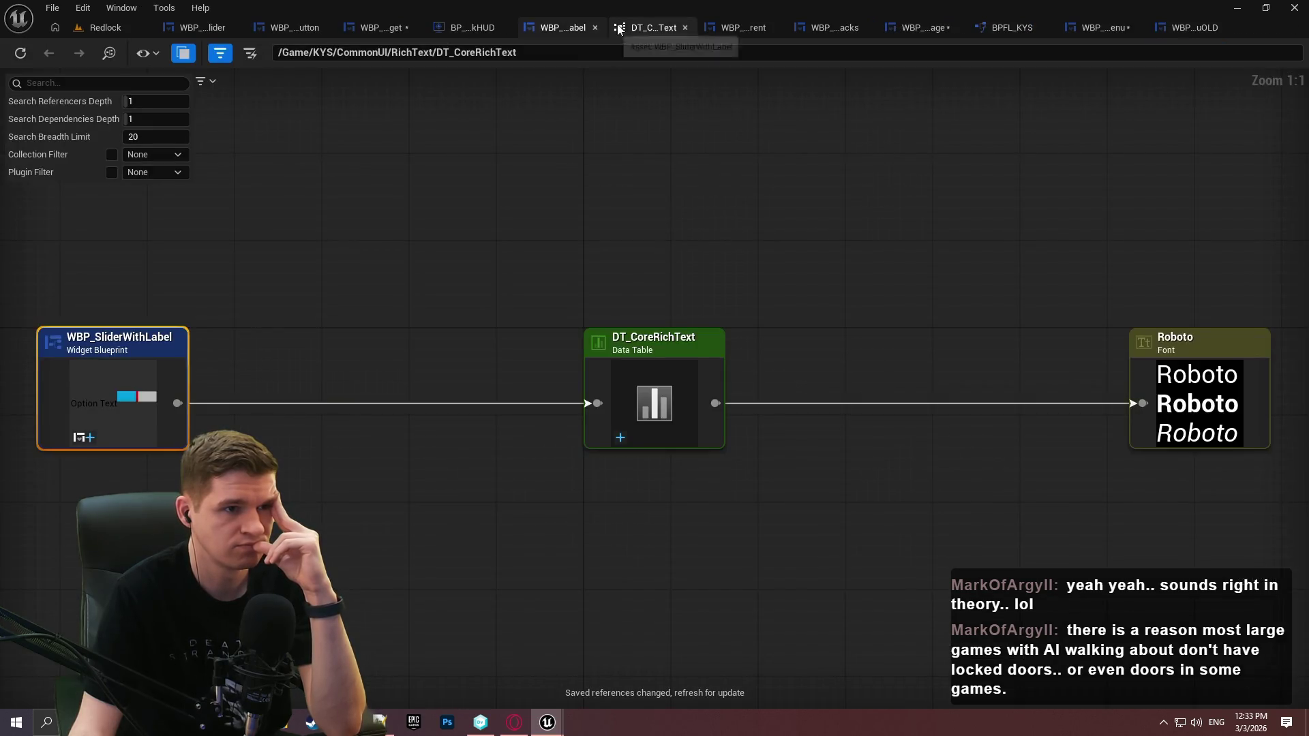
Close the DT_CoreRichText, WBP_ActivatableParent, WBP_GameHUDStacks, WBP_StartupMessage, BPFL_KYS and WBP_TestWidget tabs
{"action": "left_click", "coordinate": [684, 30]}
{"action": "left_click", "coordinate": [681, 31]}
{"action": "left_click", "coordinate": [631, 28]}
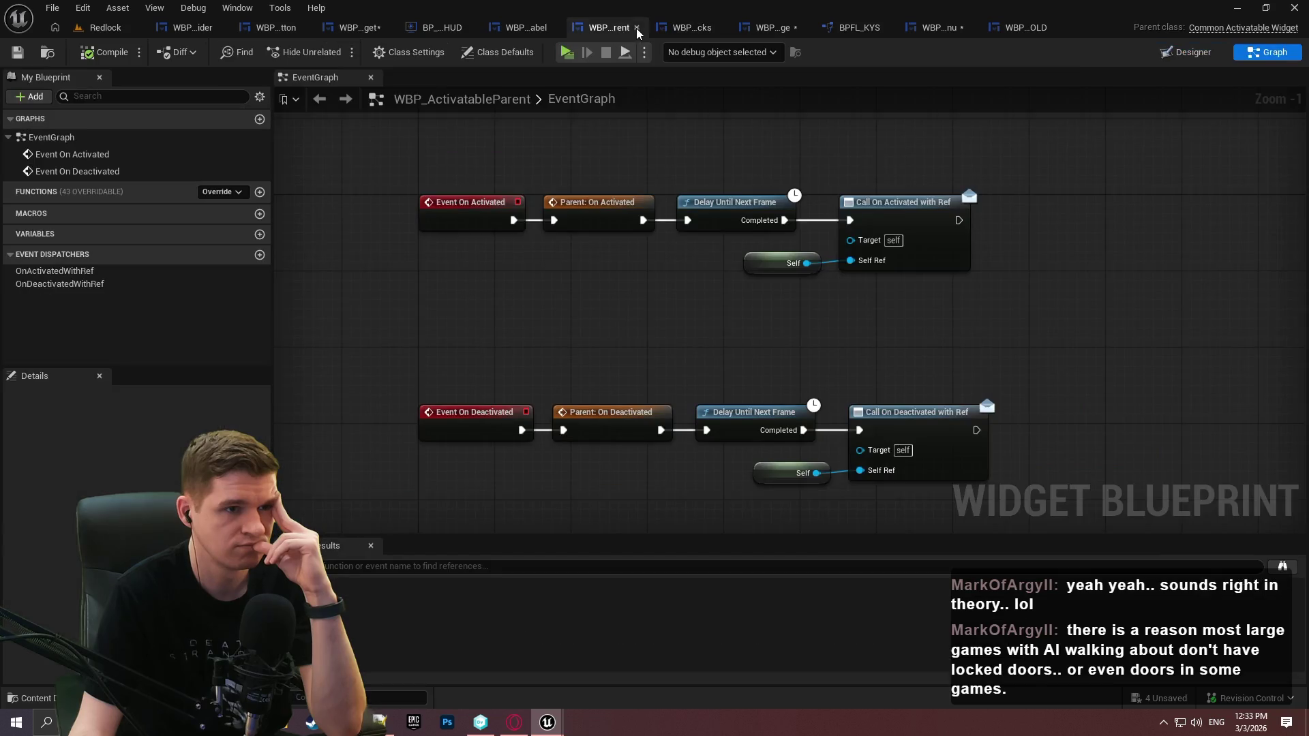
{"action": "left_click", "coordinate": [637, 29]}
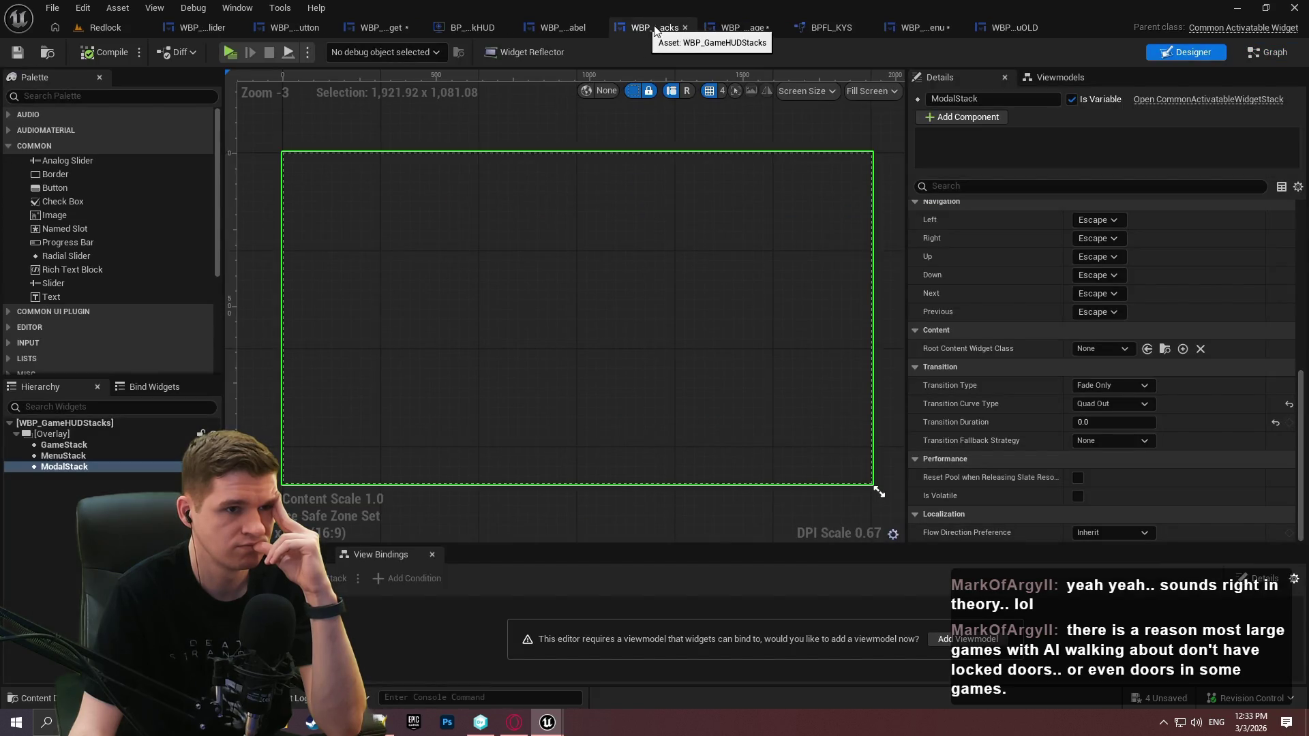
{"action": "left_click", "coordinate": [684, 27]}
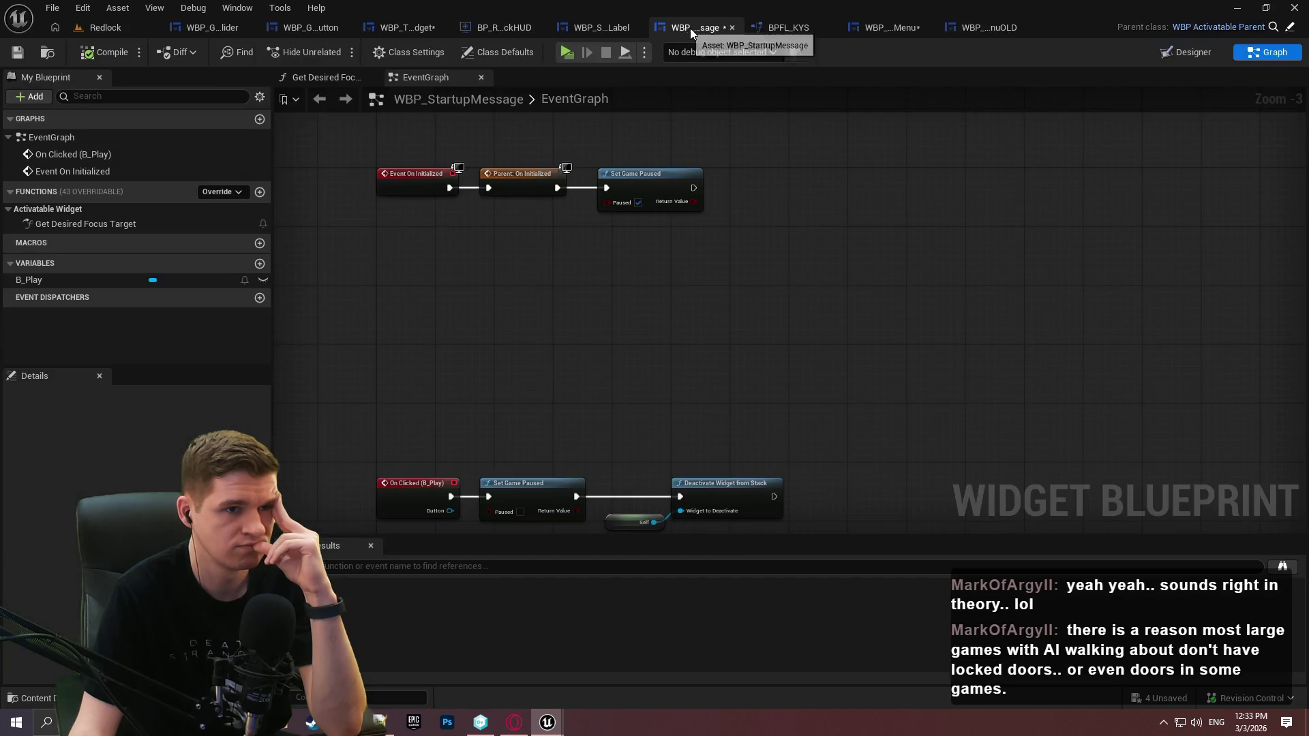
{"action": "left_click", "coordinate": [735, 30]}
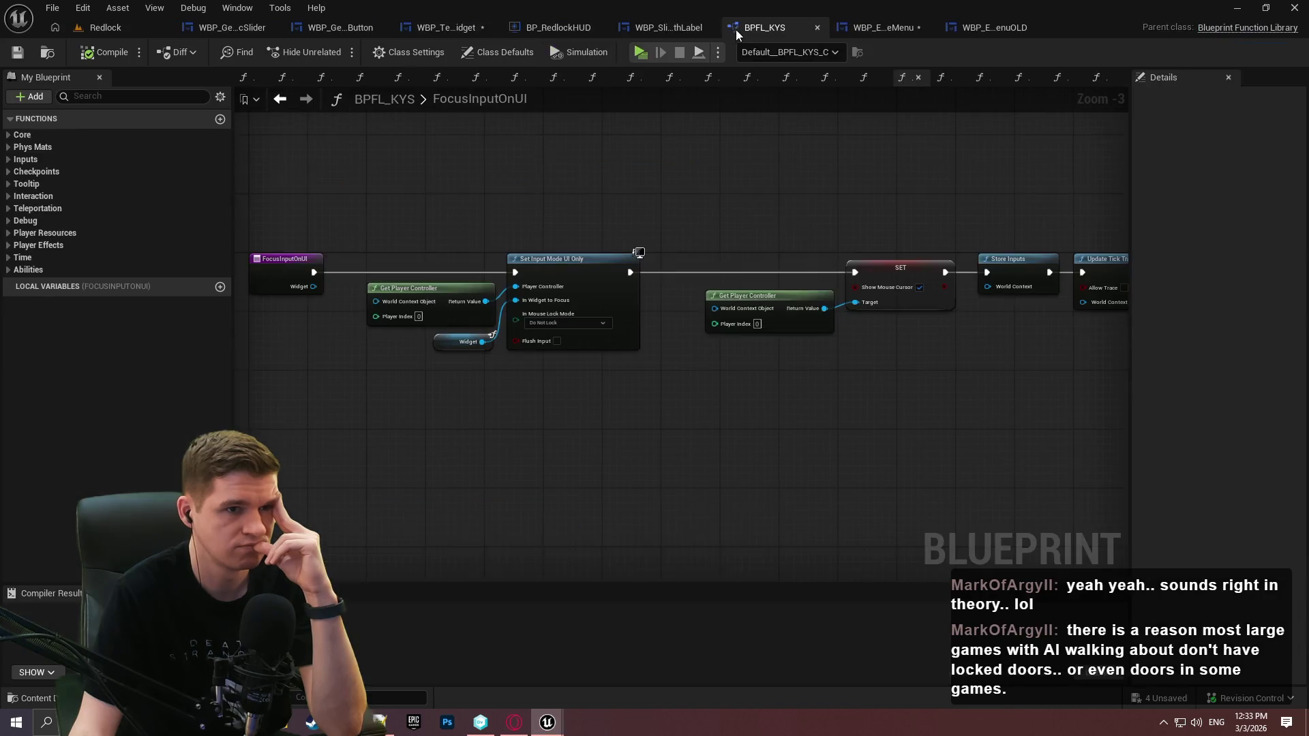
{"action": "left_click", "coordinate": [816, 29]}
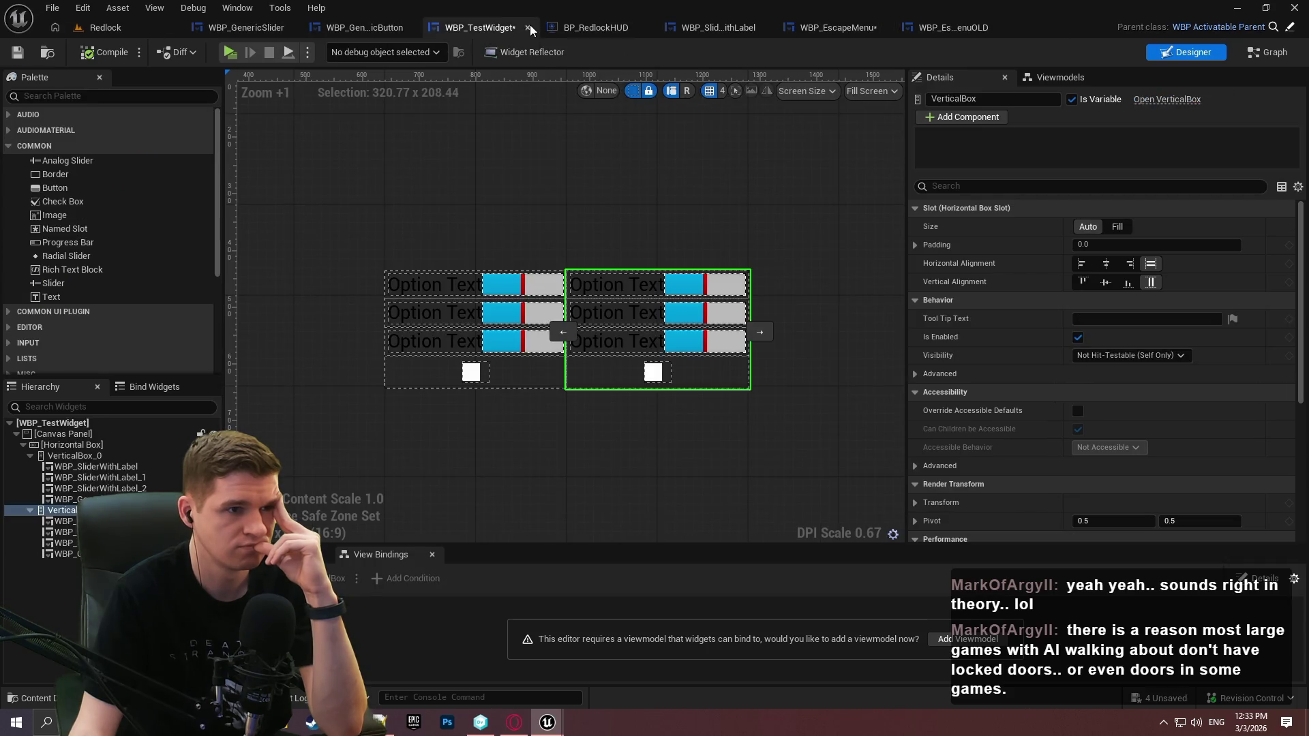
{"action": "left_click", "coordinate": [528, 27]}
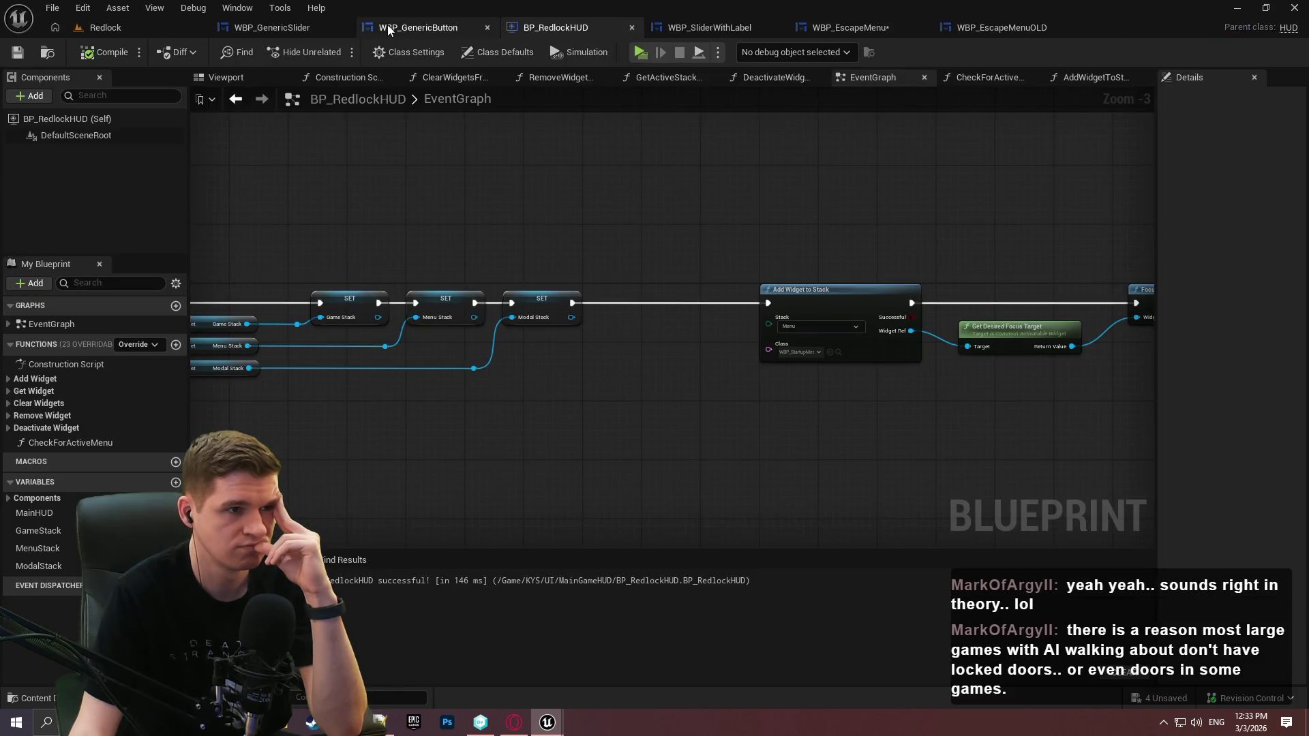
{"action": "left_click", "coordinate": [389, 27]}
{"action": "left_click", "coordinate": [681, 27]}
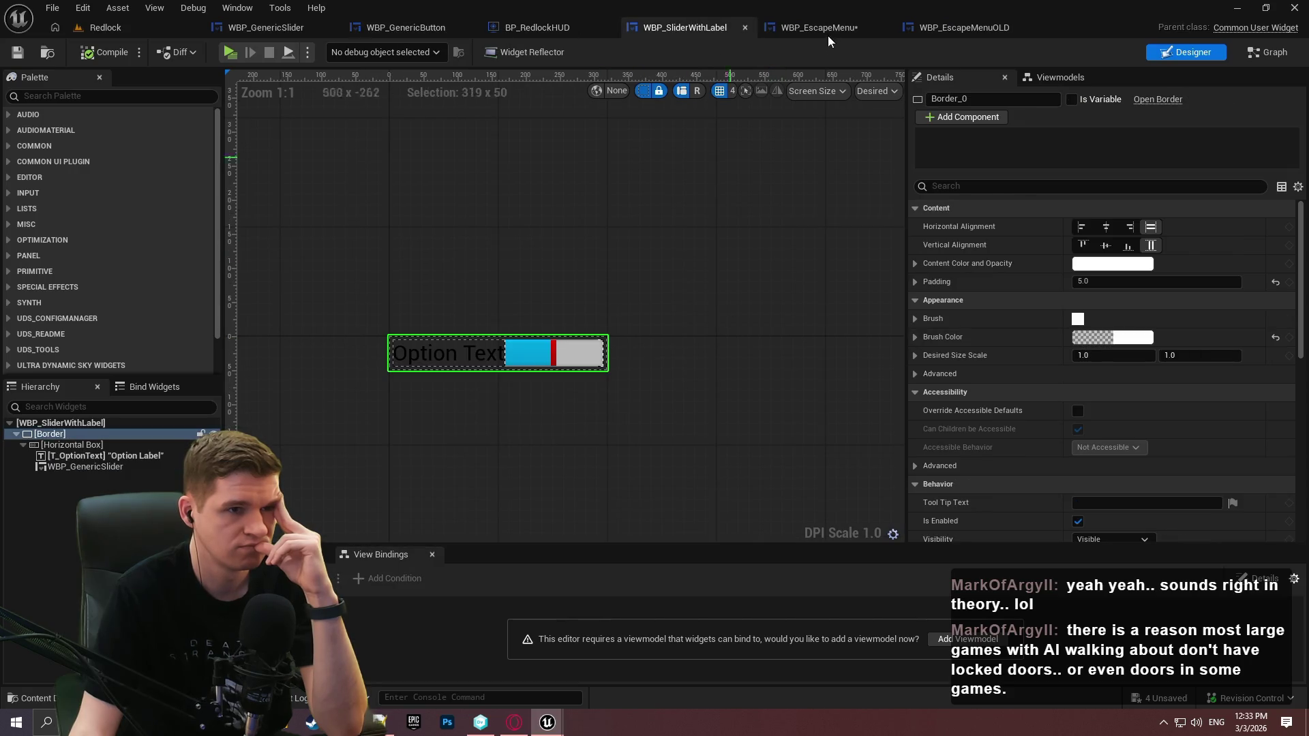
Untick the Size Box's 145 Width Override in WBP_GenericSlider and save
{"action": "left_click", "coordinate": [291, 27]}
{"action": "mouse_move", "coordinate": [687, 129]}
{"action": "left_mouse_down"}
{"action": "mouse_move", "coordinate": [917, 95]}
{"action": "mouse_move", "coordinate": [877, 96]}
{"action": "left_mouse_up"}
{"action": "left_click", "coordinate": [877, 95]}
{"action": "left_click", "coordinate": [882, 148]}
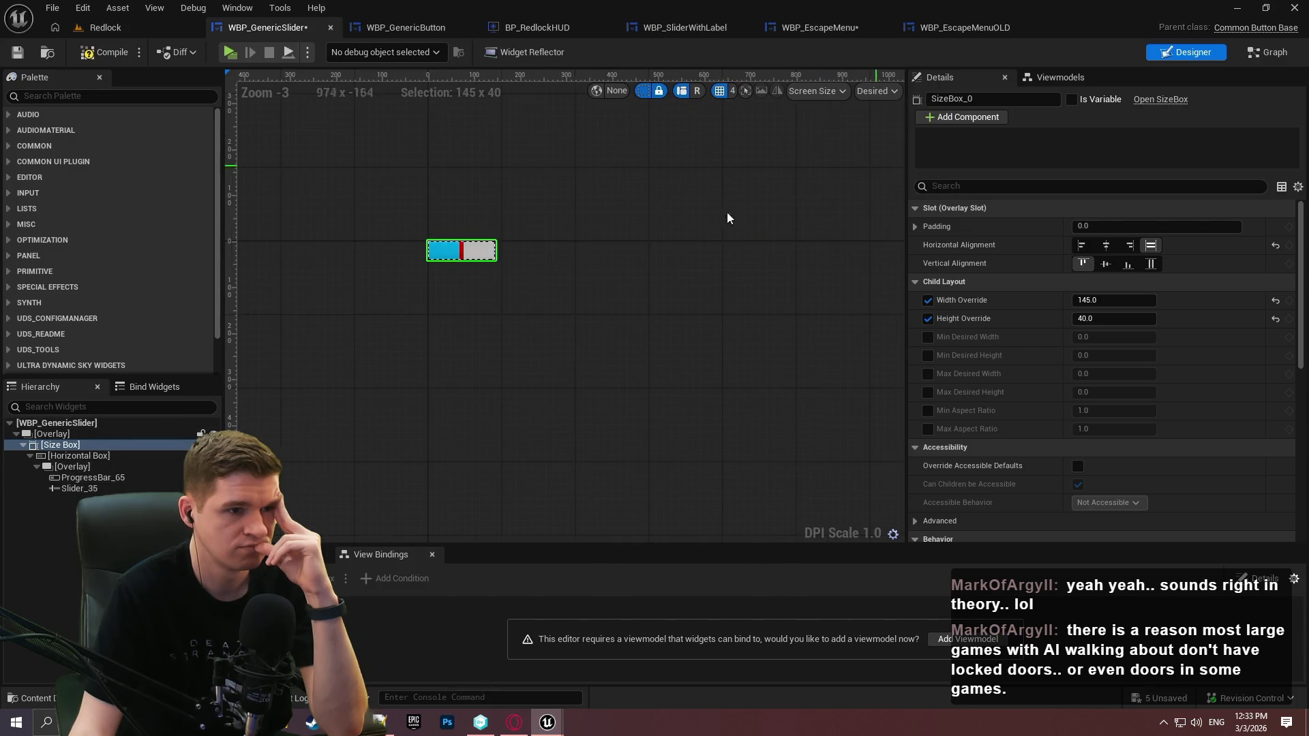
{"action": "left_click", "coordinate": [80, 462]}
{"action": "left_click", "coordinate": [76, 444]}
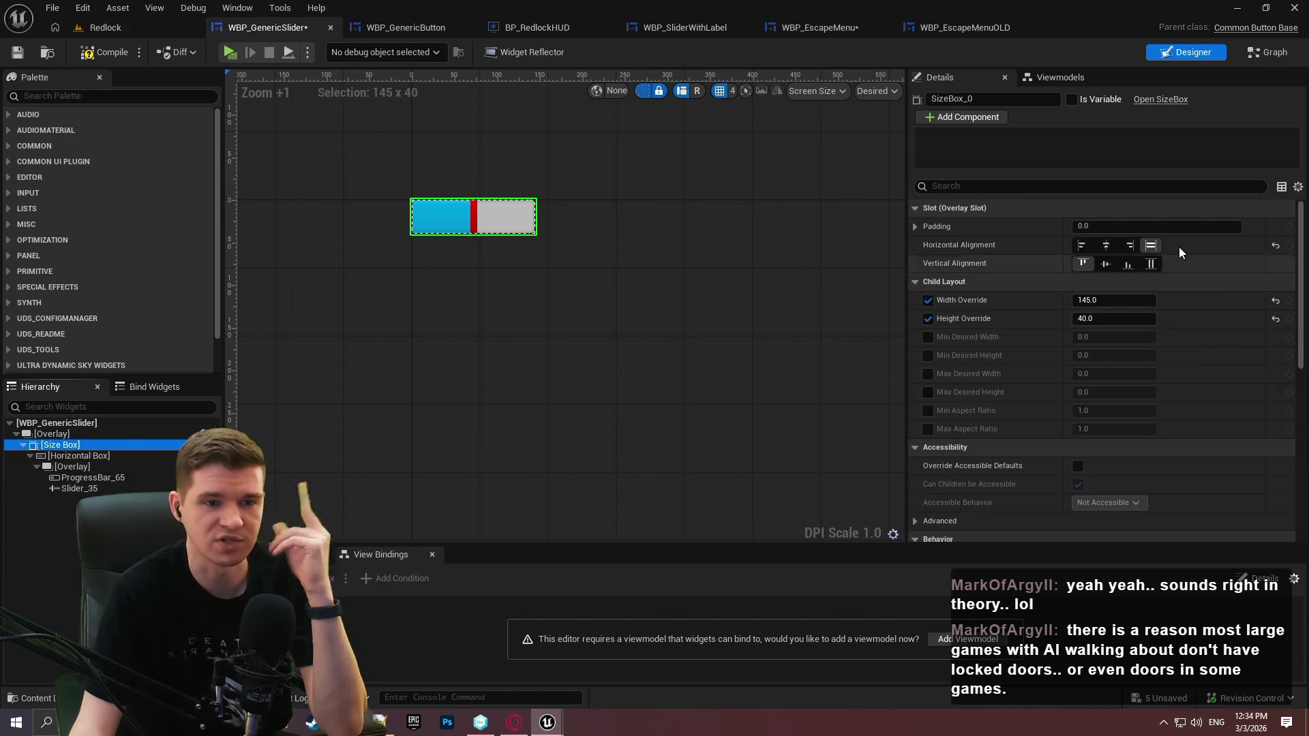
{"action": "left_click", "coordinate": [928, 301]}
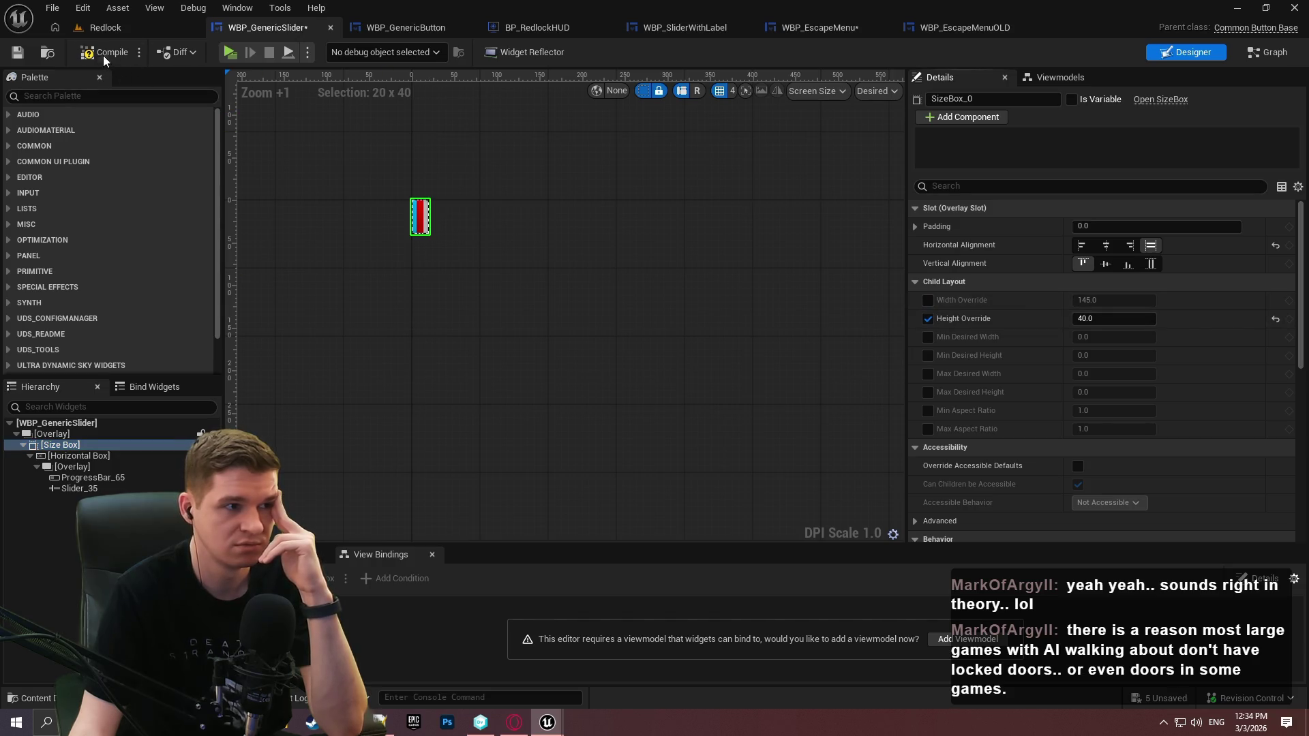
{"action": "left_click", "coordinate": [17, 55]}
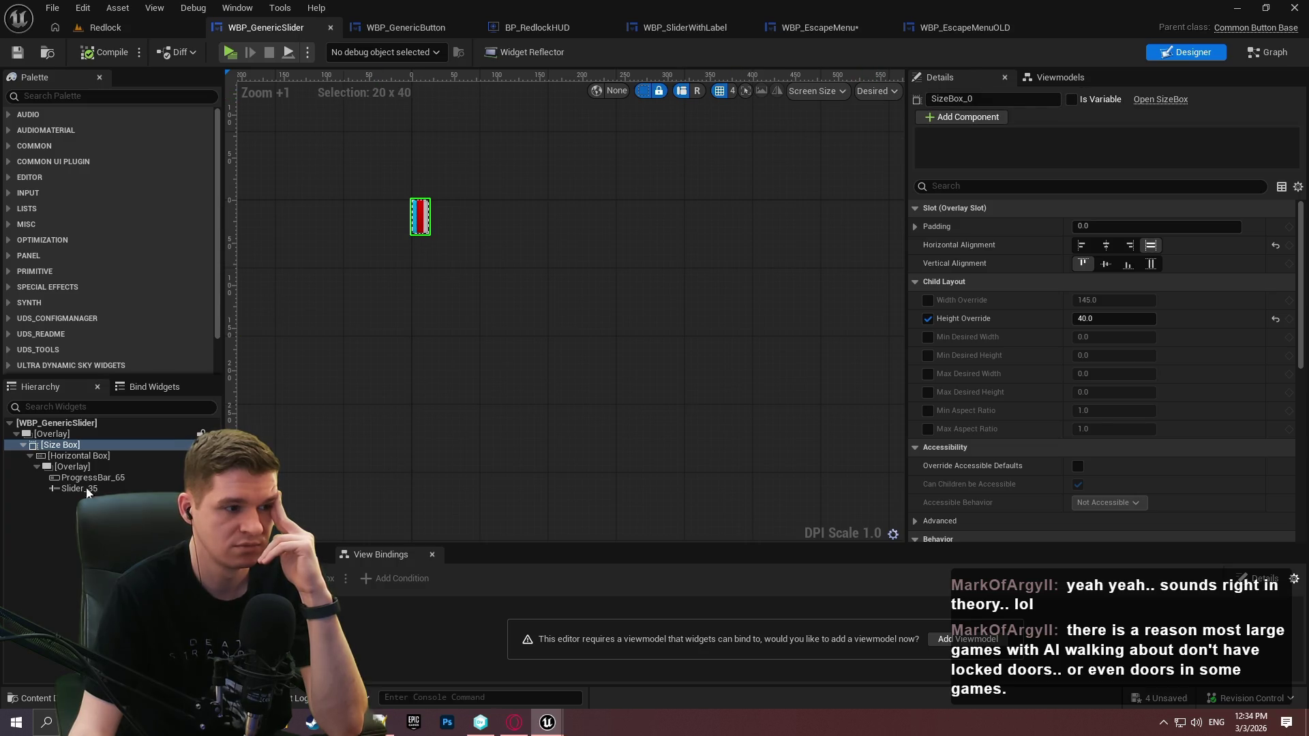
Check the slider's child slots, leaving the inner overlay sized to Fill
{"action": "left_click", "coordinate": [76, 444]}
{"action": "left_click", "coordinate": [74, 436]}
{"action": "left_click", "coordinate": [68, 443]}
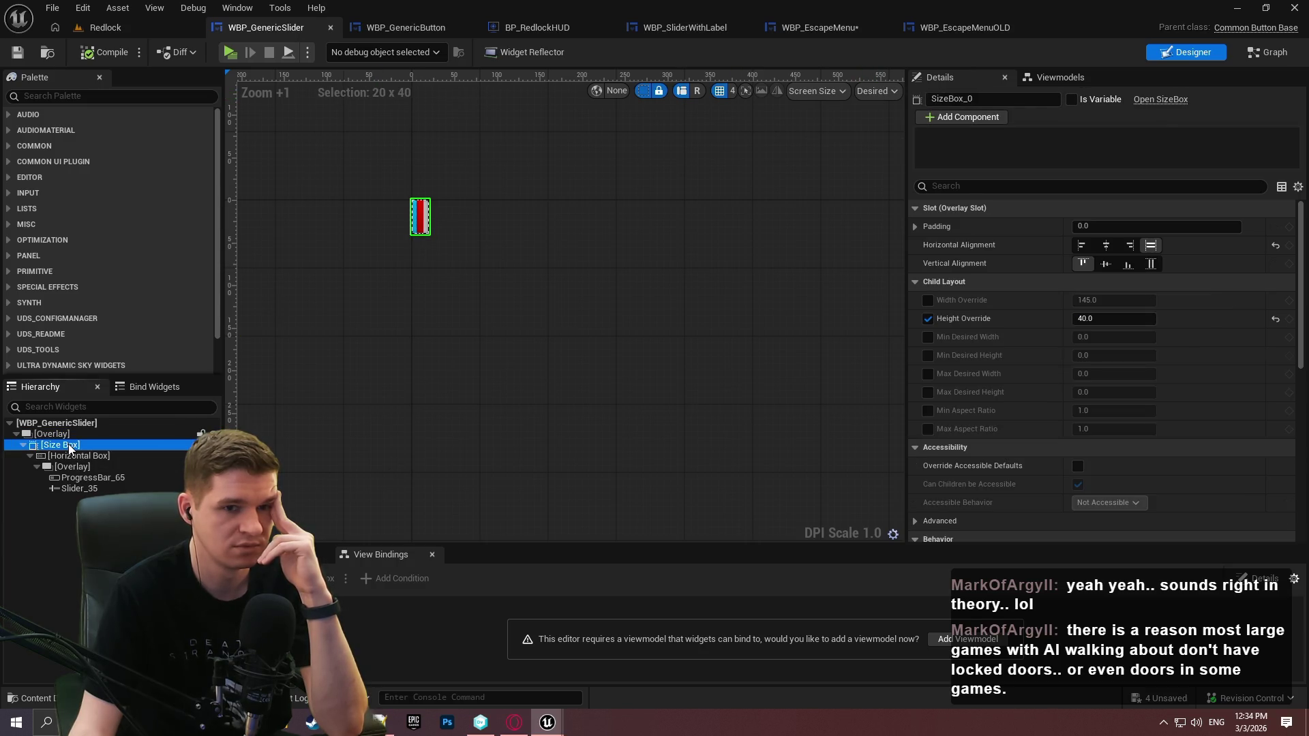
{"action": "left_click", "coordinate": [71, 456]}
{"action": "left_click", "coordinate": [80, 468]}
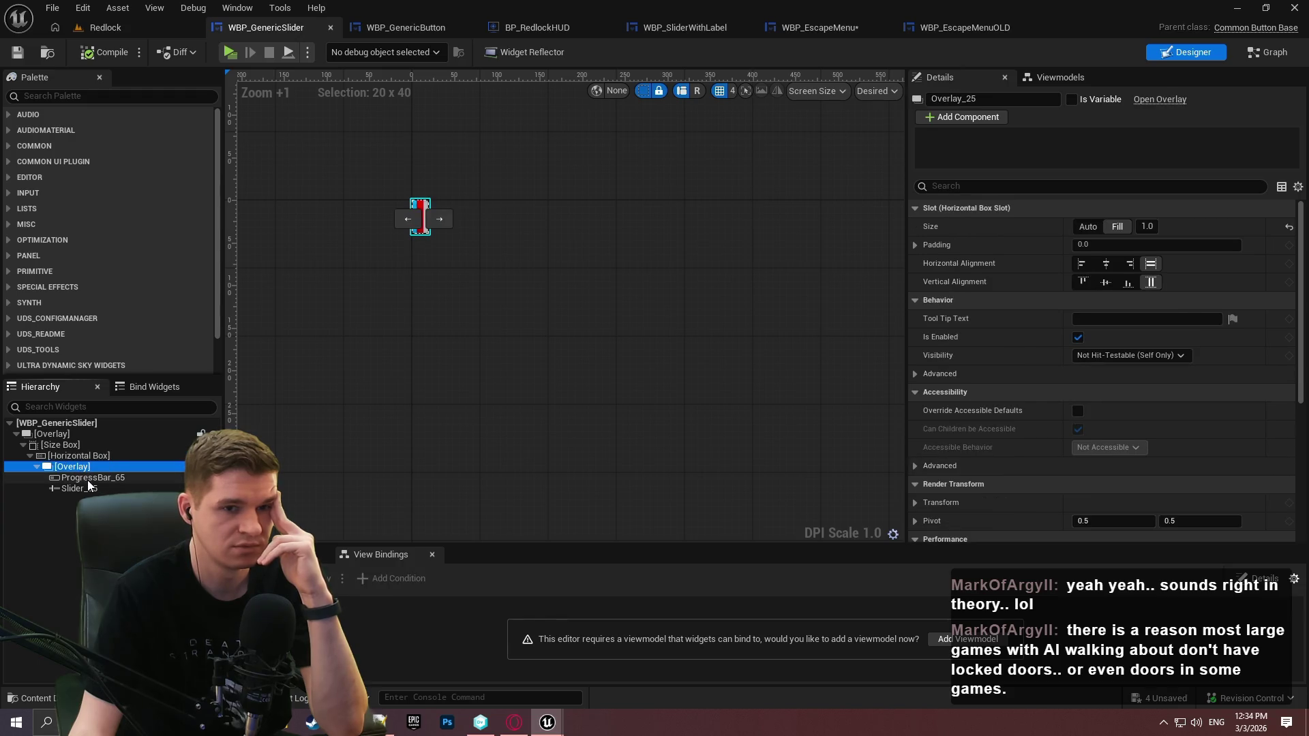
{"action": "left_click", "coordinate": [1087, 227]}
{"action": "left_click", "coordinate": [1115, 226]}
{"action": "left_click", "coordinate": [137, 477]}
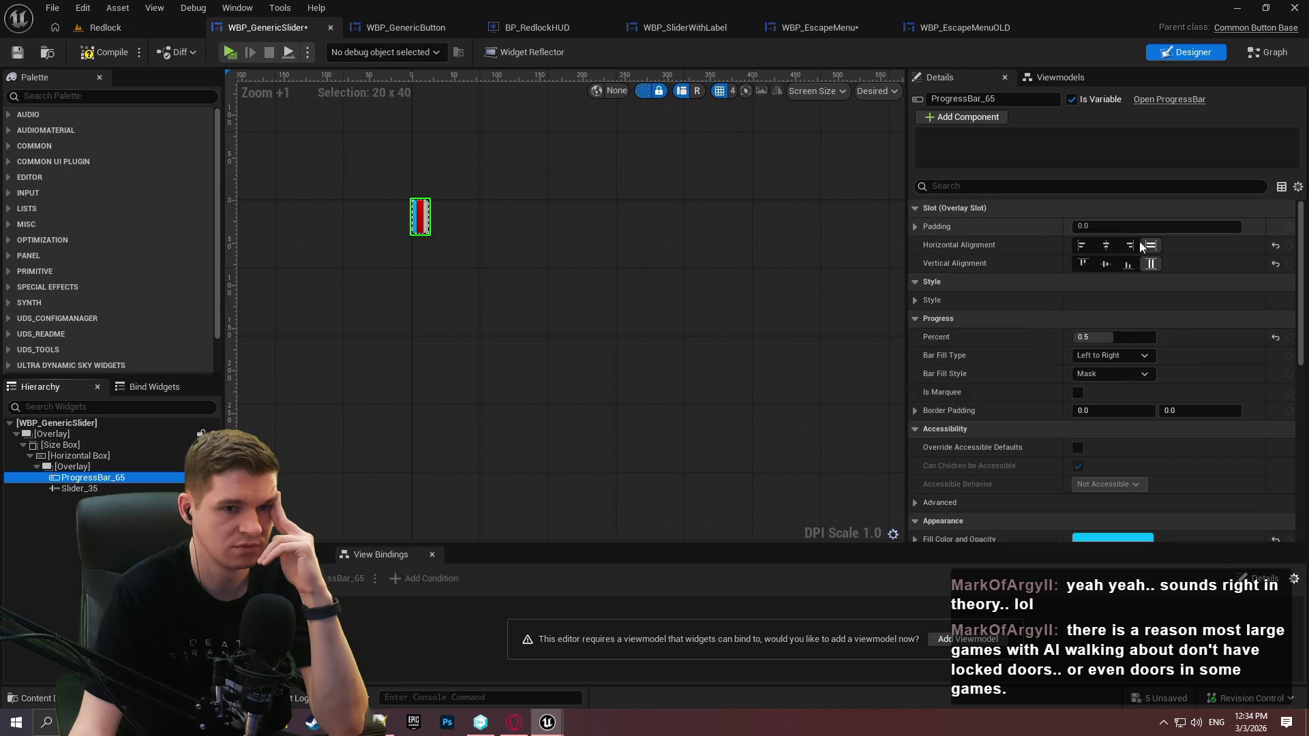
{"action": "left_click", "coordinate": [109, 488]}
{"action": "left_click", "coordinate": [109, 480]}
{"action": "left_click", "coordinate": [108, 457]}
{"action": "left_click", "coordinate": [89, 445]}
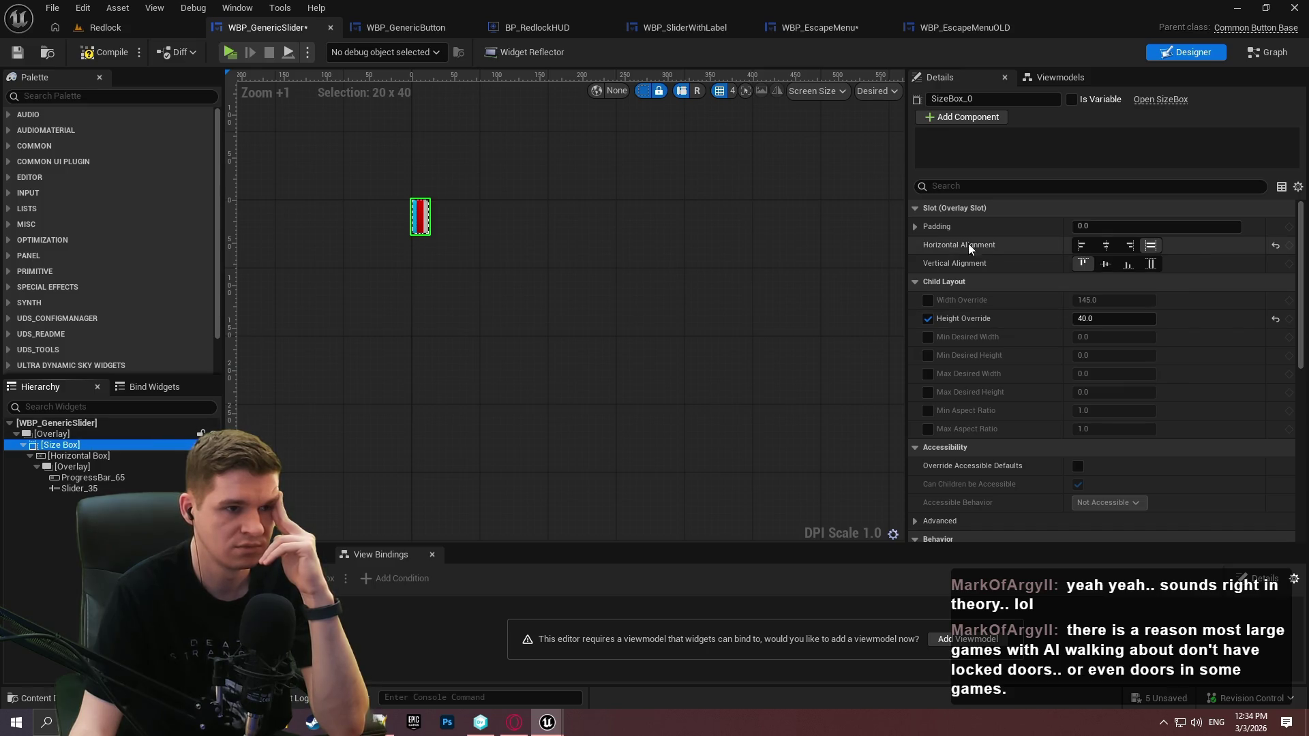
Compile WBP_GenericSlider and bring up the WBP_EscapeMenu layout
{"action": "left_click", "coordinate": [117, 55]}
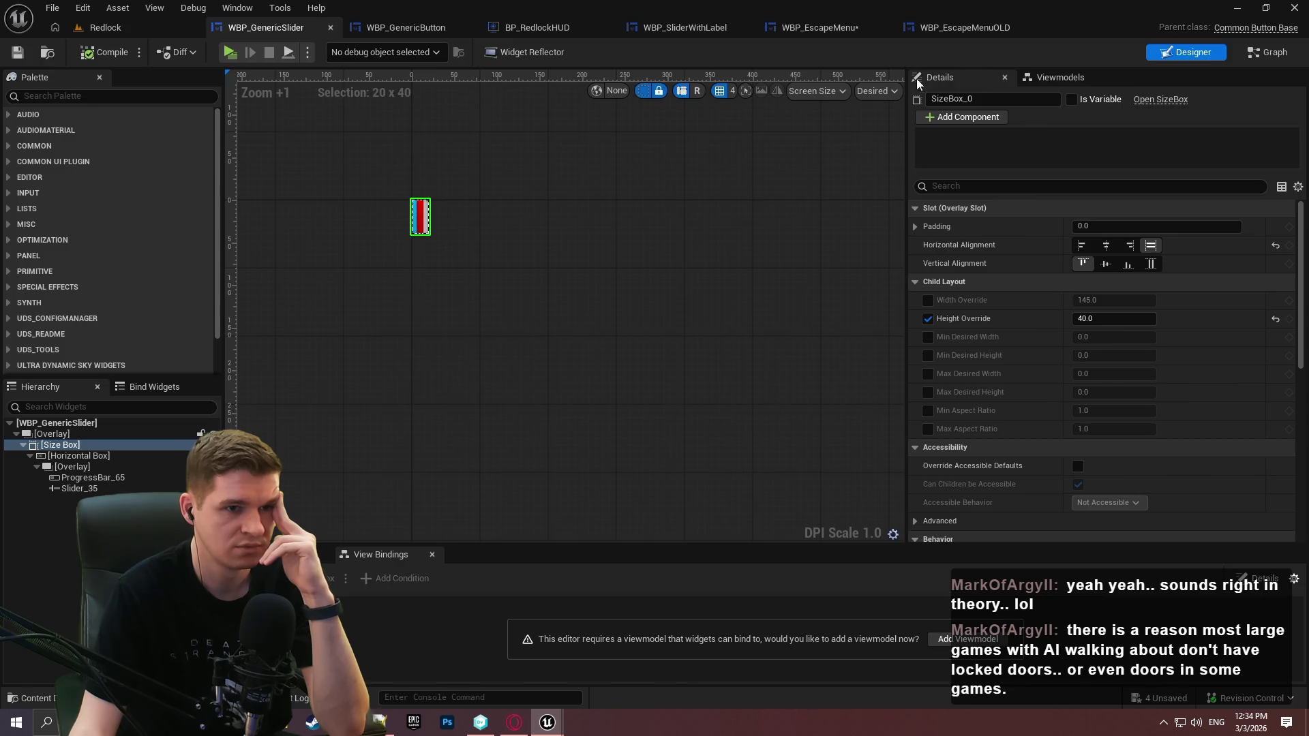
{"action": "left_click", "coordinate": [429, 27]}
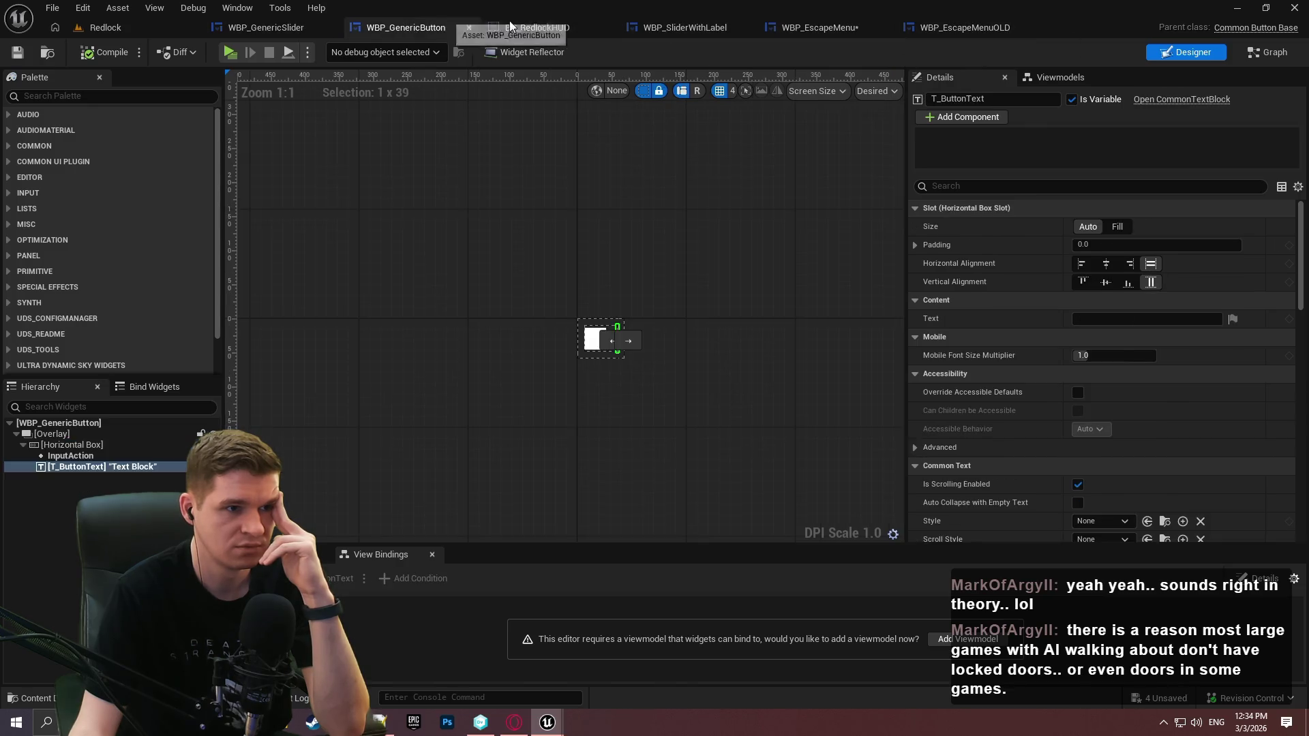
{"action": "left_click", "coordinate": [586, 27]}
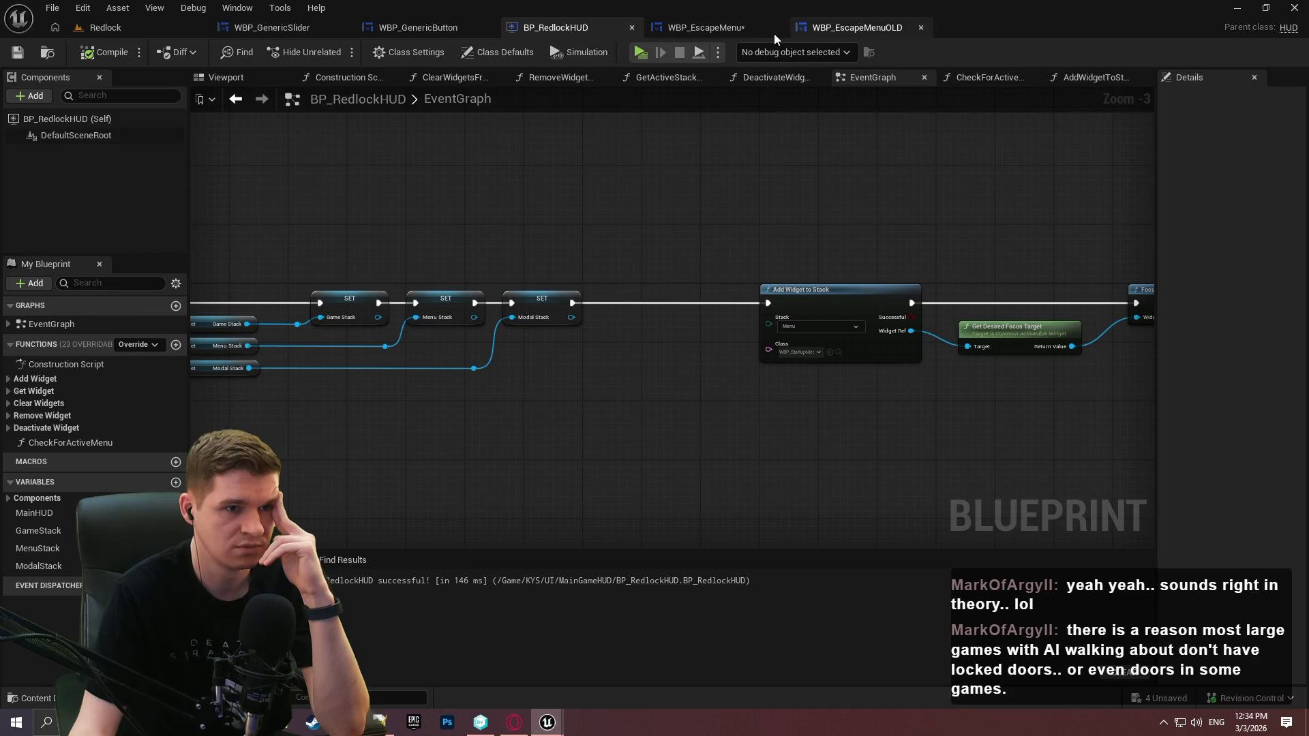
{"action": "left_click", "coordinate": [735, 27]}
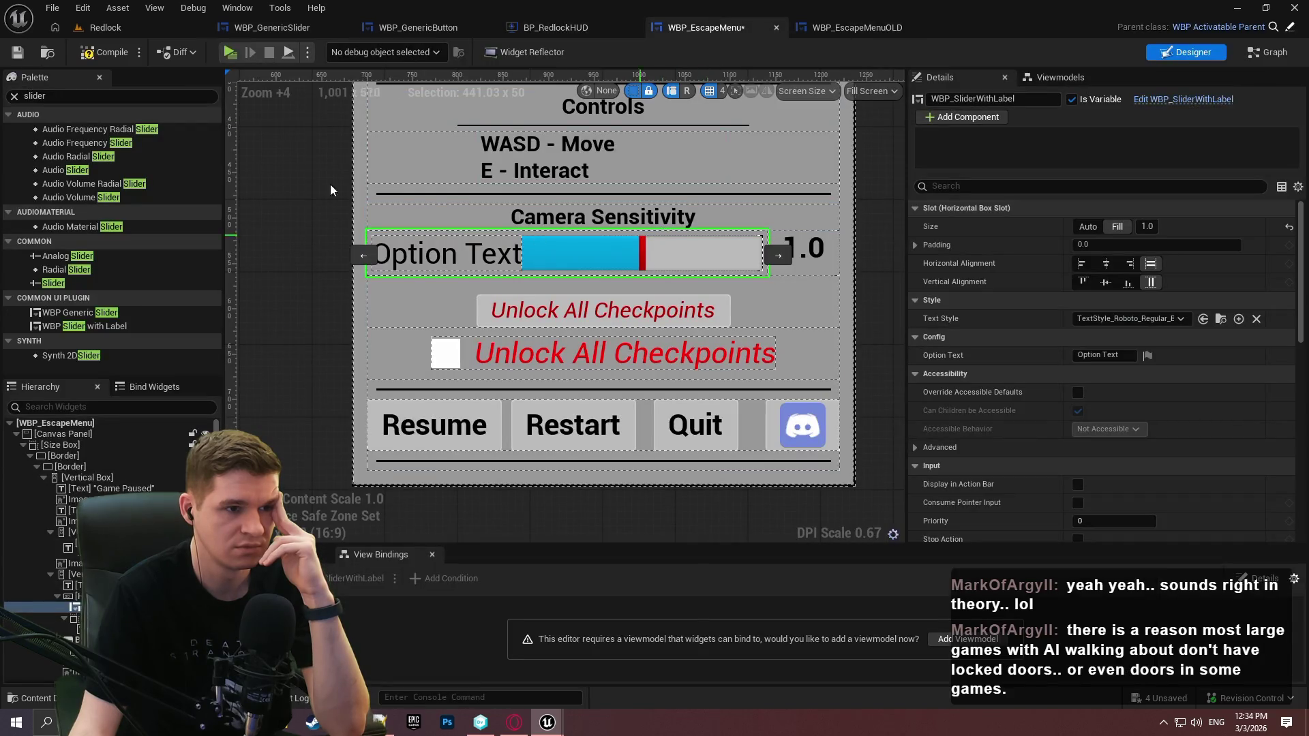
Return to the Redlock level and browse the UI folder in the Content Browser
{"action": "left_click", "coordinate": [148, 26]}
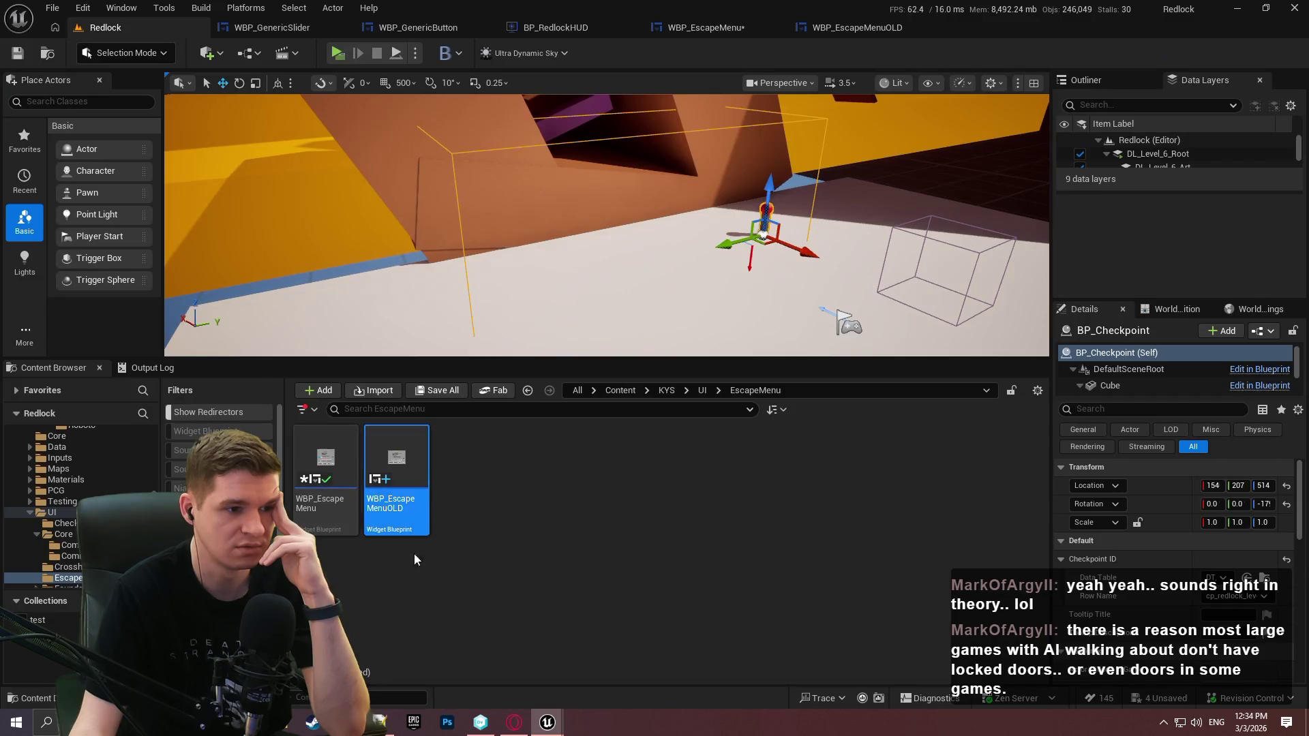
{"action": "left_click", "coordinate": [699, 390]}
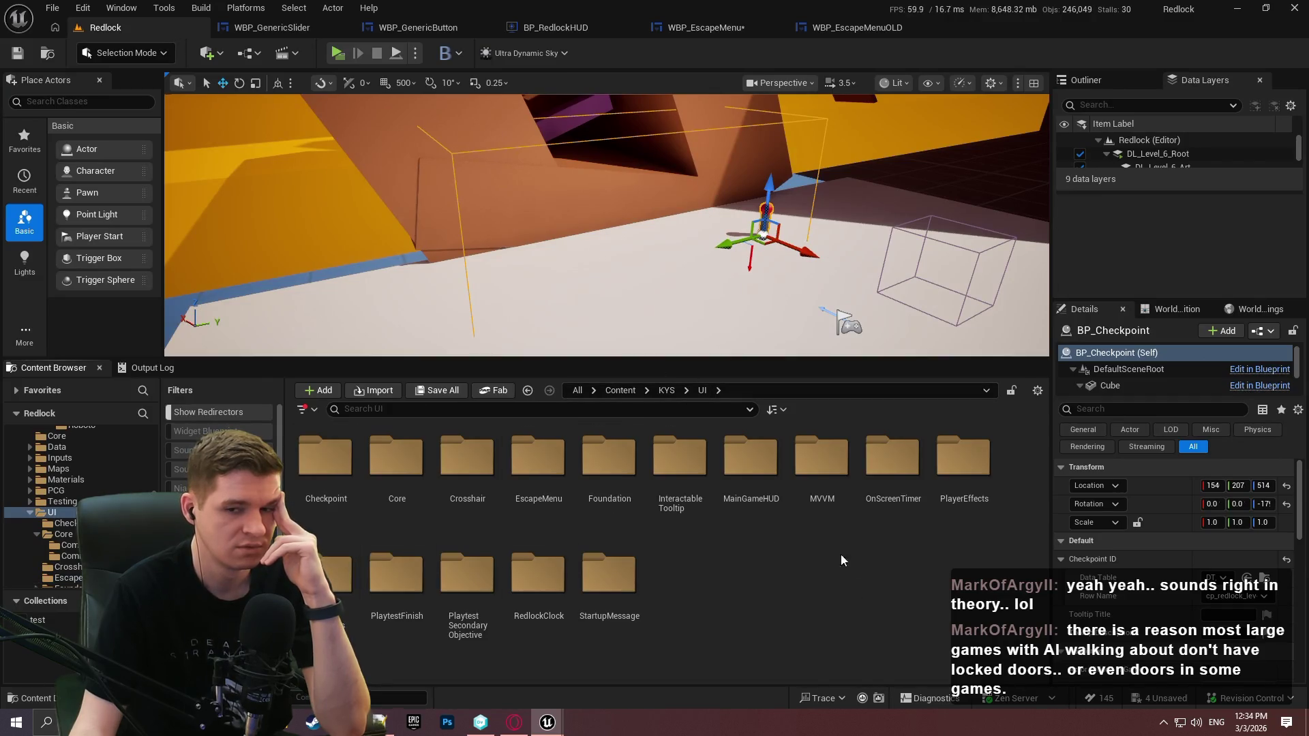
{"action": "left_click", "coordinate": [306, 31]}
{"action": "left_click", "coordinate": [107, 30]}
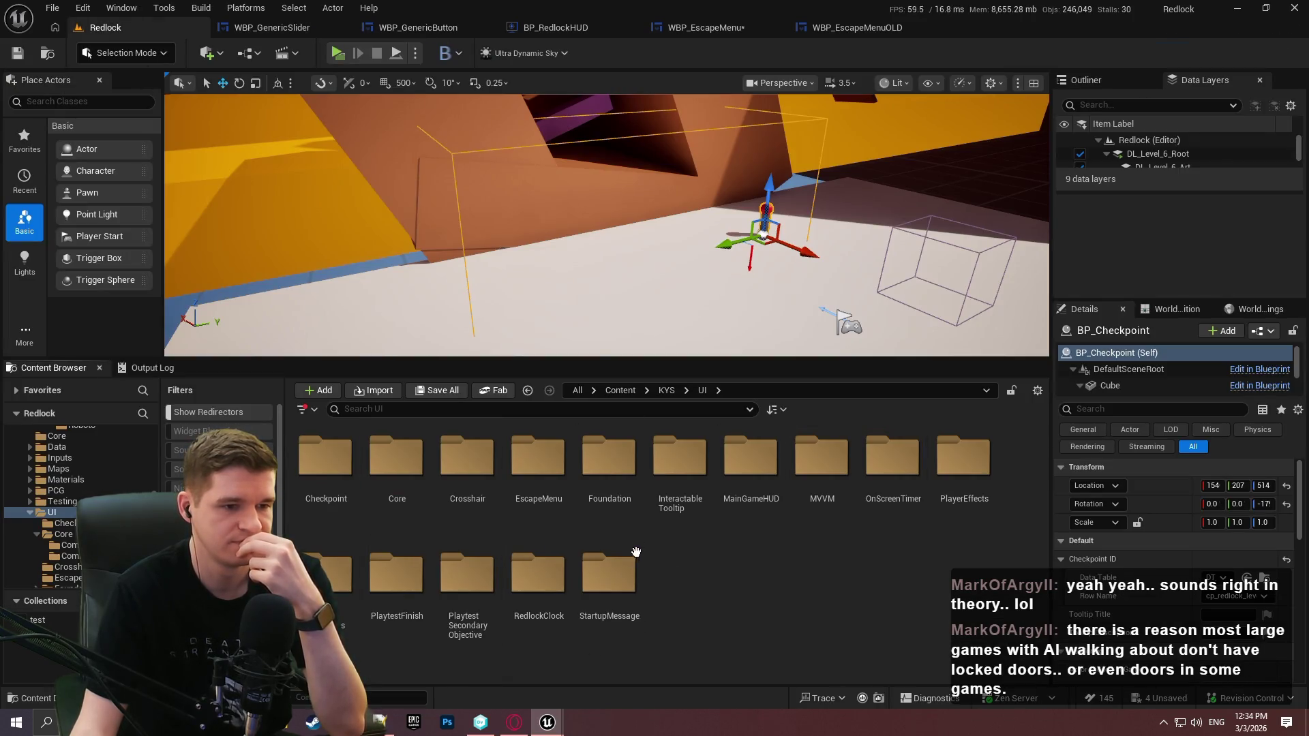
{"action": "left_click", "coordinate": [593, 458]}
{"action": "double_click", "coordinate": [594, 458]}
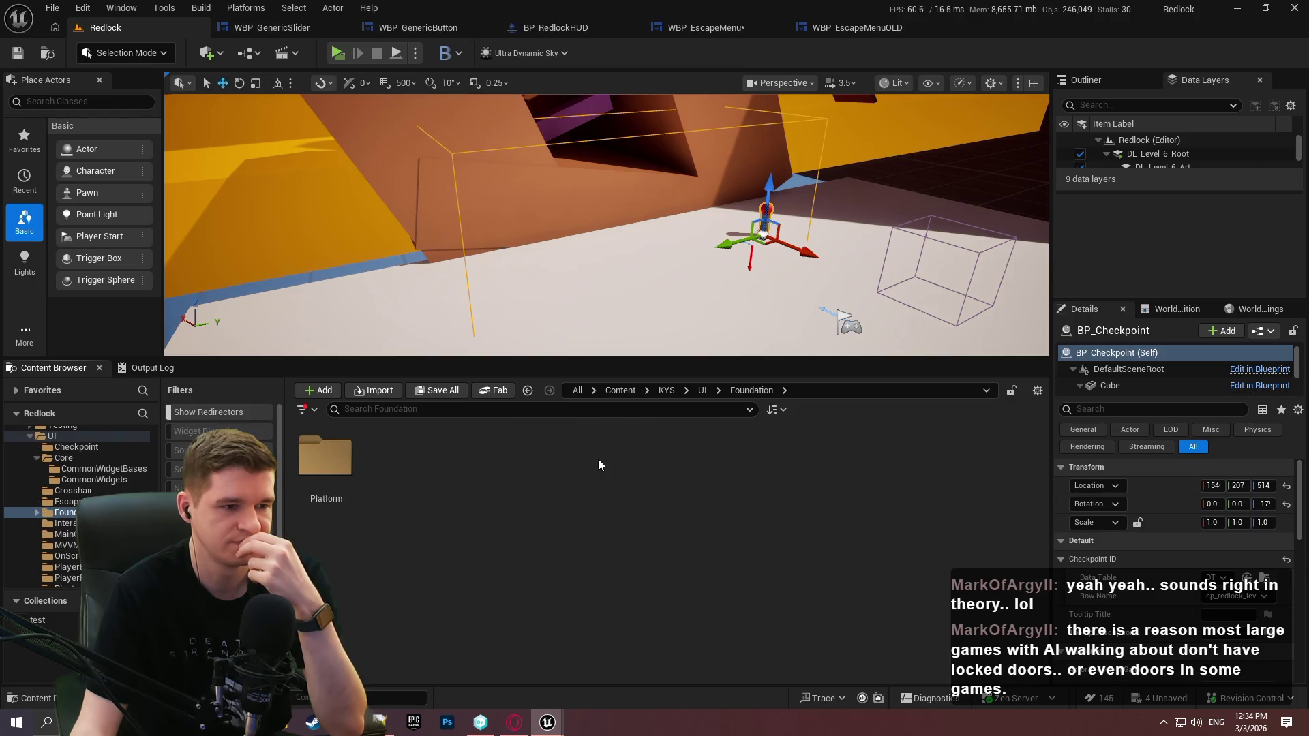
{"action": "left_click", "coordinate": [702, 390]}
Navigate into UI > Core > CommonWidgetBases and open WBP_SliderWithLabel
{"action": "double_click", "coordinate": [417, 464]}
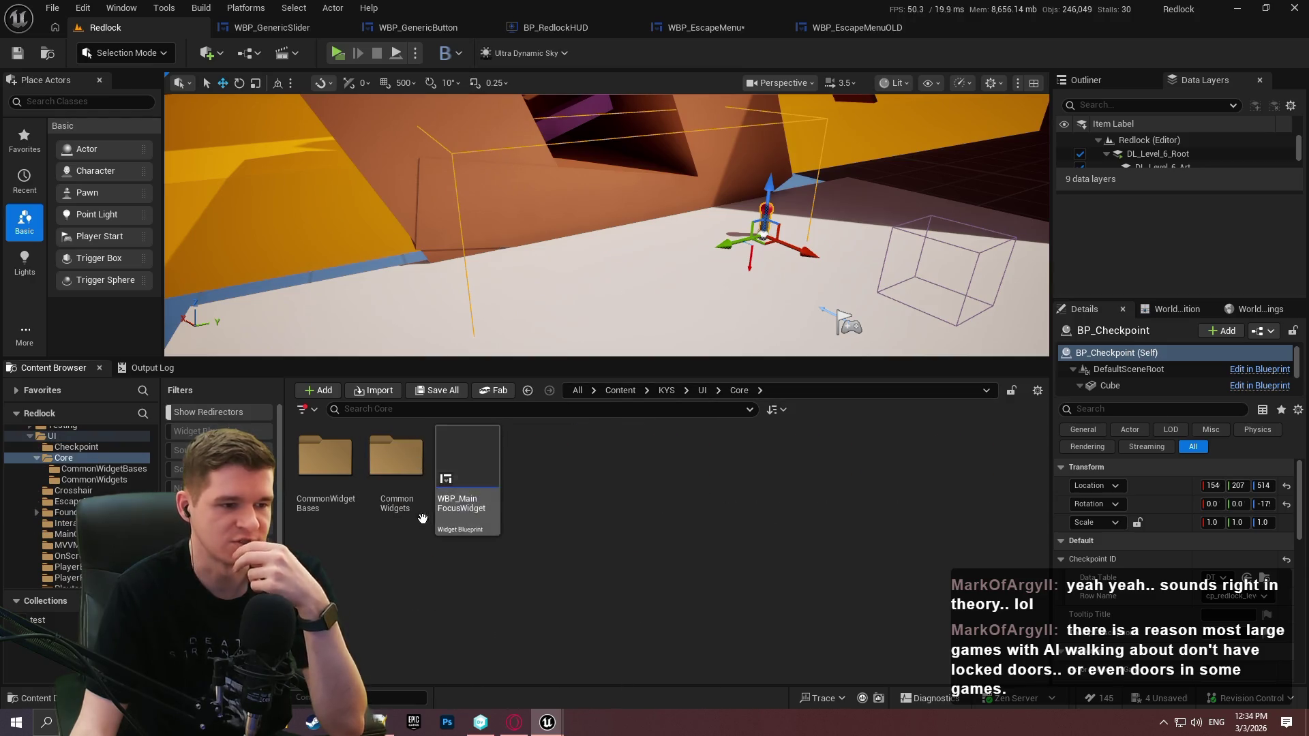
{"action": "double_click", "coordinate": [368, 508]}
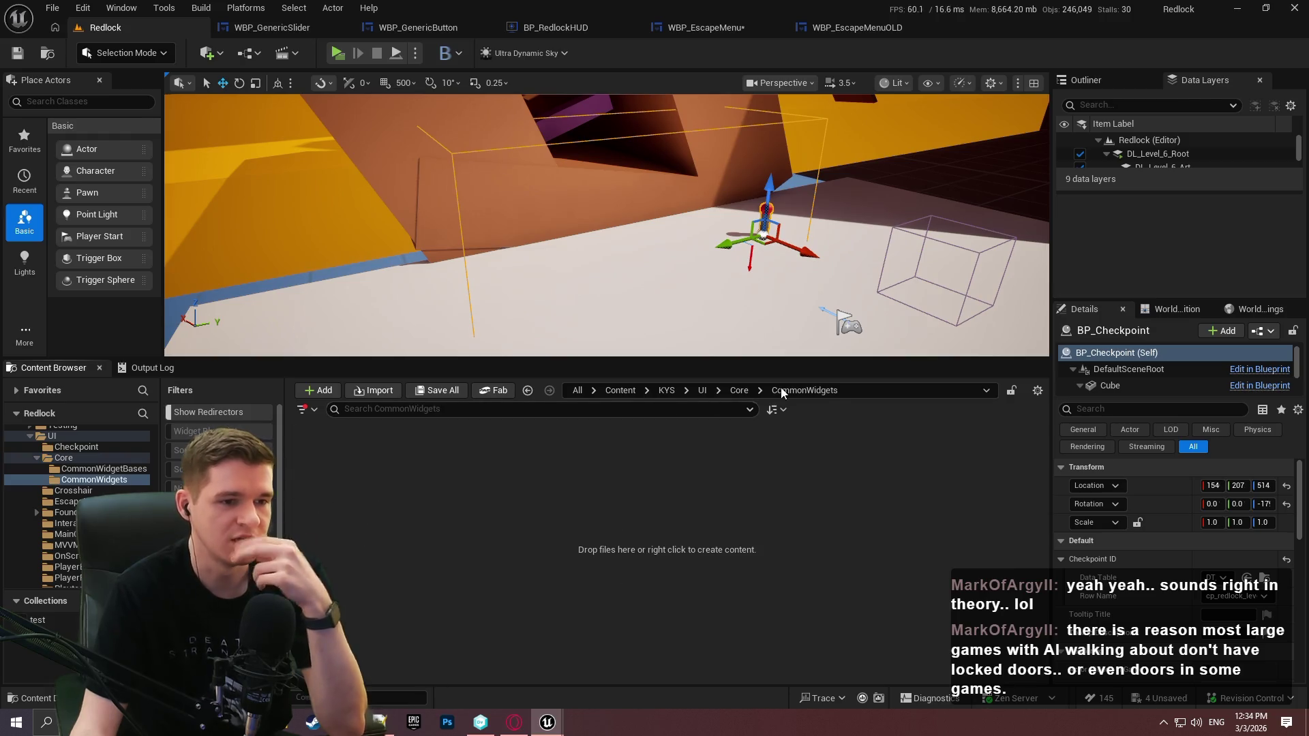
{"action": "left_click", "coordinate": [747, 393]}
{"action": "left_click", "coordinate": [324, 464]}
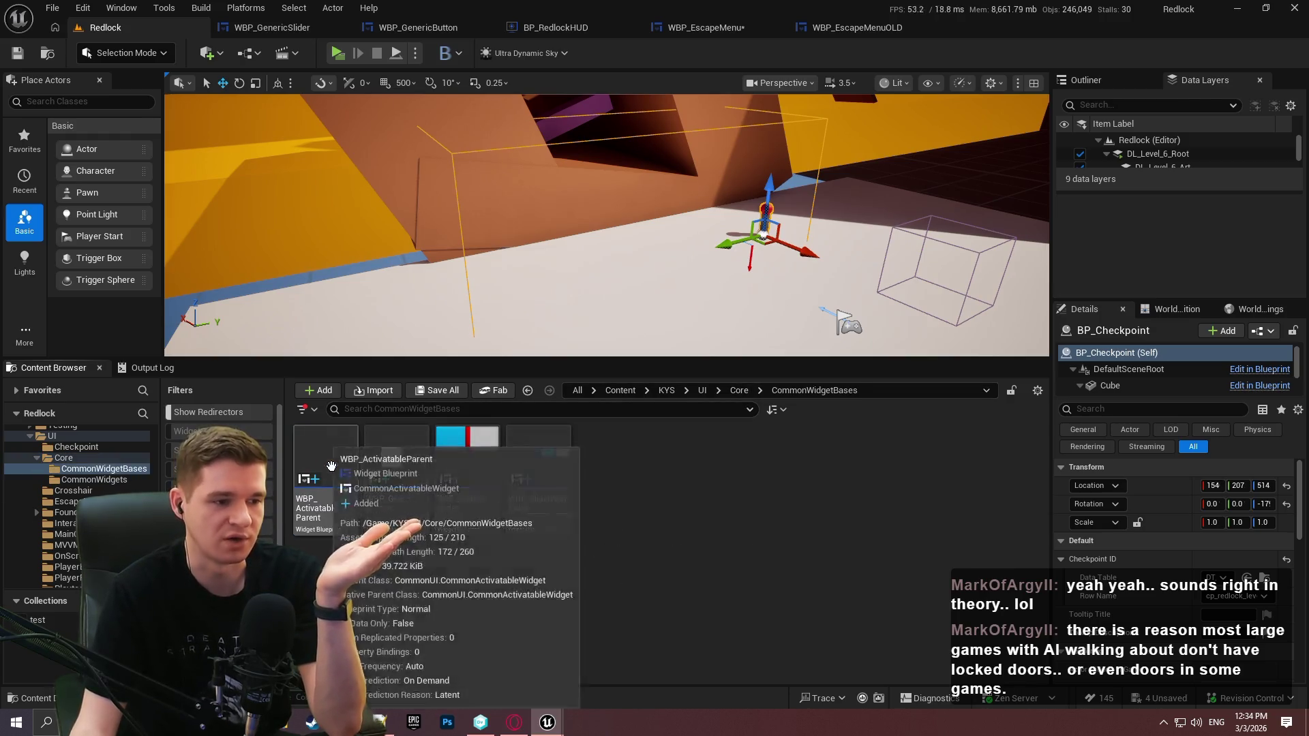
{"action": "double_click", "coordinate": [323, 464]}
{"action": "left_click", "coordinate": [554, 518]}
{"action": "double_click", "coordinate": [553, 518]}
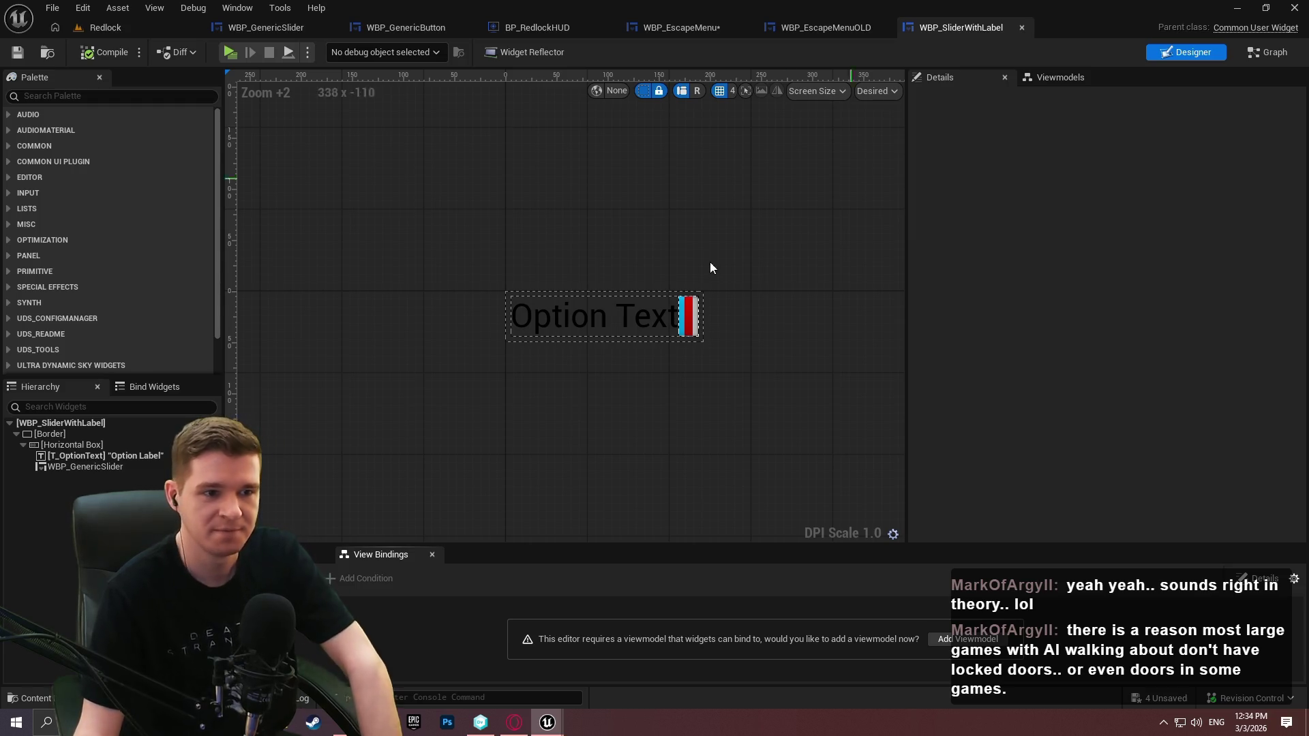
Select the embedded WBP_GenericSlider and check its graph and designer views
{"action": "left_click", "coordinate": [688, 316]}
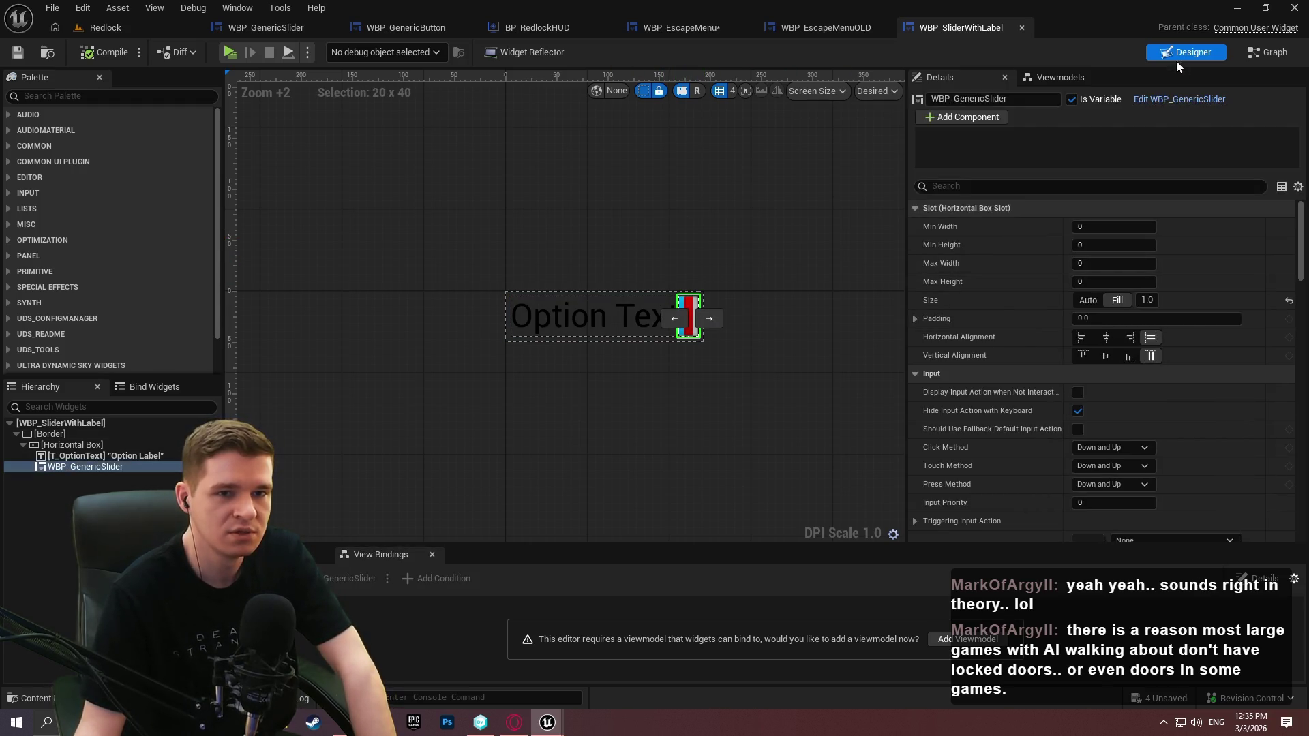
{"action": "left_click", "coordinate": [1284, 52]}
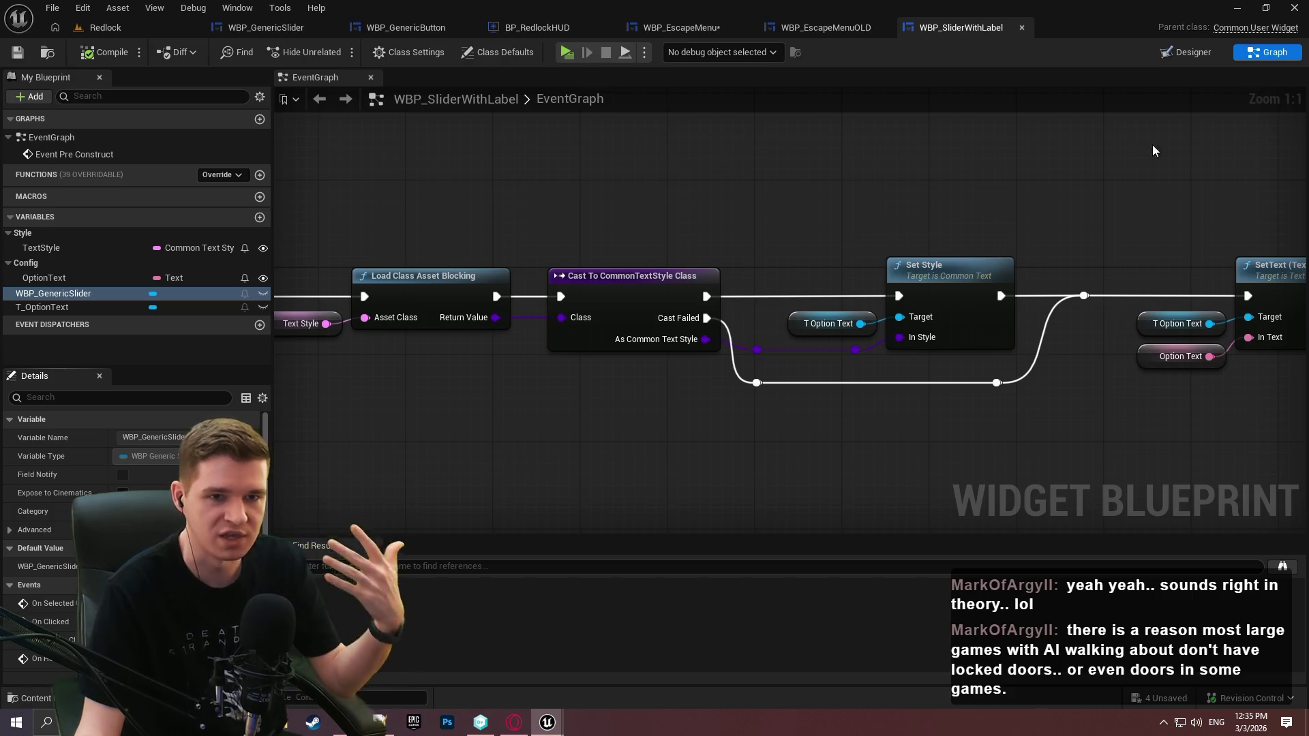
{"action": "left_click", "coordinate": [1195, 51]}
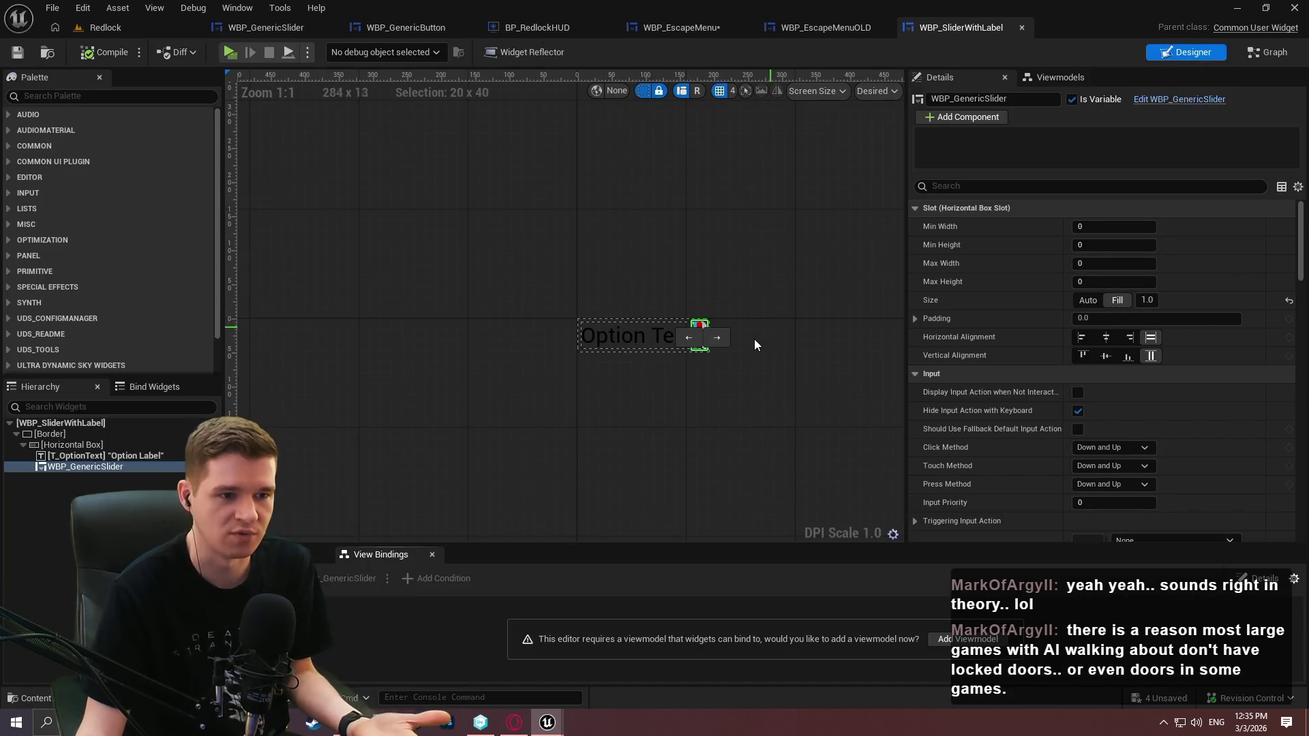
{"action": "scroll", "coordinate": [755, 338], "scroll_direction": "up", "scroll_amount": 2}
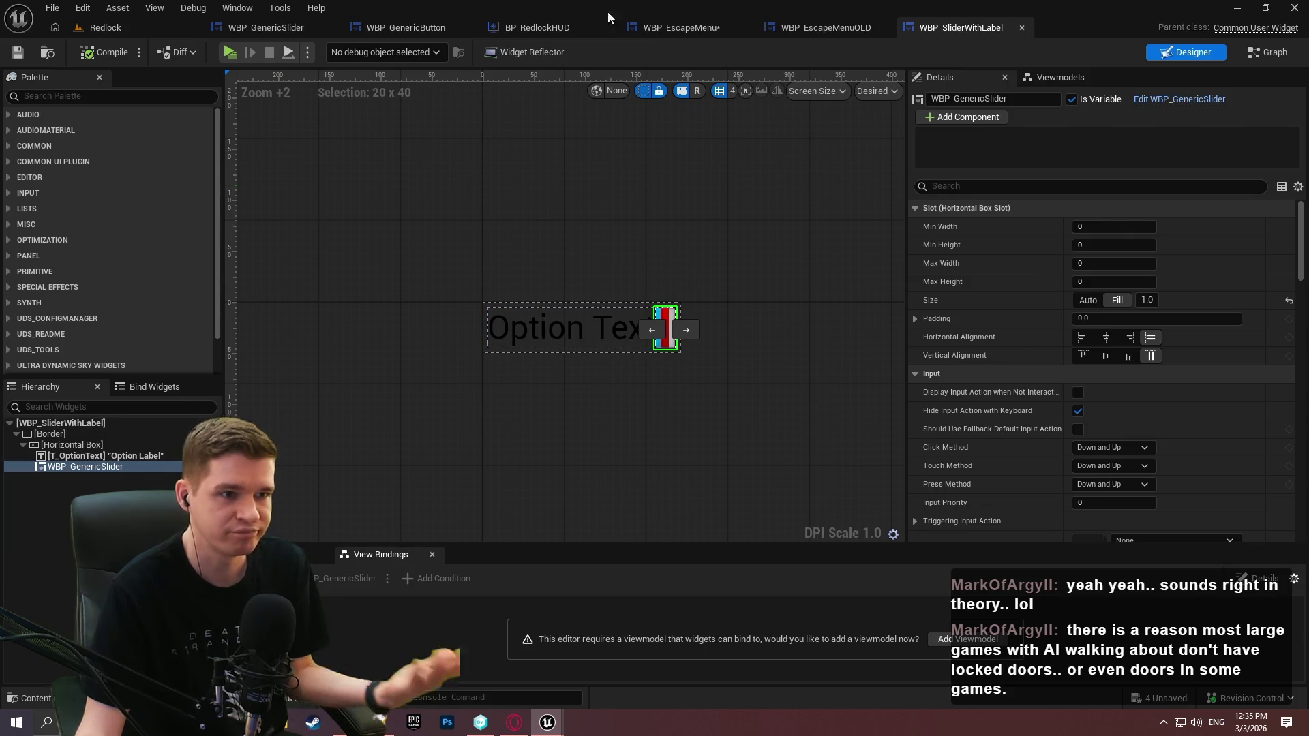
Switch to WBP_EscapeMenu and zoom out to see the whole Game Paused menu
{"action": "left_click", "coordinate": [265, 28]}
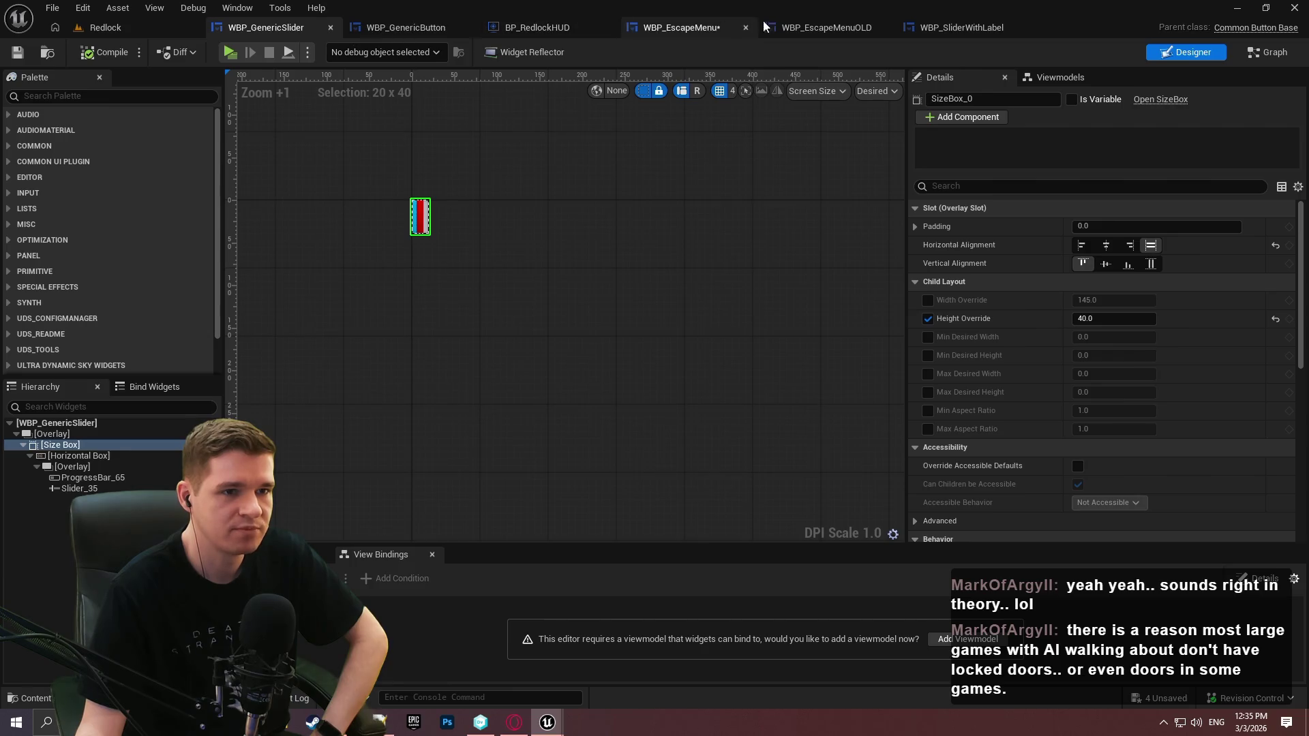
{"action": "left_click", "coordinate": [682, 27]}
{"action": "scroll", "coordinate": [644, 264], "scroll_direction": "up", "scroll_amount": 3}
{"action": "scroll", "coordinate": [558, 258], "scroll_direction": "down", "scroll_amount": 3}
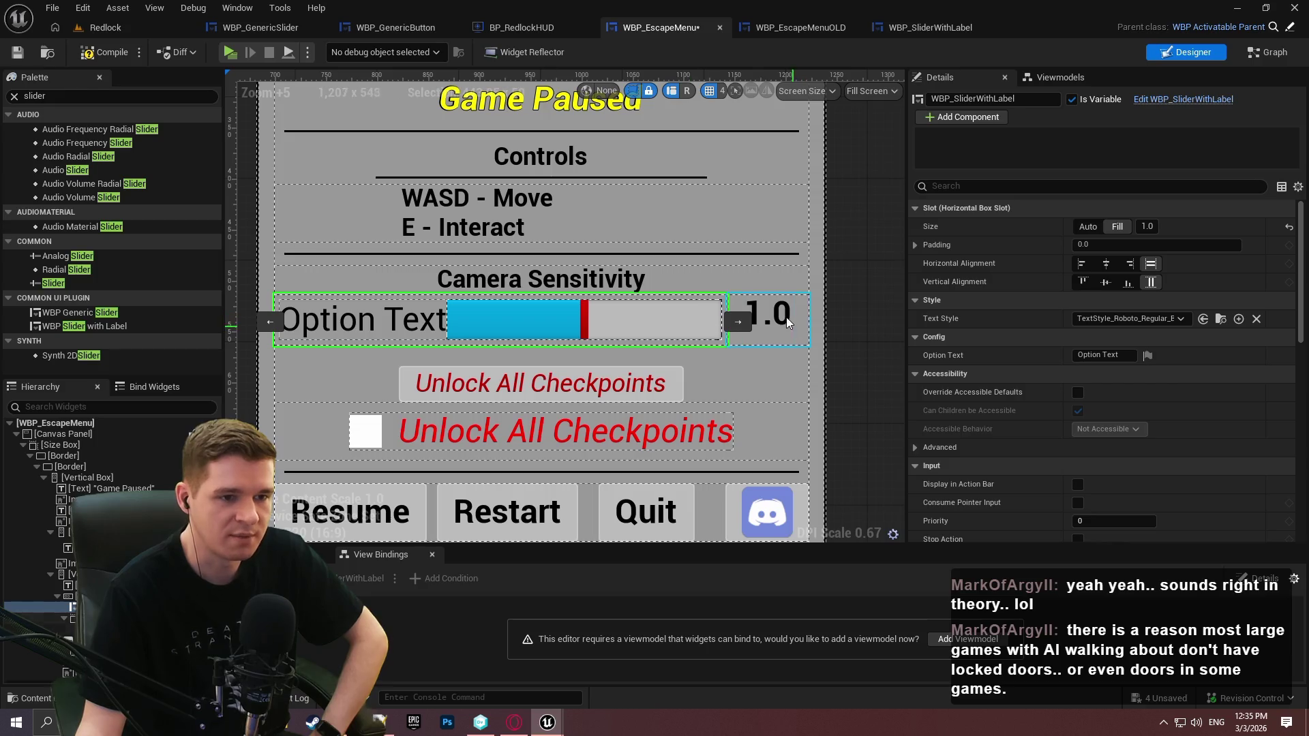
Vertically centre the T_CameraSensitivity value 1.0 and save WBP_EscapeMenu
{"action": "left_click", "coordinate": [785, 317]}
{"action": "left_click", "coordinate": [1106, 264]}
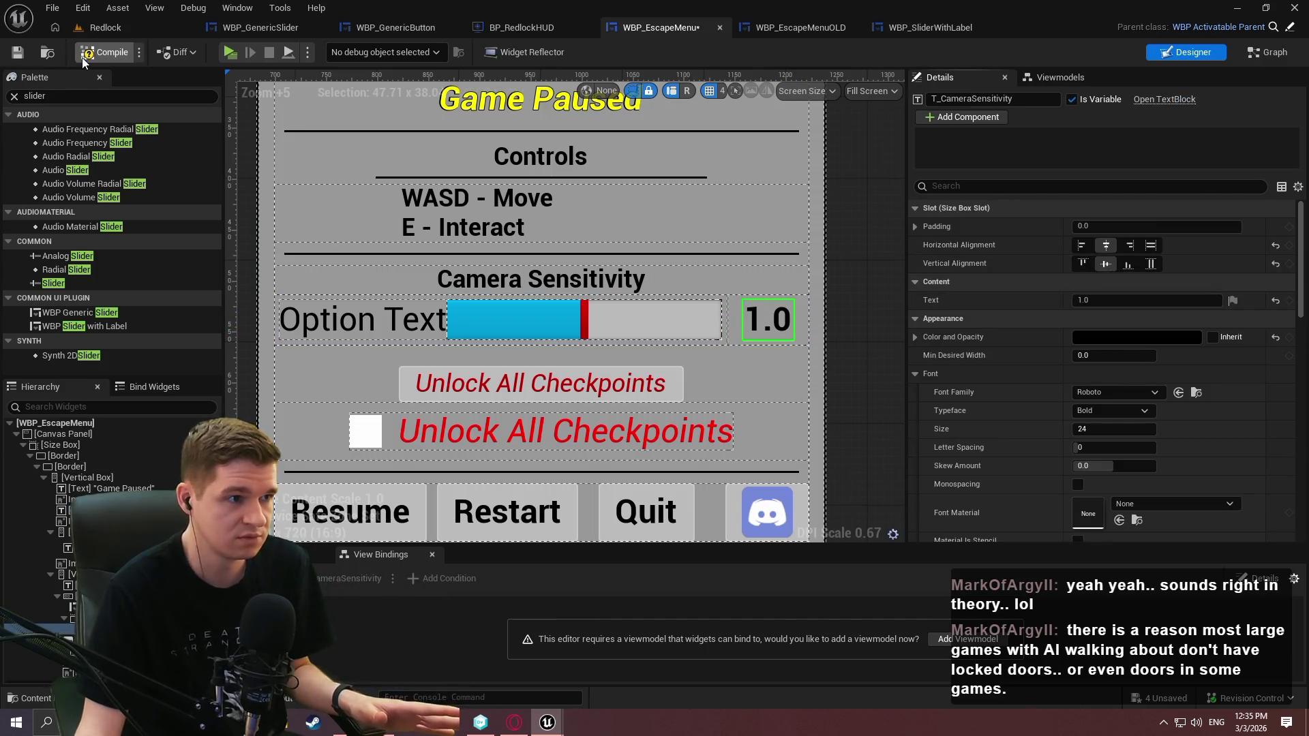
{"action": "left_click", "coordinate": [17, 52]}
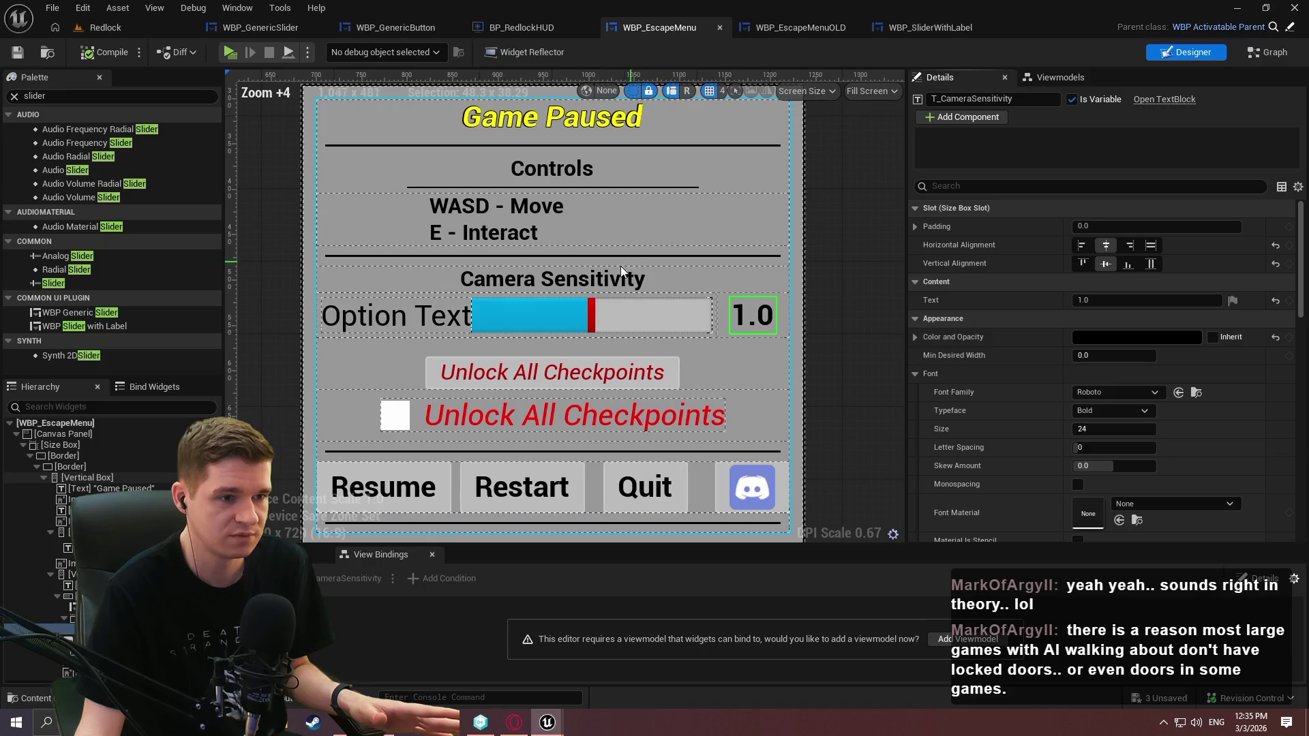
Inspect the sensitivity slider and options Vertical Box, then delete the Unlock All Checkpoints button
{"action": "scroll", "coordinate": [617, 264], "scroll_direction": "down", "scroll_amount": 1}
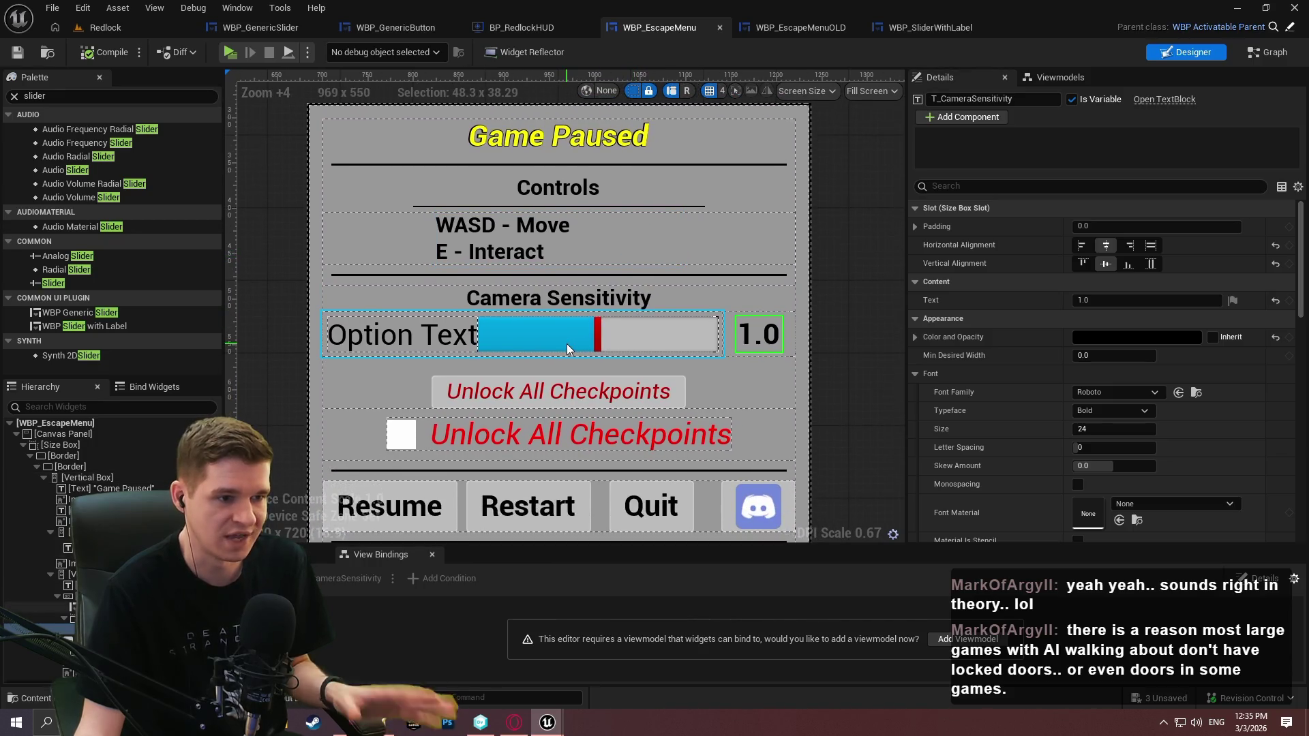
{"action": "left_click_drag", "start_coordinate": [667, 370], "coordinate": [678, 259]}
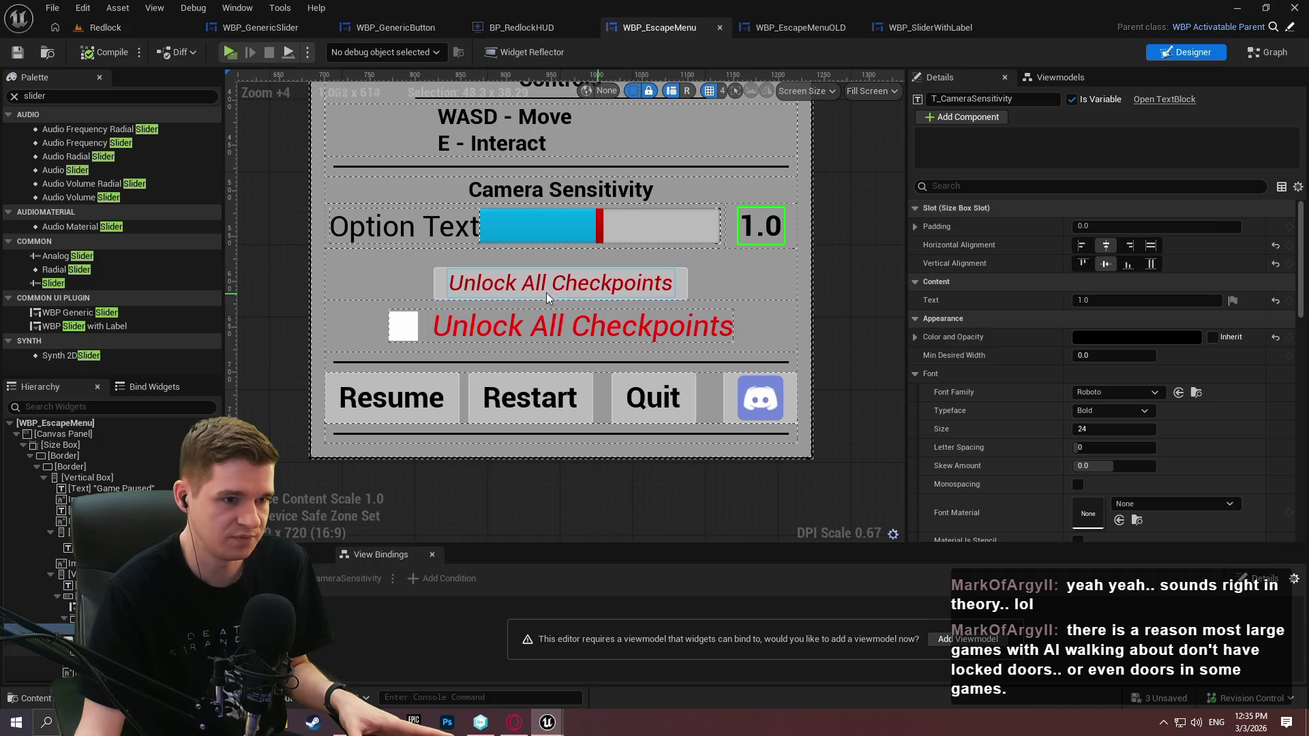
{"action": "left_click", "coordinate": [525, 231]}
{"action": "left_click", "coordinate": [68, 553]}
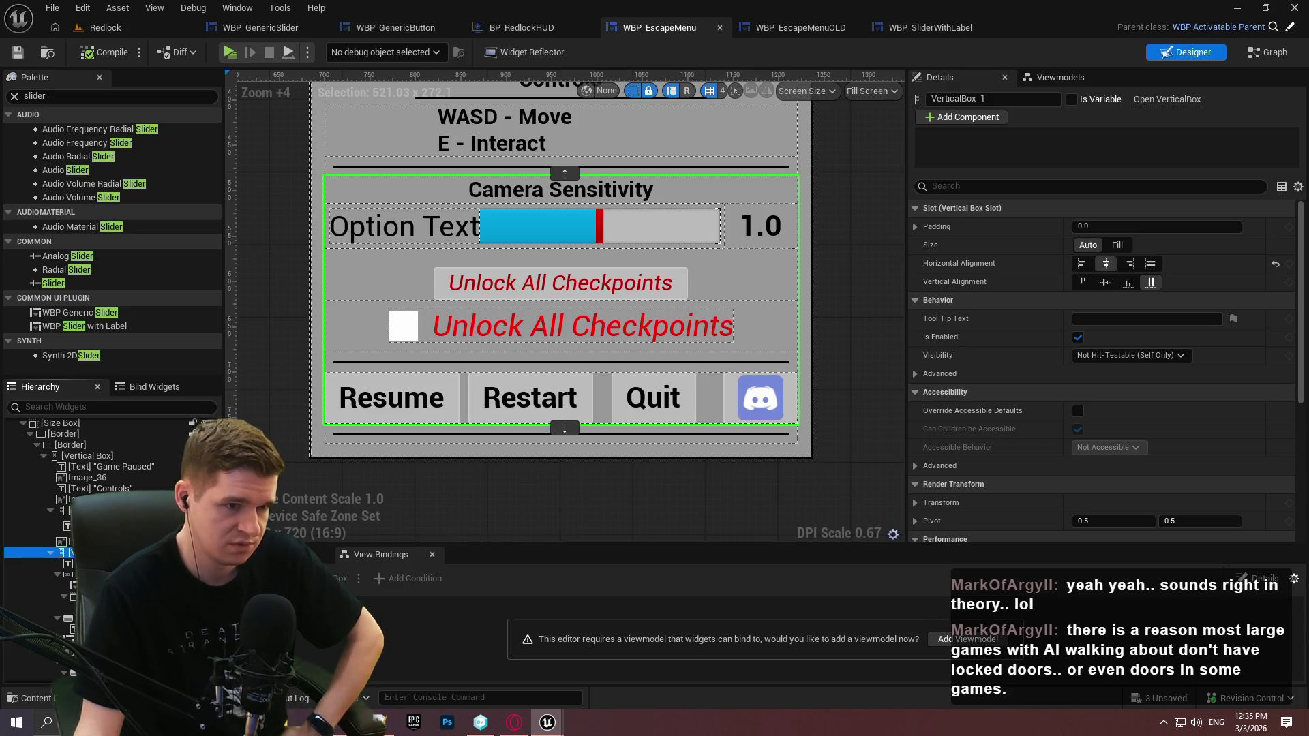
{"action": "left_click", "coordinate": [685, 285]}
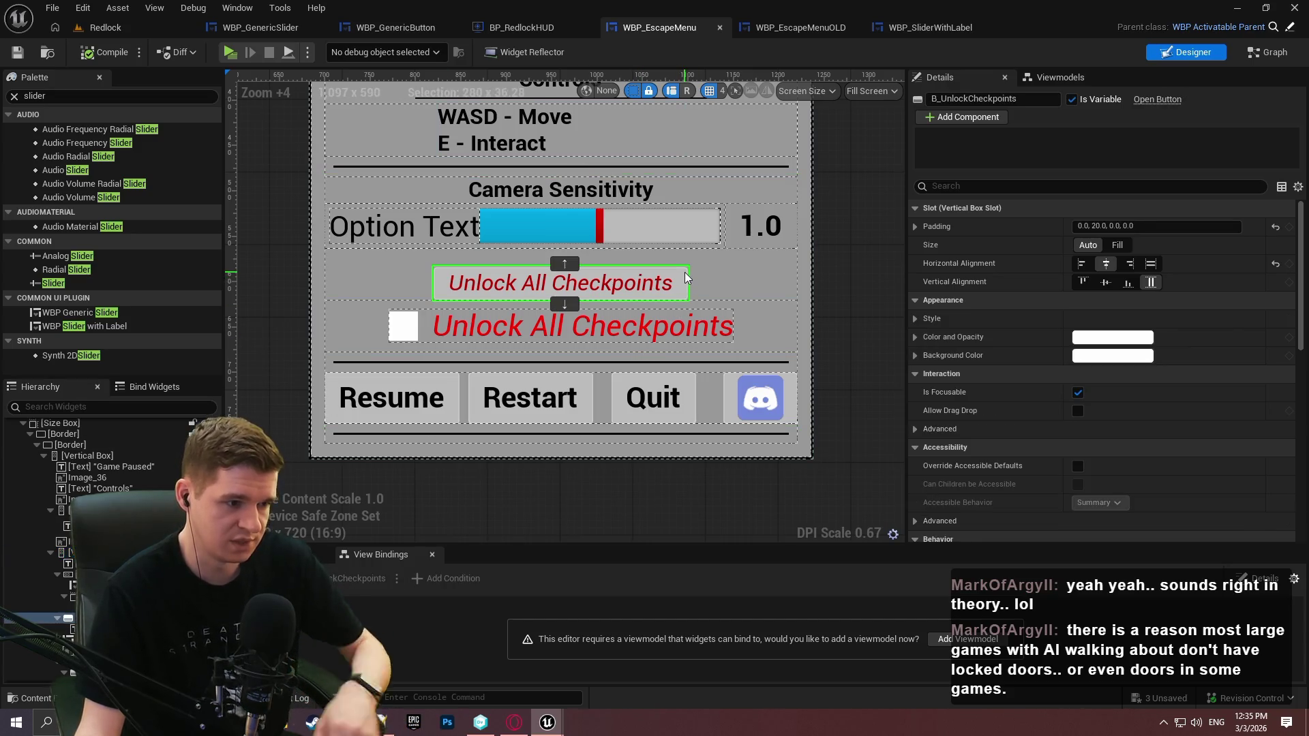
{"action": "key", "text": "Delete"}
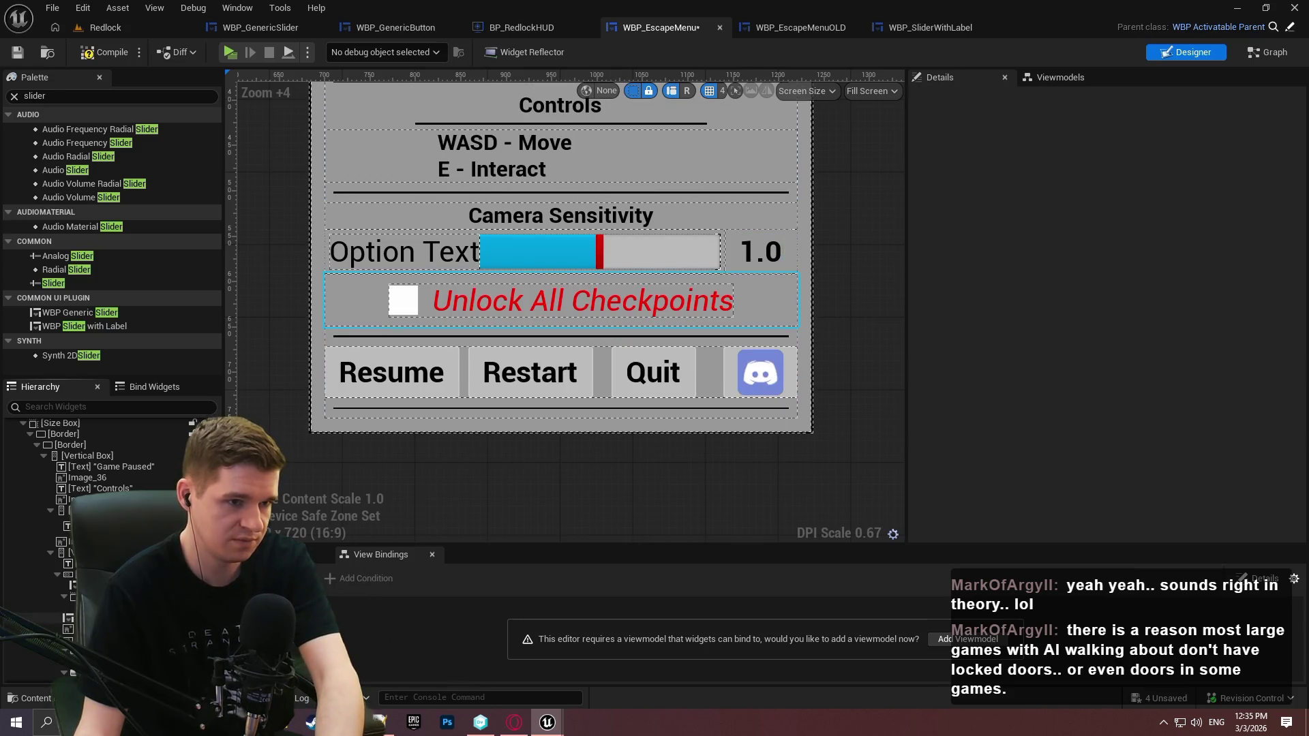
Compile and save WBP_EscapeMenu, then toggle the Unlock All Checkpoints button's hide input action setting
{"action": "left_click", "coordinate": [87, 52]}
{"action": "left_click", "coordinate": [18, 53]}
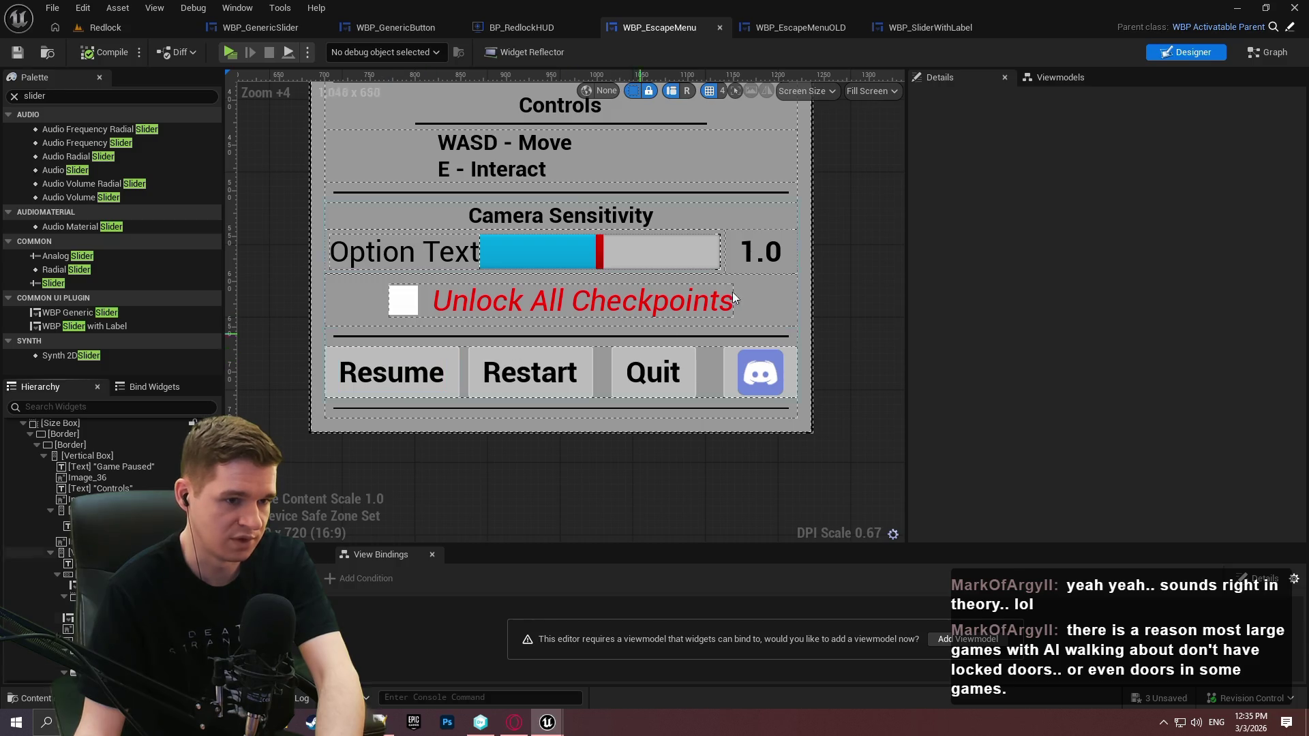
{"action": "left_click", "coordinate": [450, 304]}
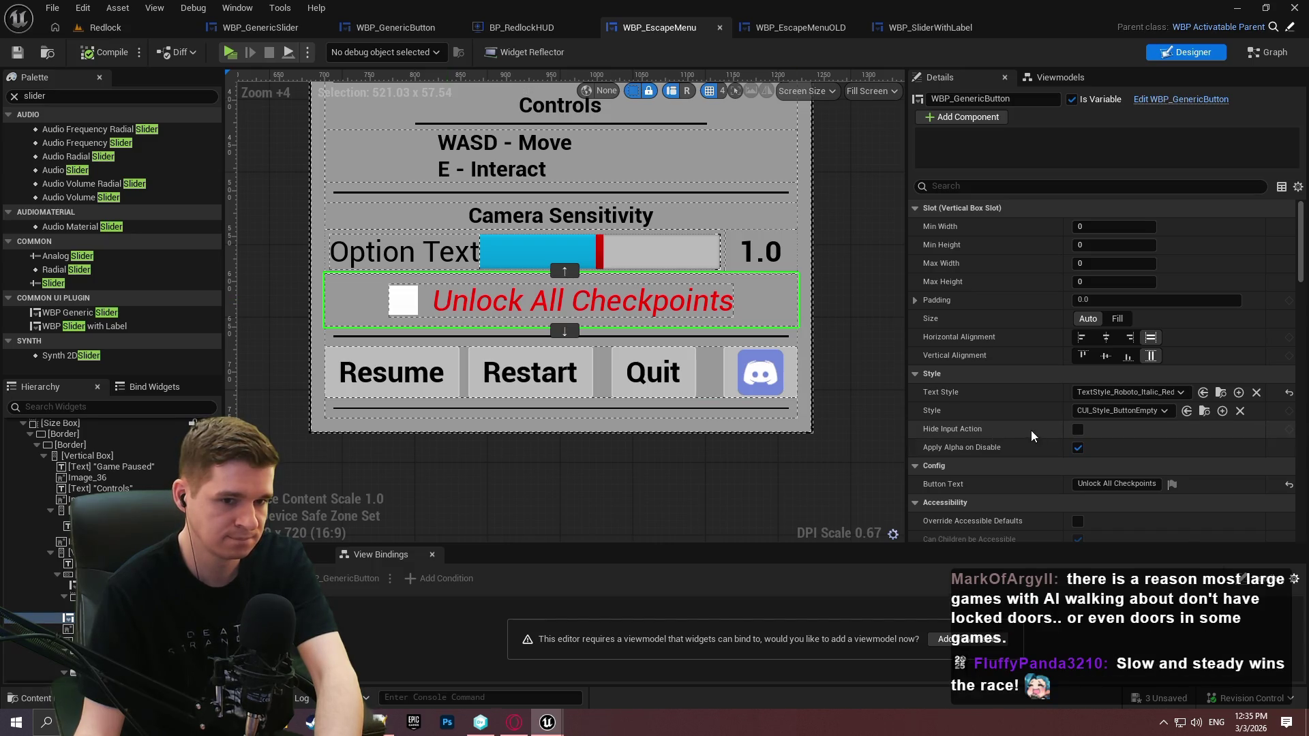
{"action": "left_click", "coordinate": [1076, 430]}
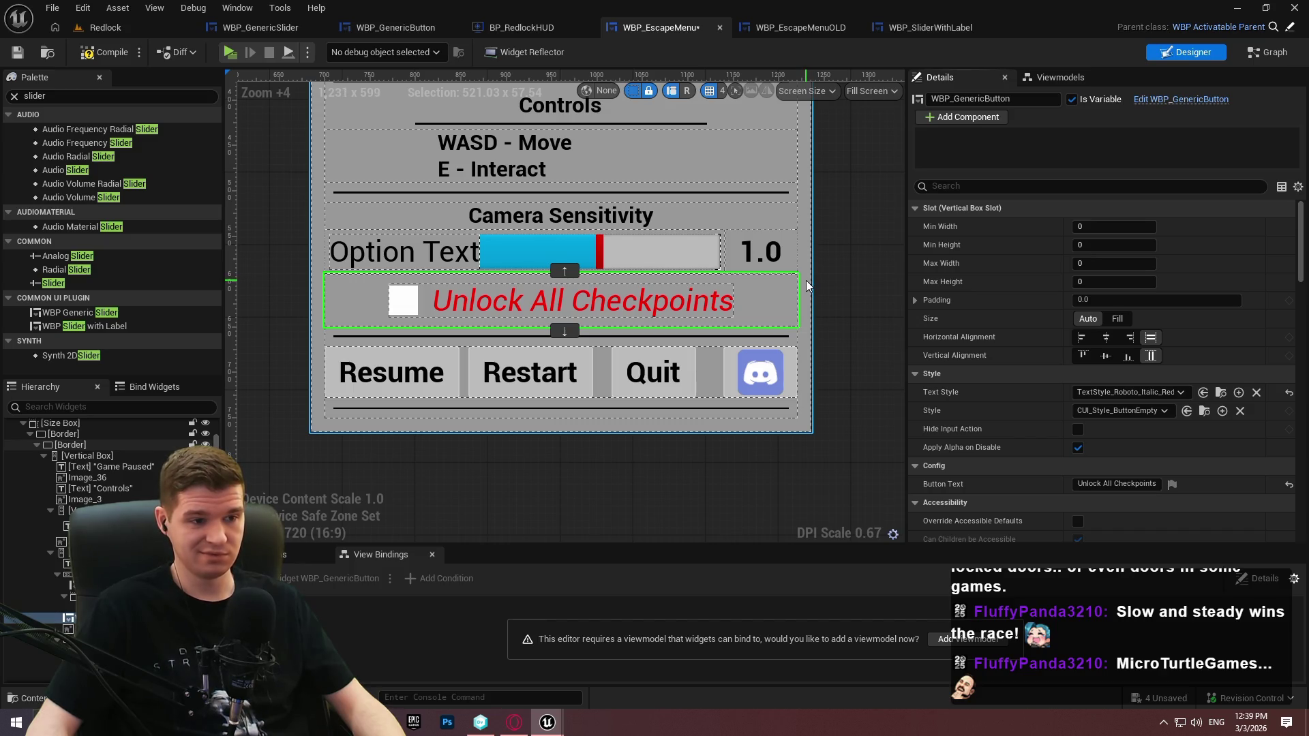
{"action": "scroll", "coordinate": [822, 330], "scroll_direction": "up", "scroll_amount": 1}
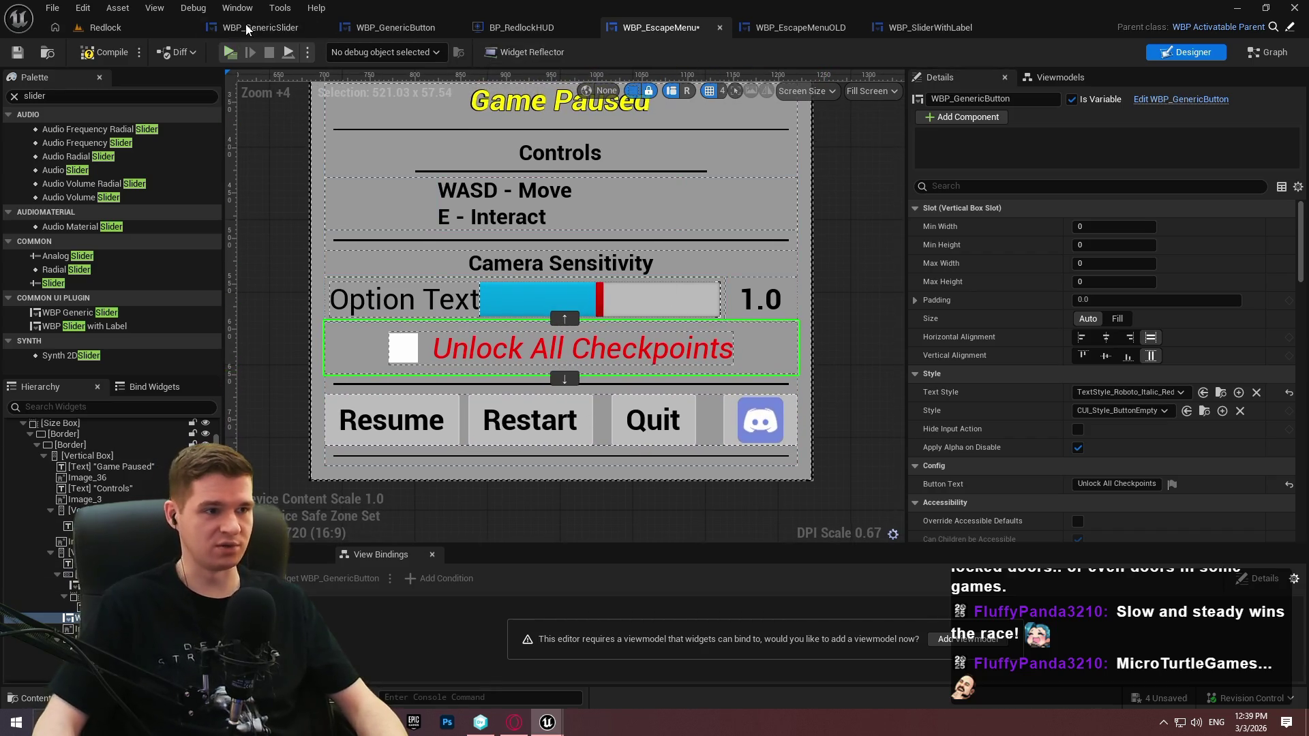
Review WBP_GenericButton's EventGraph, panning to its Event Pre Construct chain
{"action": "left_click", "coordinate": [403, 31]}
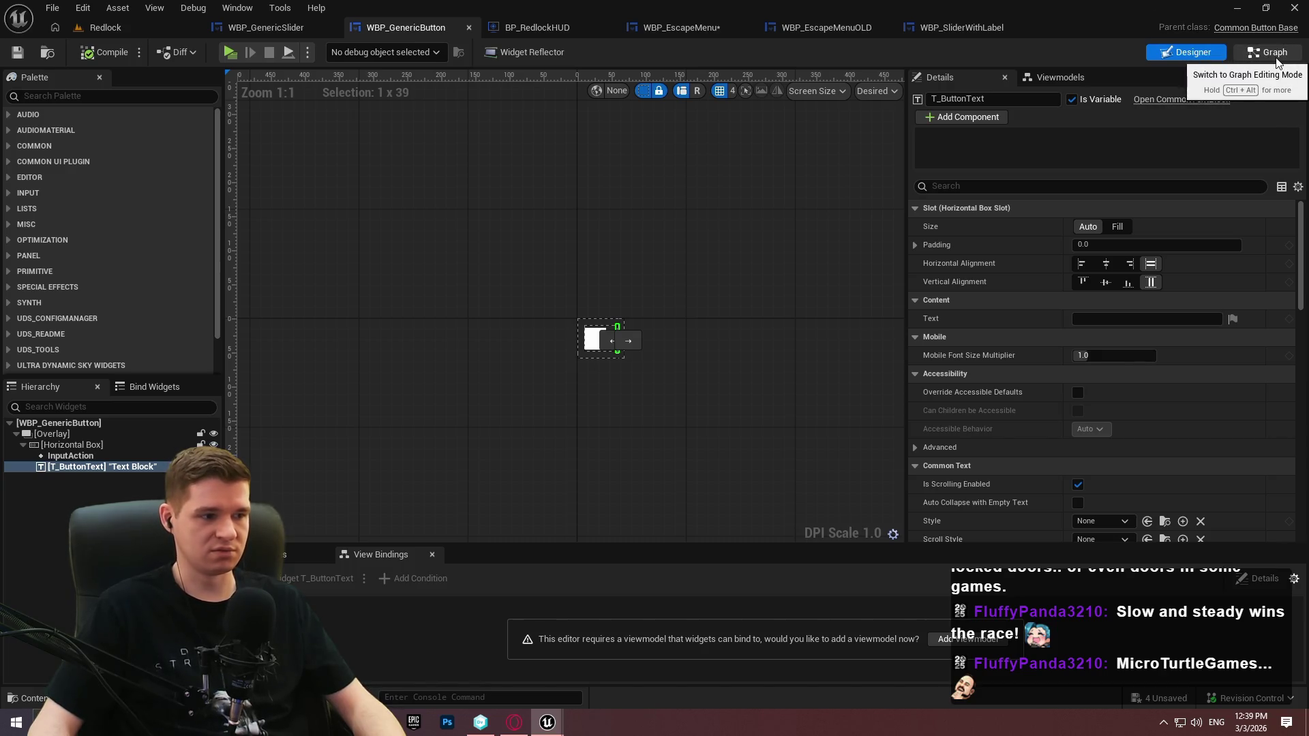
{"action": "left_click", "coordinate": [1275, 53]}
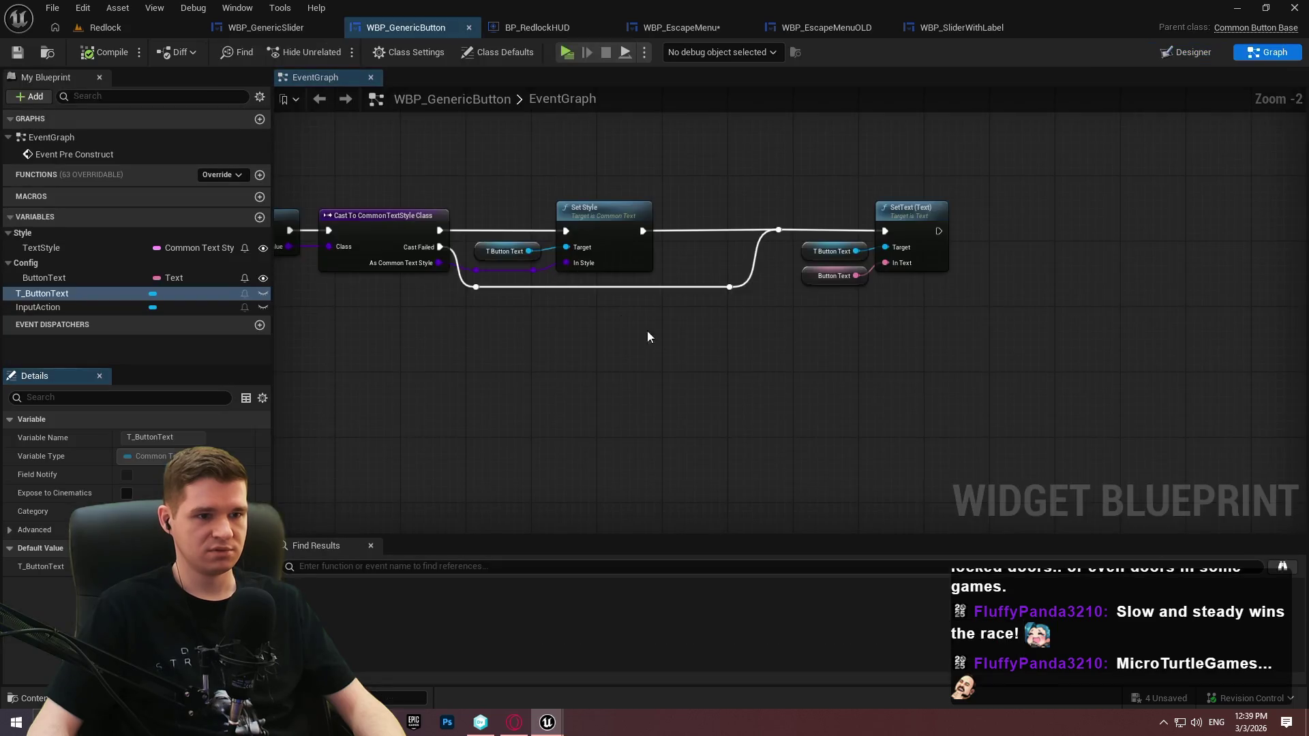
{"action": "scroll", "coordinate": [770, 205], "scroll_direction": "up", "scroll_amount": 2}
{"action": "mouse_move", "coordinate": [789, 222]}
{"action": "left_mouse_down"}
{"action": "mouse_move", "coordinate": [810, 202]}
{"action": "mouse_move", "coordinate": [562, 212]}
{"action": "left_mouse_up"}
{"action": "mouse_move", "coordinate": [1168, 450]}
{"action": "left_mouse_down"}
{"action": "mouse_move", "coordinate": [279, 251]}
{"action": "mouse_move", "coordinate": [522, 212]}
{"action": "mouse_move", "coordinate": [481, 236]}
{"action": "mouse_move", "coordinate": [470, 184]}
{"action": "left_mouse_up"}
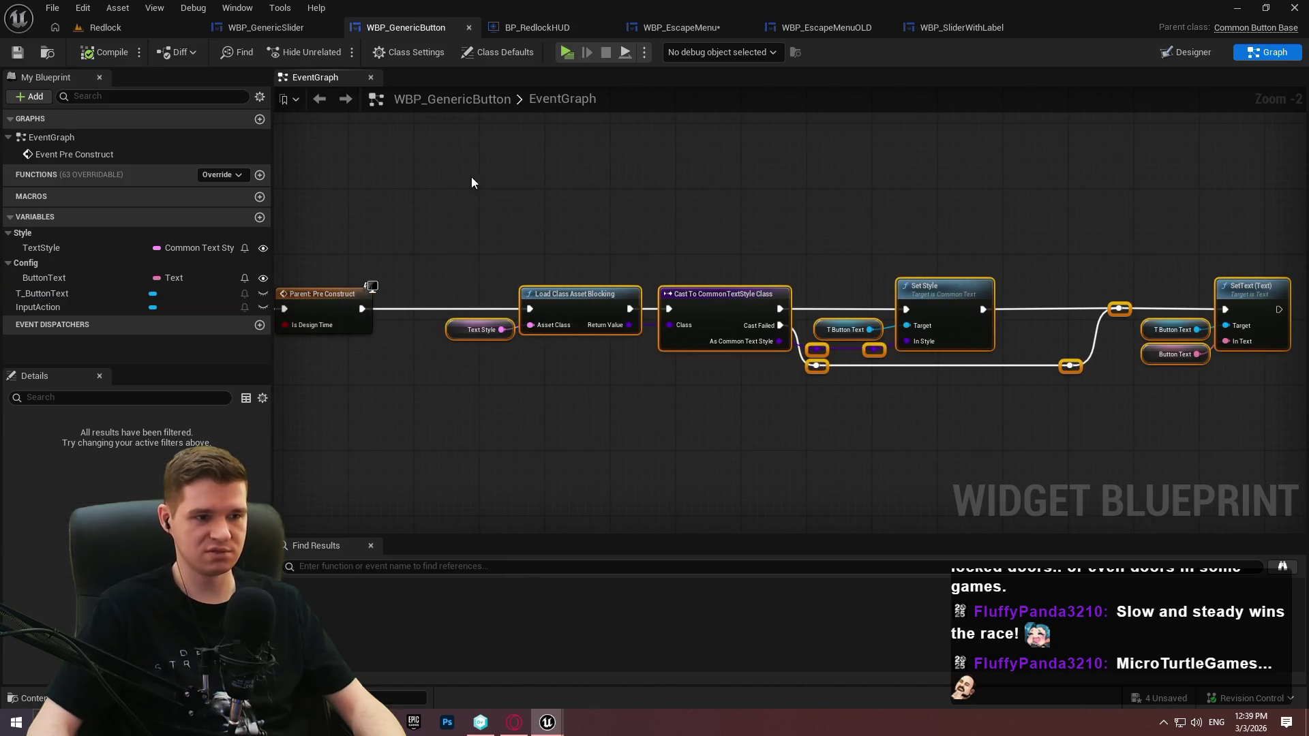
{"action": "left_click", "coordinate": [471, 184]}
{"action": "left_click_drag", "start_coordinate": [669, 180], "coordinate": [914, 193]}
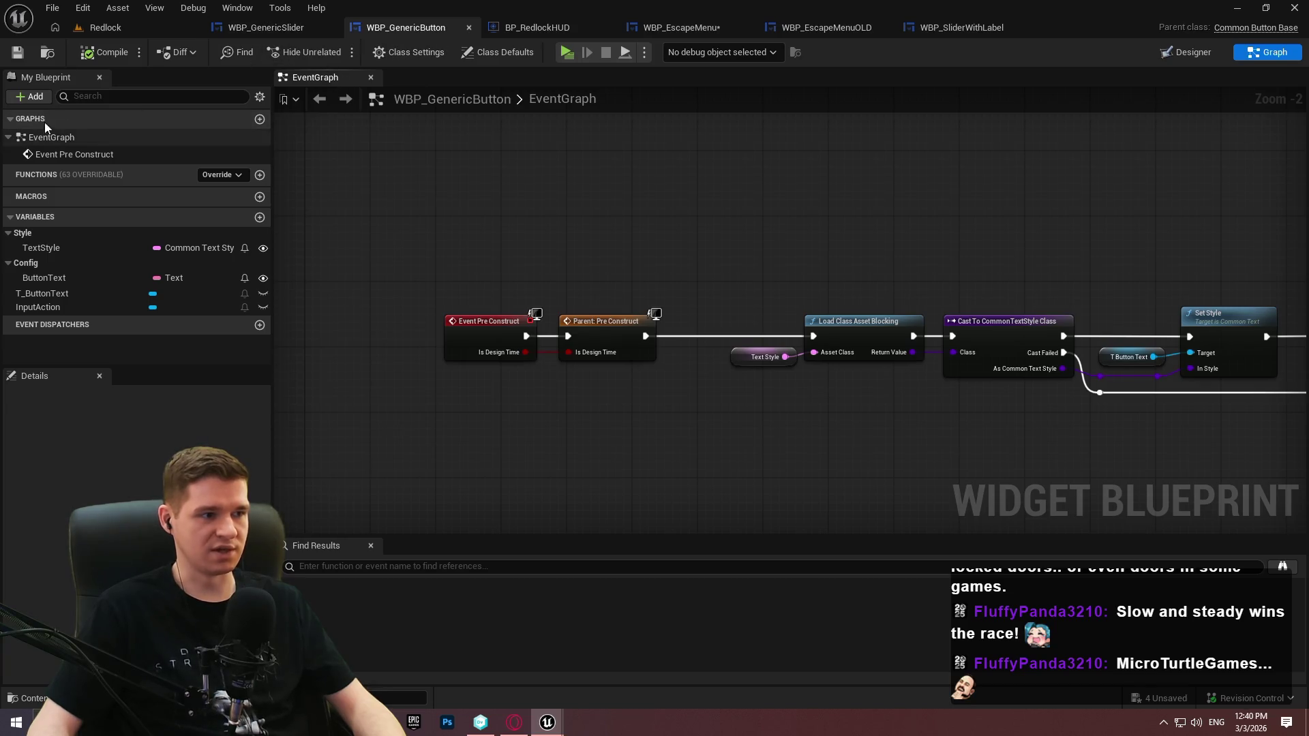
{"action": "left_click", "coordinate": [129, 33]}
Duplicate WBP_GenericButton in the Content Browser and name the copy WBP_ImageButton
{"action": "left_click", "coordinate": [669, 490]}
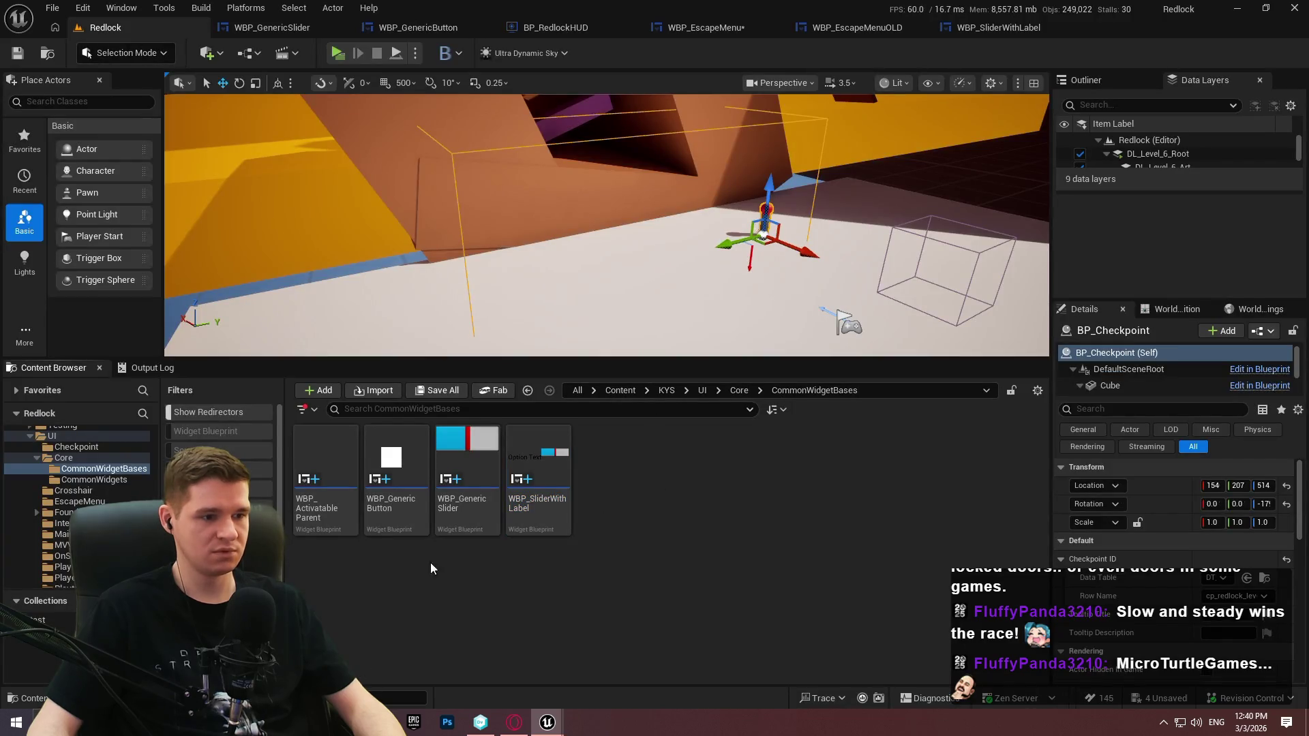
{"action": "left_click", "coordinate": [398, 503]}
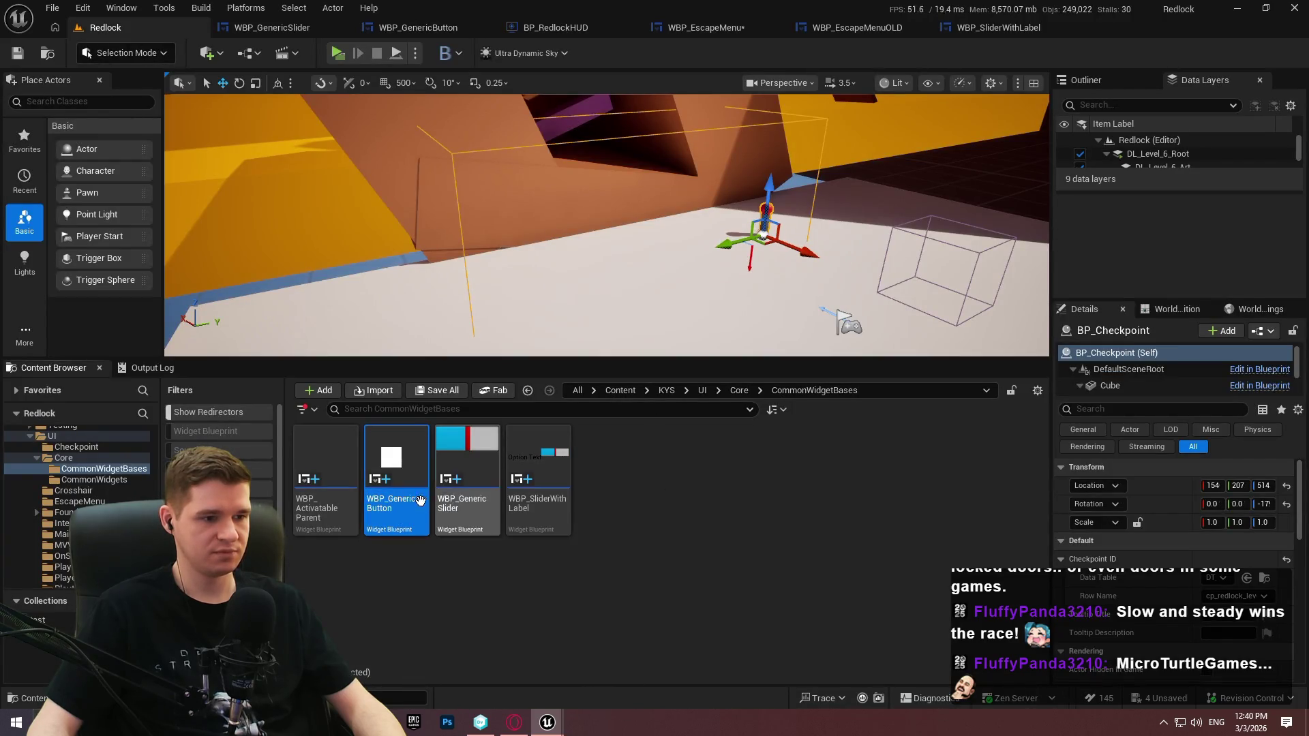
{"action": "right_click", "coordinate": [380, 502]}
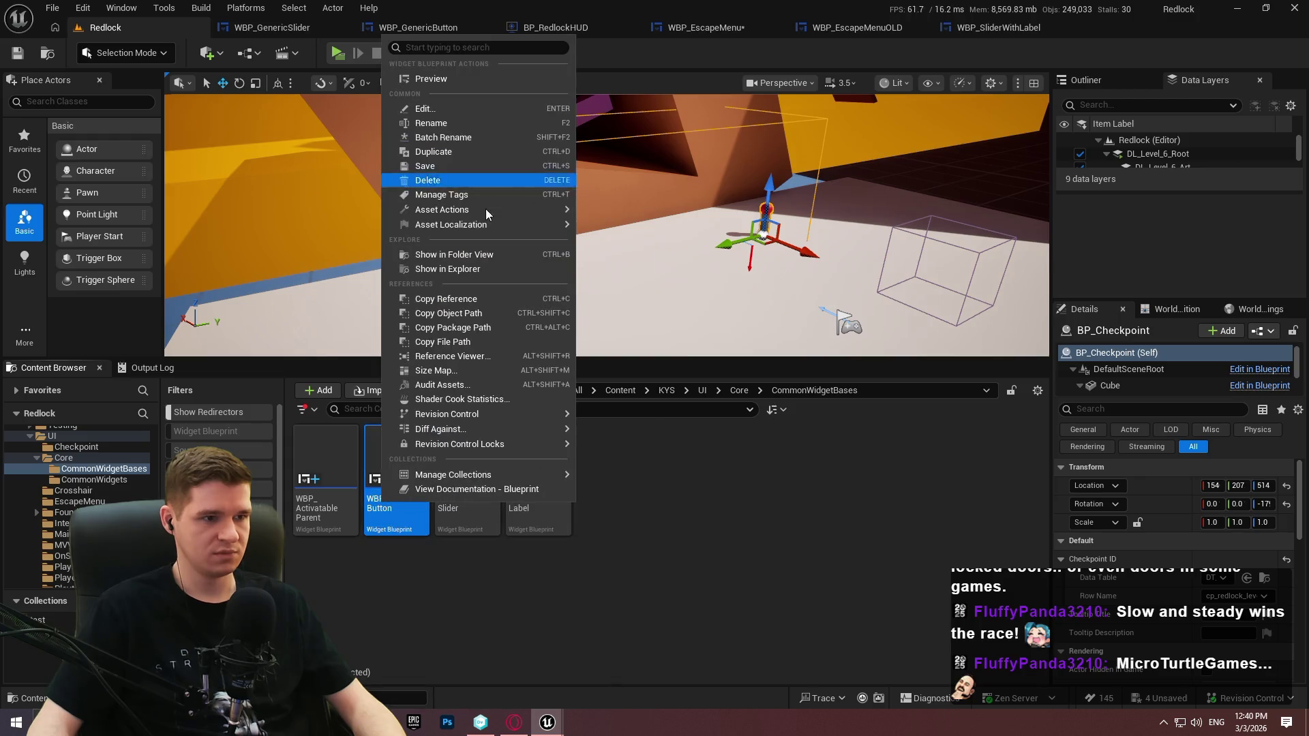
{"action": "left_click", "coordinate": [480, 148]}
{"action": "type", "text": "WBP_Ge"}
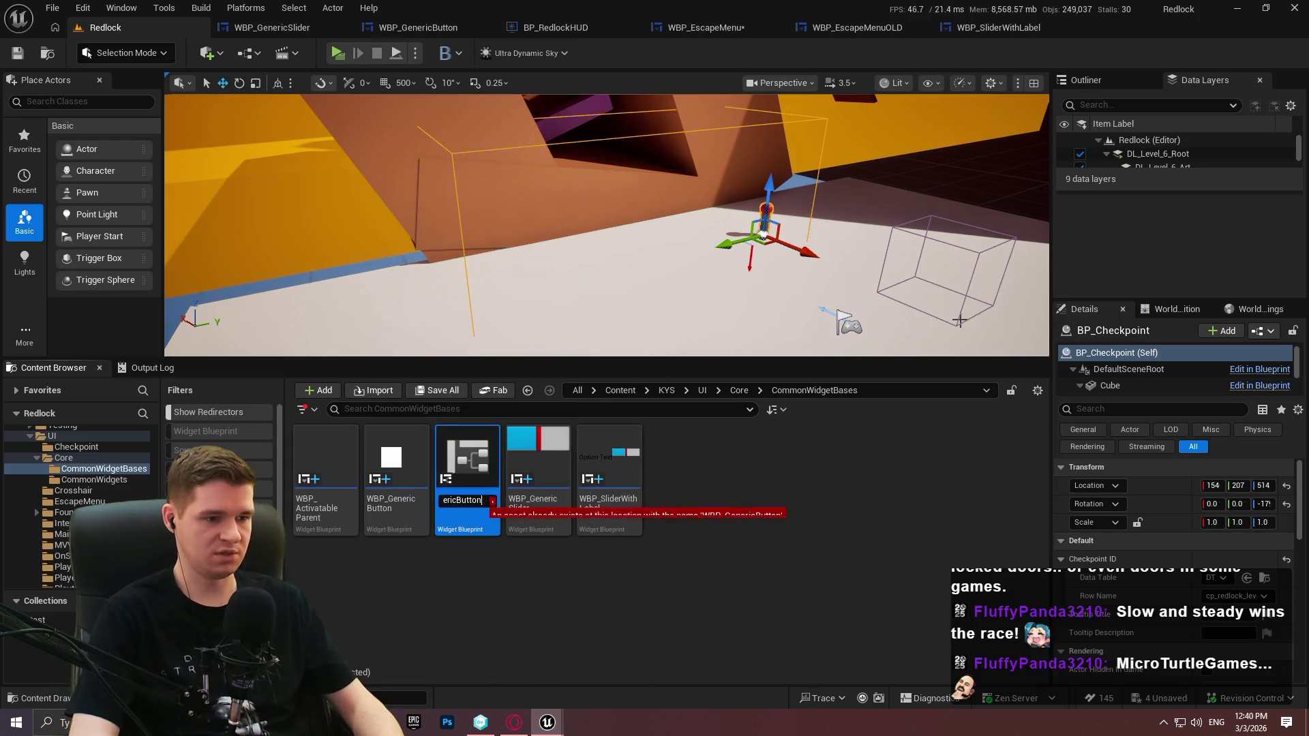
{"action": "key", "text": "BackSpace"}
{"action": "key", "text": "BackSpace"}
{"action": "key", "text": "BackSpace"}
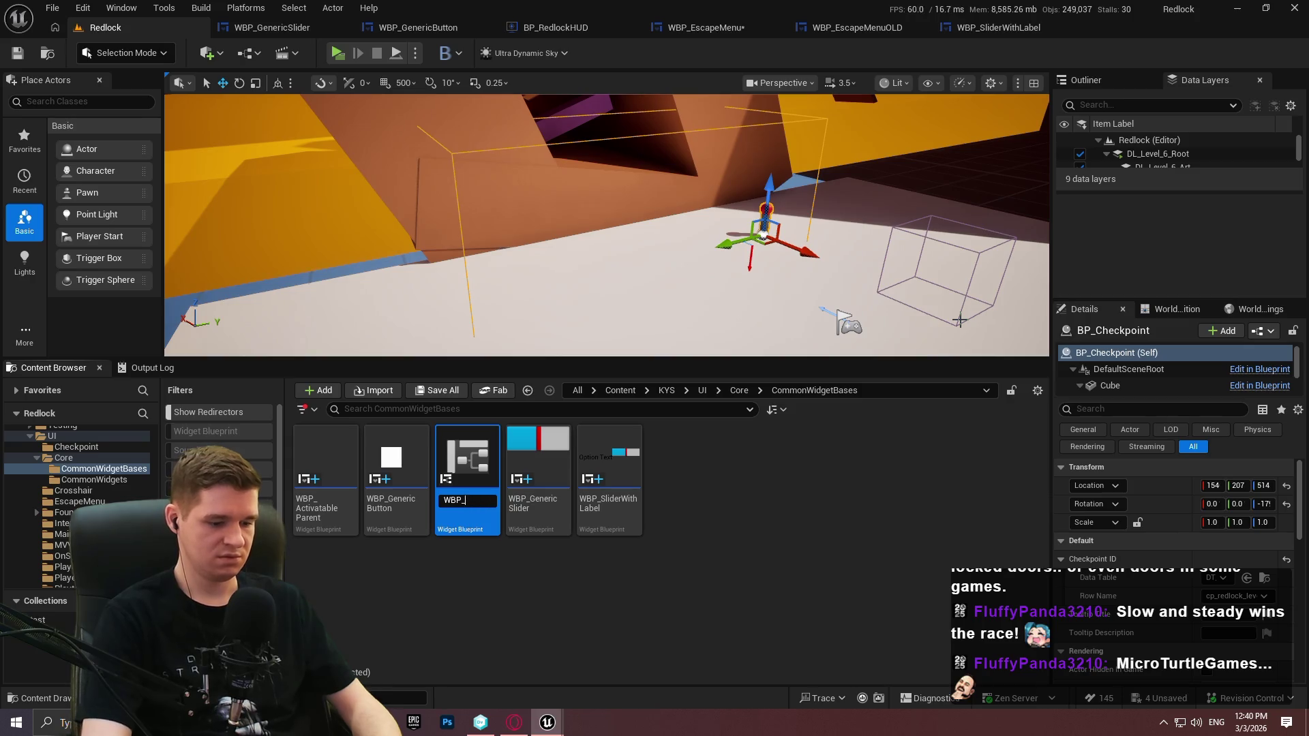
{"action": "type", "text": "ImageButton"}
{"action": "key", "text": "Return"}
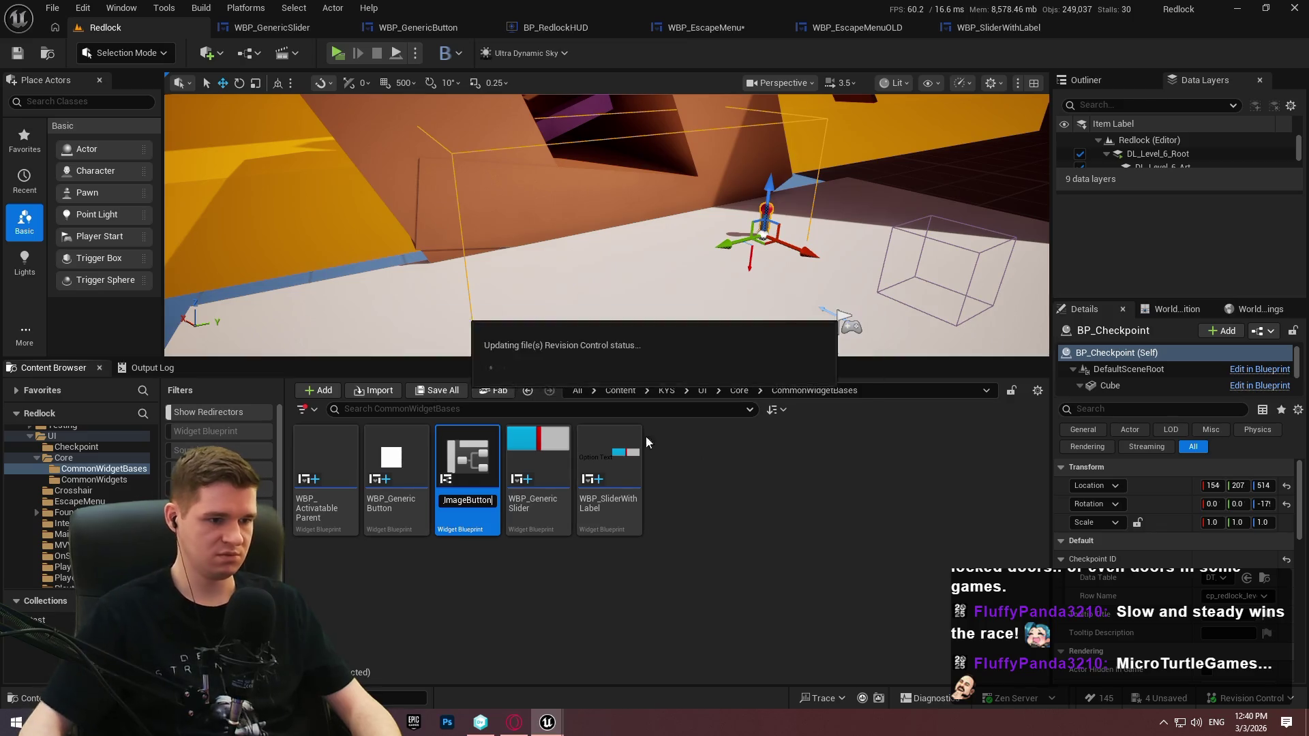
{"action": "left_click", "coordinate": [653, 591]}
Open WBP_ImageButton and delete its T_ButtonText text block
{"action": "double_click", "coordinate": [549, 516]}
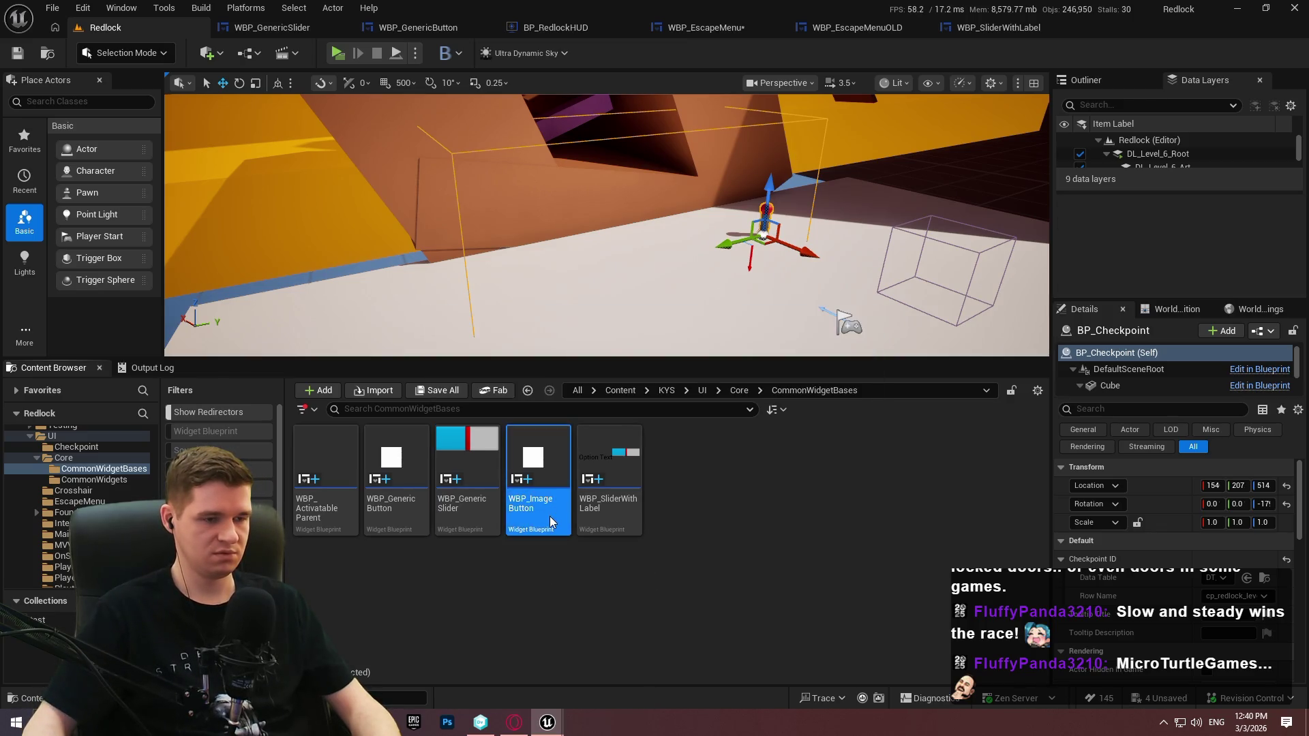
{"action": "left_click", "coordinate": [108, 466]}
{"action": "key", "text": "Delete"}
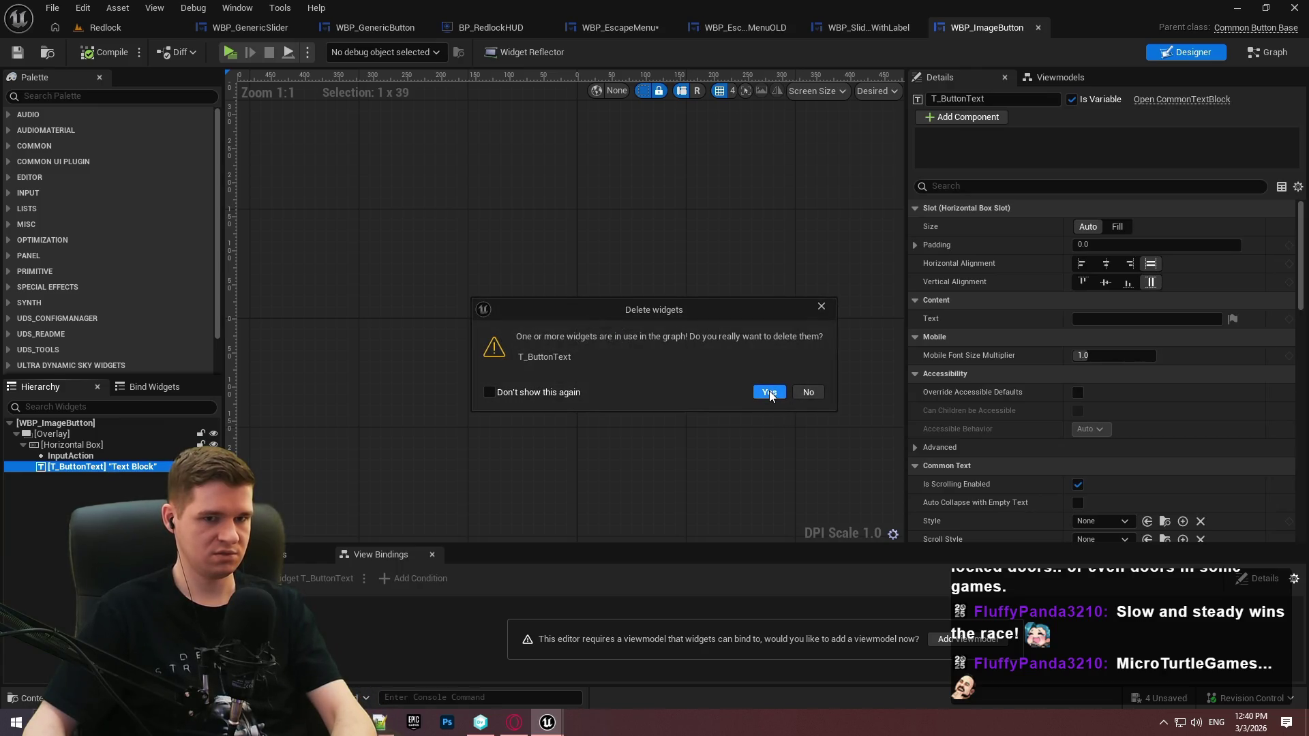
Confirm the text block deletion, clear all EventGraph nodes, then compile and save
{"action": "left_click", "coordinate": [769, 394]}
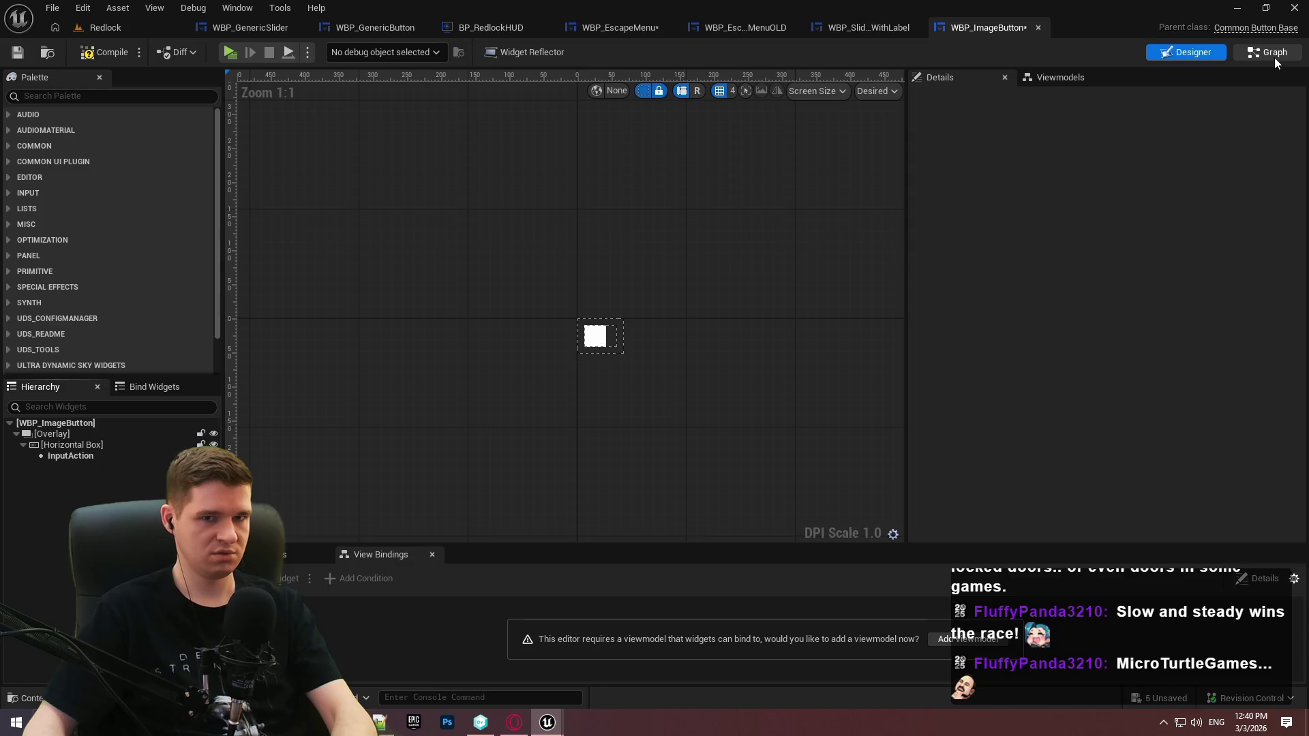
{"action": "left_click", "coordinate": [1273, 53]}
{"action": "left_click_drag", "start_coordinate": [1213, 357], "coordinate": [378, 231]}
{"action": "key", "text": "Delete"}
{"action": "left_click", "coordinate": [108, 52]}
{"action": "left_click", "coordinate": [17, 53]}
{"action": "left_click", "coordinate": [1192, 52]}
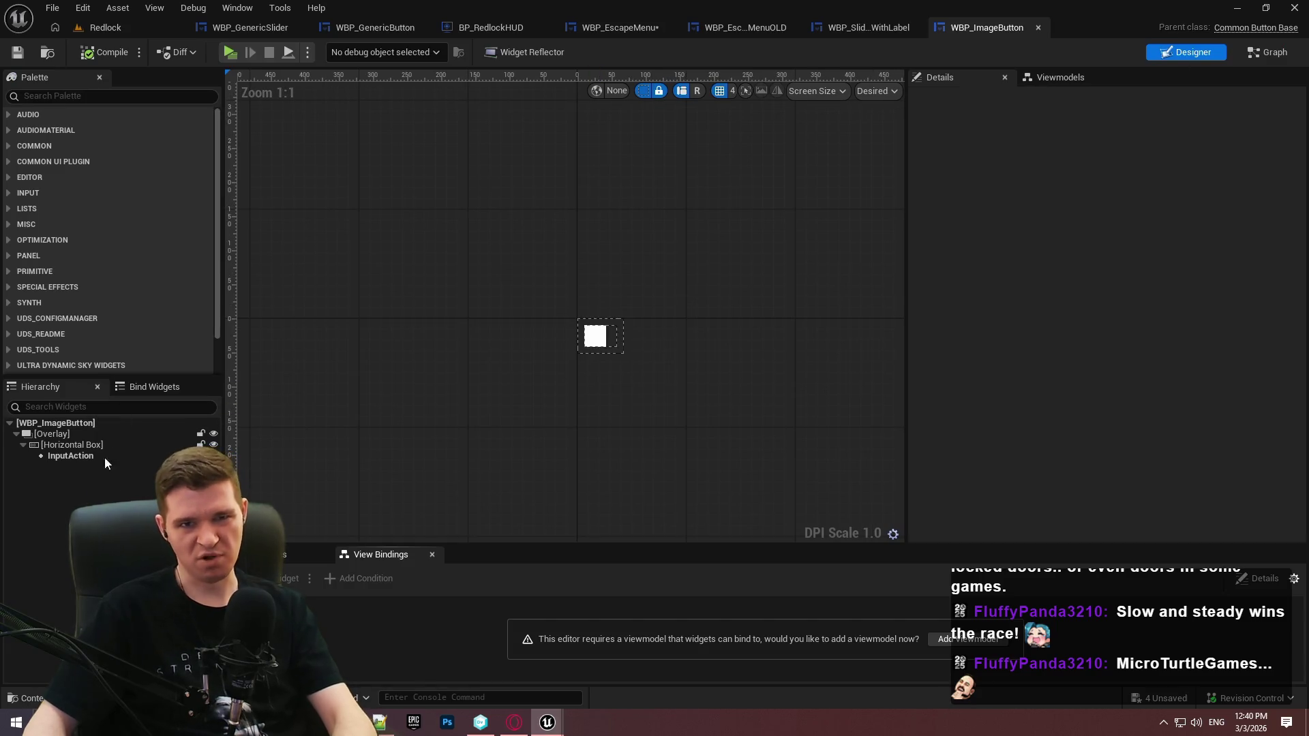
Add a Common Lazy Image from the Palette into the Horizontal Box and compile and save
{"action": "left_click", "coordinate": [80, 97]}
{"action": "type", "text": "im"}
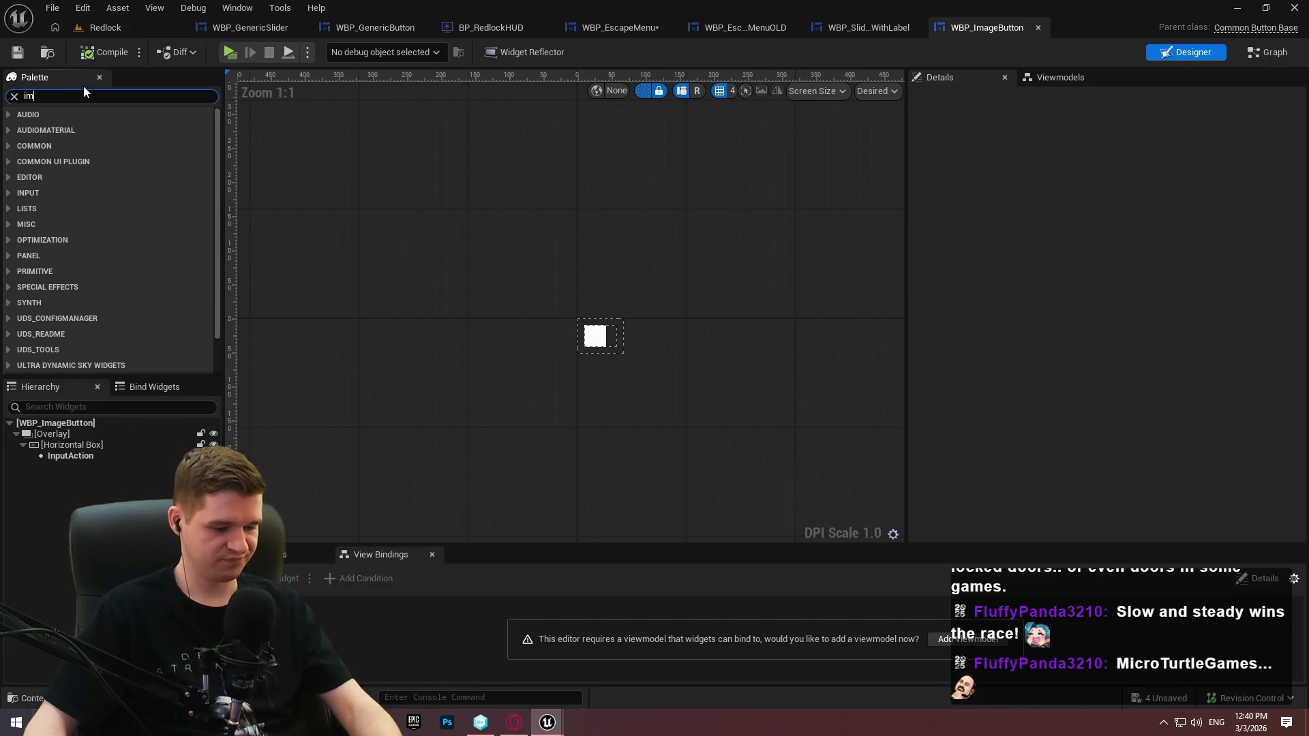
{"action": "type", "text": "age"}
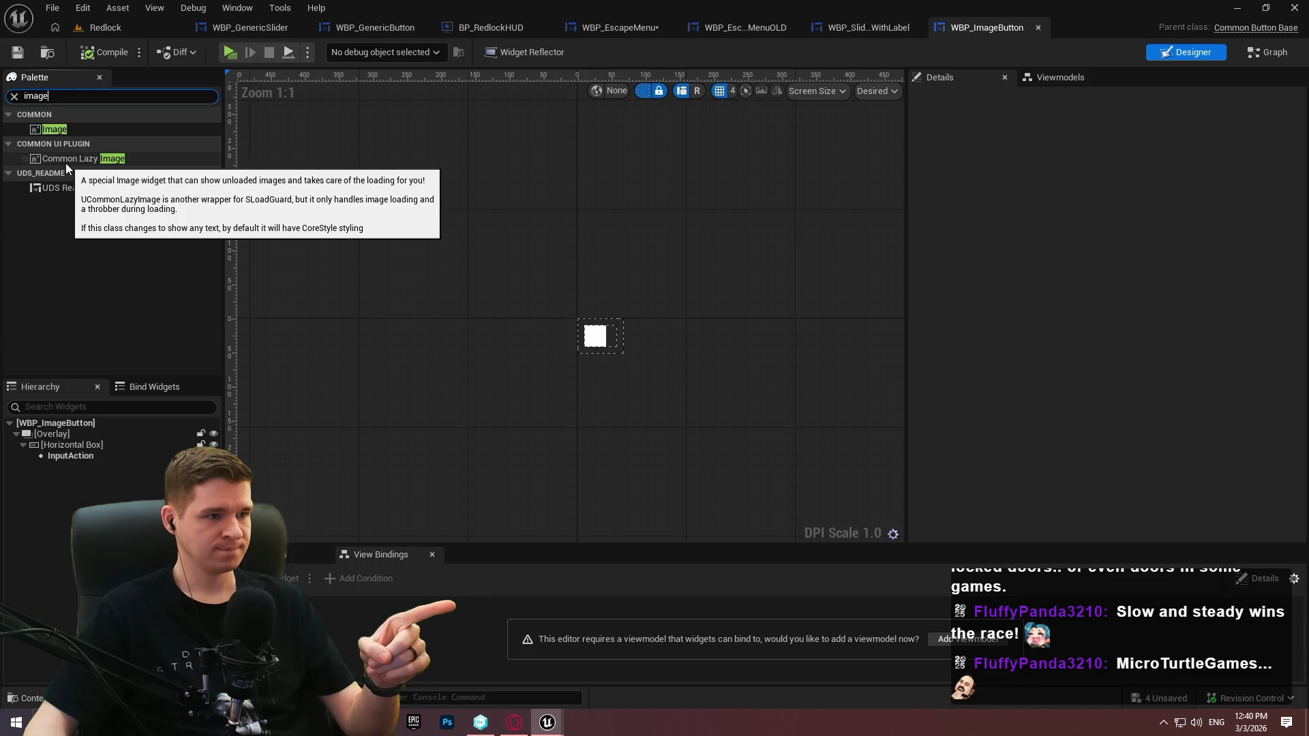
{"action": "mouse_move", "coordinate": [66, 162]}
{"action": "left_mouse_down"}
{"action": "mouse_move", "coordinate": [71, 447]}
{"action": "mouse_move", "coordinate": [94, 451]}
{"action": "left_mouse_up"}
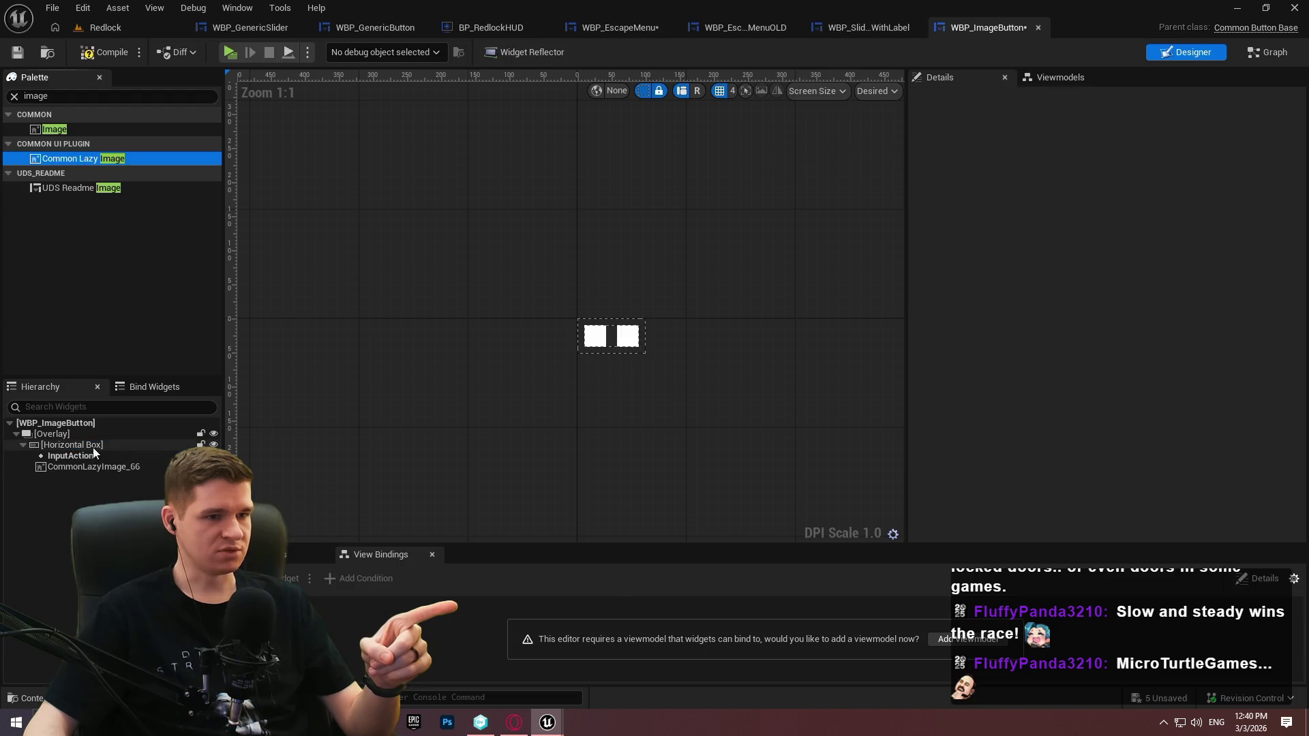
{"action": "left_click", "coordinate": [627, 336]}
{"action": "scroll", "coordinate": [695, 343], "scroll_direction": "up", "scroll_amount": 5}
{"action": "left_click", "coordinate": [128, 53]}
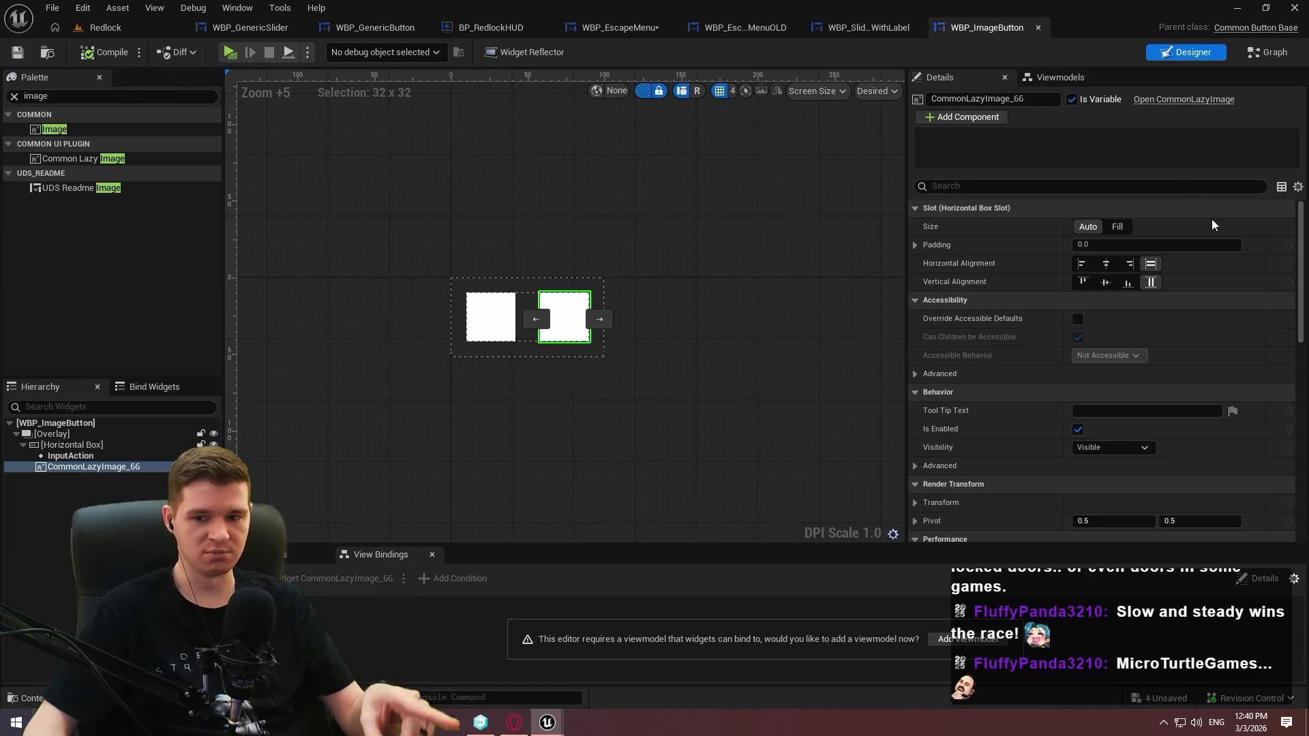
Preview the lazy image's loading state, check its throbber and background brushes, then save
{"action": "scroll", "coordinate": [978, 324], "scroll_direction": "down", "scroll_amount": 2}
{"action": "scroll", "coordinate": [977, 322], "scroll_direction": "down", "scroll_amount": 7}
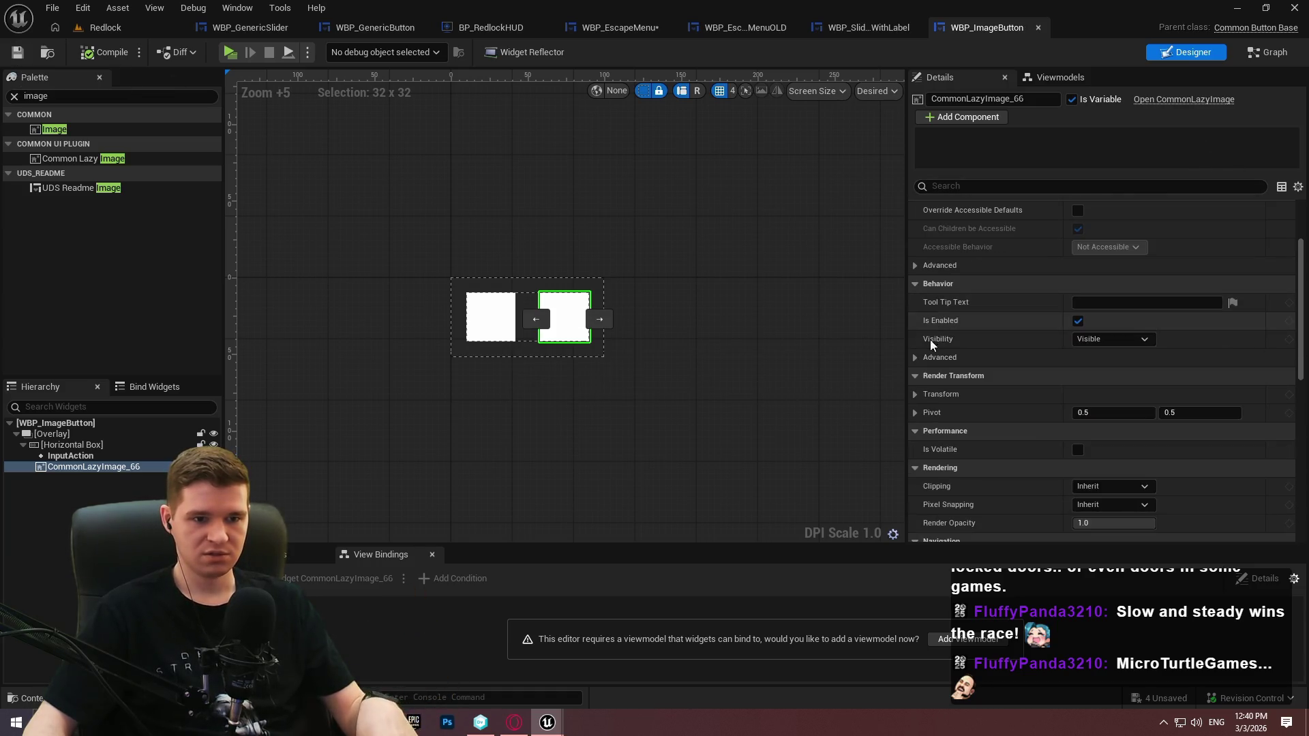
{"action": "scroll", "coordinate": [1306, 350], "scroll_direction": "down", "scroll_amount": 8}
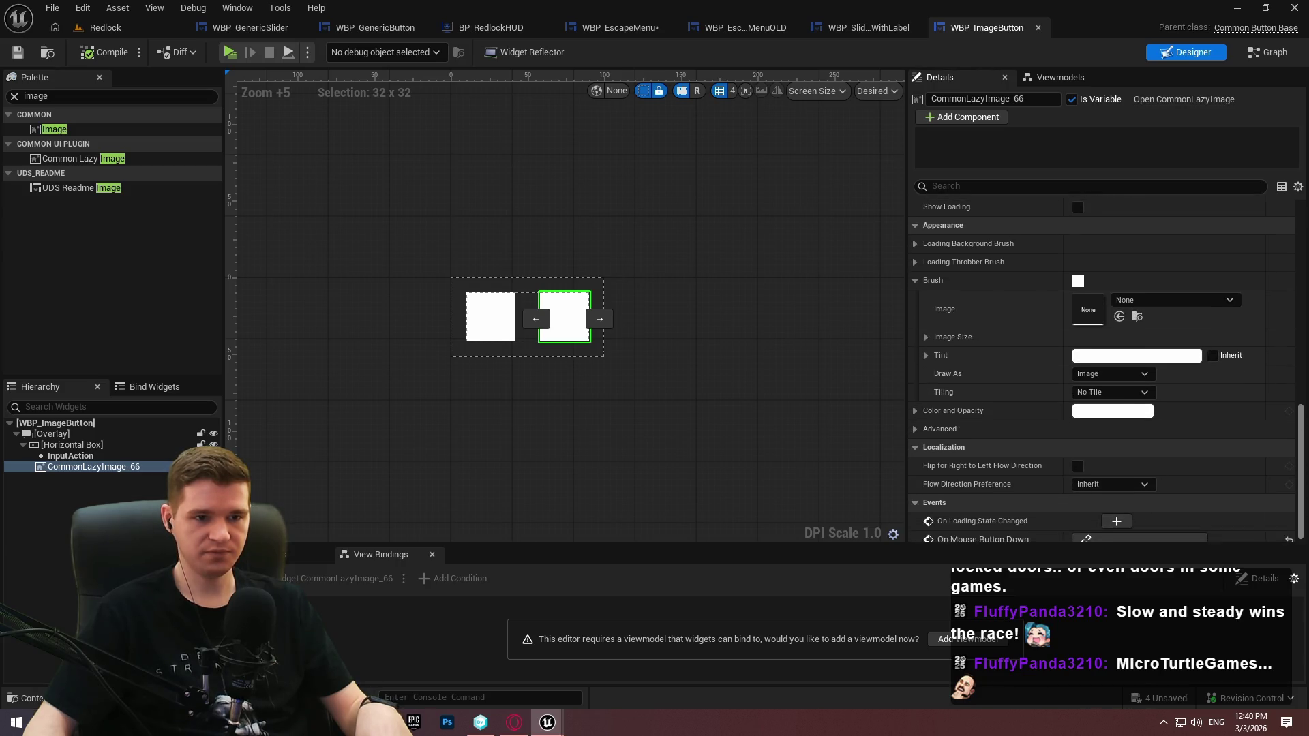
{"action": "scroll", "coordinate": [937, 248], "scroll_direction": "up", "scroll_amount": 2}
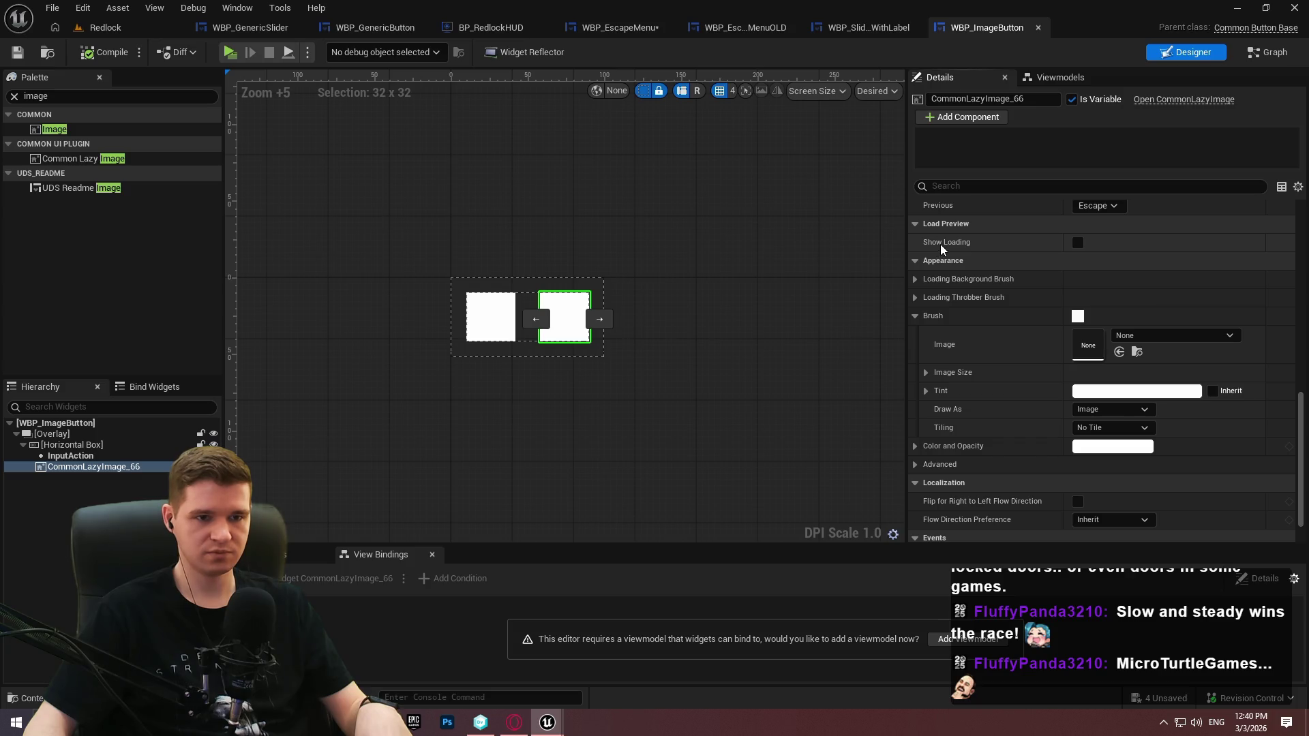
{"action": "left_click", "coordinate": [1077, 242]}
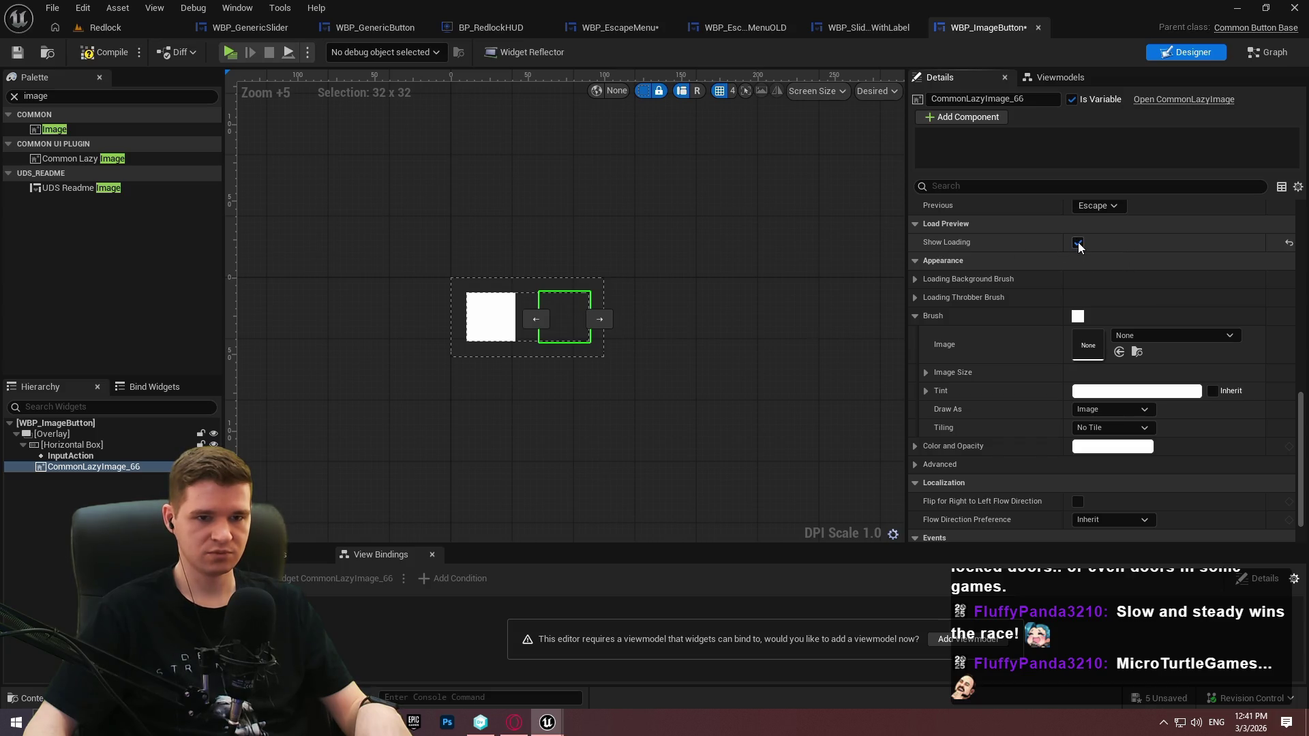
{"action": "left_click", "coordinate": [914, 297]}
{"action": "left_click", "coordinate": [914, 297]}
{"action": "left_click", "coordinate": [914, 279]}
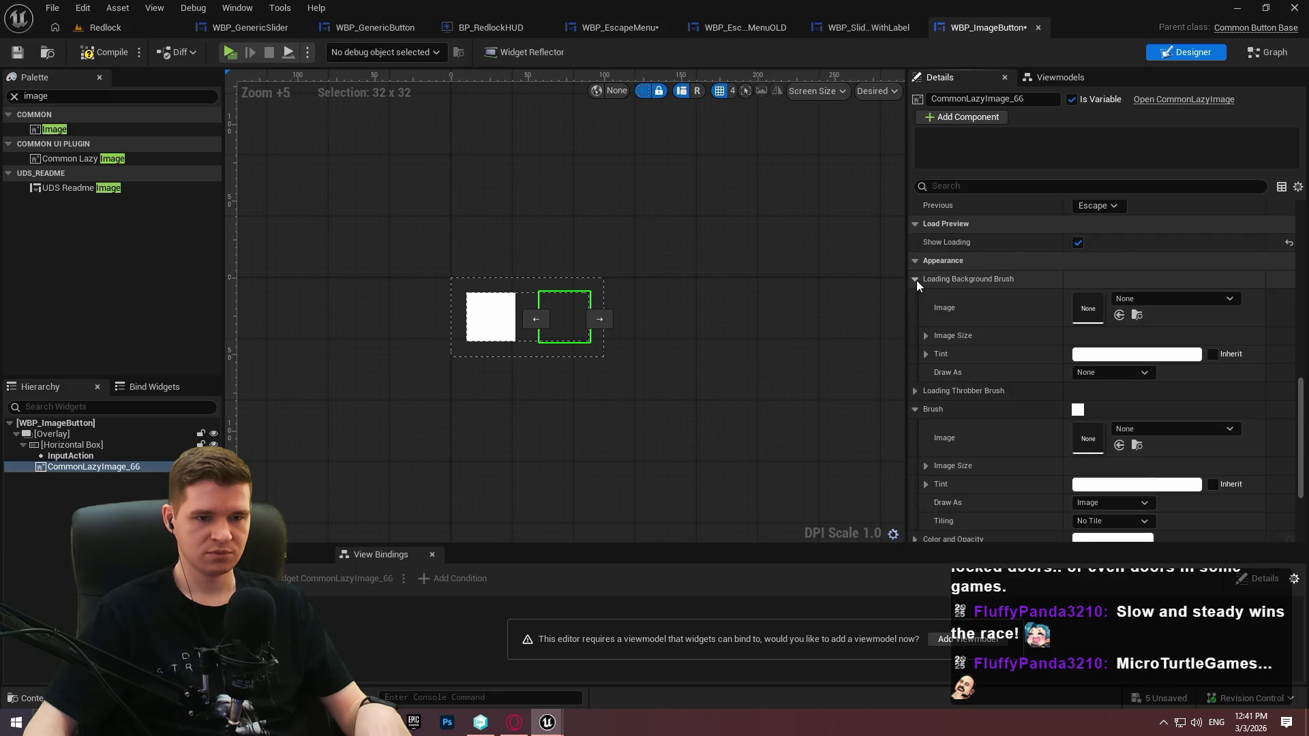
{"action": "left_click", "coordinate": [915, 280]}
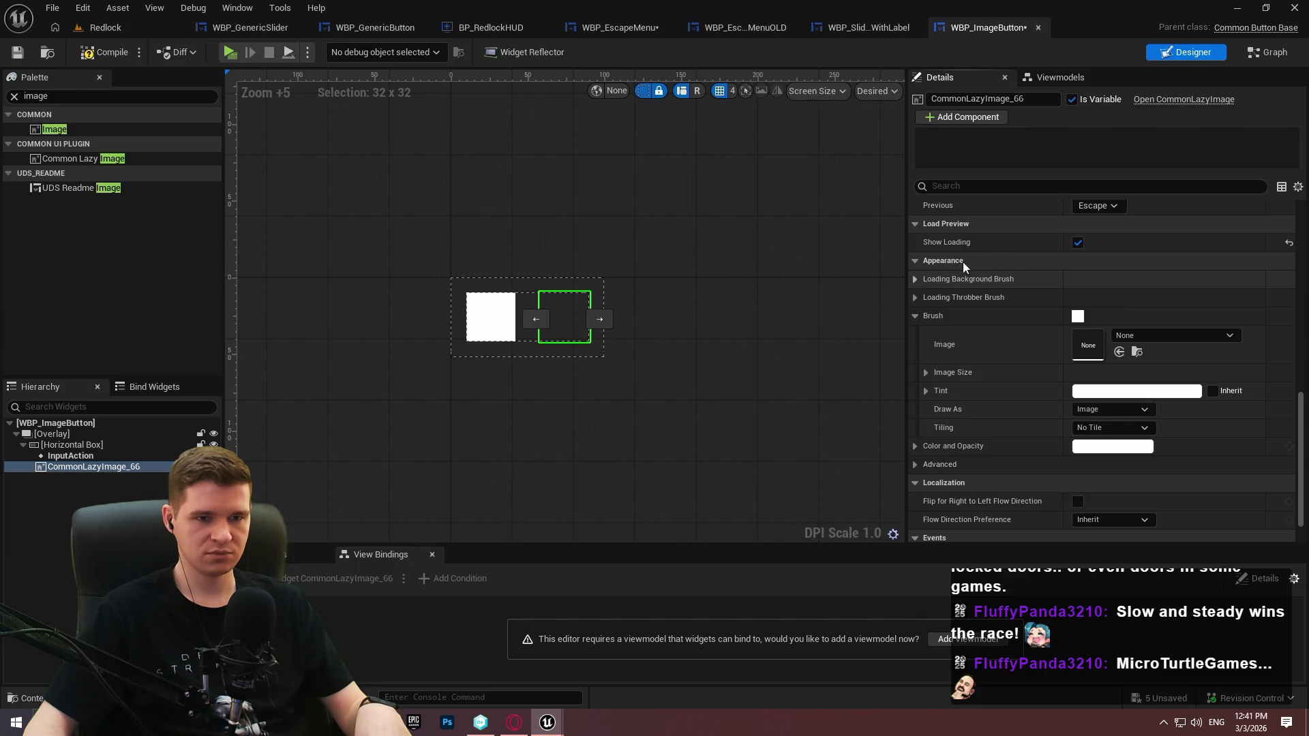
{"action": "left_click", "coordinate": [1080, 243]}
{"action": "key", "text": "ctrl+s"}
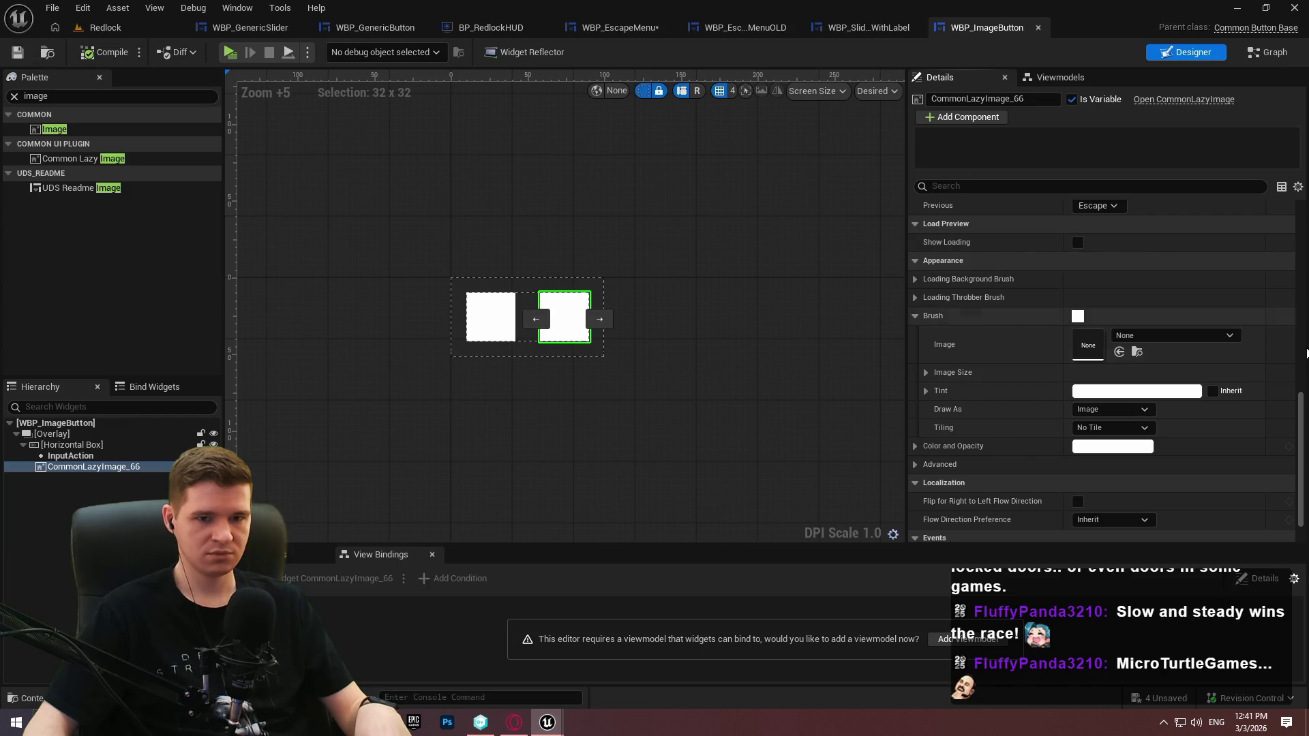
{"action": "mouse_move", "coordinate": [1300, 415]}
{"action": "left_mouse_down"}
{"action": "mouse_move", "coordinate": [1299, 204]}
{"action": "mouse_move", "coordinate": [1300, 451]}
{"action": "mouse_move", "coordinate": [1302, 398]}
{"action": "mouse_move", "coordinate": [1301, 411]}
{"action": "left_mouse_up"}
Rename CommonLazyImage_66 to I_ButtonImage, save, and select its variable in the graph
{"action": "left_click", "coordinate": [92, 501]}
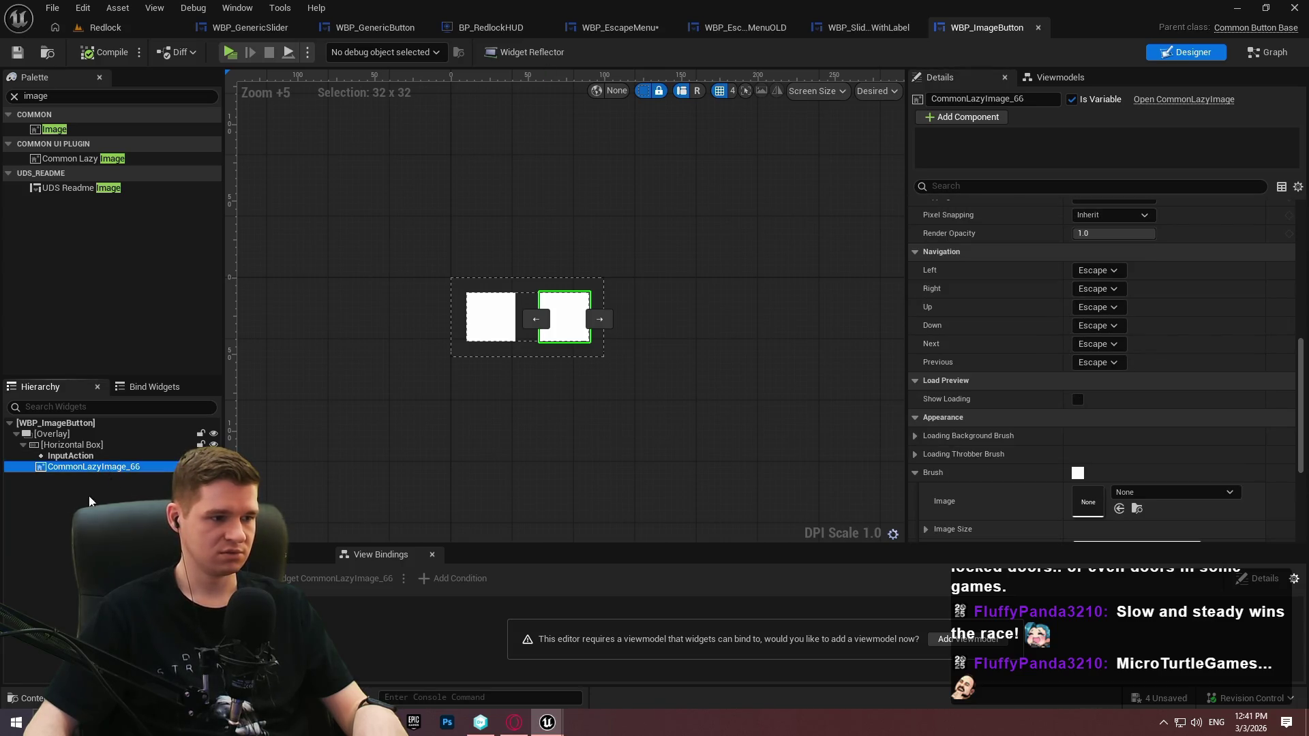
{"action": "key", "text": "F2"}
{"action": "type", "text": "I_ButtonIm"}
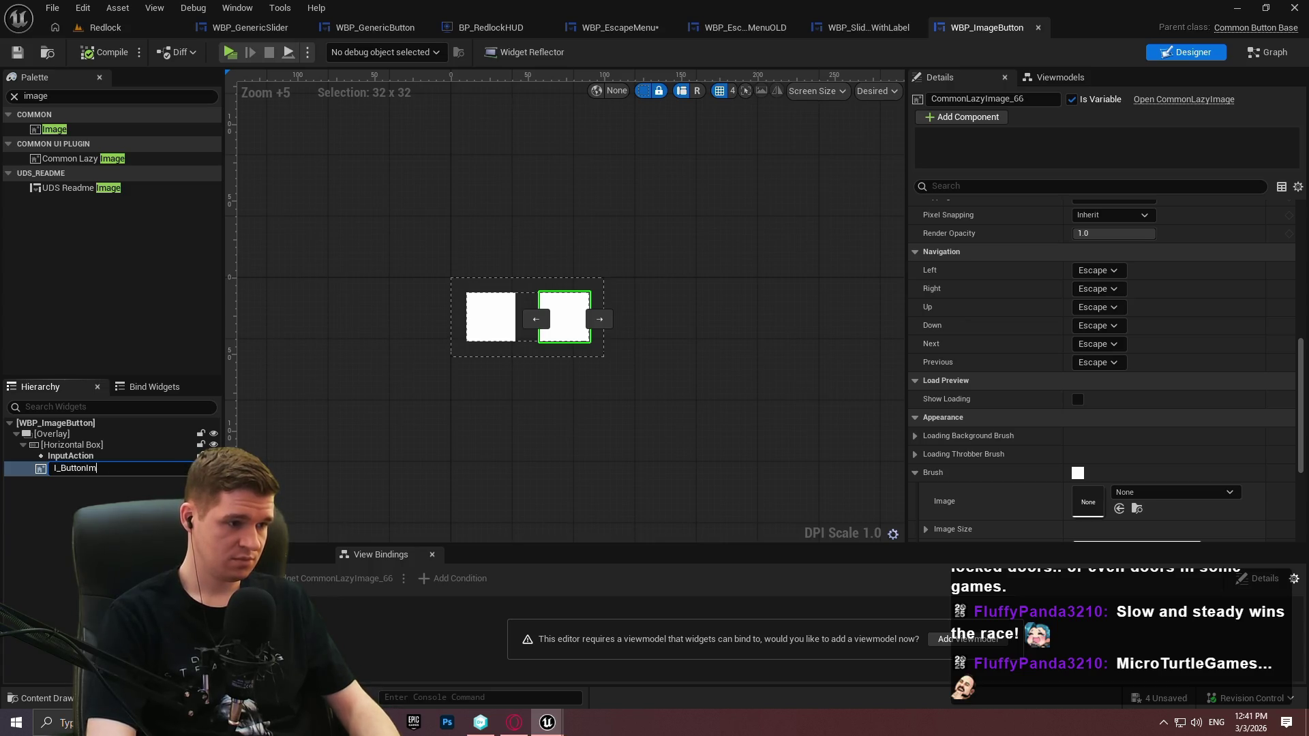
{"action": "type", "text": "age"}
{"action": "key", "text": "Return"}
{"action": "left_click", "coordinate": [20, 54]}
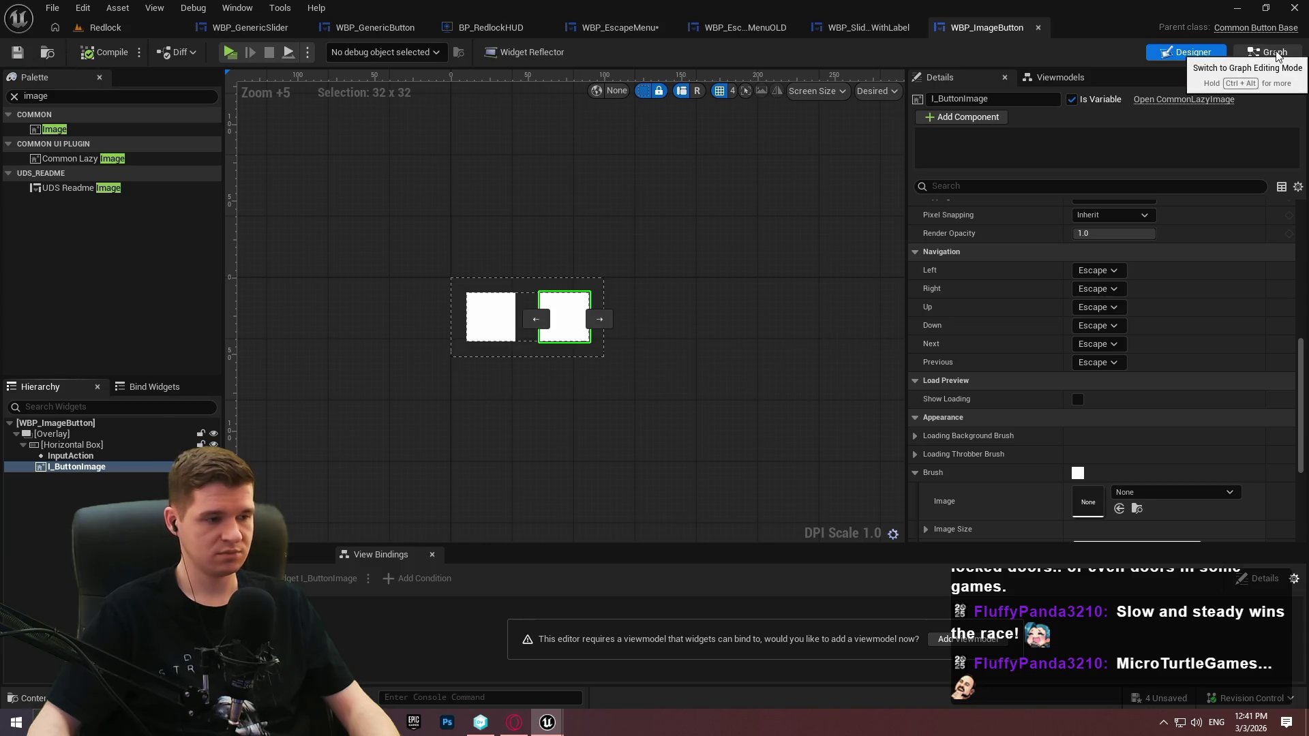
{"action": "left_click", "coordinate": [1270, 52]}
{"action": "left_click", "coordinate": [66, 292]}
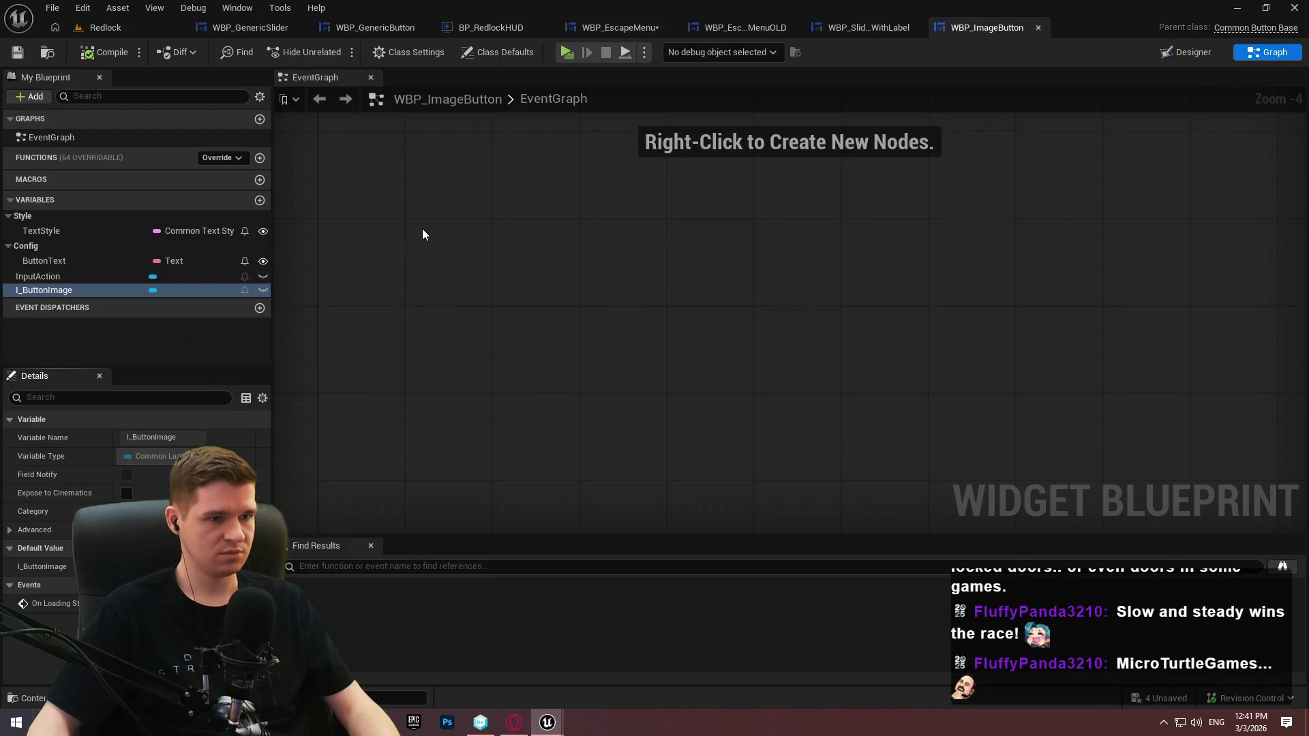
Add Event Pre Construct with a Parent: Pre Construct call wired to Is Design Time
{"action": "right_click", "coordinate": [423, 229]}
{"action": "type", "text": "pre con"}
{"action": "key", "text": "Return"}
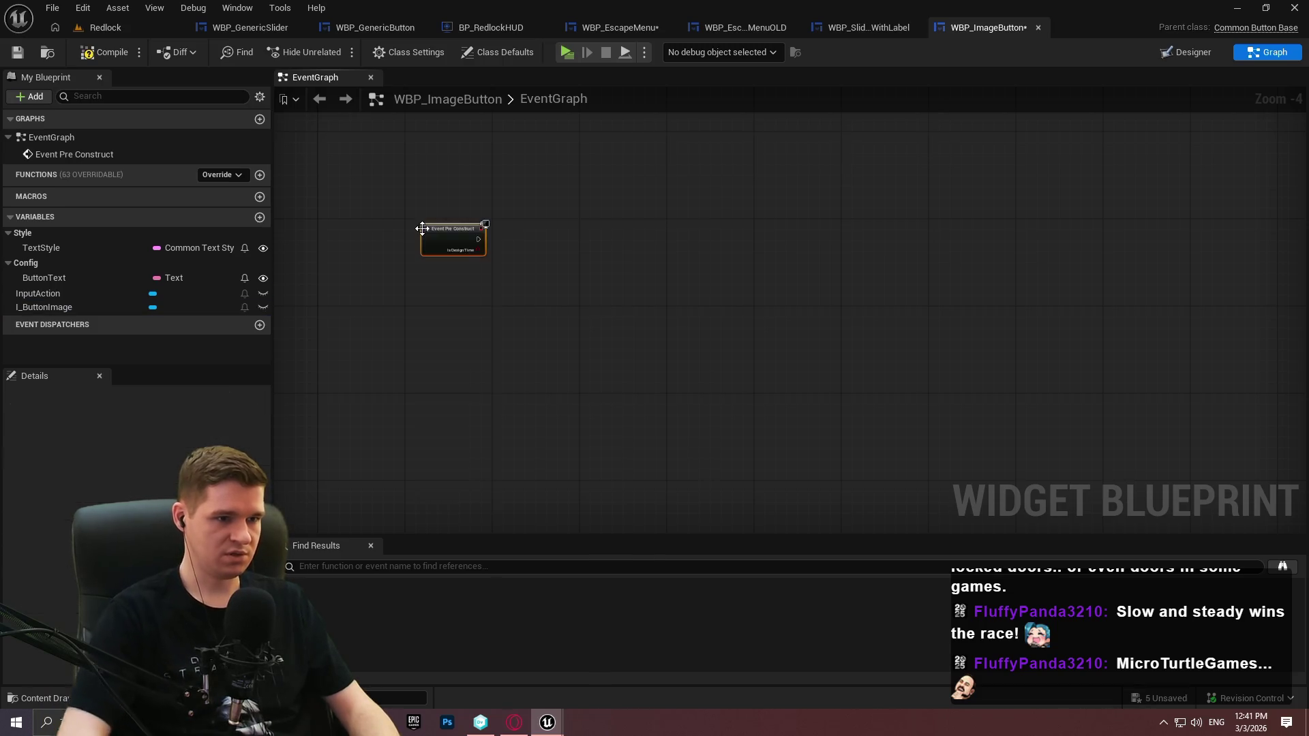
{"action": "scroll", "coordinate": [423, 228], "scroll_direction": "up", "scroll_amount": 1}
{"action": "right_click", "coordinate": [477, 254]}
{"action": "left_click", "coordinate": [583, 379]}
{"action": "mouse_move", "coordinate": [486, 308]}
{"action": "left_mouse_down"}
{"action": "mouse_move", "coordinate": [619, 230]}
{"action": "mouse_move", "coordinate": [580, 258]}
{"action": "mouse_move", "coordinate": [492, 267]}
{"action": "left_mouse_up"}
{"action": "left_click_drag", "start_coordinate": [497, 250], "coordinate": [568, 247]}
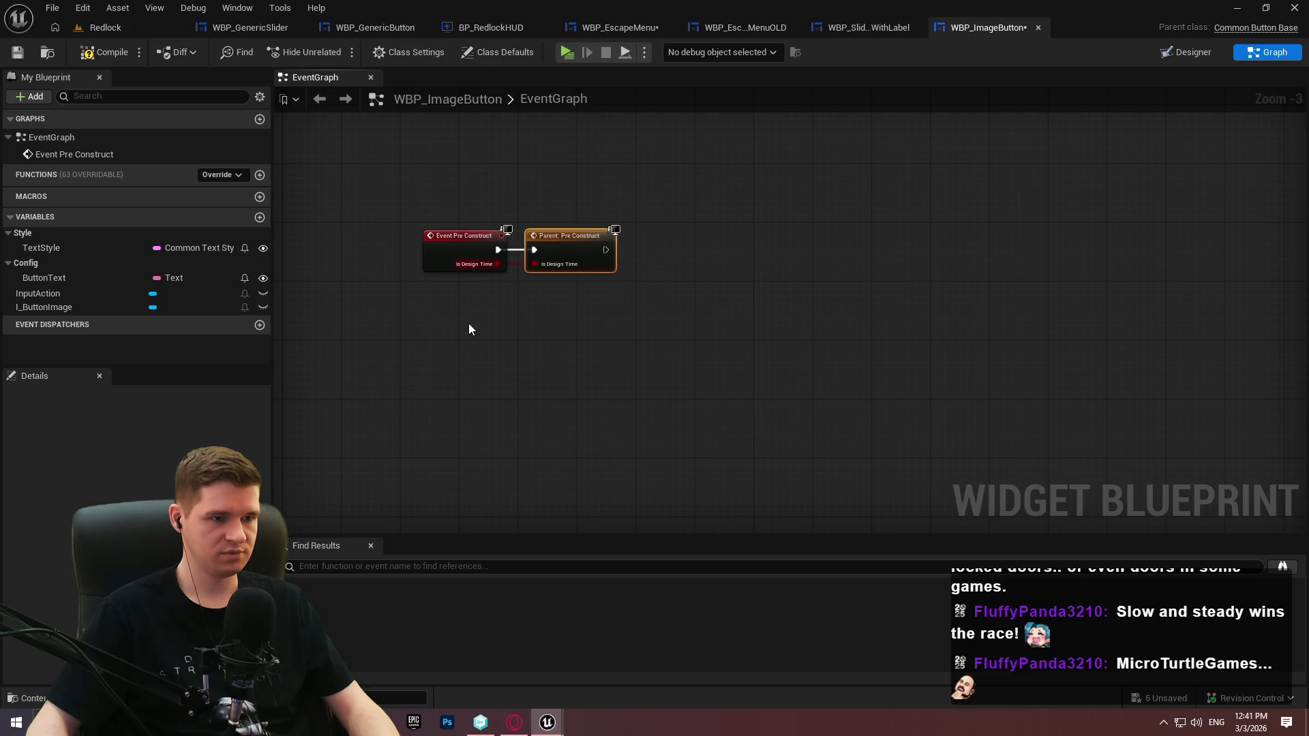
{"action": "scroll", "coordinate": [545, 300], "scroll_direction": "down", "scroll_amount": 1}
{"action": "left_click_drag", "start_coordinate": [583, 312], "coordinate": [719, 361]}
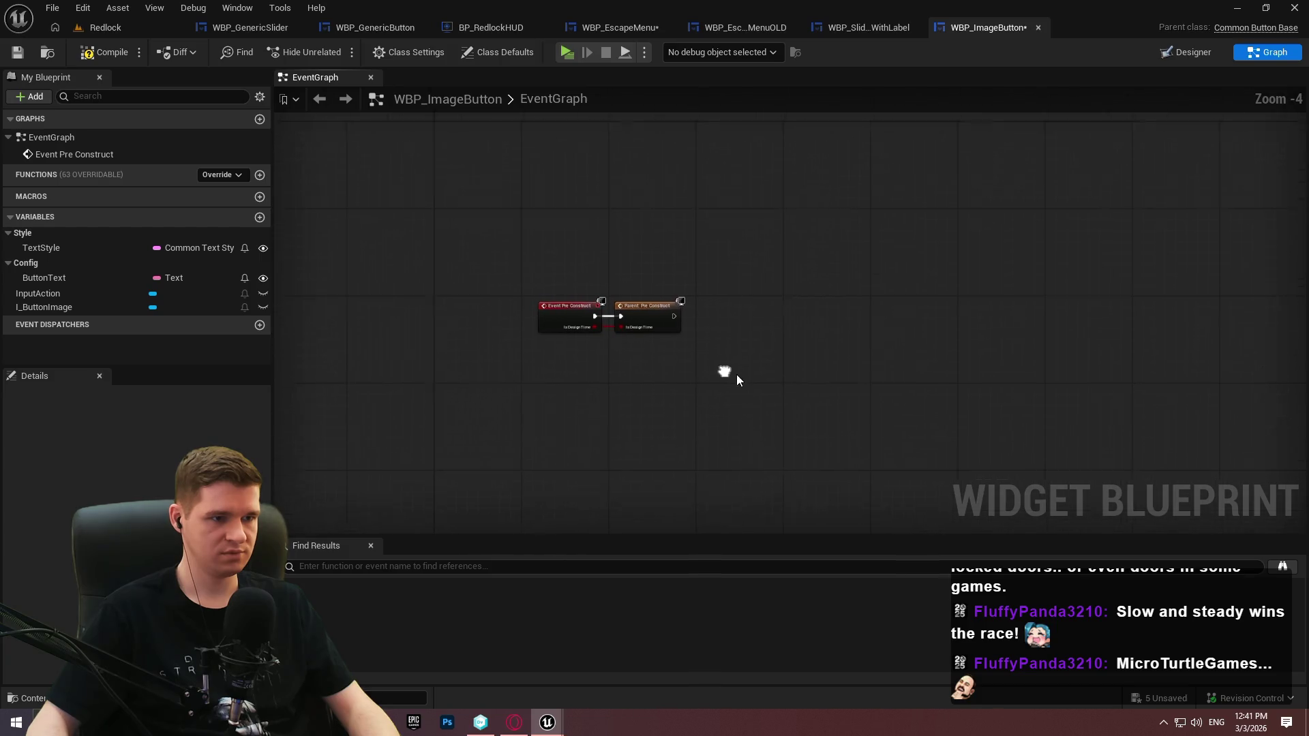
{"action": "key", "text": "ctrl+a"}
{"action": "mouse_move", "coordinate": [511, 386]}
{"action": "left_mouse_down"}
{"action": "mouse_move", "coordinate": [463, 282]}
{"action": "mouse_move", "coordinate": [476, 236]}
{"action": "left_mouse_up"}
{"action": "scroll", "coordinate": [628, 223], "scroll_direction": "up", "scroll_amount": 1}
{"action": "scroll", "coordinate": [629, 230], "scroll_direction": "up", "scroll_amount": 3}
Place an I_ButtonImage getter node and review the I_ButtonImage and ButtonText variables
{"action": "mouse_move", "coordinate": [43, 307]}
{"action": "left_mouse_down"}
{"action": "mouse_move", "coordinate": [295, 321]}
{"action": "mouse_move", "coordinate": [522, 356]}
{"action": "mouse_move", "coordinate": [525, 340]}
{"action": "left_mouse_up"}
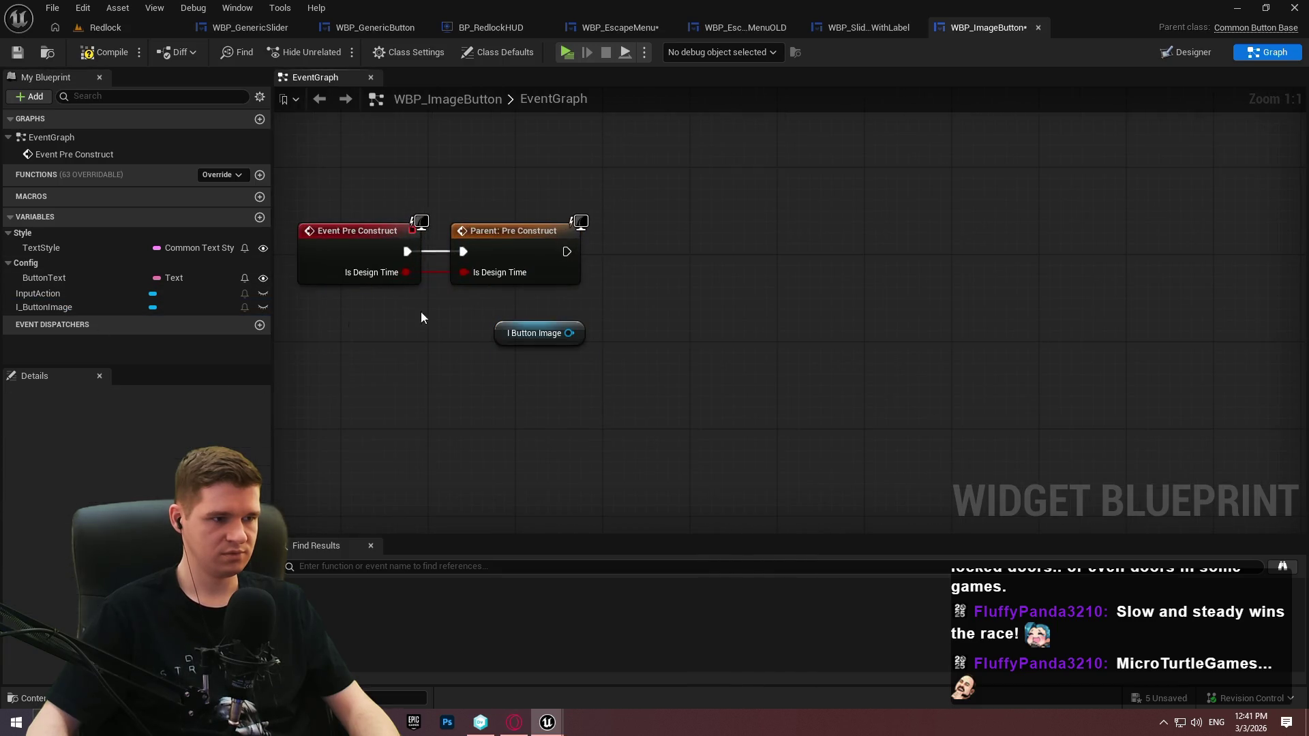
{"action": "left_click", "coordinate": [56, 304]}
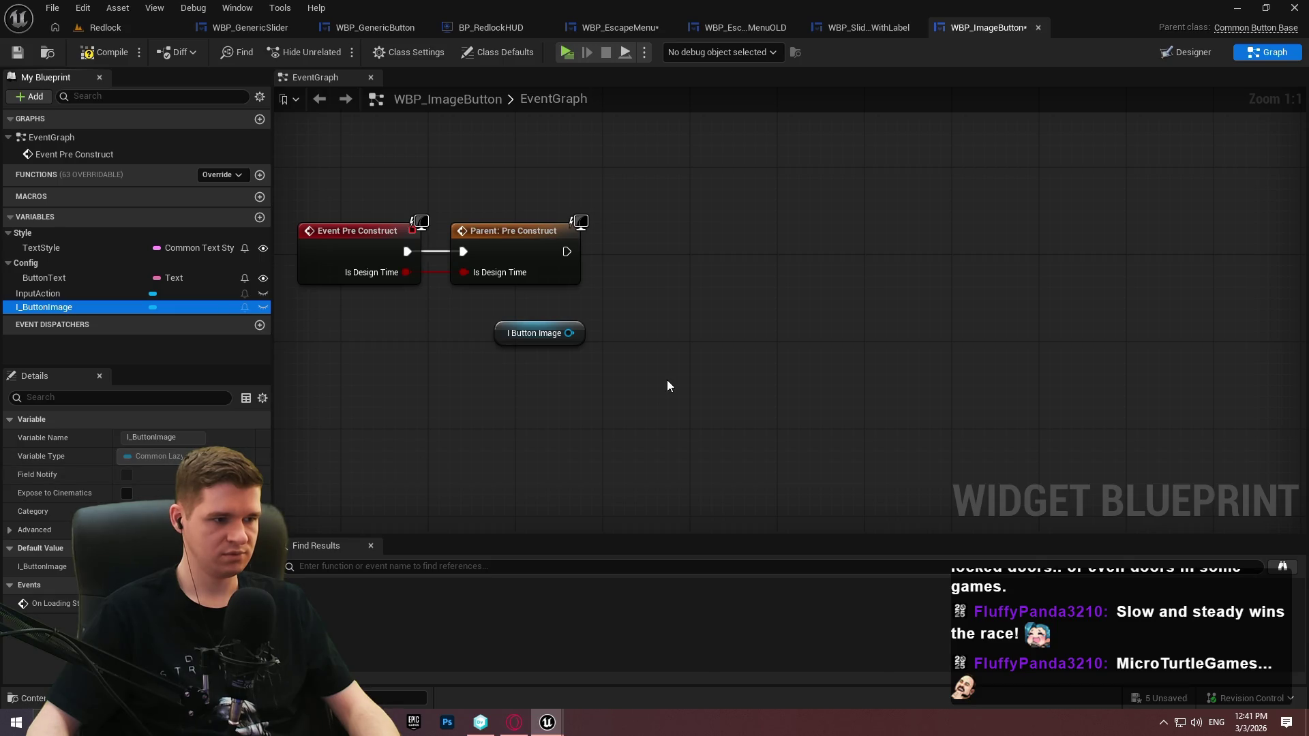
{"action": "left_click", "coordinate": [40, 282]}
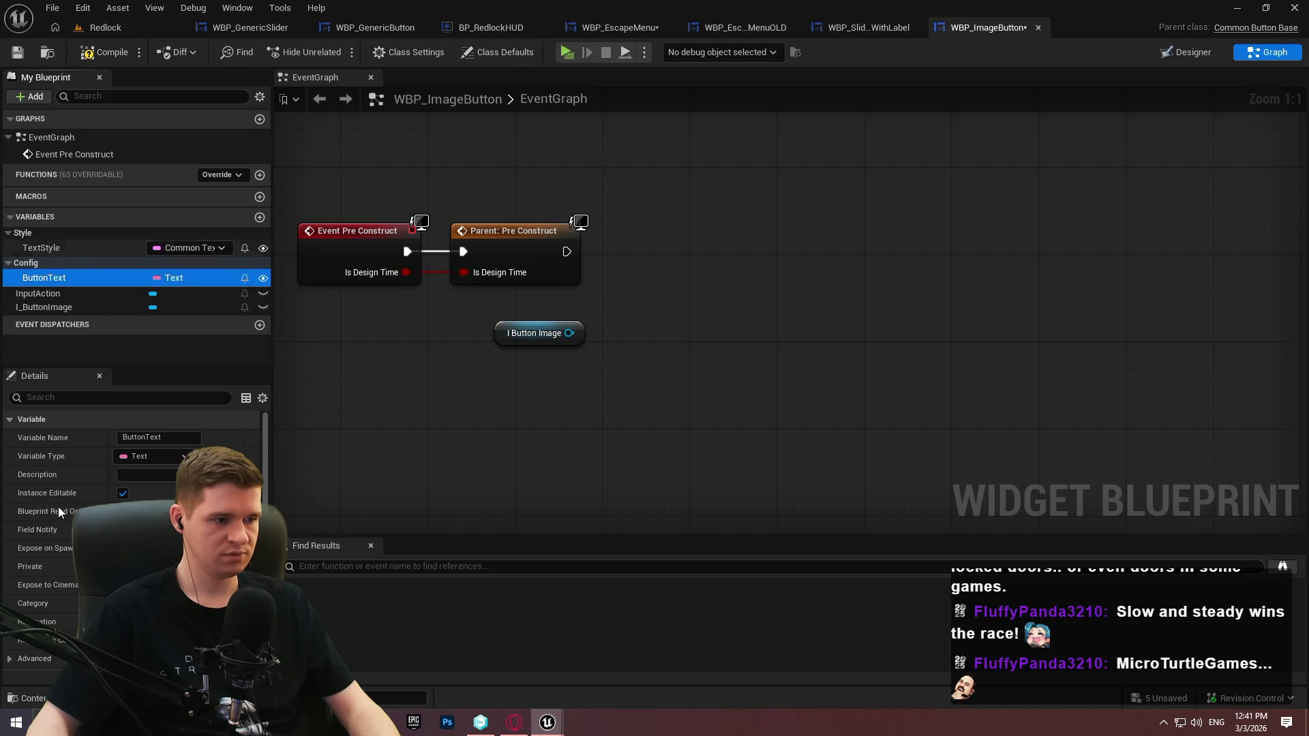
{"action": "right_click", "coordinate": [686, 270]}
{"action": "left_click", "coordinate": [210, 379]}
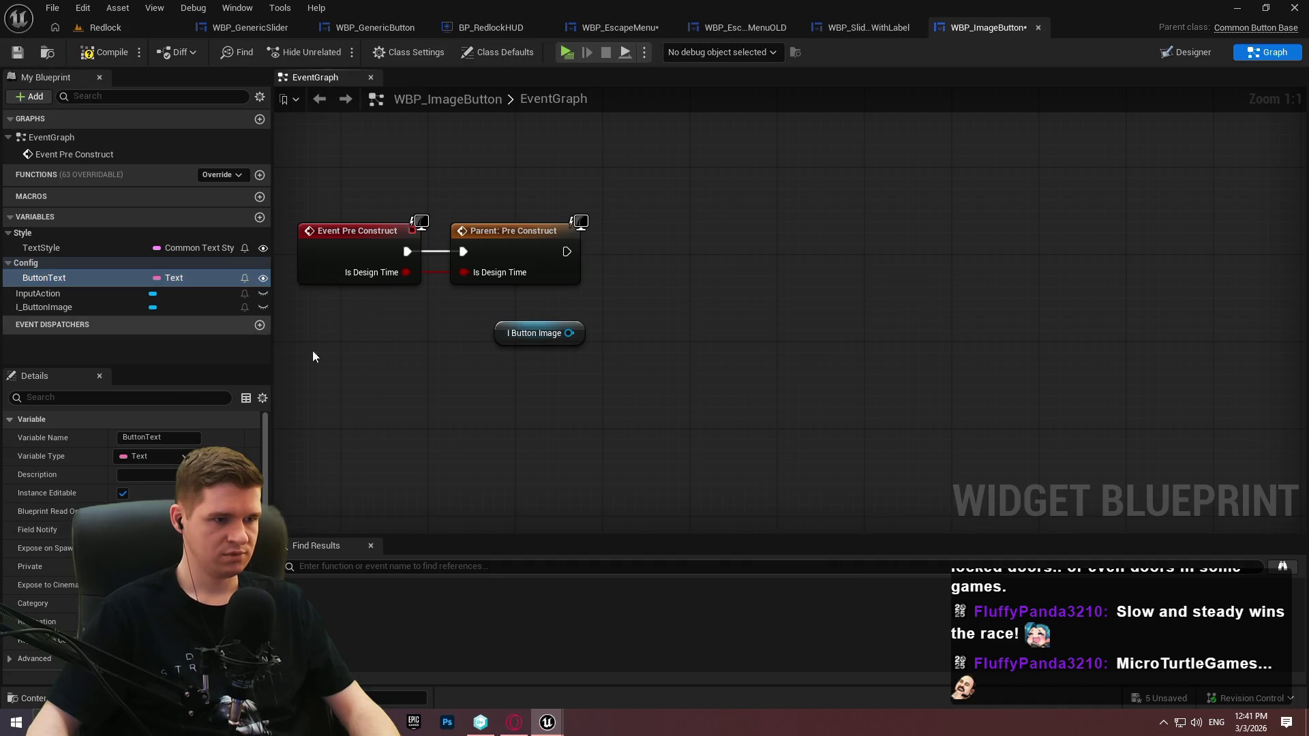
{"action": "right_click", "coordinate": [550, 373]}
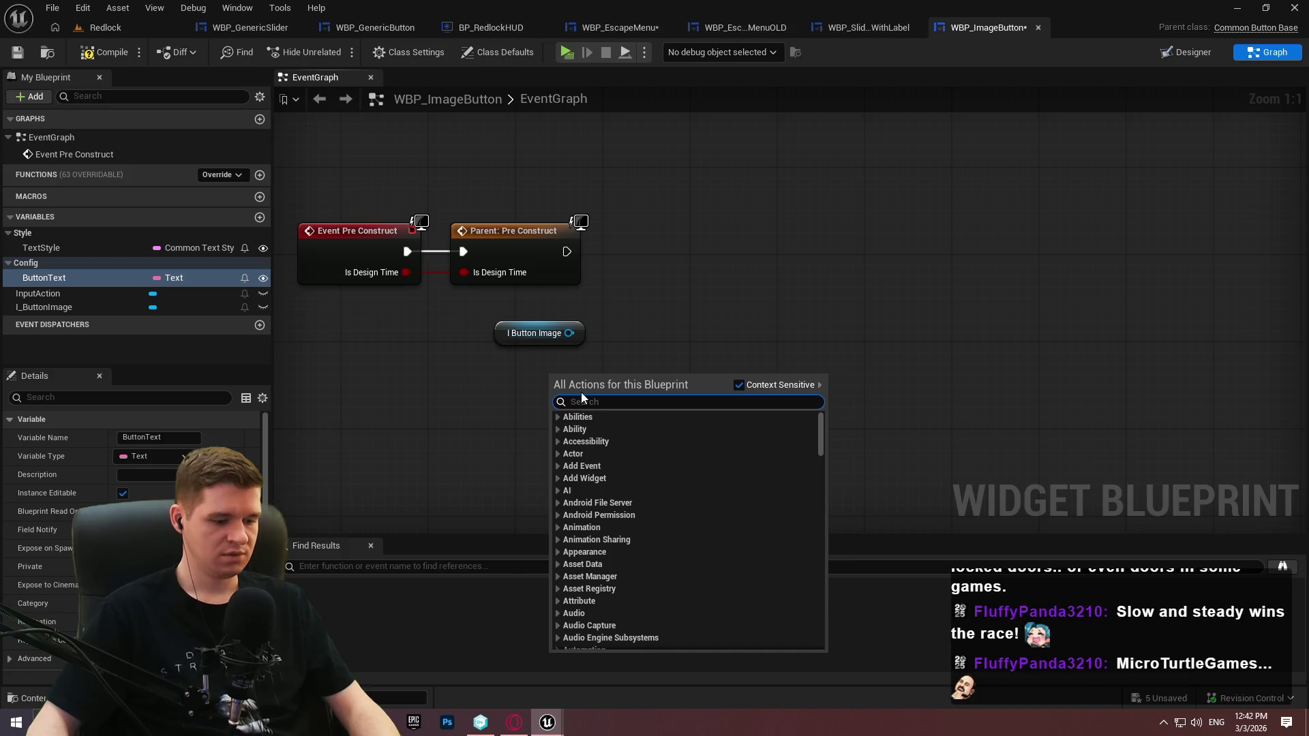
From I Button Image, add a Set Brush from Lazy Display Asset node and reposition it
{"action": "left_click_drag", "start_coordinate": [569, 333], "coordinate": [655, 322]}
{"action": "type", "text": "set bru"}
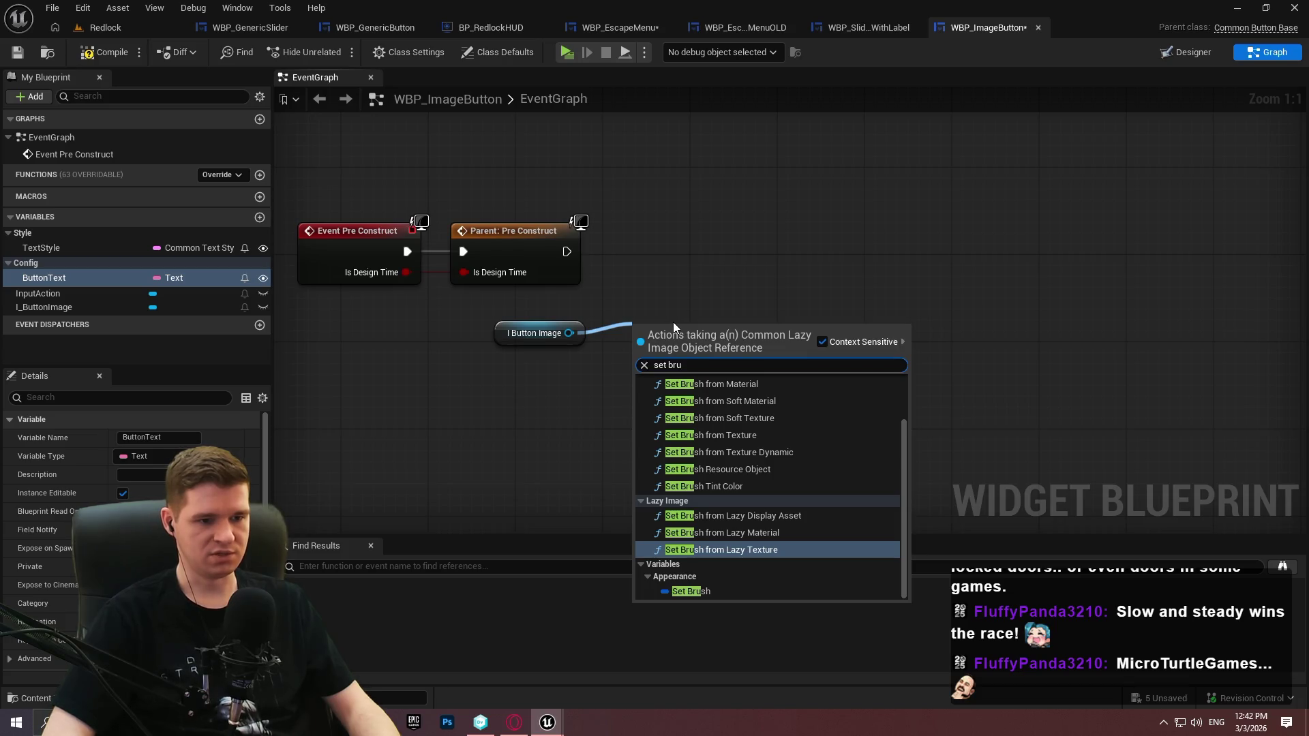
{"action": "key", "text": "Up"}
{"action": "key", "text": "Up"}
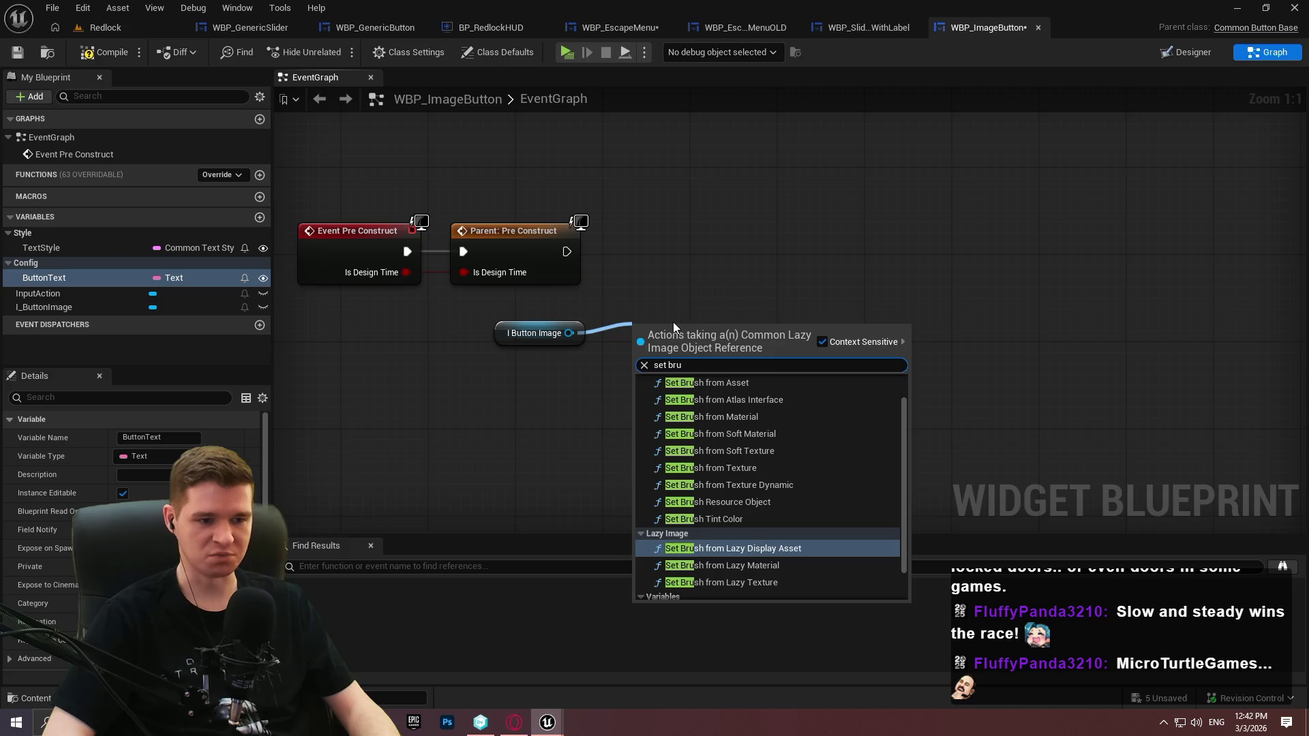
{"action": "key", "text": "Return"}
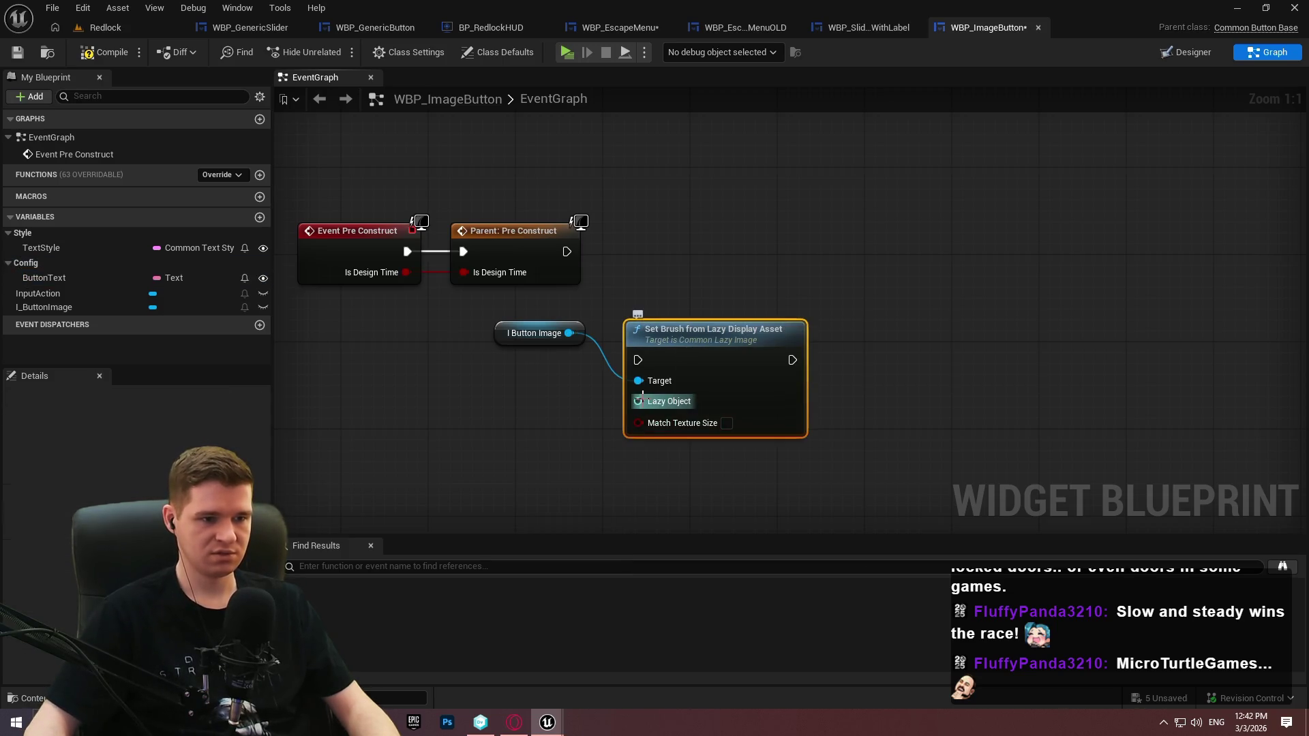
{"action": "left_click_drag", "start_coordinate": [698, 361], "coordinate": [948, 284]}
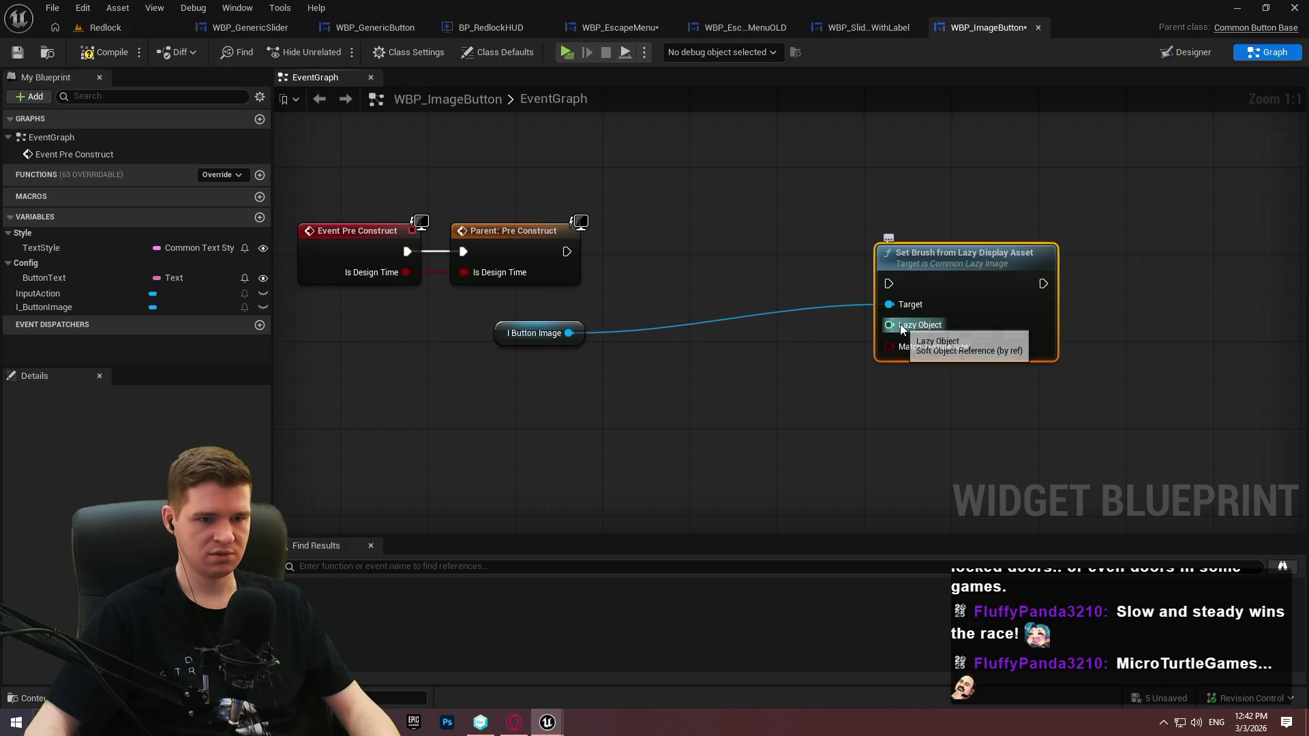
{"action": "left_click_drag", "start_coordinate": [923, 276], "coordinate": [803, 286]}
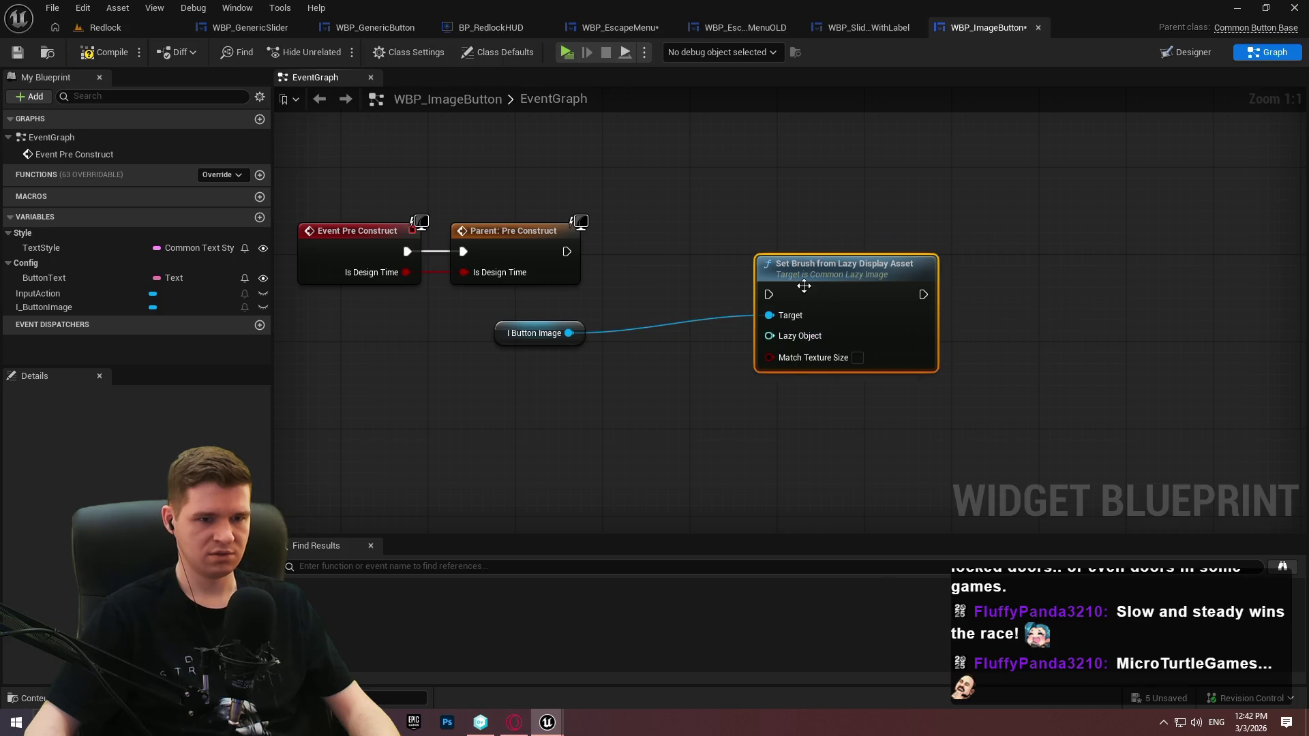
{"action": "right_click", "coordinate": [661, 387]}
{"action": "type", "text": "d"}
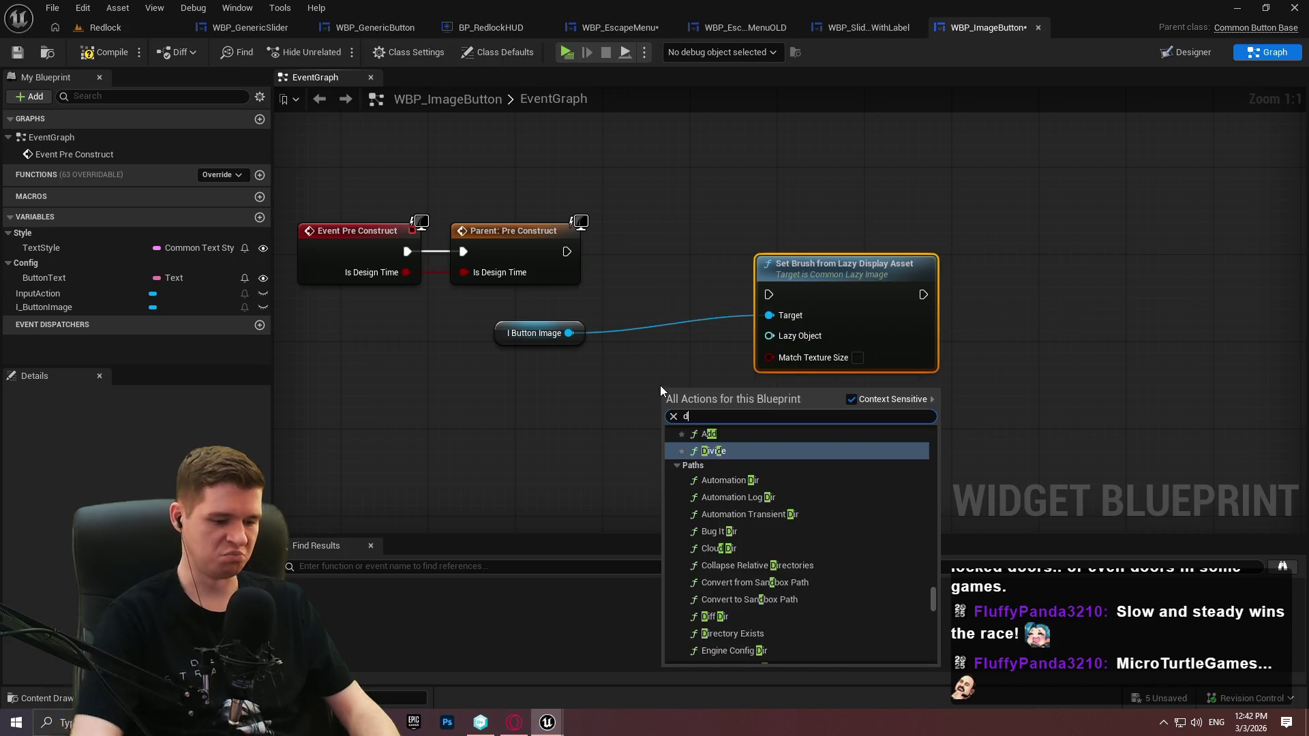
{"action": "type", "text": "isplay as"}
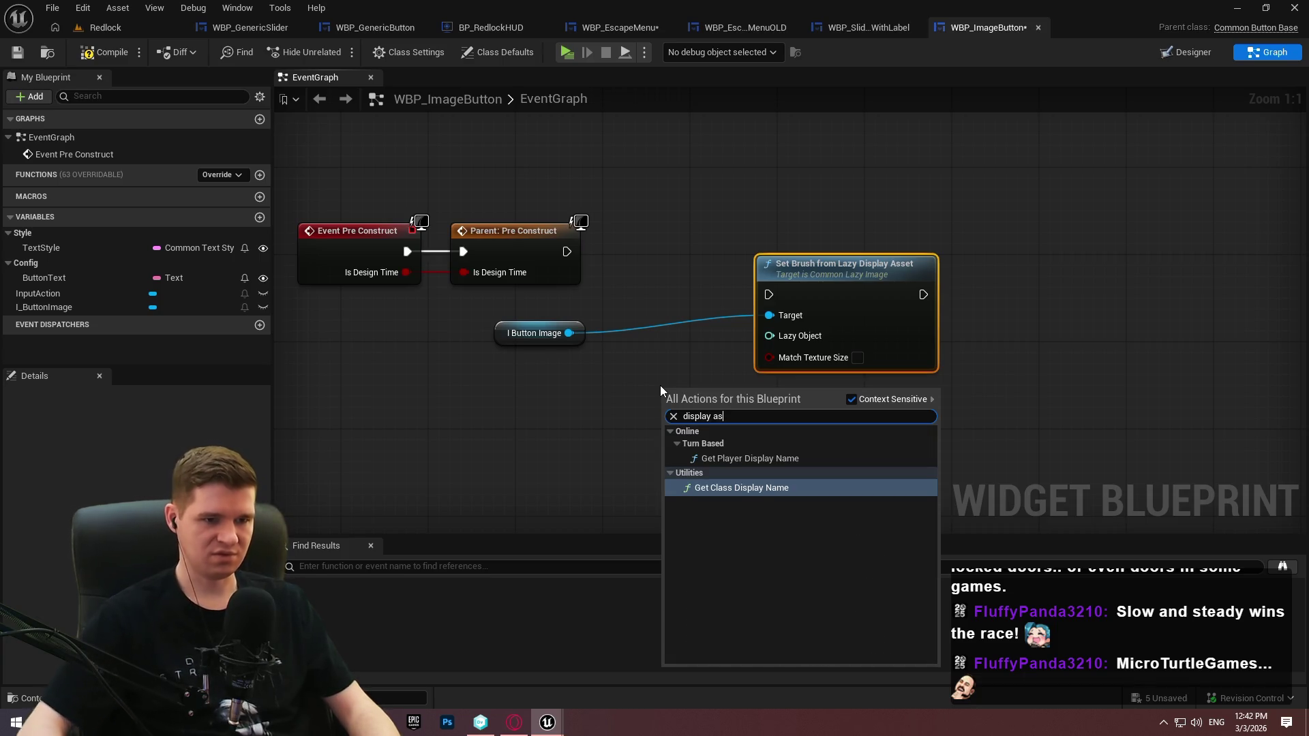
{"action": "left_click", "coordinate": [767, 334]}
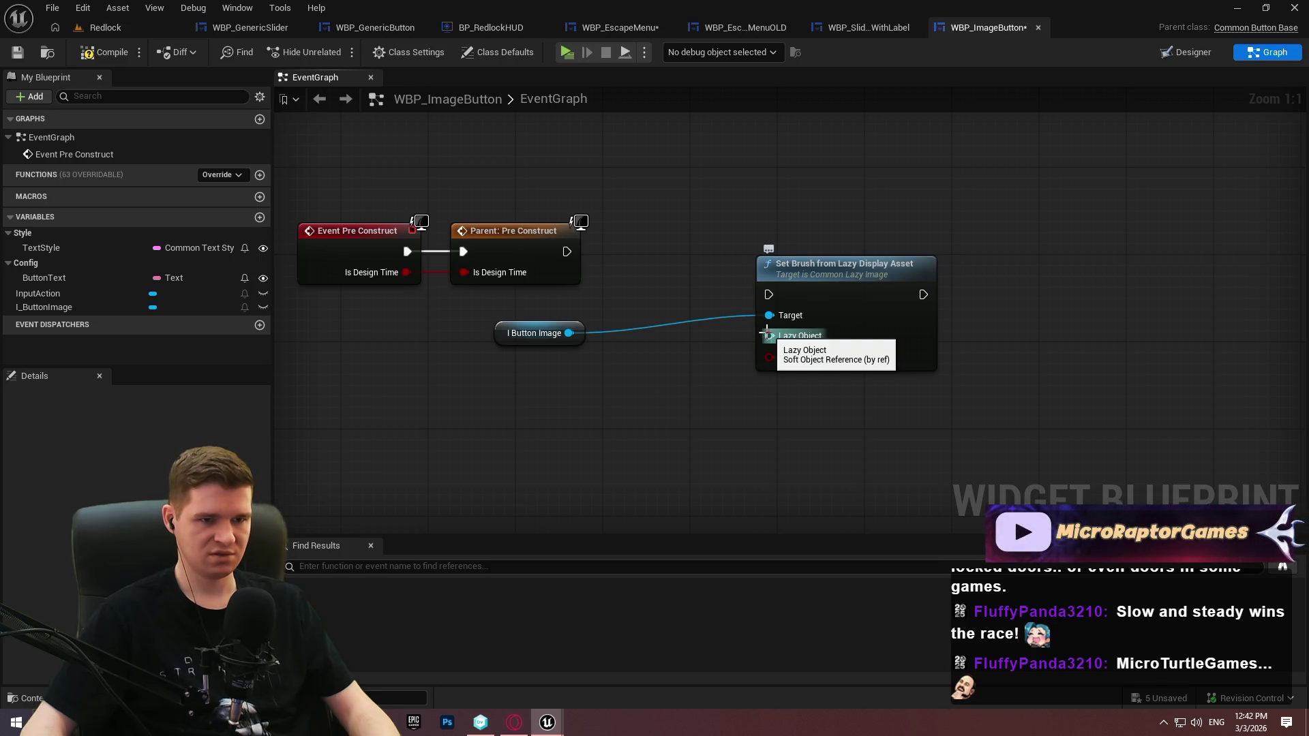
Add a Set Brush from Lazy Texture node and delete the Lazy Display Asset node
{"action": "right_click", "coordinate": [648, 390]}
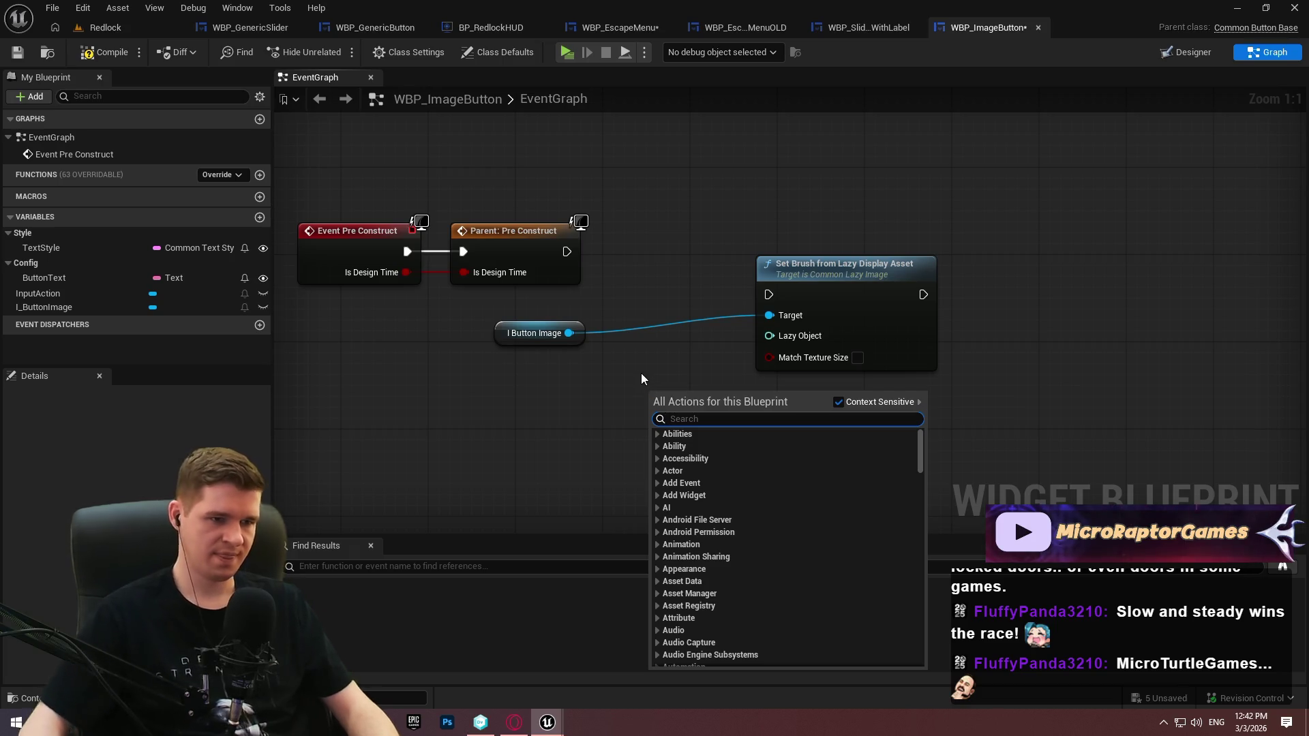
{"action": "left_click_drag", "start_coordinate": [566, 334], "coordinate": [627, 371]}
{"action": "type", "text": "set b"}
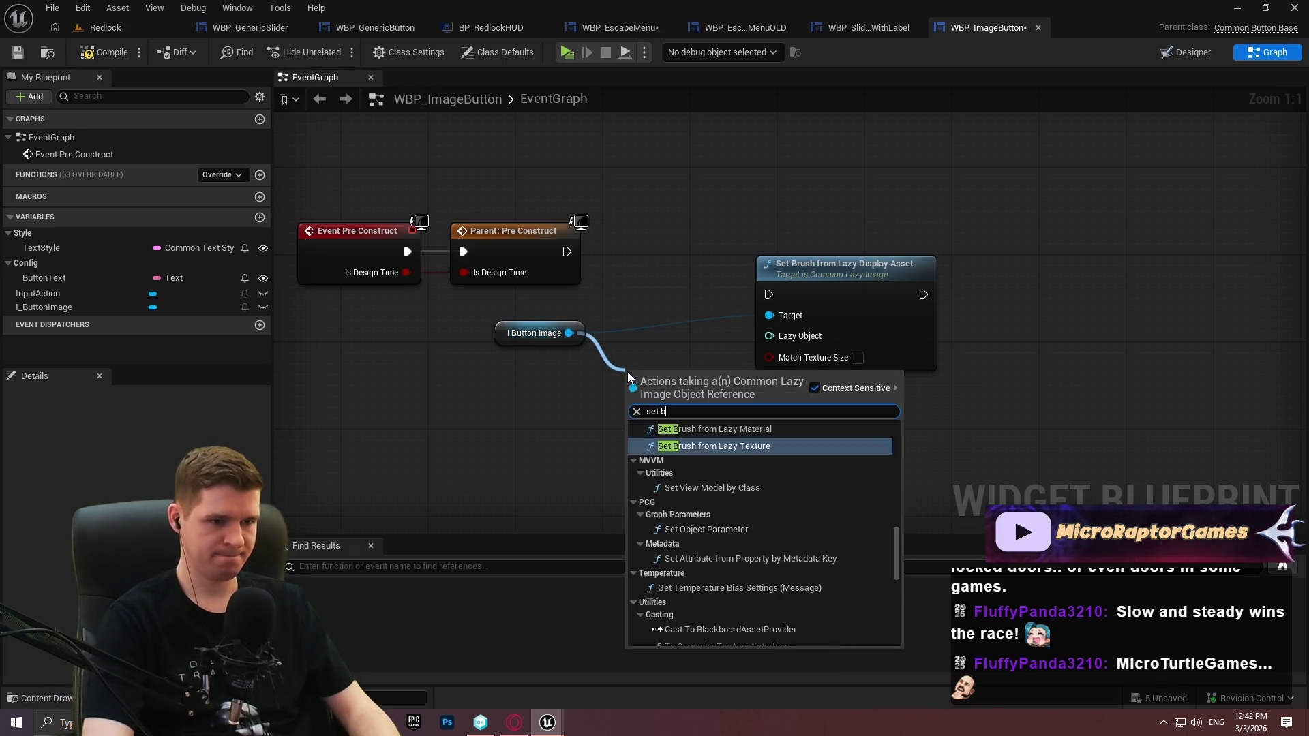
{"action": "type", "text": "rush from"}
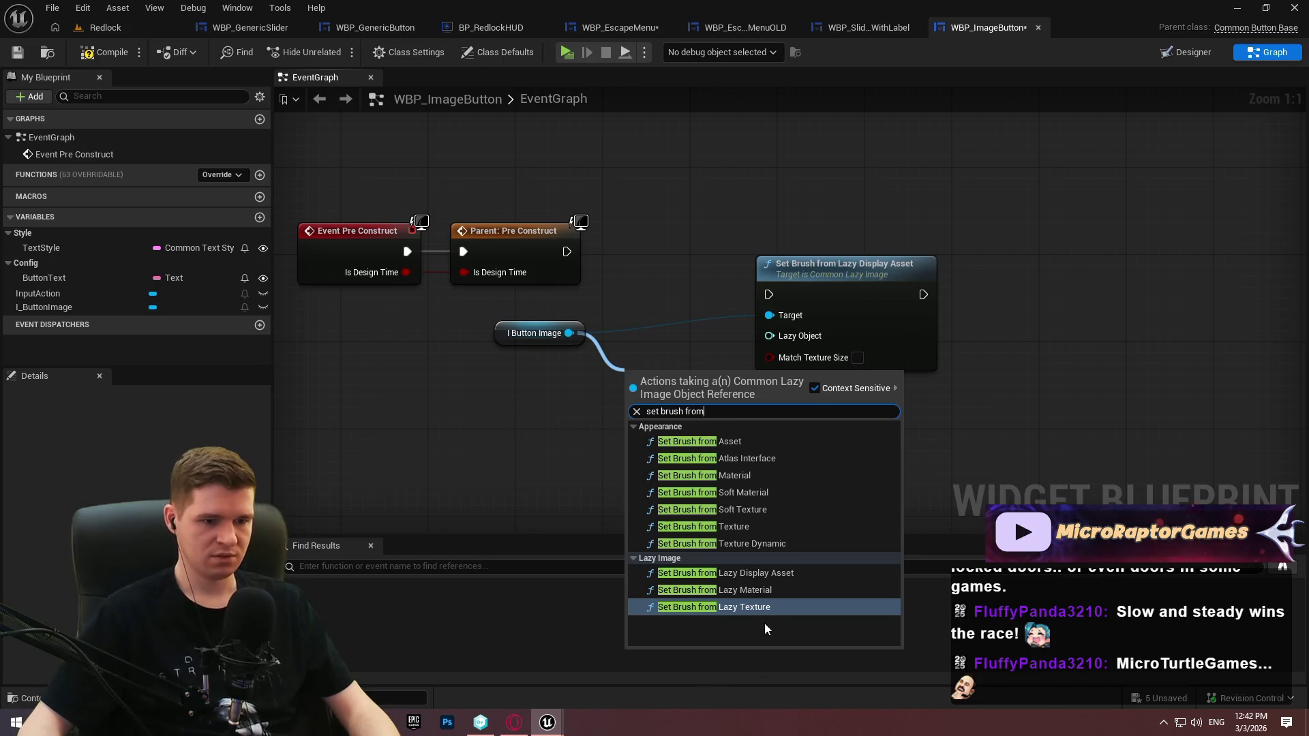
{"action": "left_click", "coordinate": [761, 607]}
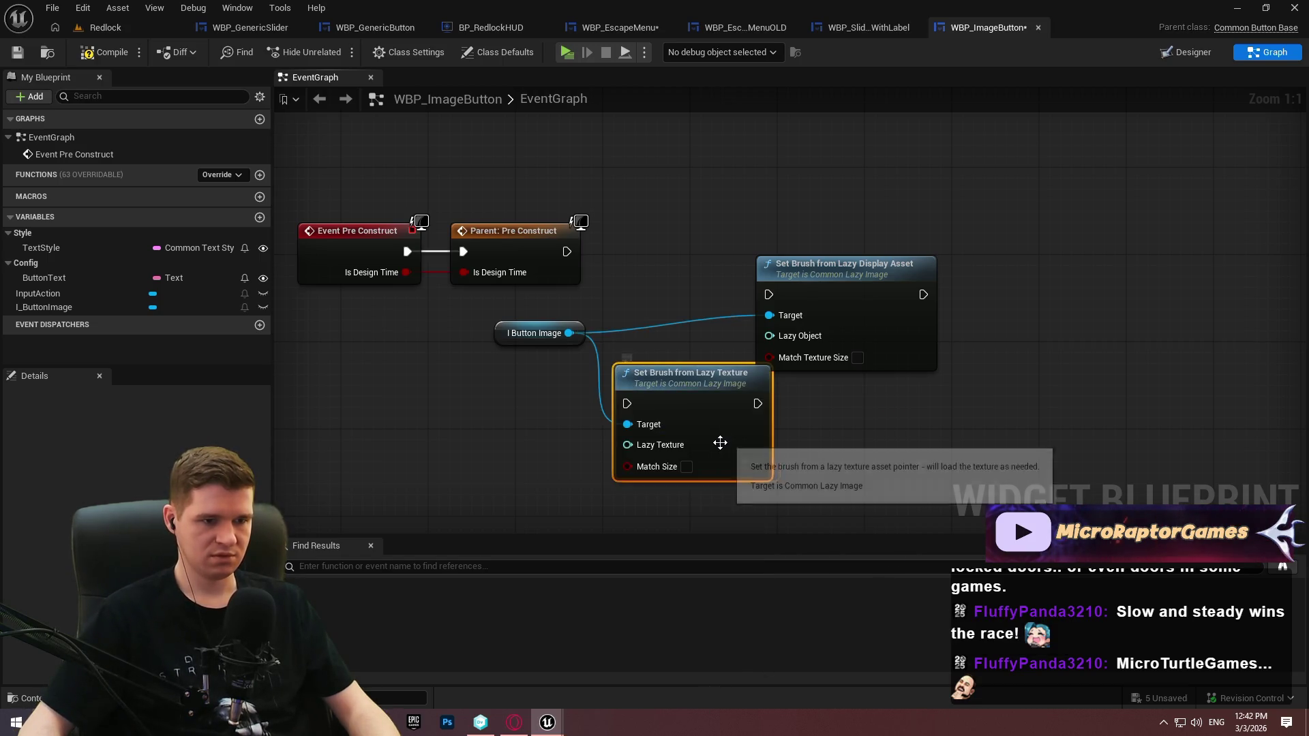
{"action": "left_click_drag", "start_coordinate": [721, 441], "coordinate": [808, 452]}
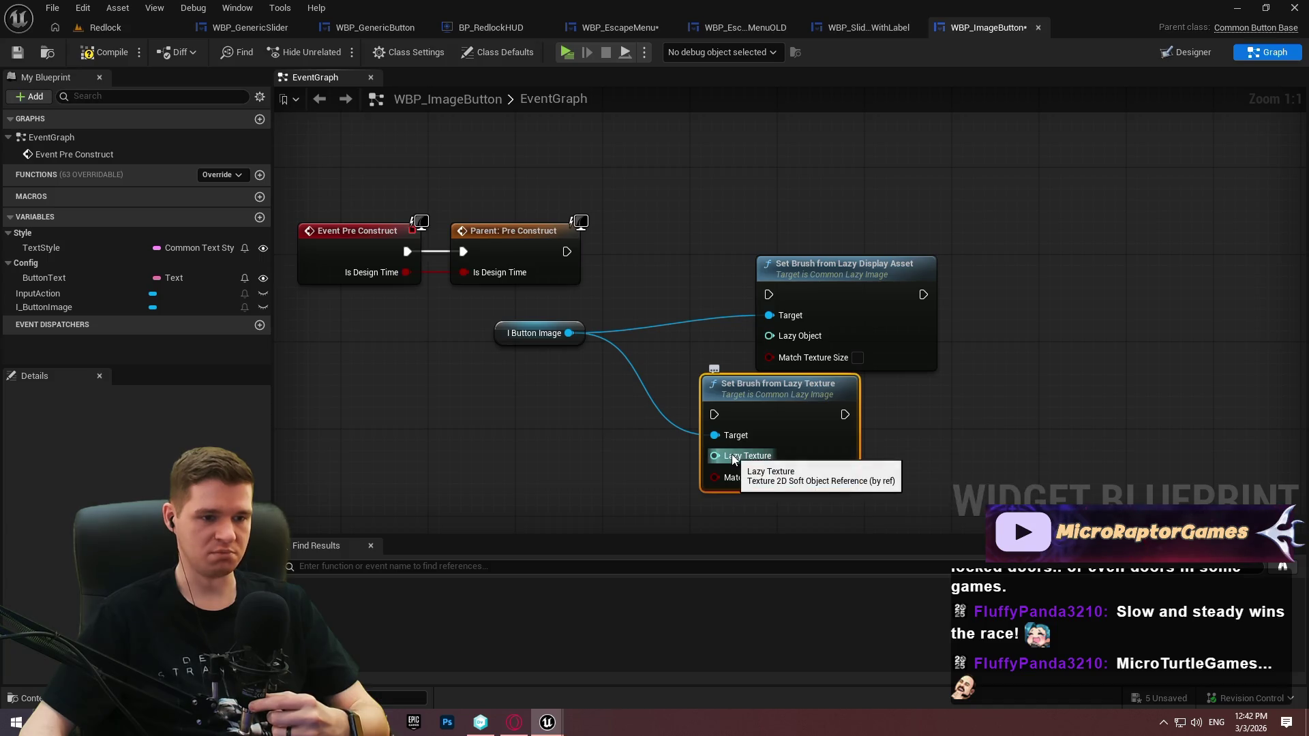
{"action": "left_click", "coordinate": [636, 313]}
{"action": "left_click_drag", "start_coordinate": [955, 235], "coordinate": [747, 368]}
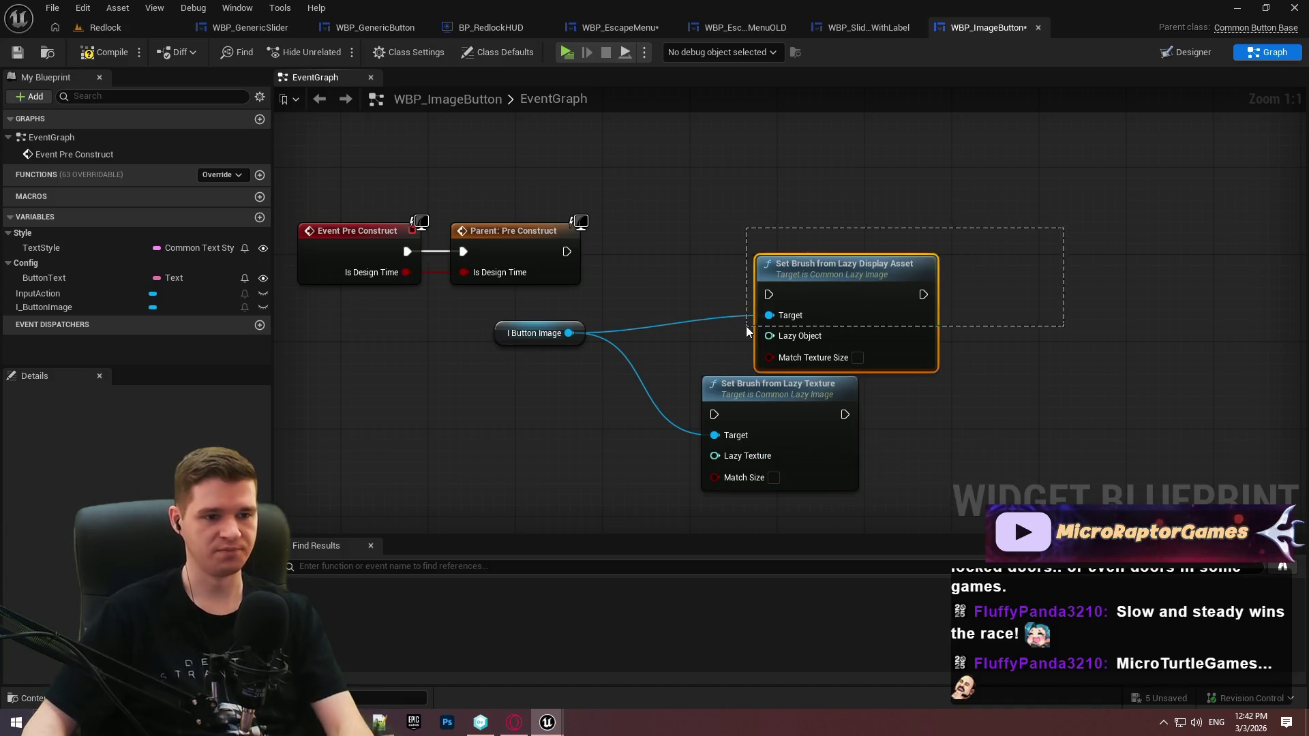
{"action": "key", "text": "Delete"}
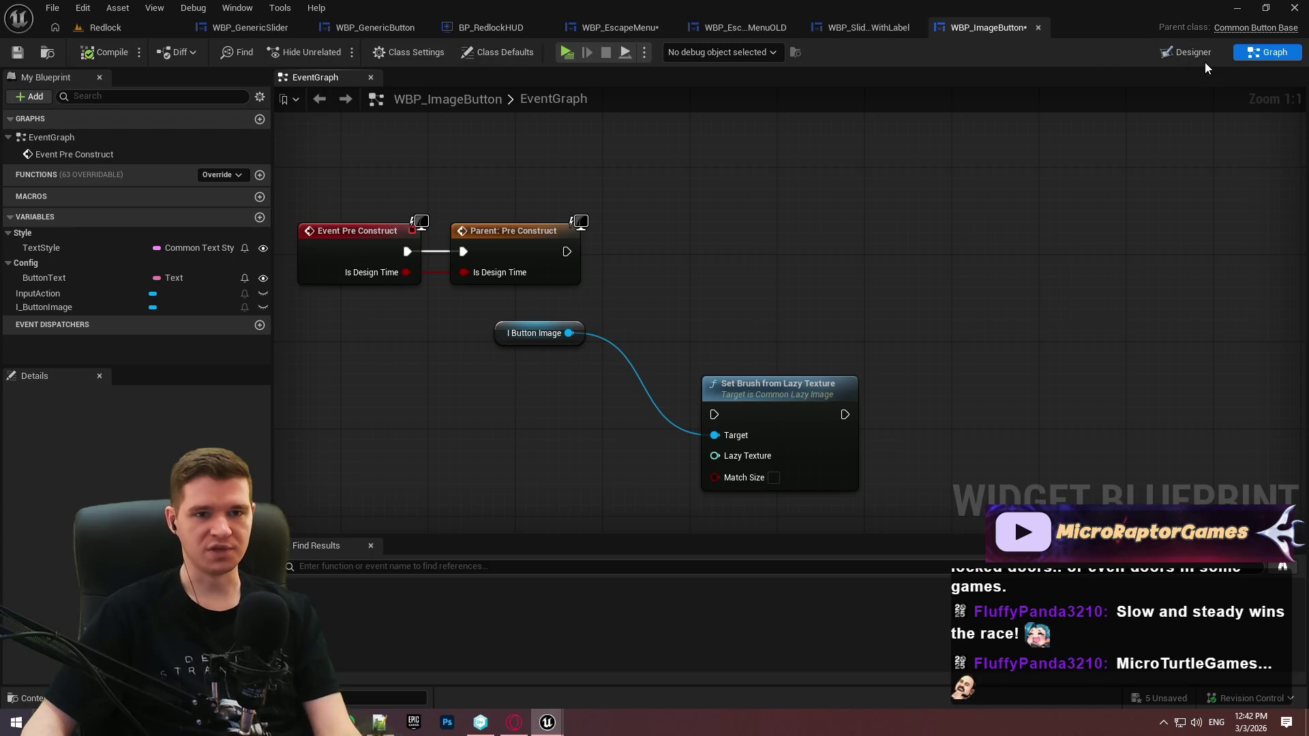
{"action": "left_click", "coordinate": [1205, 59]}
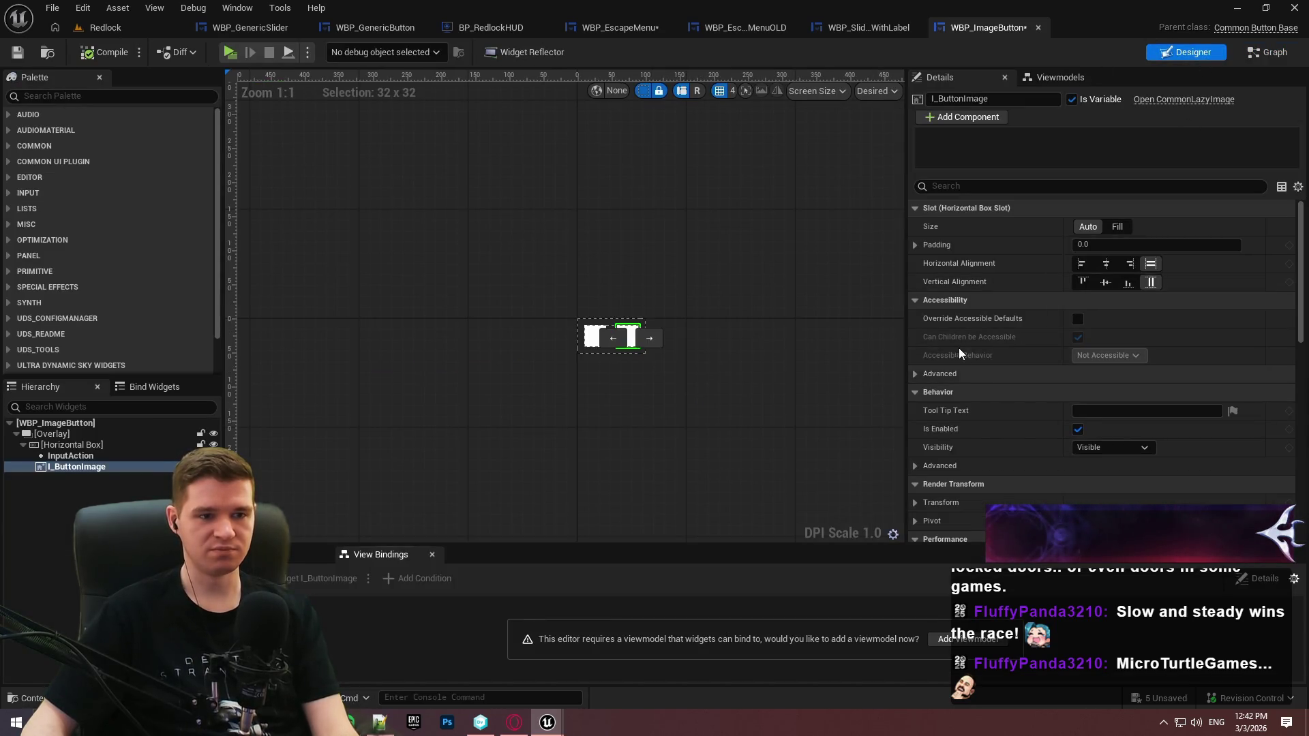
Scroll I_ButtonImage's Details to its Brush settings, then go back to the event graph
{"action": "scroll", "coordinate": [1304, 270], "scroll_direction": "down", "scroll_amount": 10}
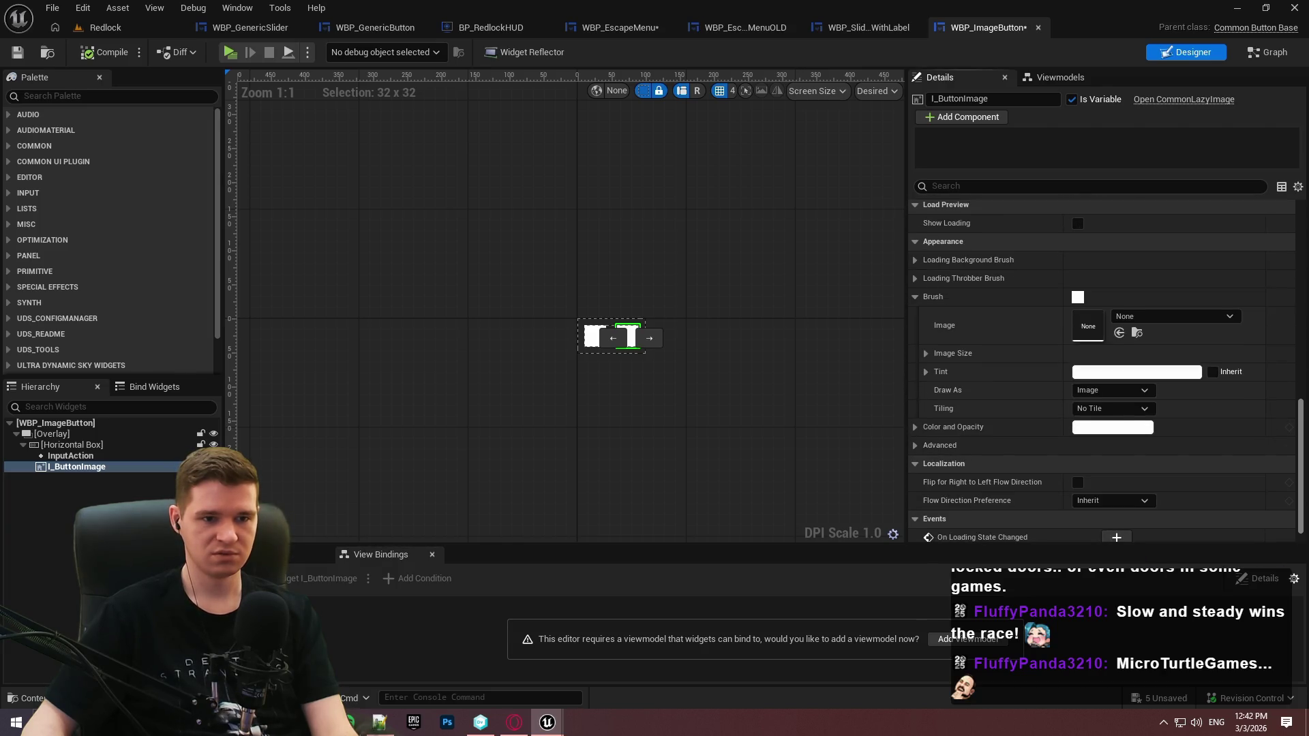
{"action": "scroll", "coordinate": [1077, 198], "scroll_direction": "down", "scroll_amount": 1}
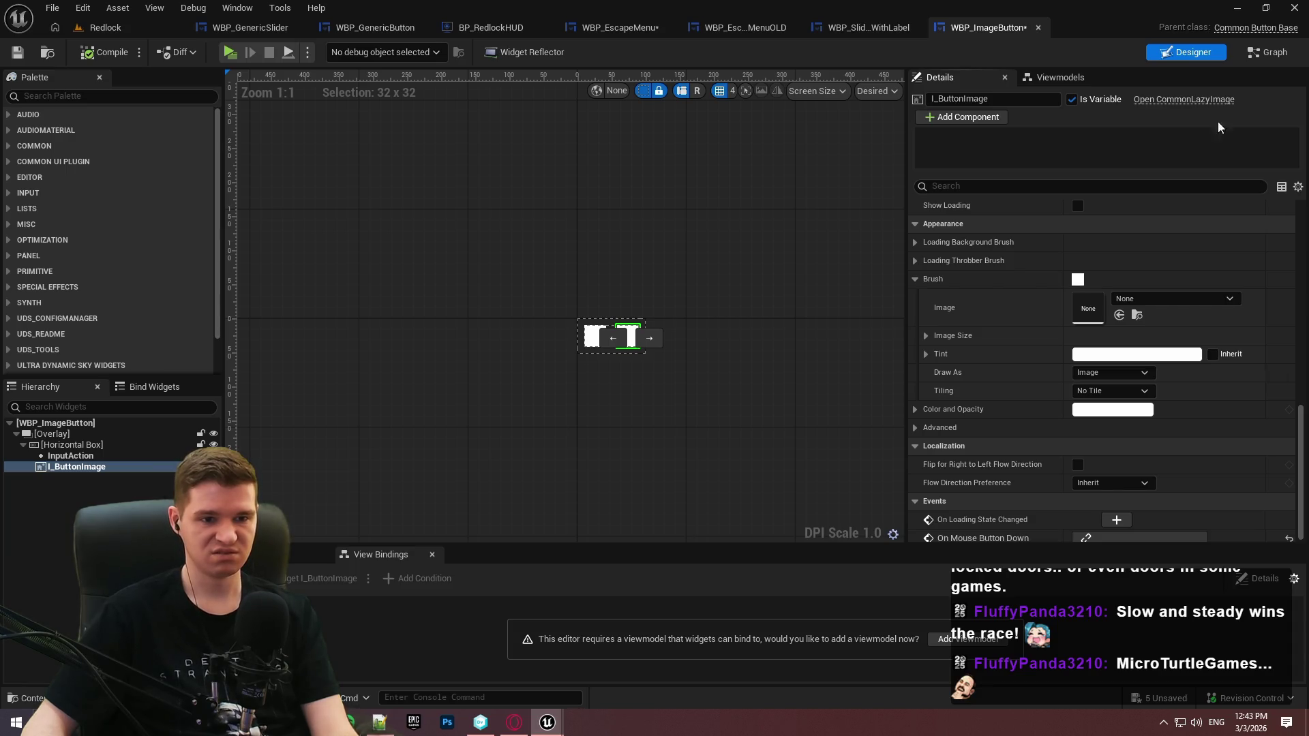
{"action": "left_click", "coordinate": [1267, 52]}
{"action": "mouse_move", "coordinate": [569, 333]}
{"action": "left_mouse_down"}
{"action": "mouse_move", "coordinate": [603, 338]}
{"action": "mouse_move", "coordinate": [636, 300]}
{"action": "left_mouse_up"}
Place a Set Brush from Lazy Texture node and add a new default-named variable
{"action": "type", "text": "brush"}
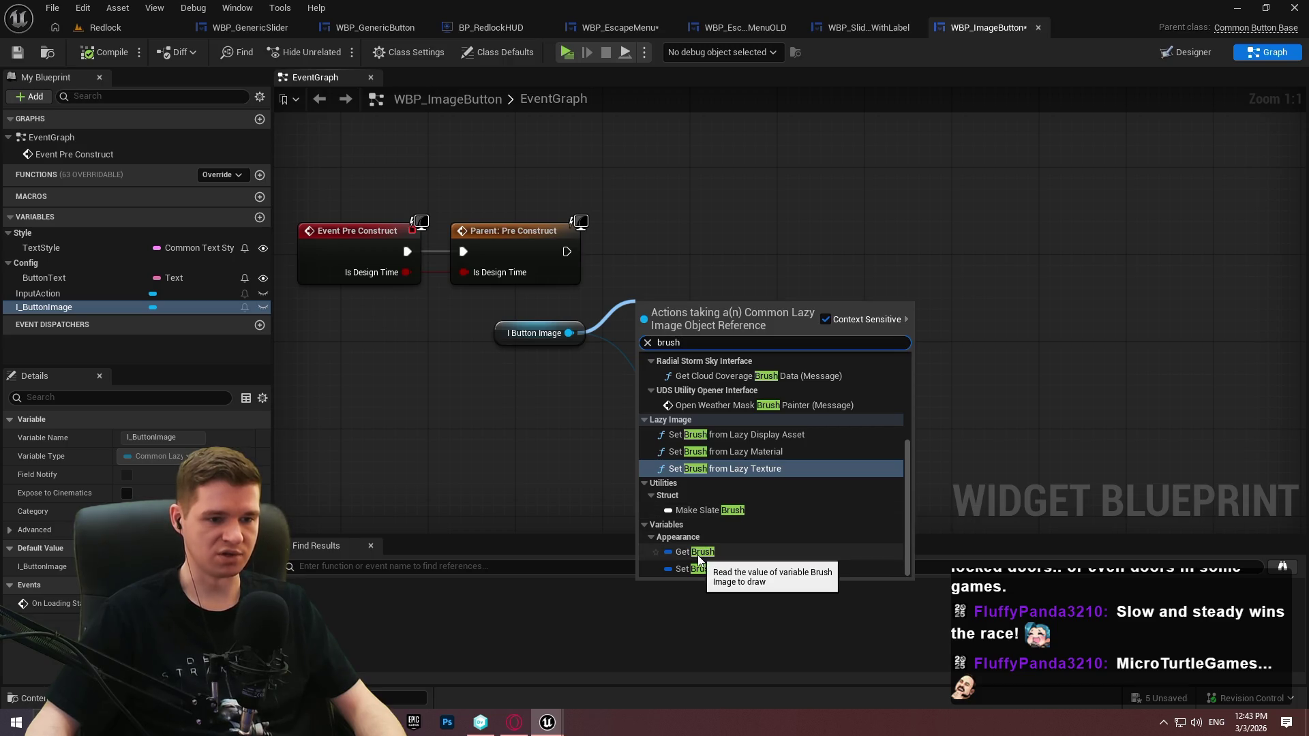
{"action": "key", "text": "Return"}
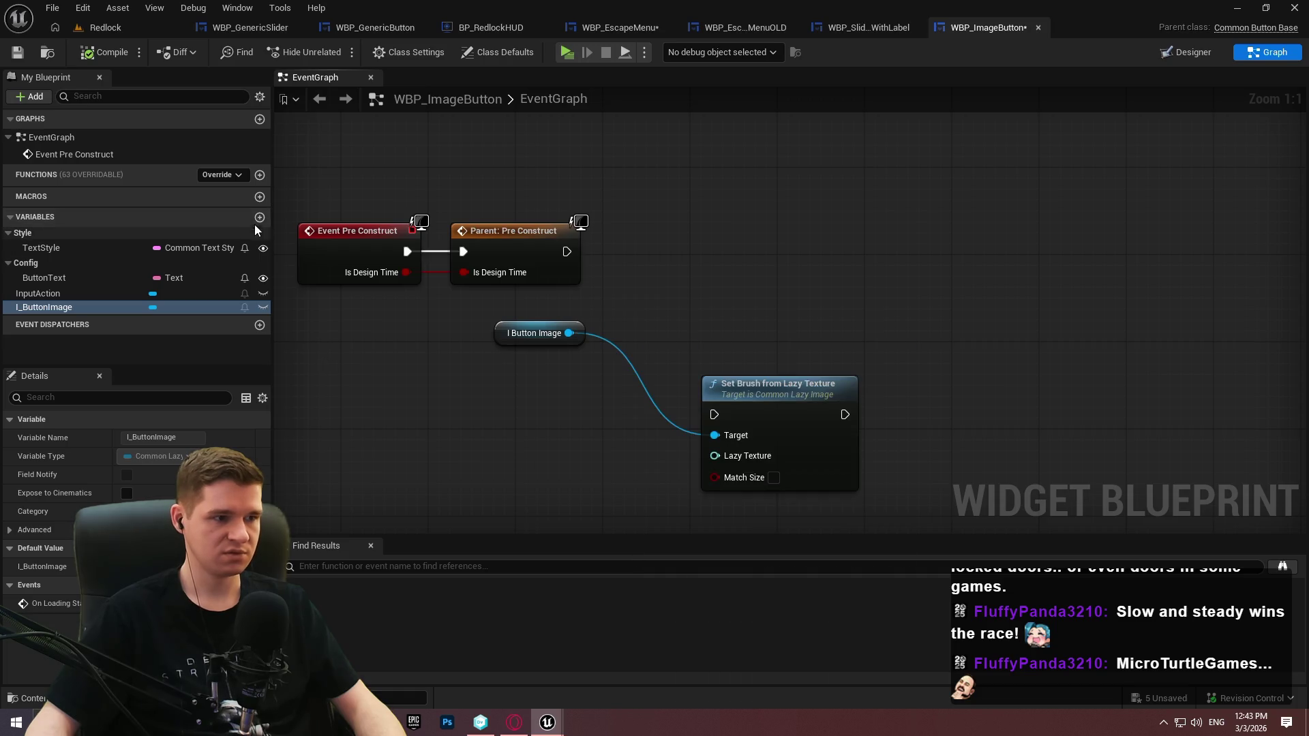
{"action": "left_click", "coordinate": [259, 217]}
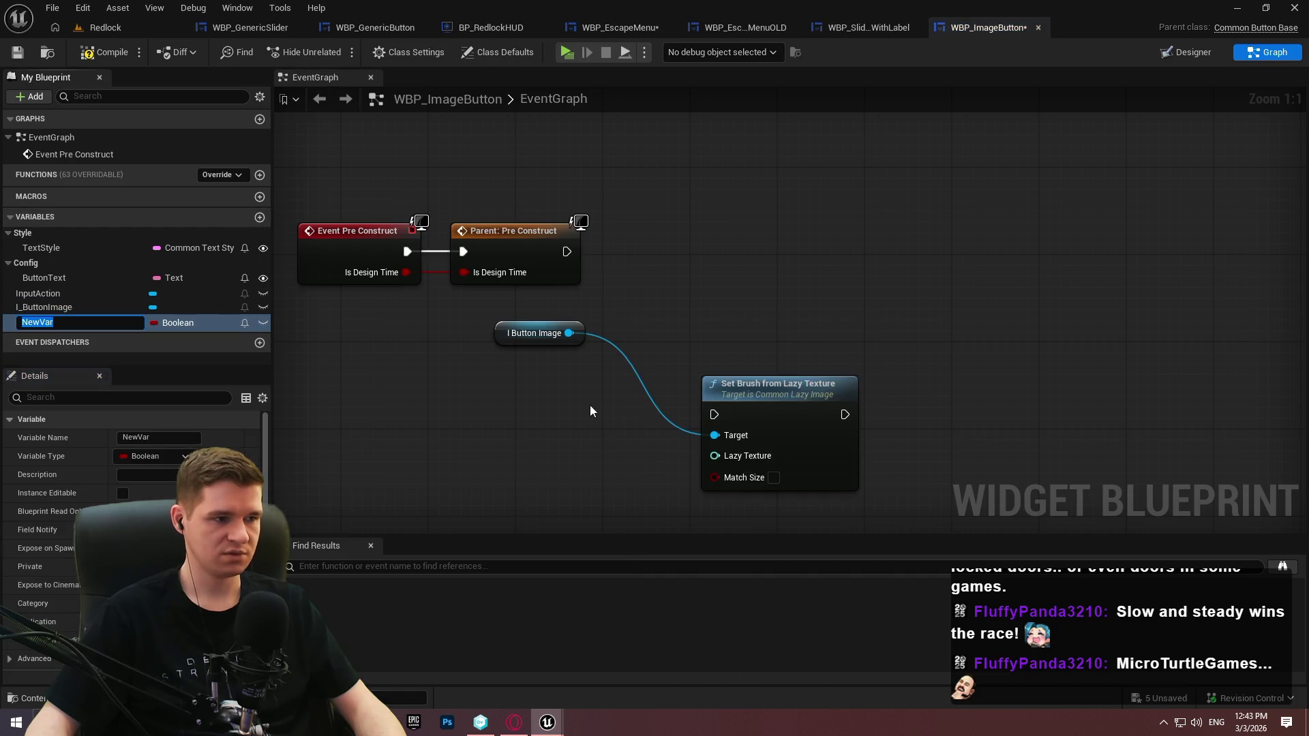
{"action": "left_click", "coordinate": [472, 376]}
{"action": "left_click_drag", "start_coordinate": [569, 332], "coordinate": [656, 308]}
{"action": "type", "text": "b"}
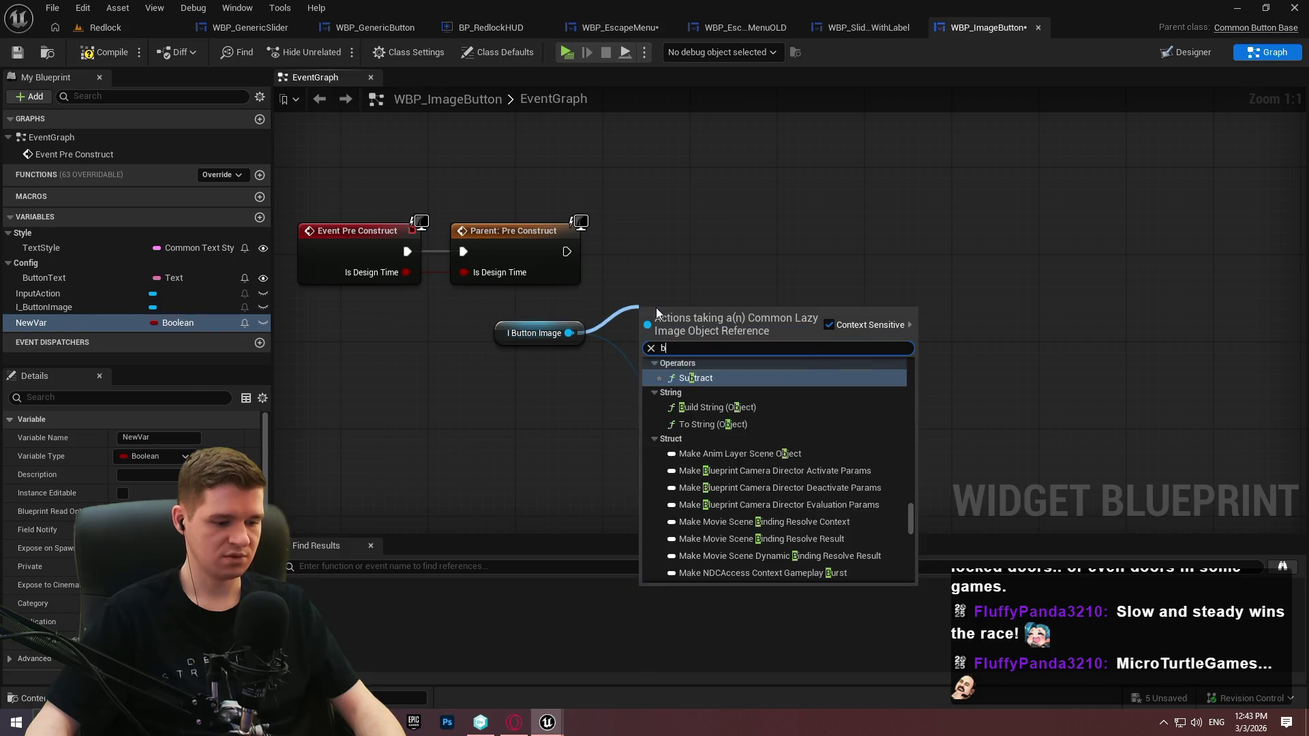
{"action": "type", "text": "rush"}
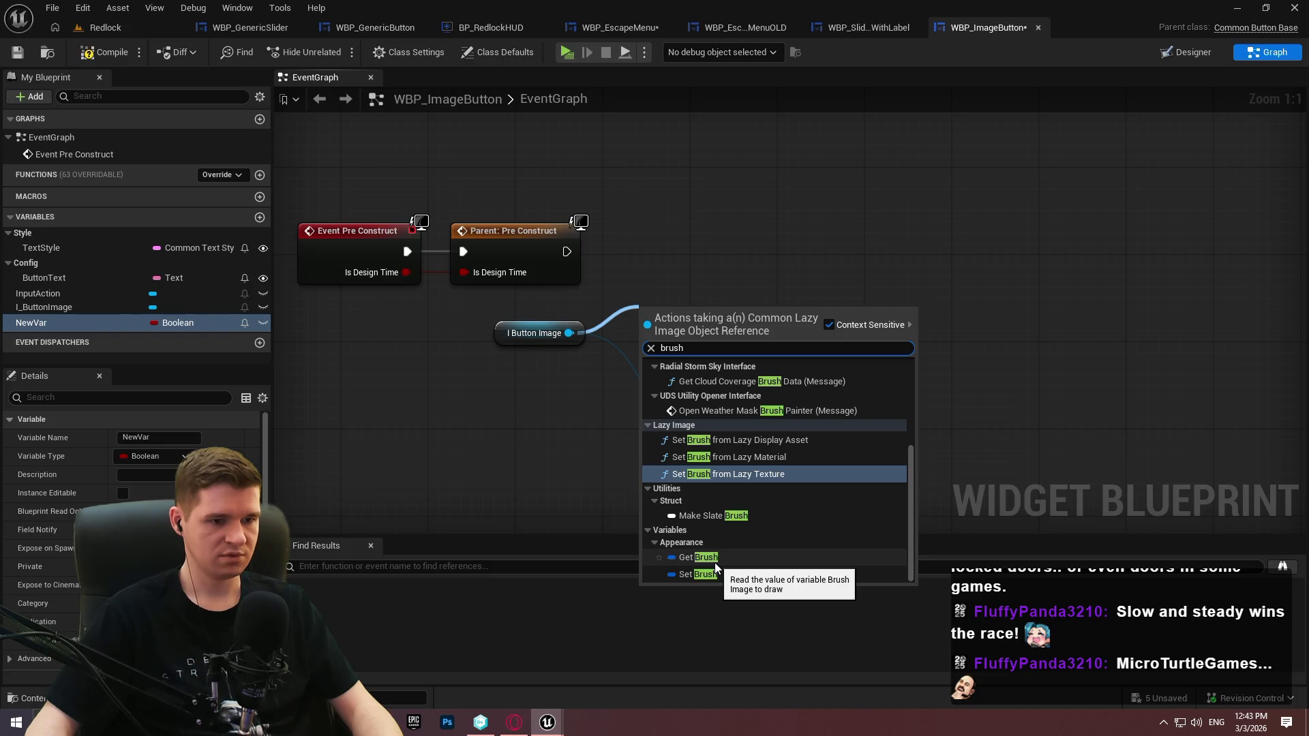
{"action": "key", "text": "Return"}
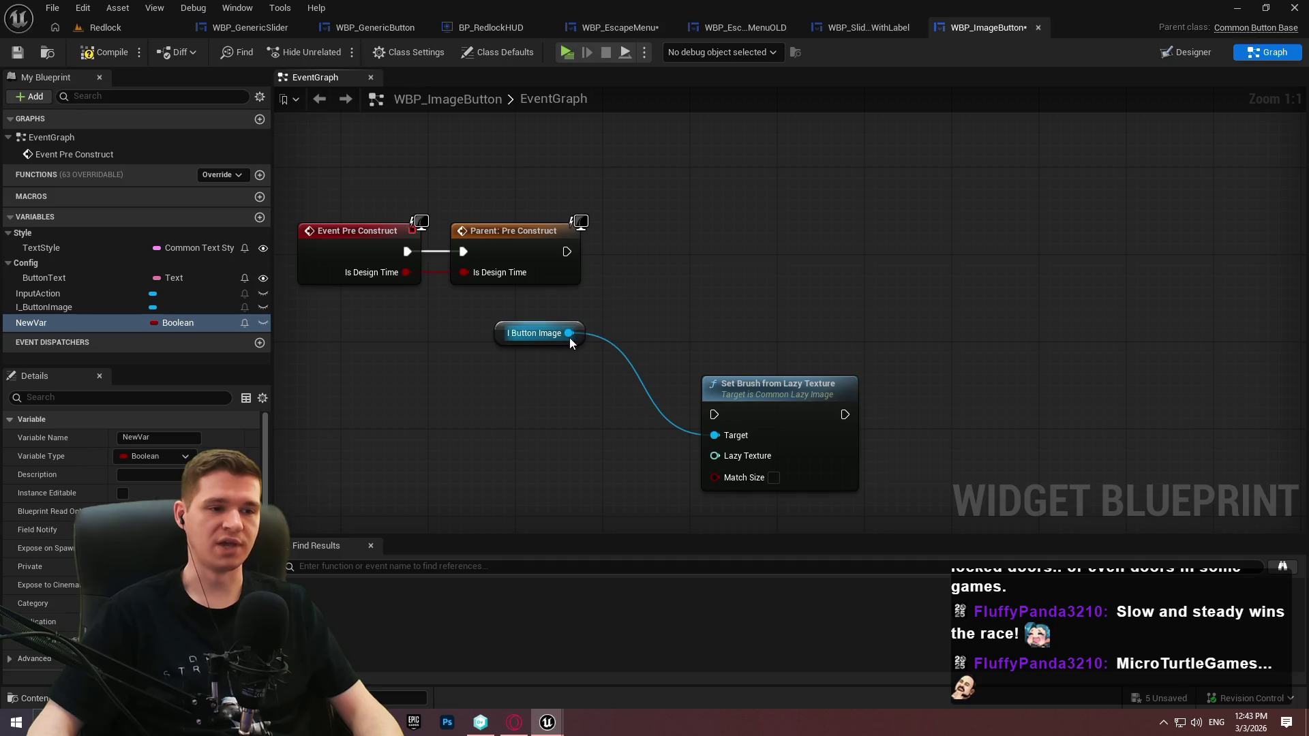
Add a Get Brush node reading I Button Image and split its Brush output into fields
{"action": "left_click_drag", "start_coordinate": [569, 338], "coordinate": [648, 315]}
{"action": "type", "text": "brush"}
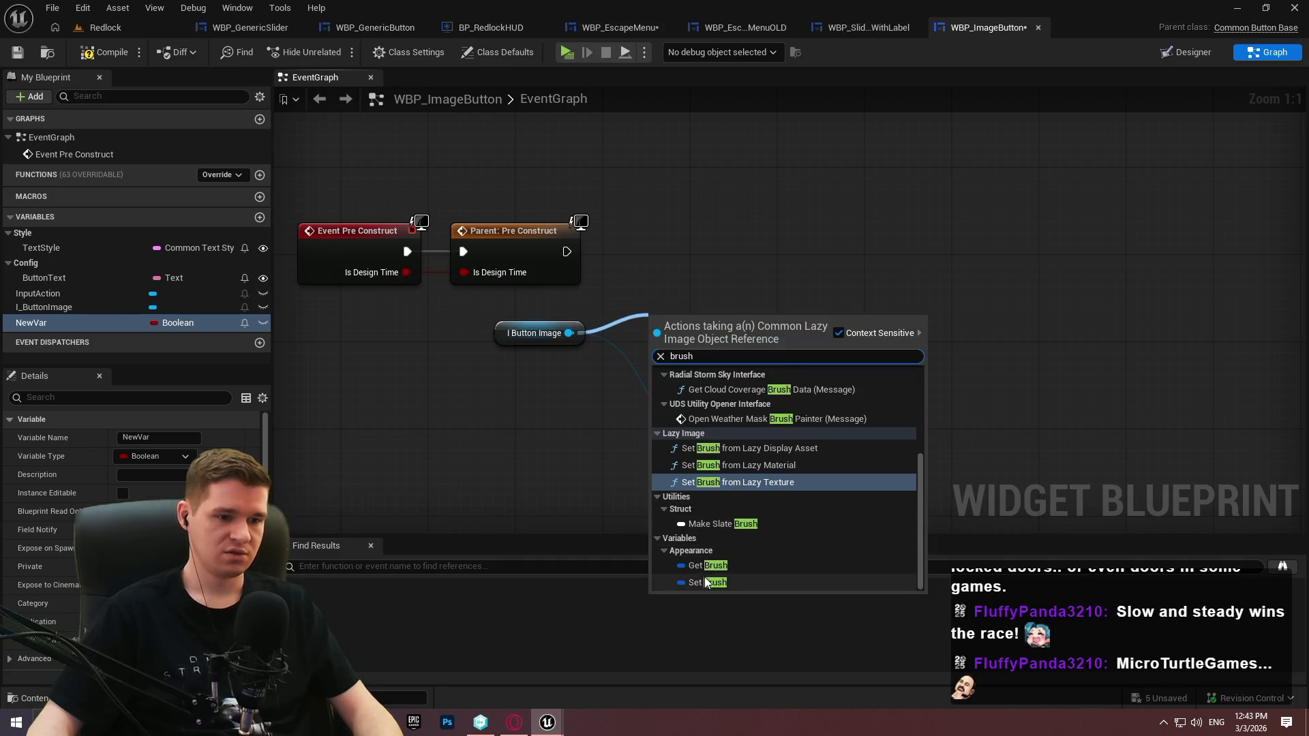
{"action": "left_click", "coordinate": [705, 565]}
{"action": "right_click", "coordinate": [739, 322]}
{"action": "left_click", "coordinate": [788, 387]}
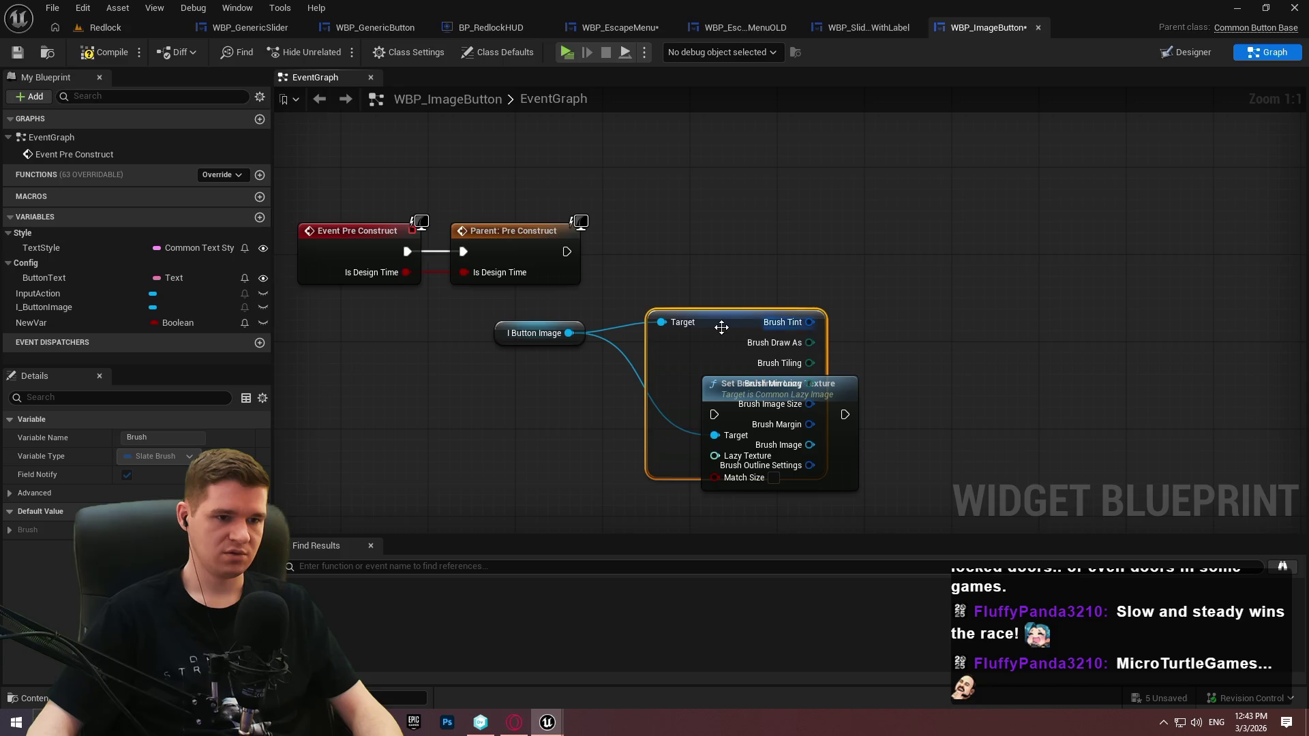
{"action": "mouse_move", "coordinate": [658, 305]}
{"action": "left_mouse_down"}
{"action": "mouse_move", "coordinate": [453, 434]}
{"action": "mouse_move", "coordinate": [597, 302]}
{"action": "left_mouse_up"}
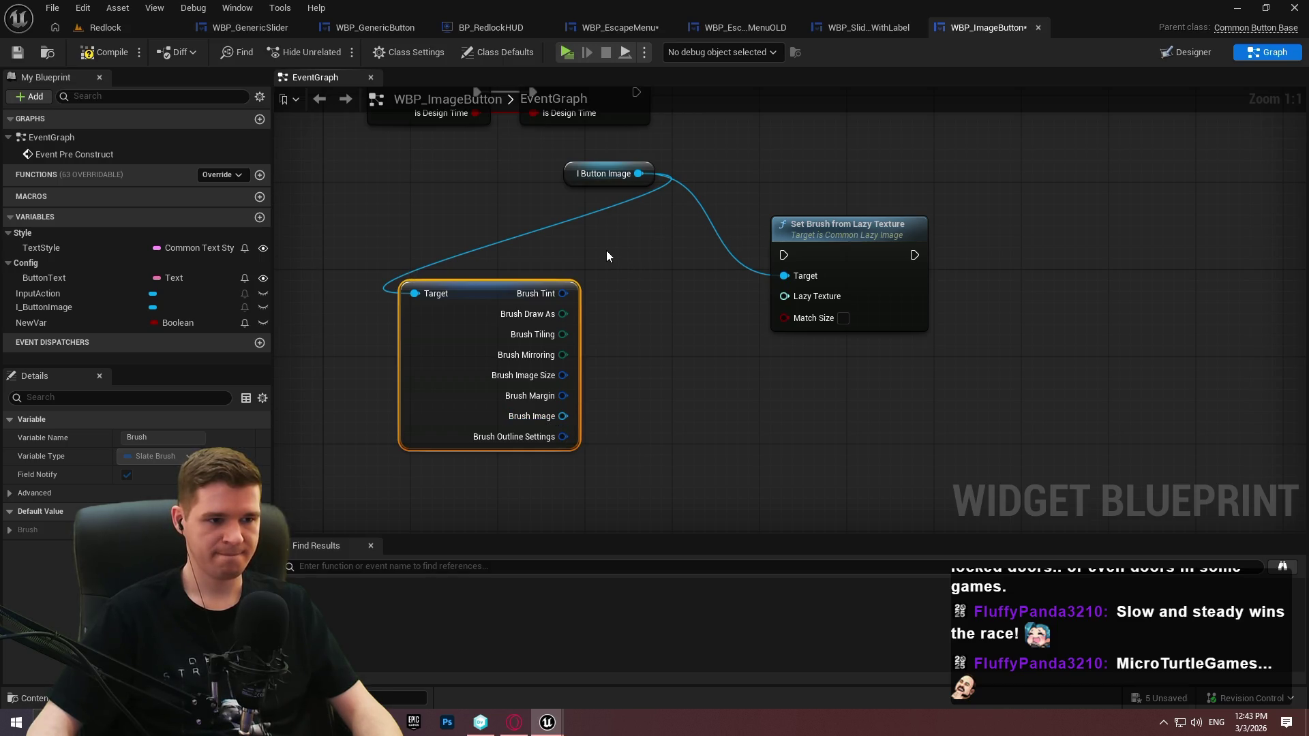
{"action": "mouse_move", "coordinate": [614, 263]}
{"action": "left_mouse_down"}
{"action": "mouse_move", "coordinate": [689, 394]}
{"action": "mouse_move", "coordinate": [644, 322]}
{"action": "left_mouse_up"}
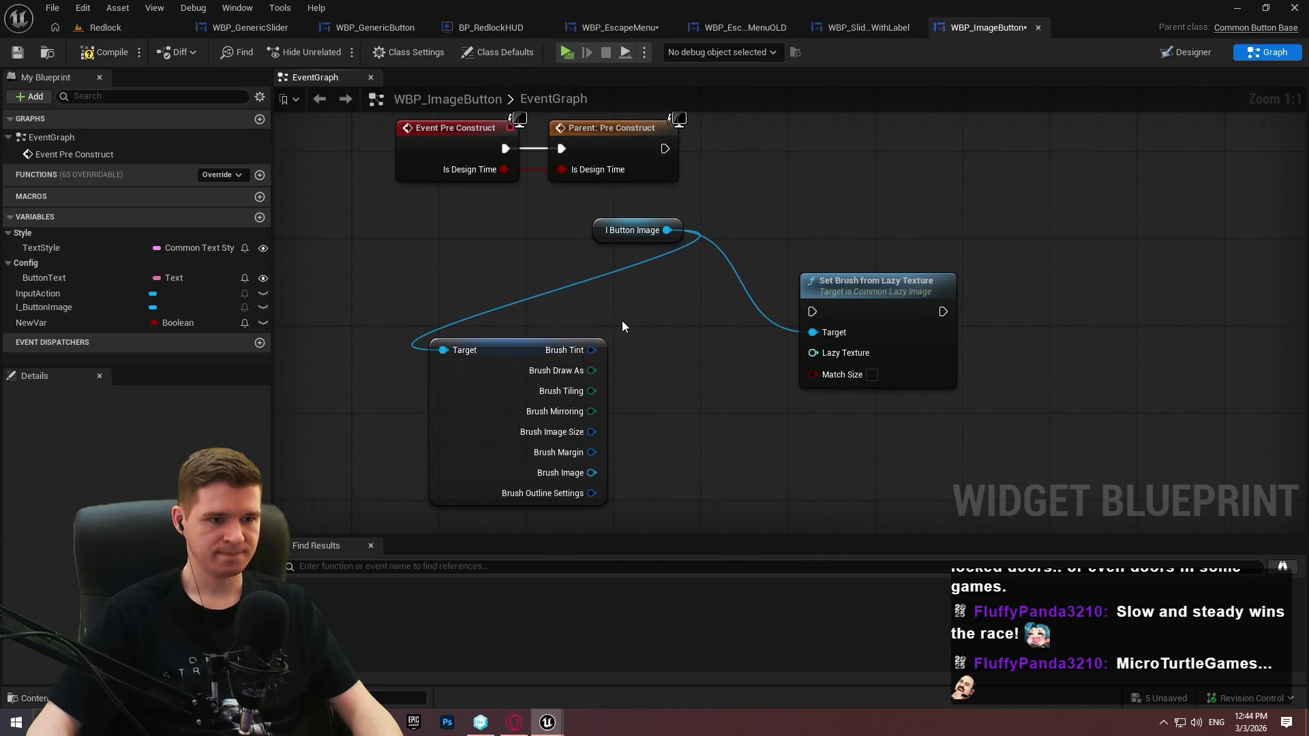
{"action": "mouse_move", "coordinate": [591, 473]}
{"action": "left_mouse_down"}
{"action": "mouse_move", "coordinate": [820, 370]}
{"action": "mouse_move", "coordinate": [813, 355]}
{"action": "left_mouse_up"}
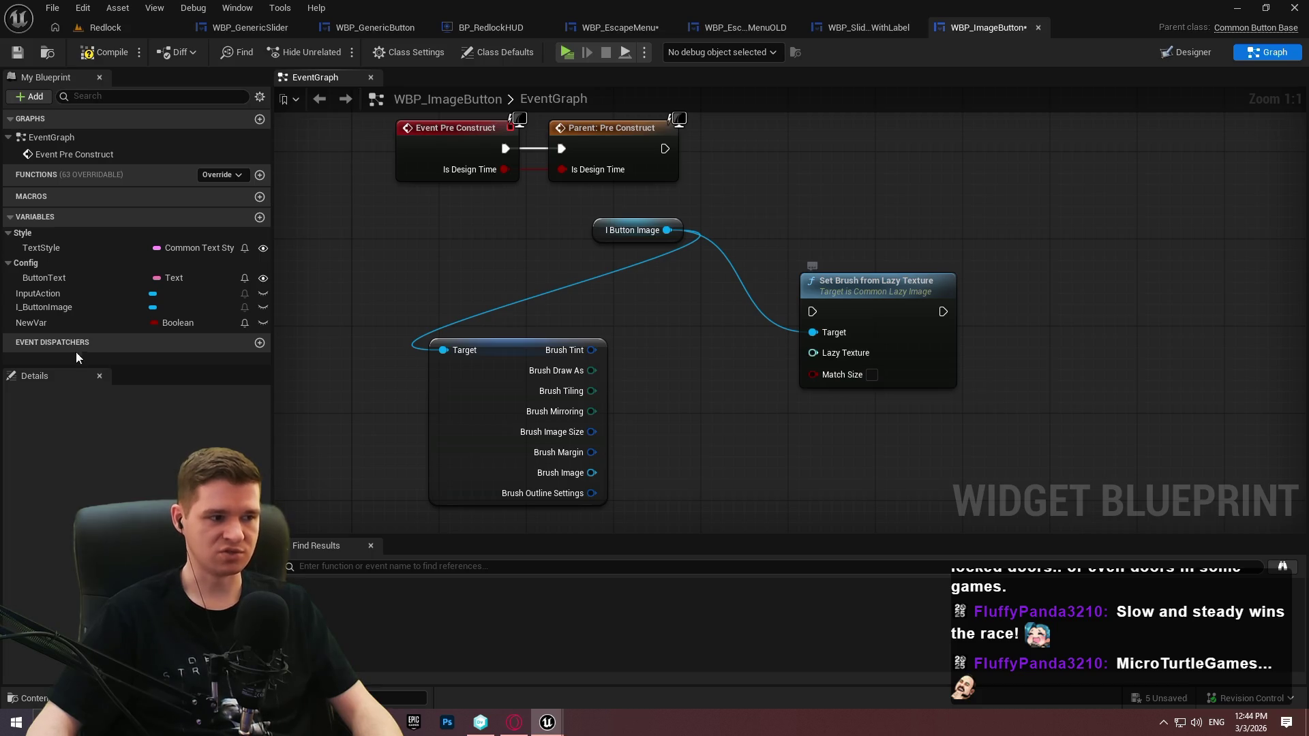
Rename NewVar to Image and make it a Texture 2D variable
{"action": "left_click", "coordinate": [36, 325]}
{"action": "key", "text": "F2"}
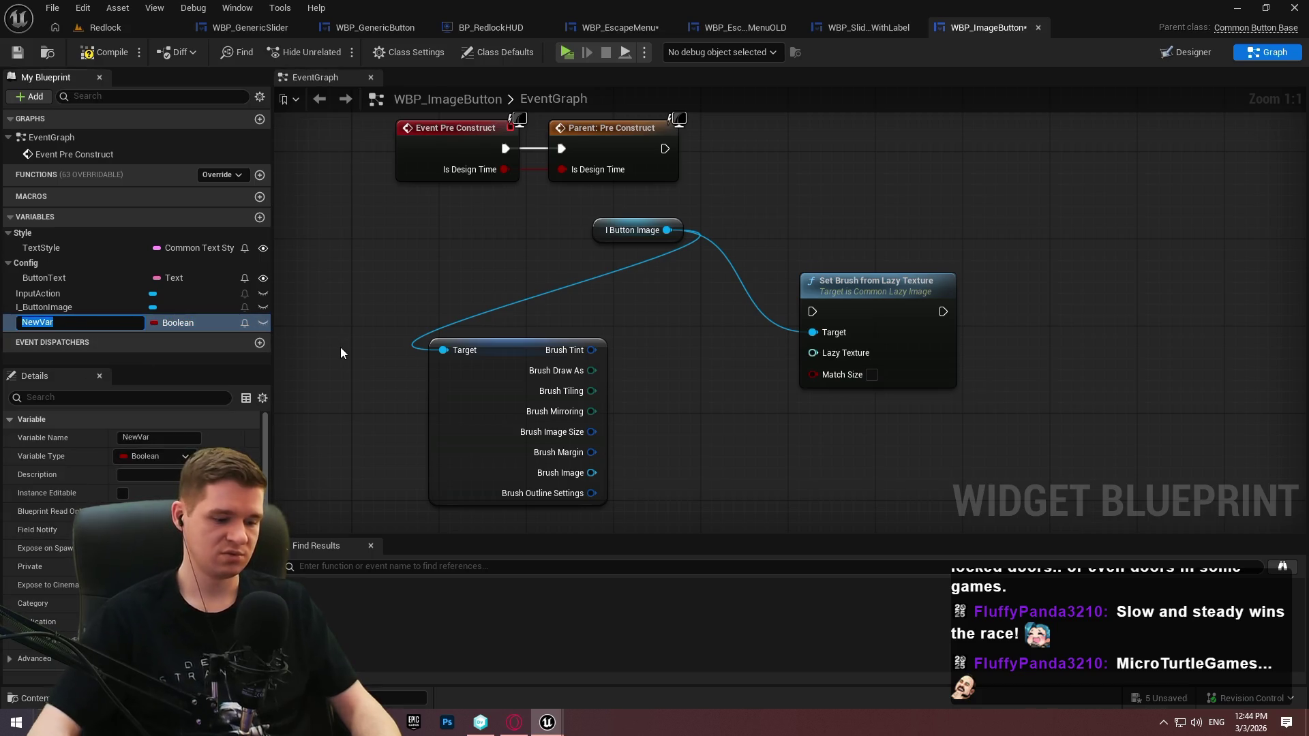
{"action": "type", "text": "Image"}
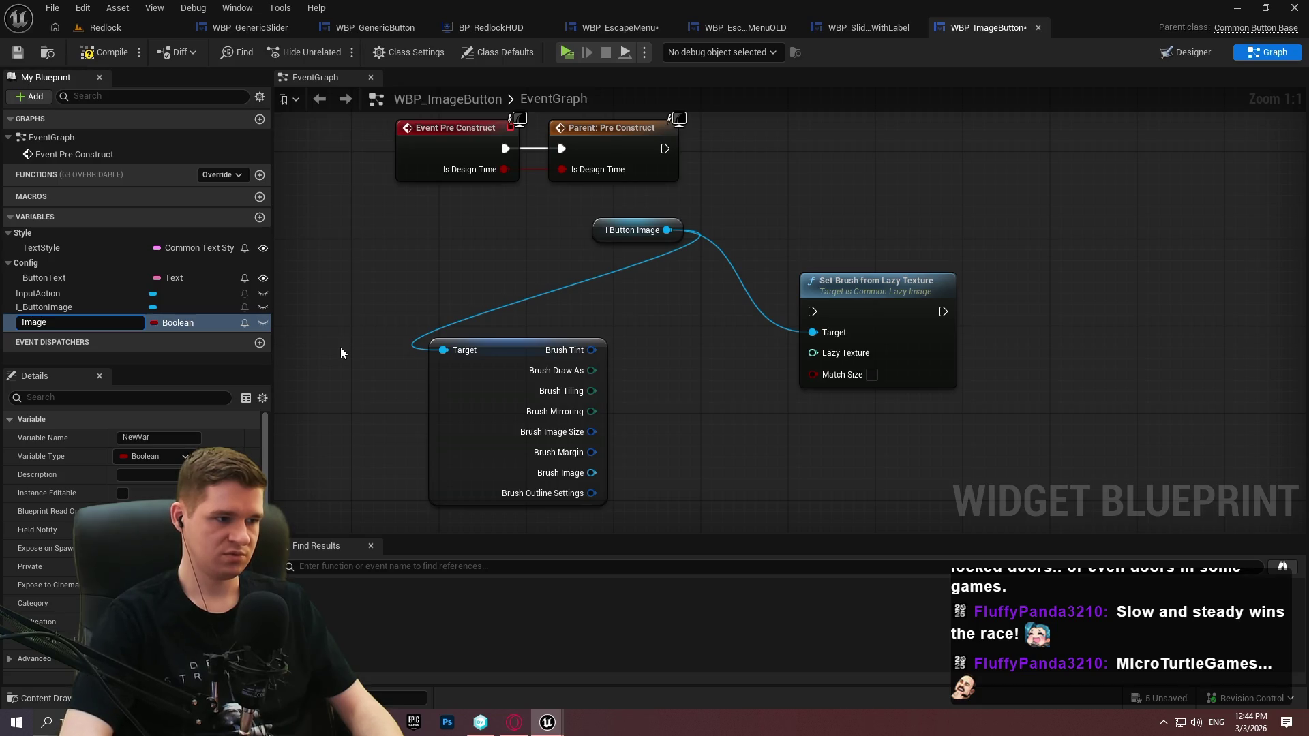
{"action": "key", "text": "Return"}
{"action": "left_click", "coordinate": [153, 456]}
{"action": "type", "text": "texture"}
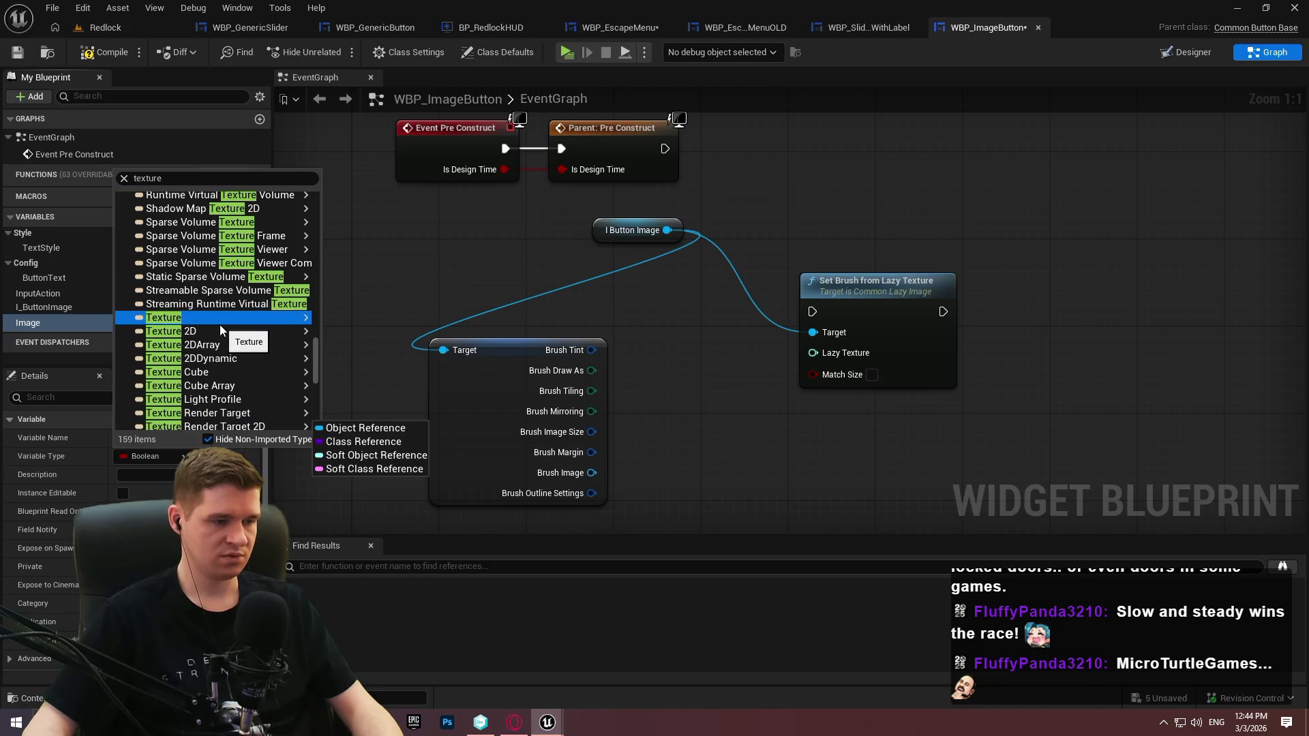
{"action": "mouse_move", "coordinate": [239, 333]}
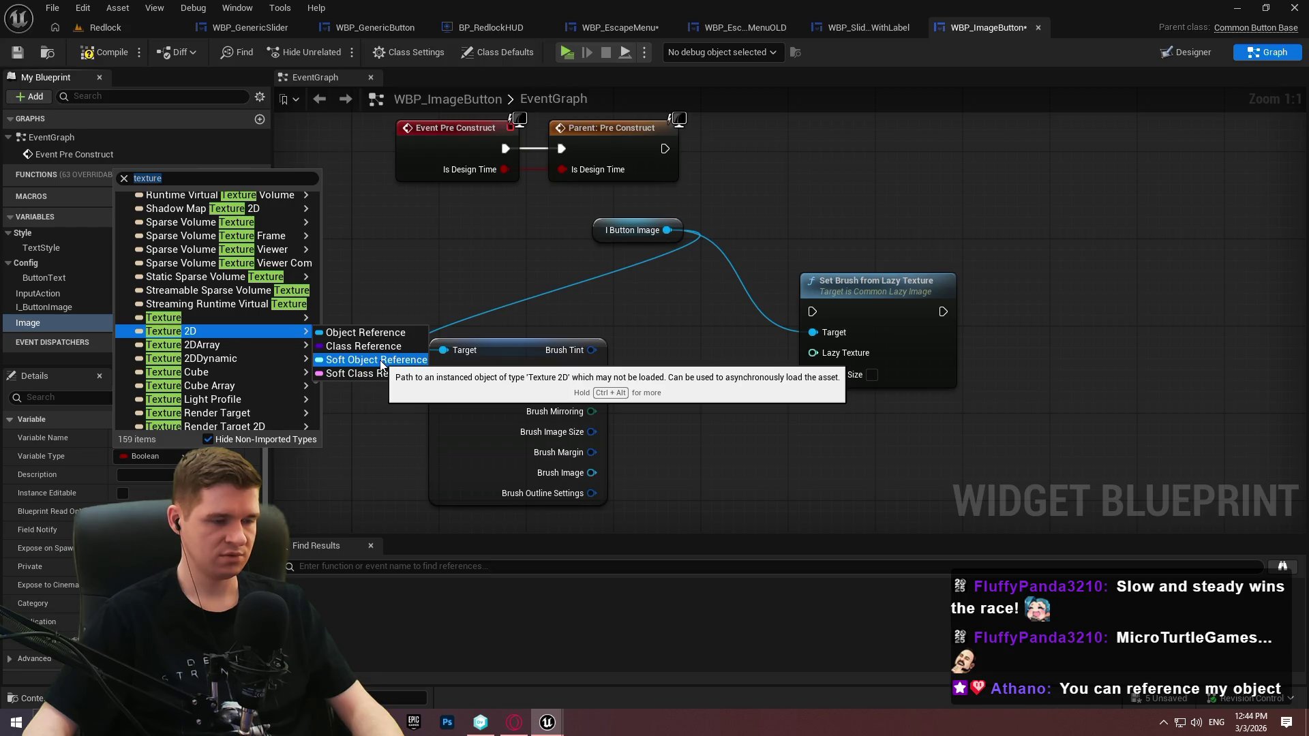
{"action": "left_click", "coordinate": [381, 362]}
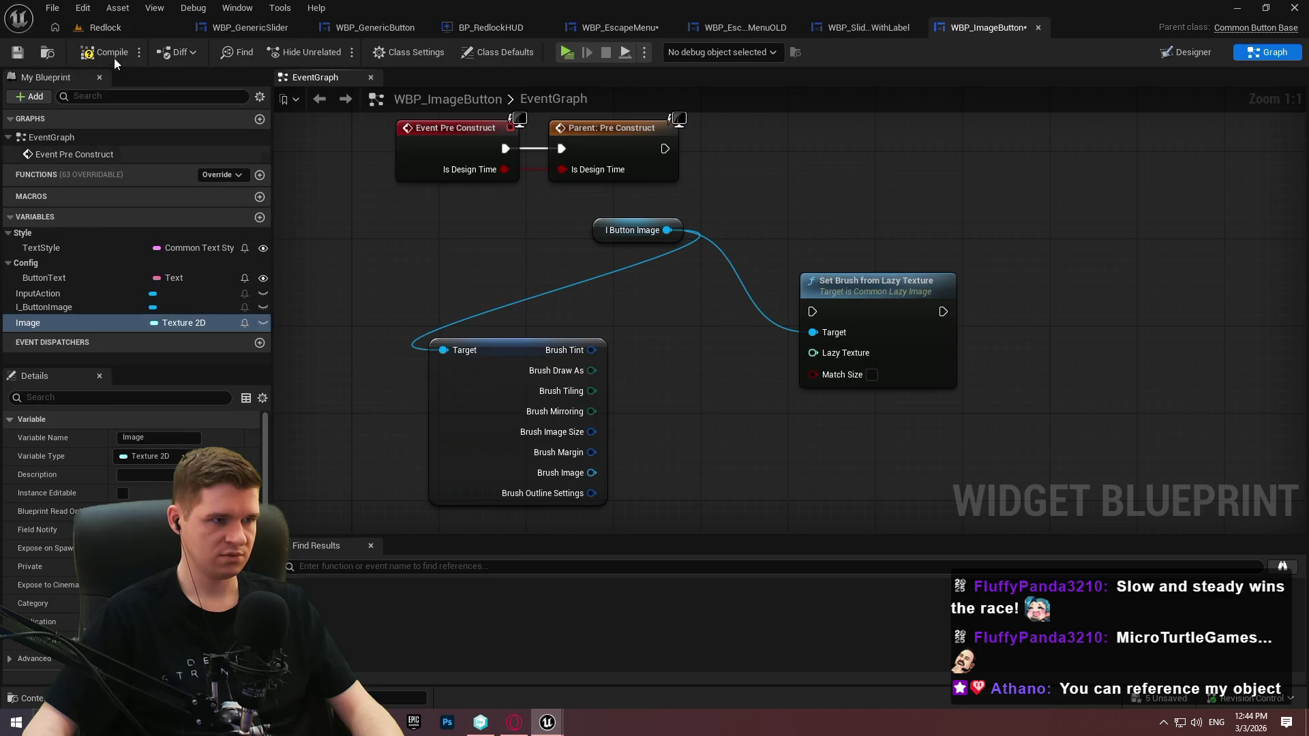
Connect an Image getter to the Set Brush node's Lazy Texture input
{"action": "scroll", "coordinate": [130, 531], "scroll_direction": "down", "scroll_amount": 1}
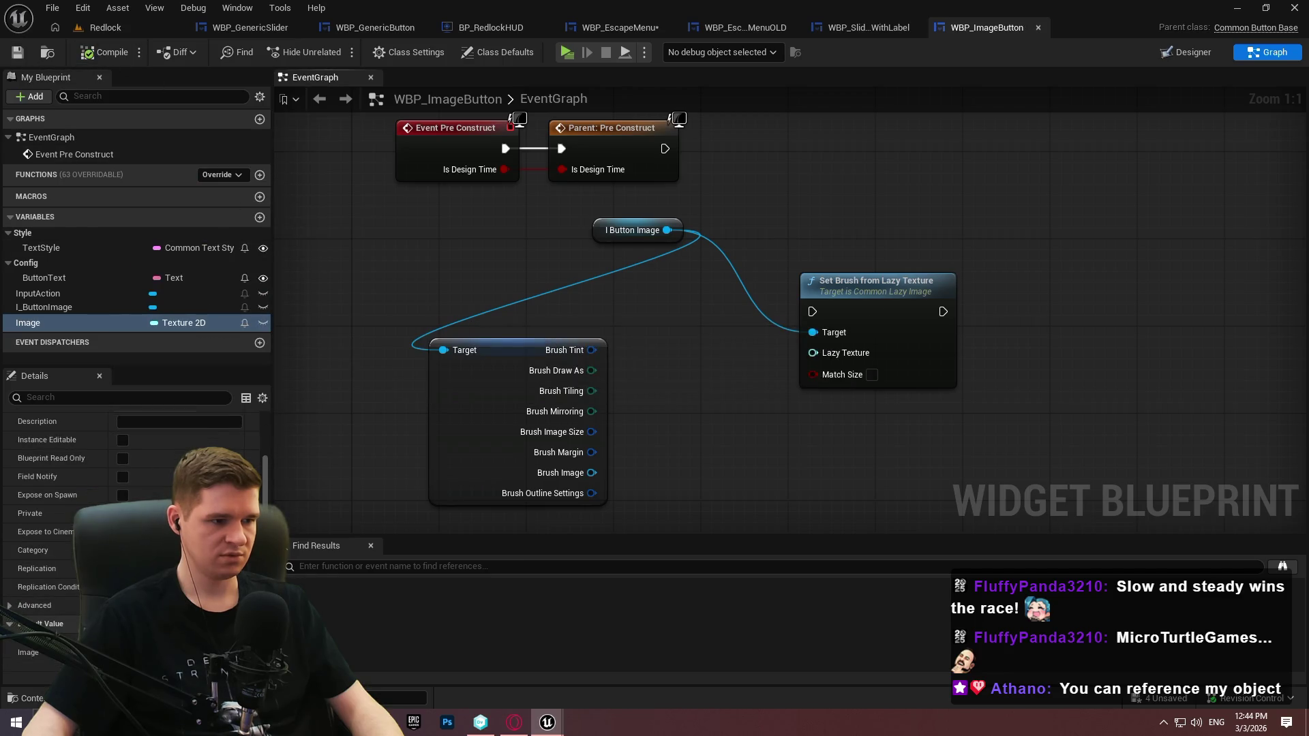
{"action": "left_click", "coordinate": [198, 653]}
{"action": "left_click", "coordinate": [730, 439]}
{"action": "left_click_drag", "start_coordinate": [730, 439], "coordinate": [627, 475]}
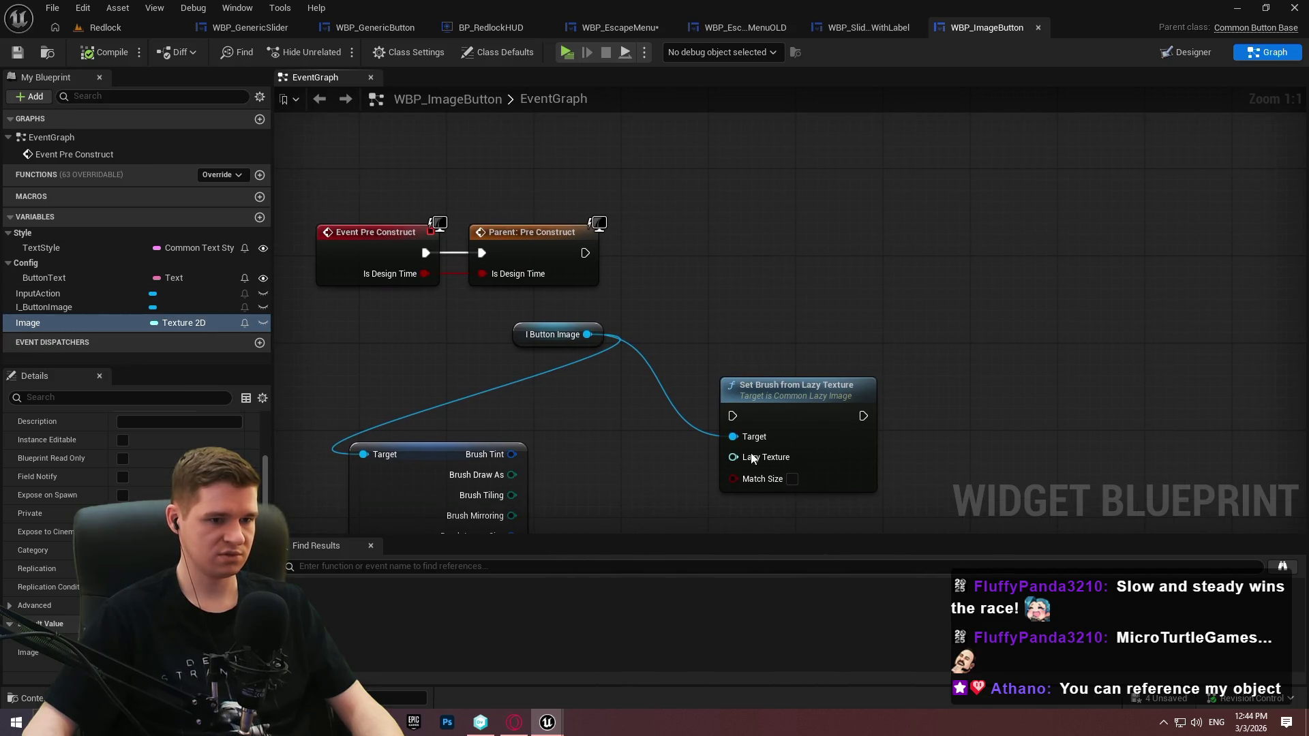
{"action": "left_click_drag", "start_coordinate": [38, 316], "coordinate": [750, 456]}
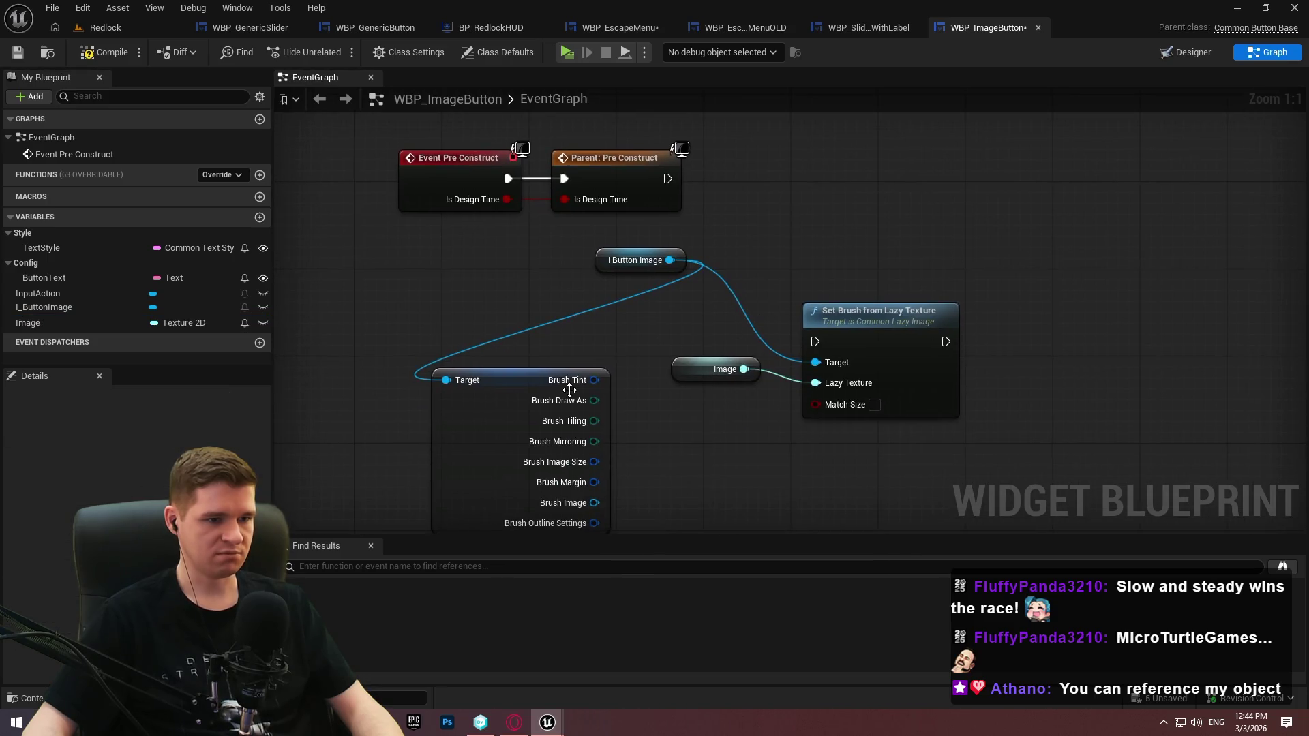
{"action": "left_click_drag", "start_coordinate": [560, 334], "coordinate": [486, 415]}
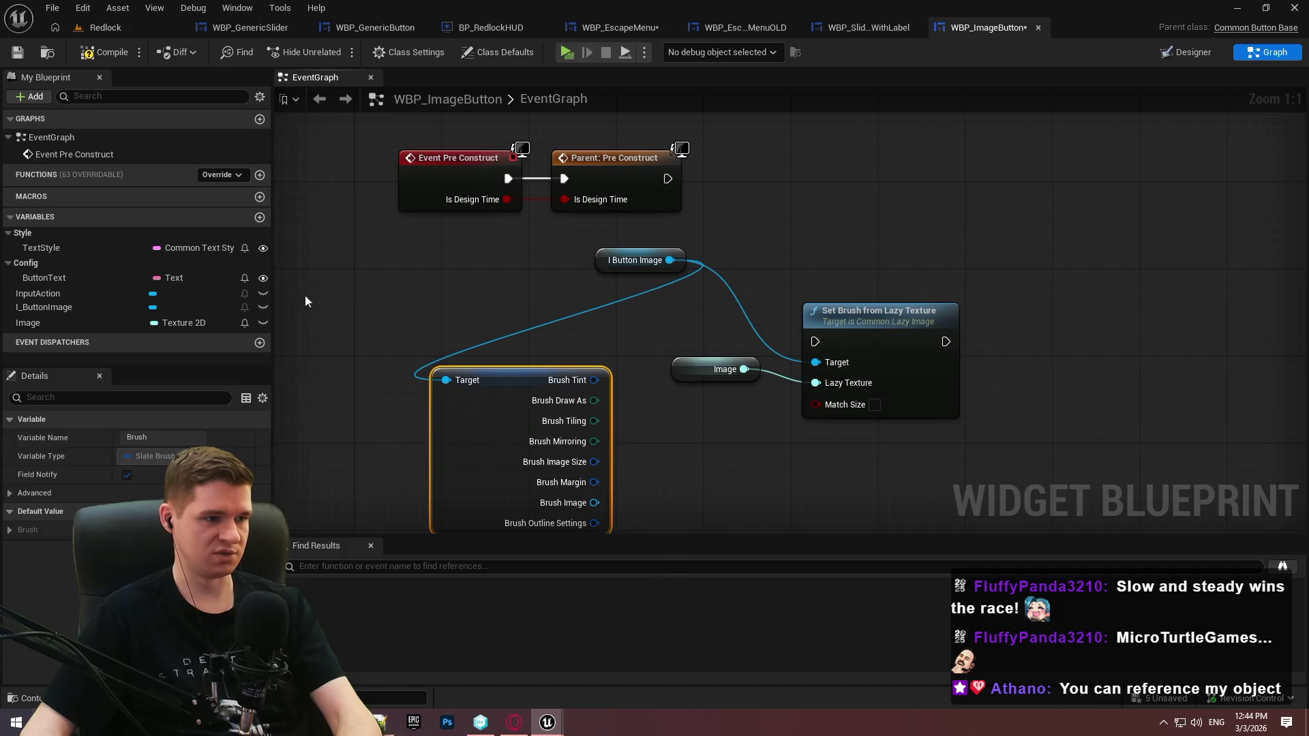
{"action": "left_click", "coordinate": [259, 217]}
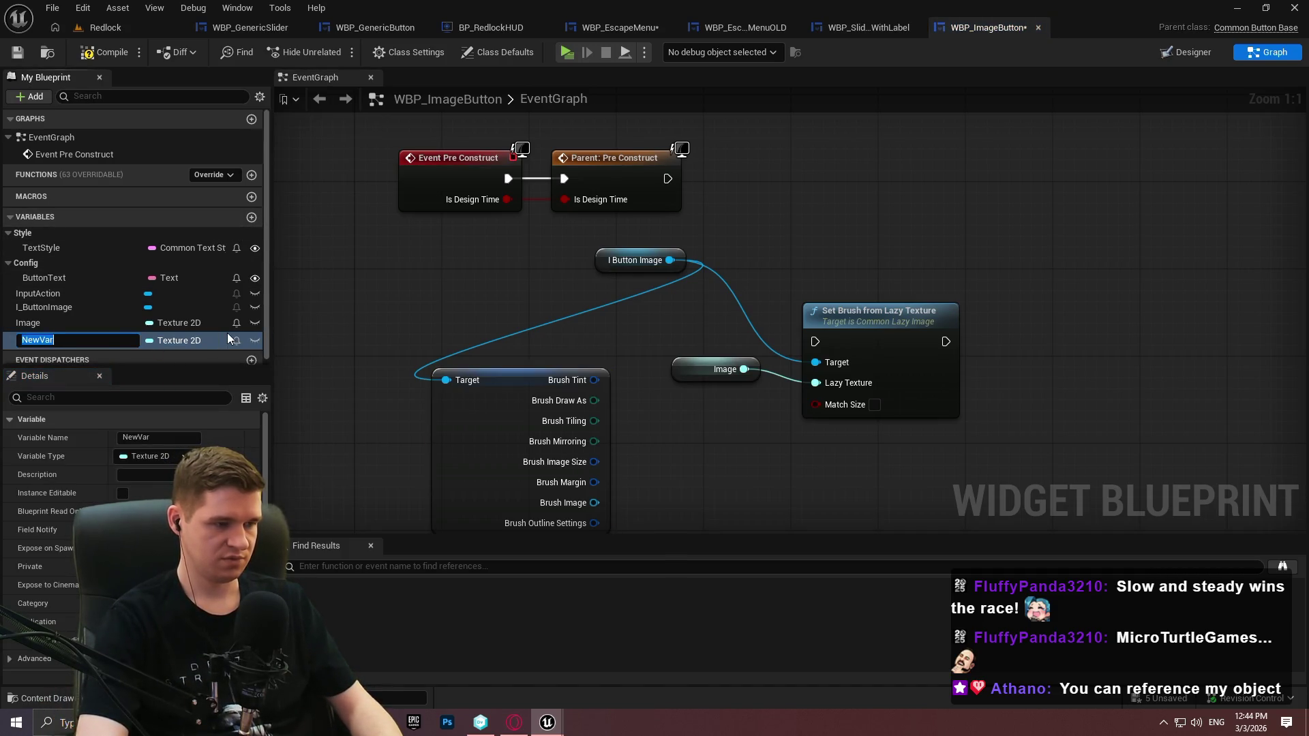
Name the new variable ButtonImageBrush, type it as Slate Brush, and save WBP_ImageButton
{"action": "type", "text": "B"}
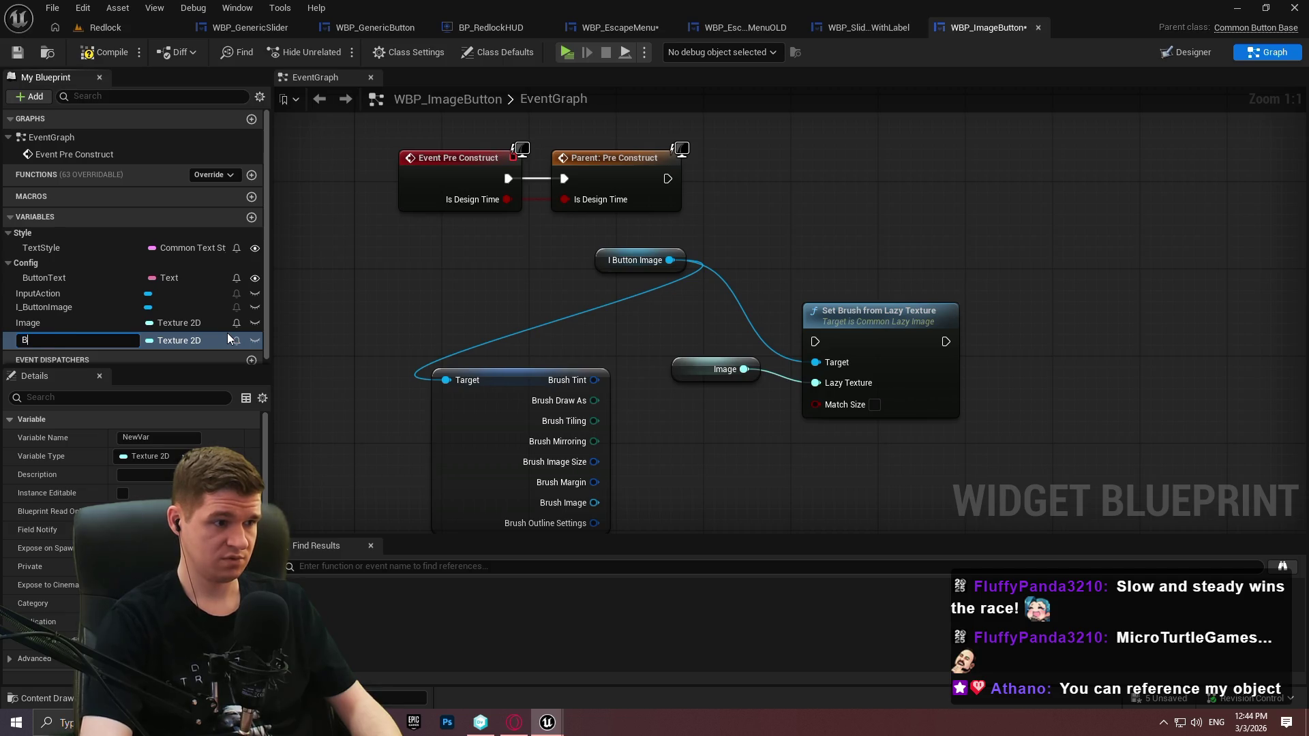
{"action": "type", "text": "uttonImageBrush"}
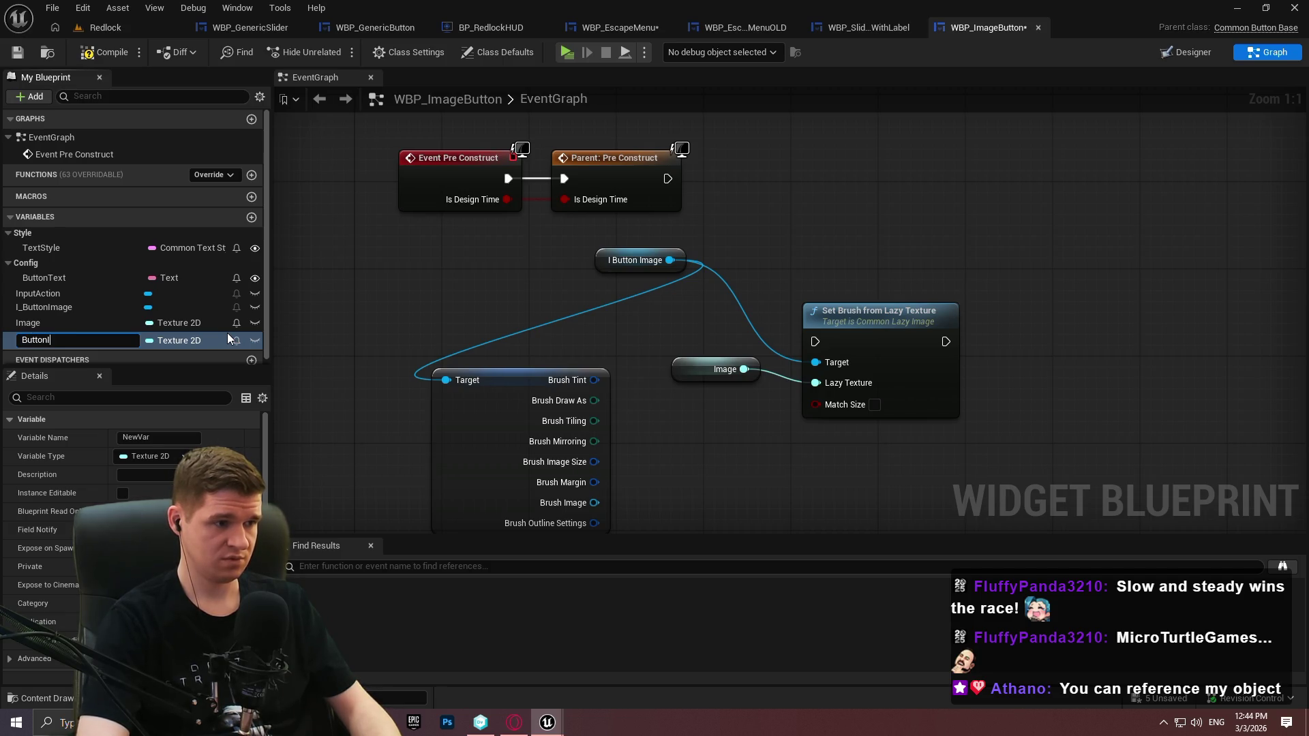
{"action": "key", "text": "Return"}
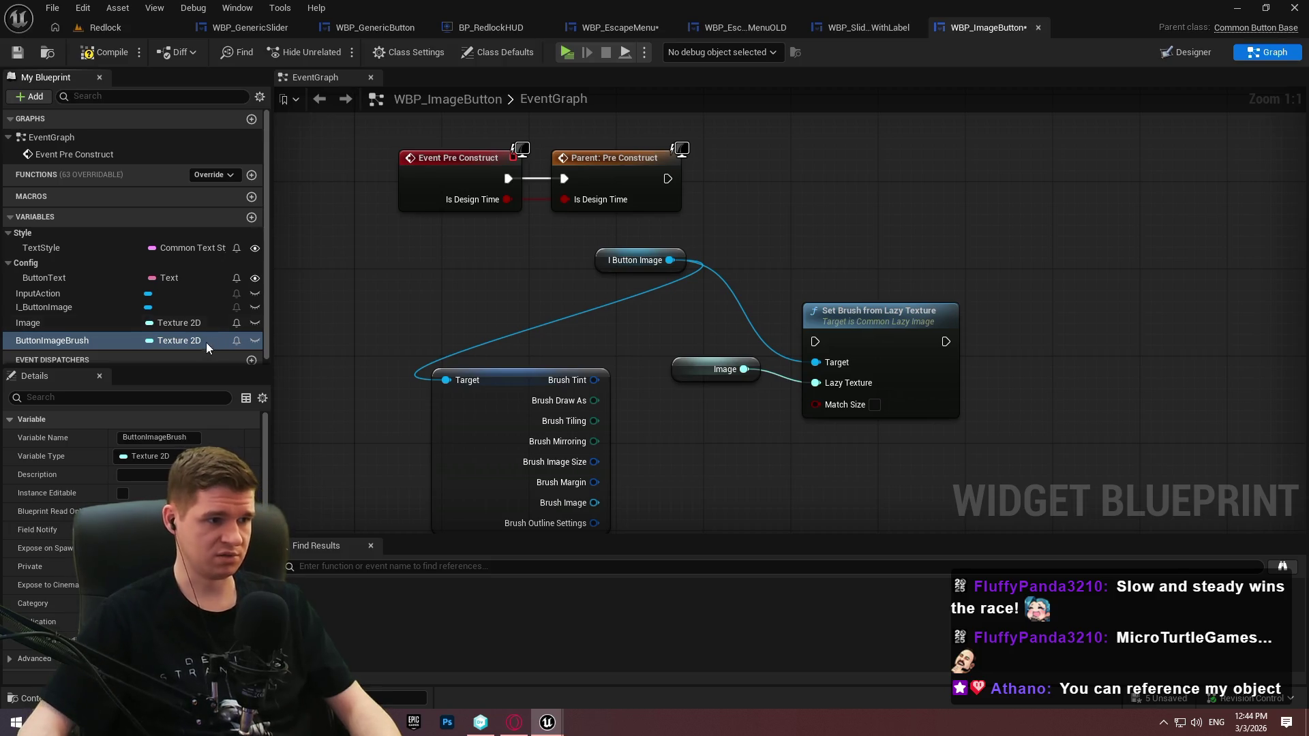
{"action": "left_click", "coordinate": [186, 340]}
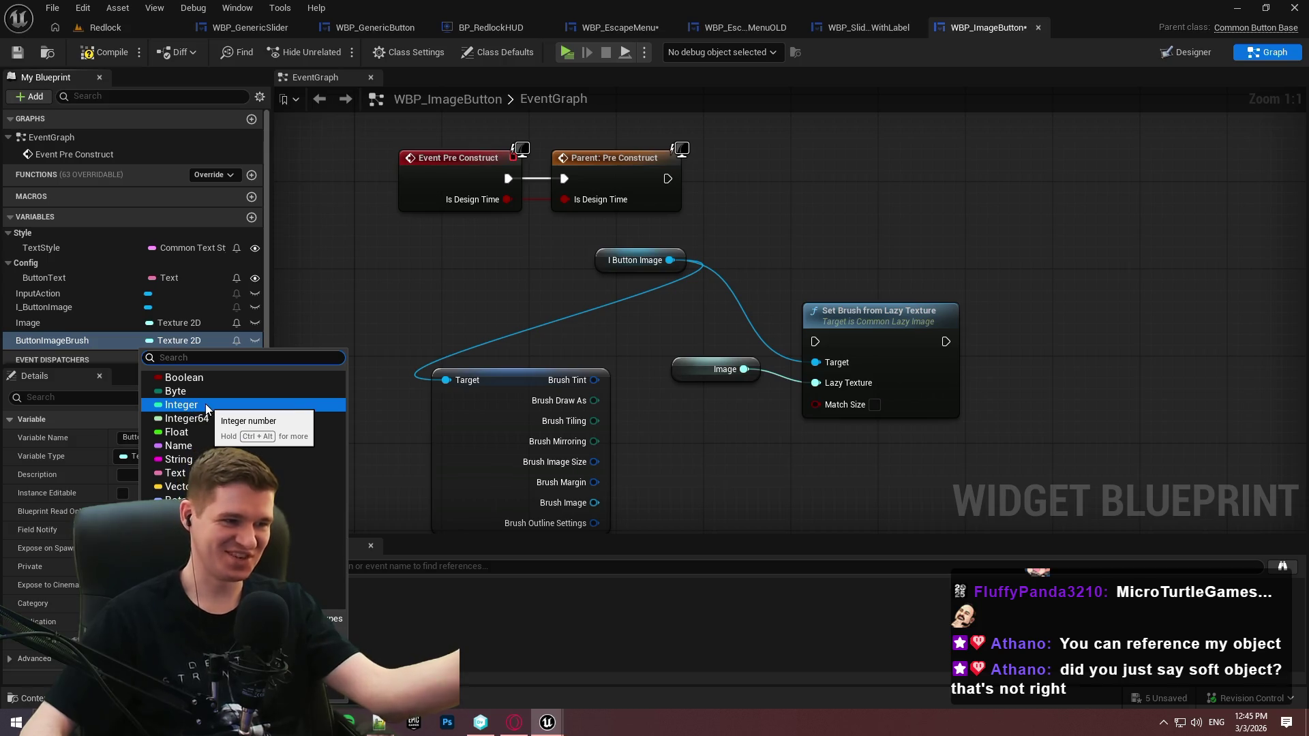
{"action": "type", "text": "bu"}
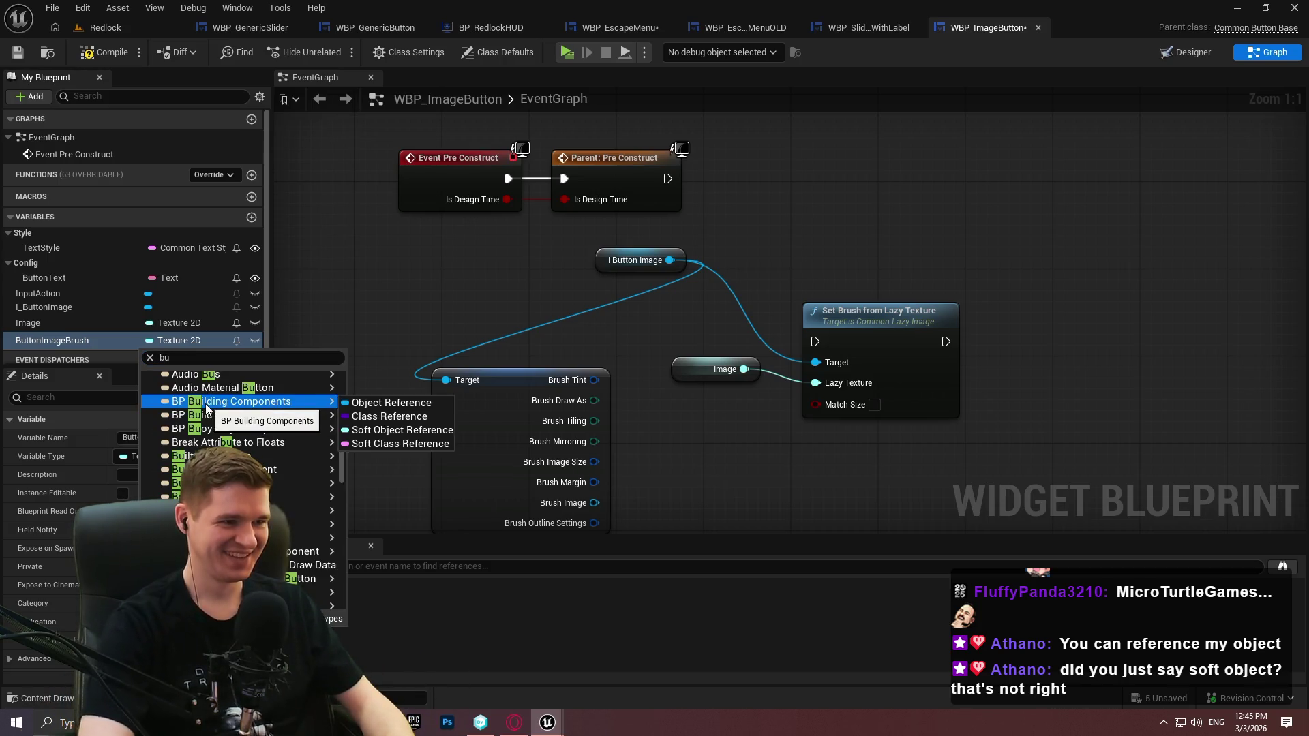
{"action": "left_click", "coordinate": [183, 364]}
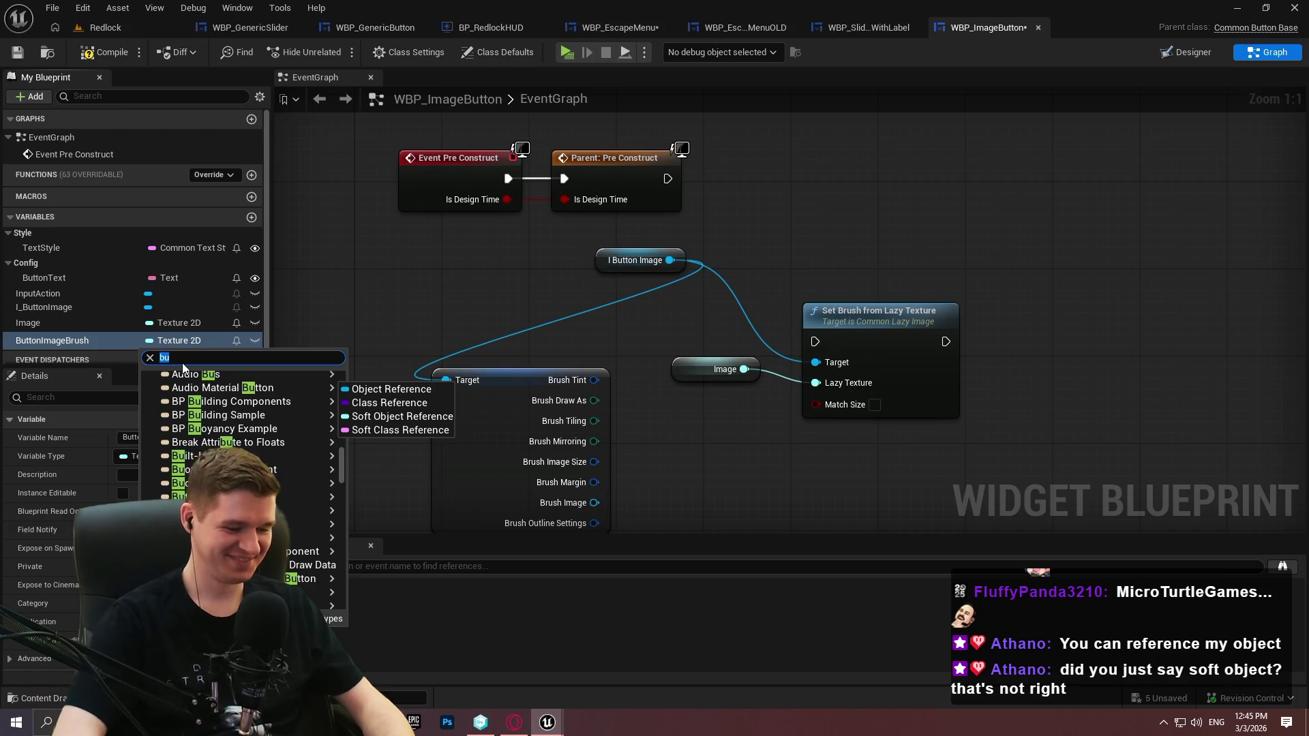
{"action": "type", "text": "brush"}
{"action": "mouse_move", "coordinate": [224, 497]}
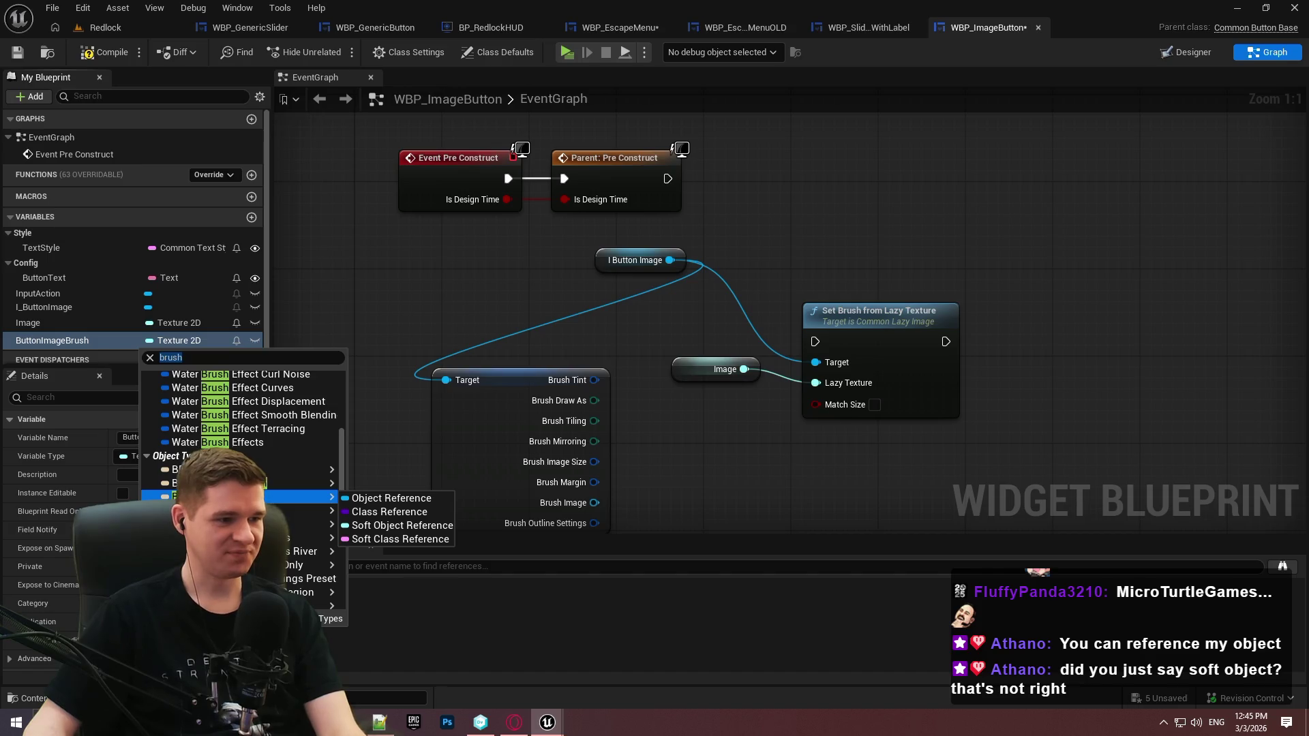
{"action": "scroll", "coordinate": [271, 461], "scroll_direction": "up", "scroll_amount": 10}
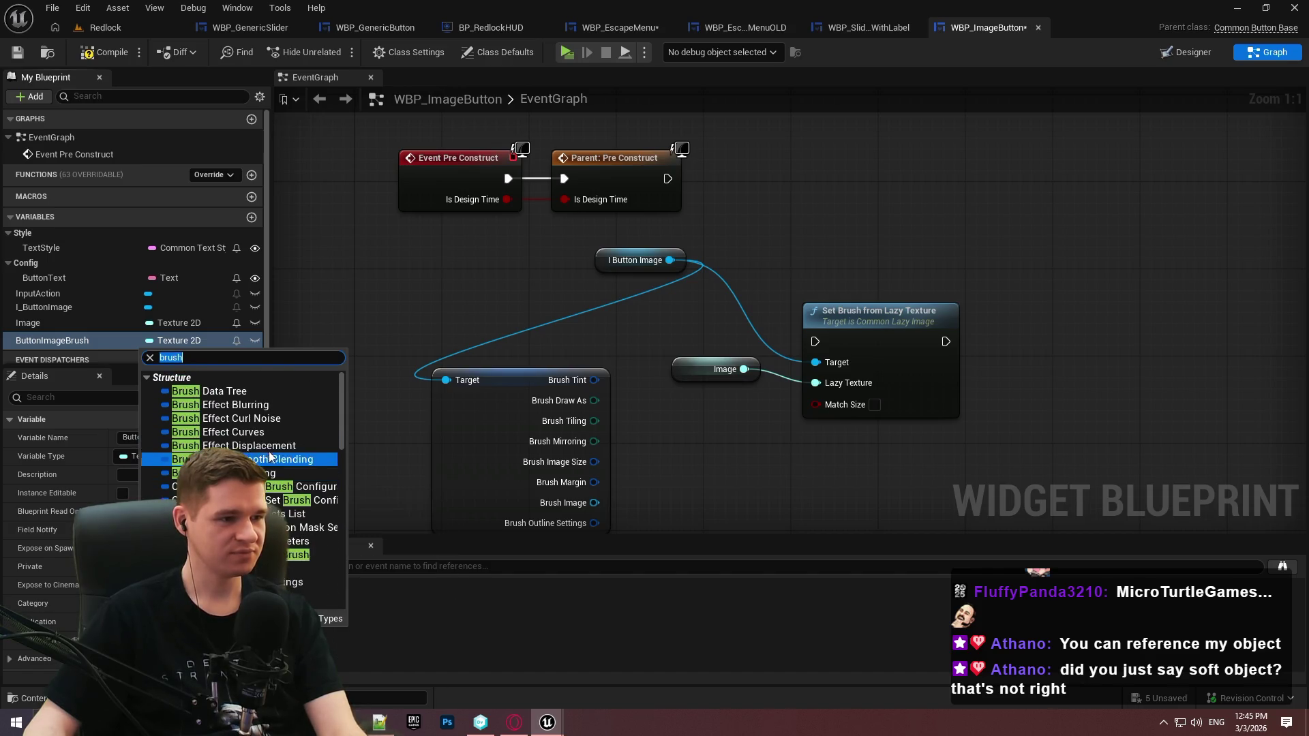
{"action": "scroll", "coordinate": [245, 470], "scroll_direction": "down", "scroll_amount": 2}
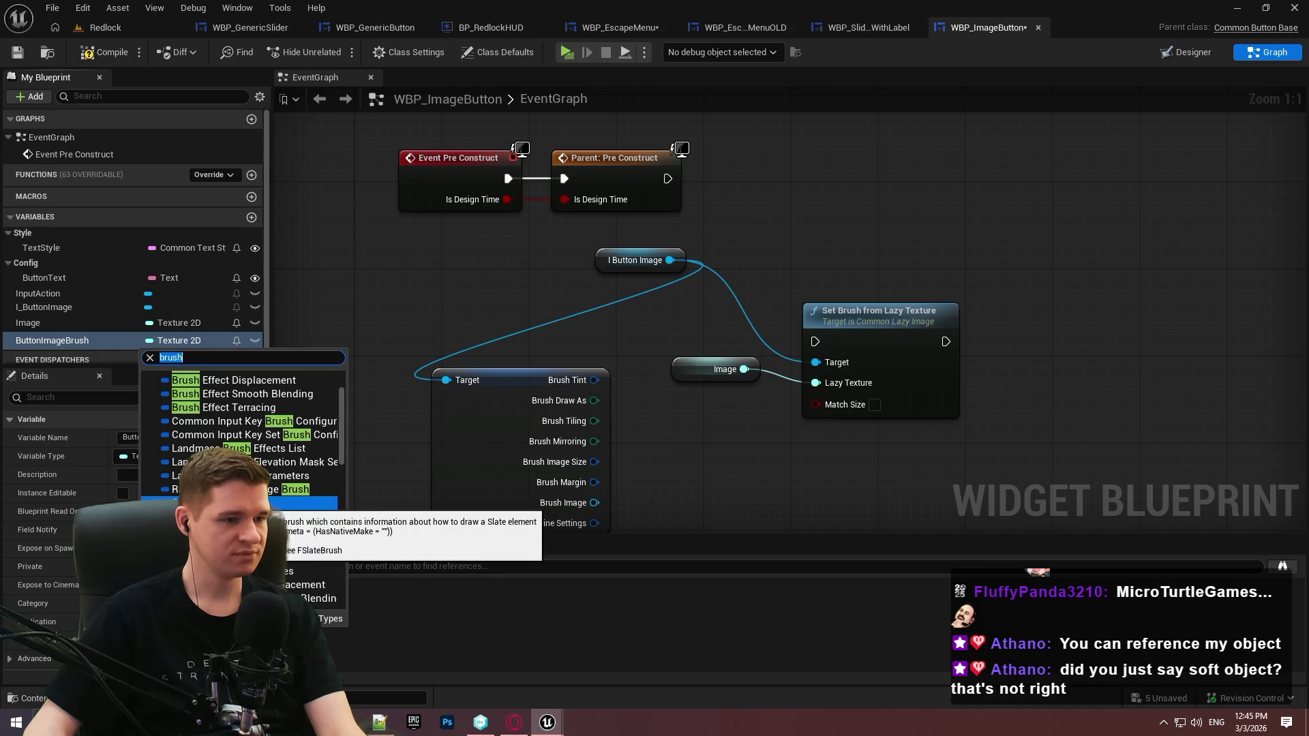
{"action": "left_click", "coordinate": [273, 503]}
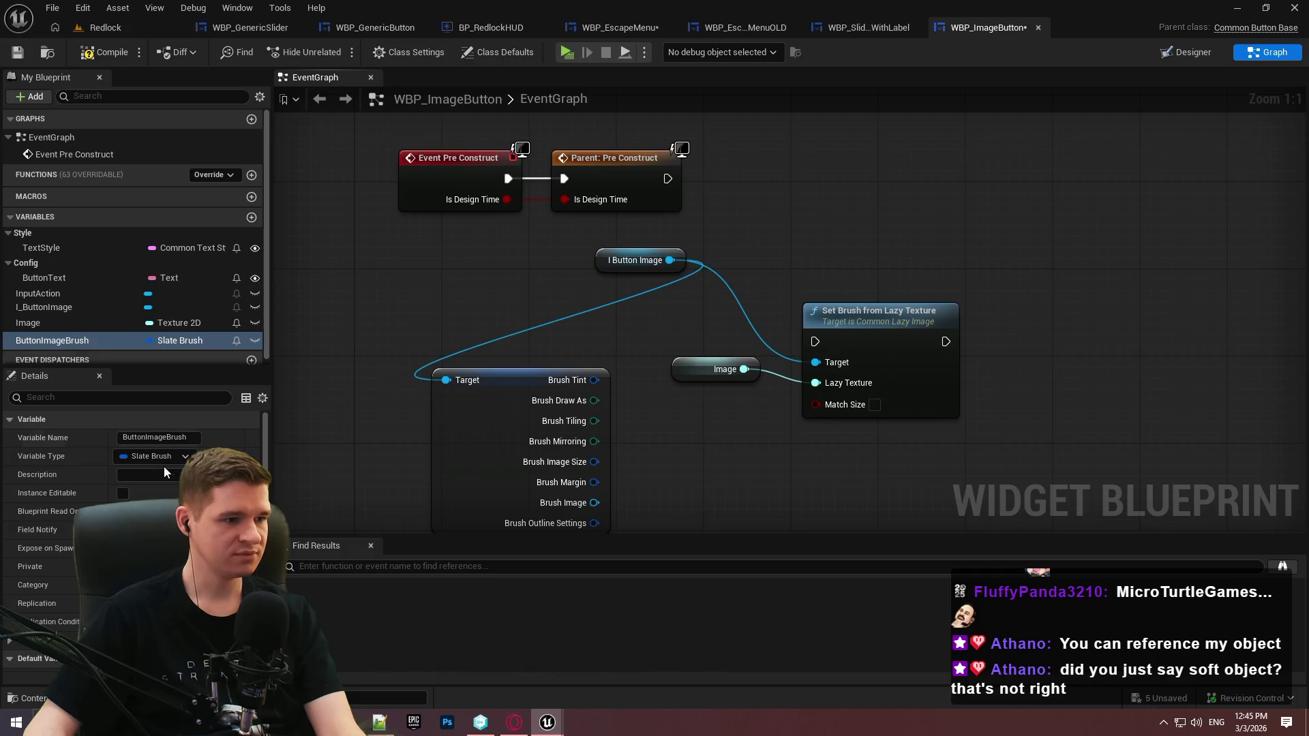
{"action": "left_click", "coordinate": [25, 52]}
{"action": "scroll", "coordinate": [67, 620], "scroll_direction": "down", "scroll_amount": 3}
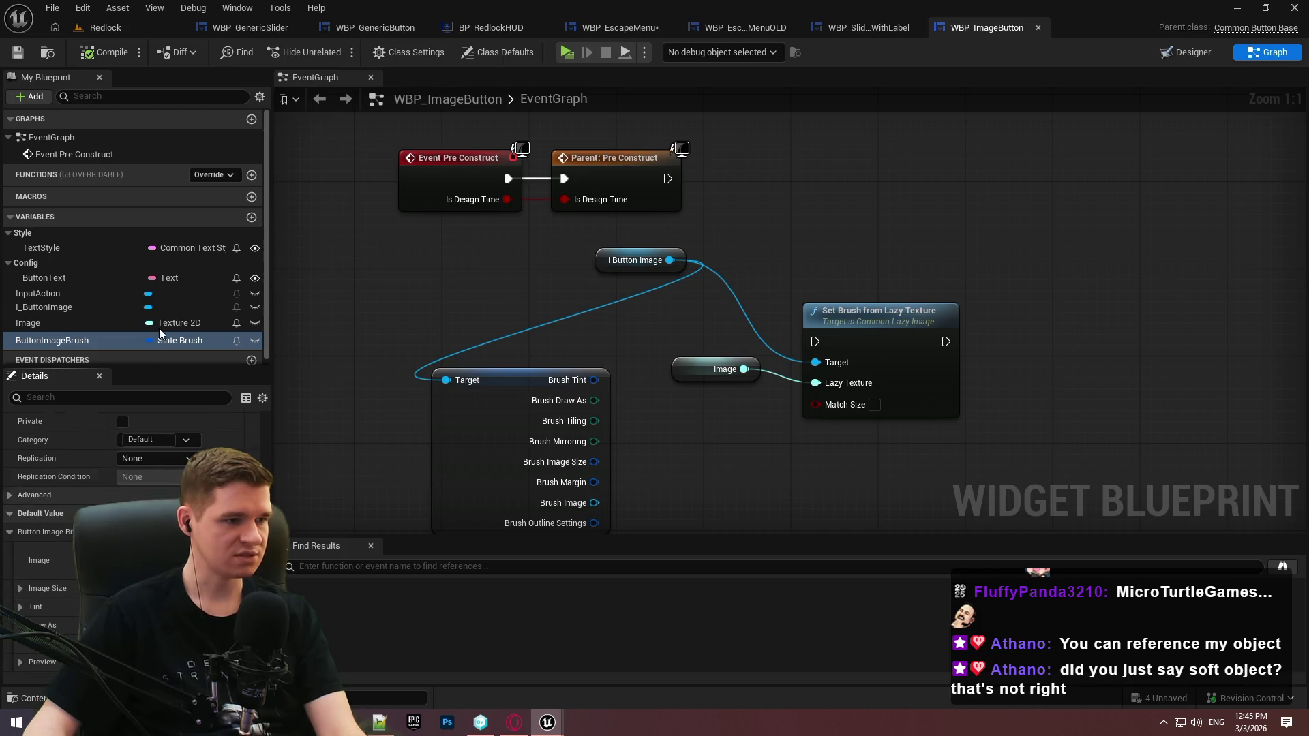
Add a ButtonImageBrush getter to the graph and make ButtonImageBrush instance editable
{"action": "left_click_drag", "start_coordinate": [34, 341], "coordinate": [355, 293]}
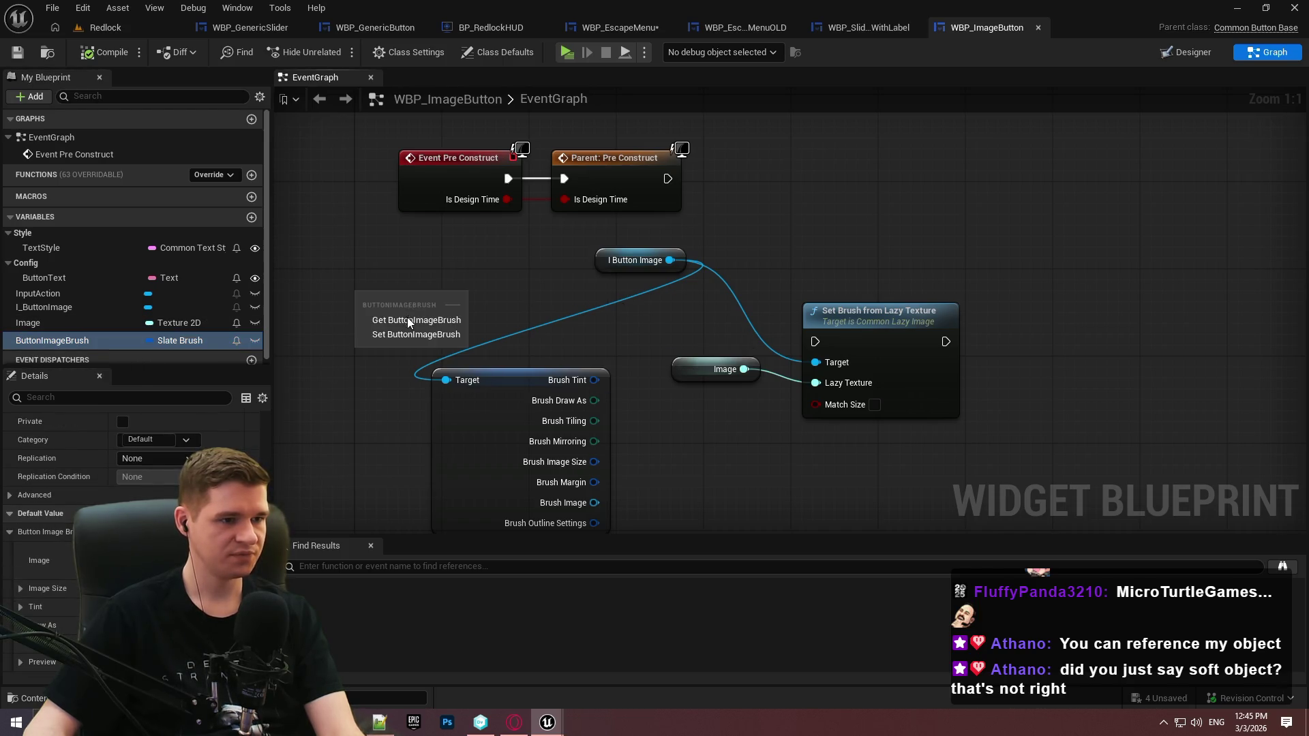
{"action": "left_click", "coordinate": [408, 320]}
{"action": "left_click_drag", "start_coordinate": [666, 265], "coordinate": [668, 261]}
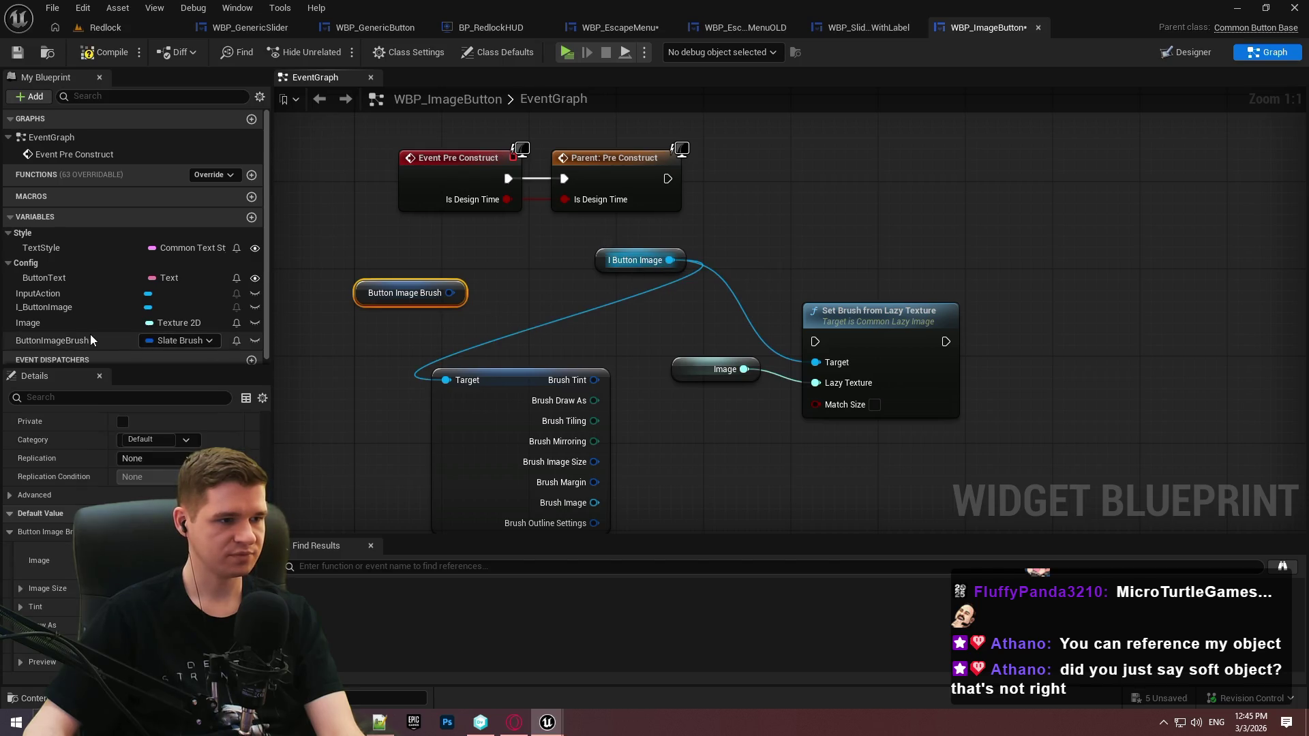
{"action": "left_click", "coordinate": [40, 323]}
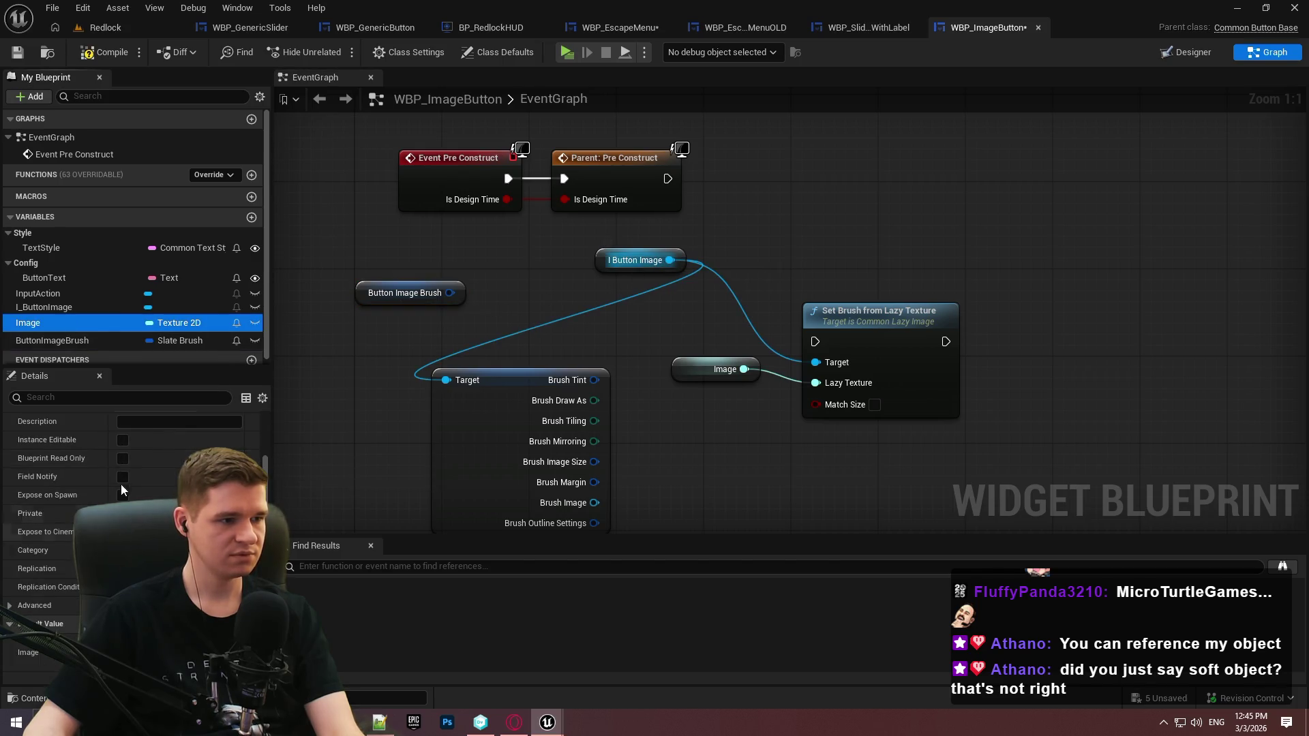
{"action": "left_click", "coordinate": [98, 340]}
{"action": "left_click", "coordinate": [123, 439]}
{"action": "left_click", "coordinate": [56, 320]}
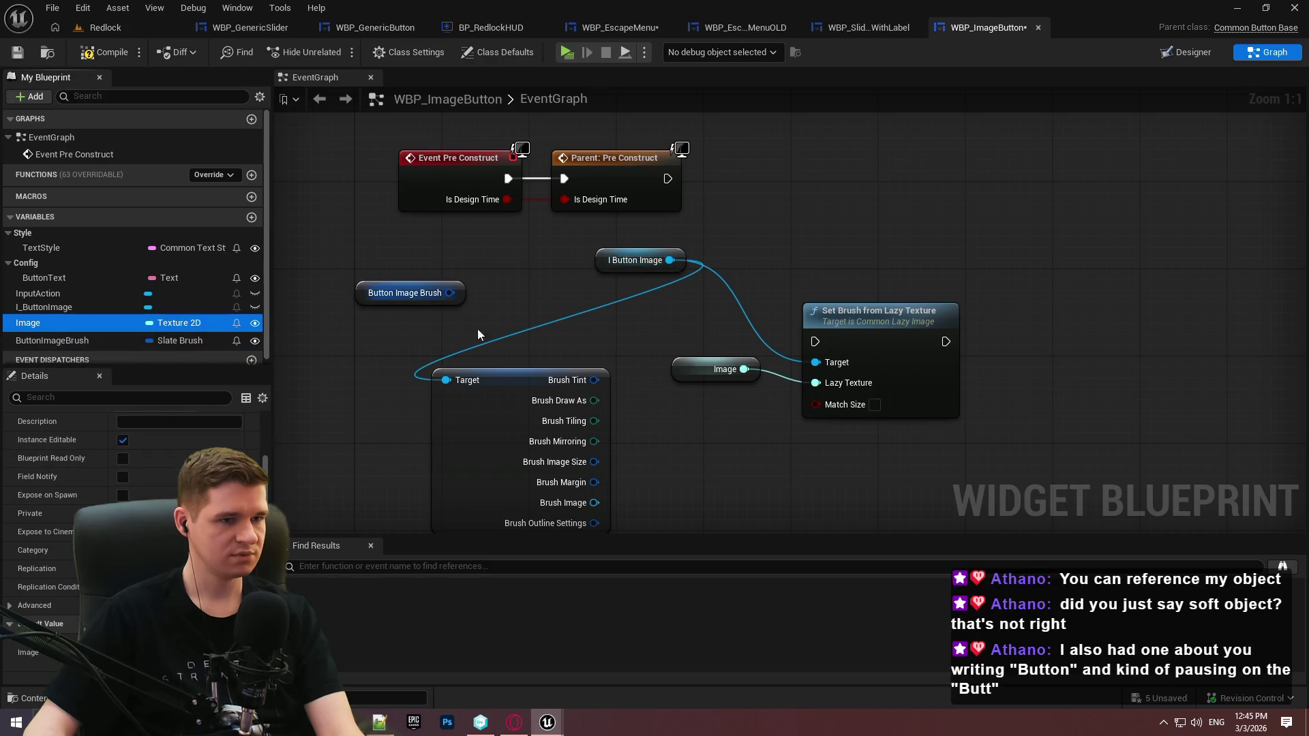
Add a Set Brush on I Button Image fed by ButtonImageBrush, deleting Break Brush, before the lazy-texture set
{"action": "mouse_move", "coordinate": [690, 268]}
{"action": "left_mouse_down"}
{"action": "mouse_move", "coordinate": [703, 270]}
{"action": "mouse_move", "coordinate": [713, 245]}
{"action": "left_mouse_up"}
{"action": "type", "text": "set brush"}
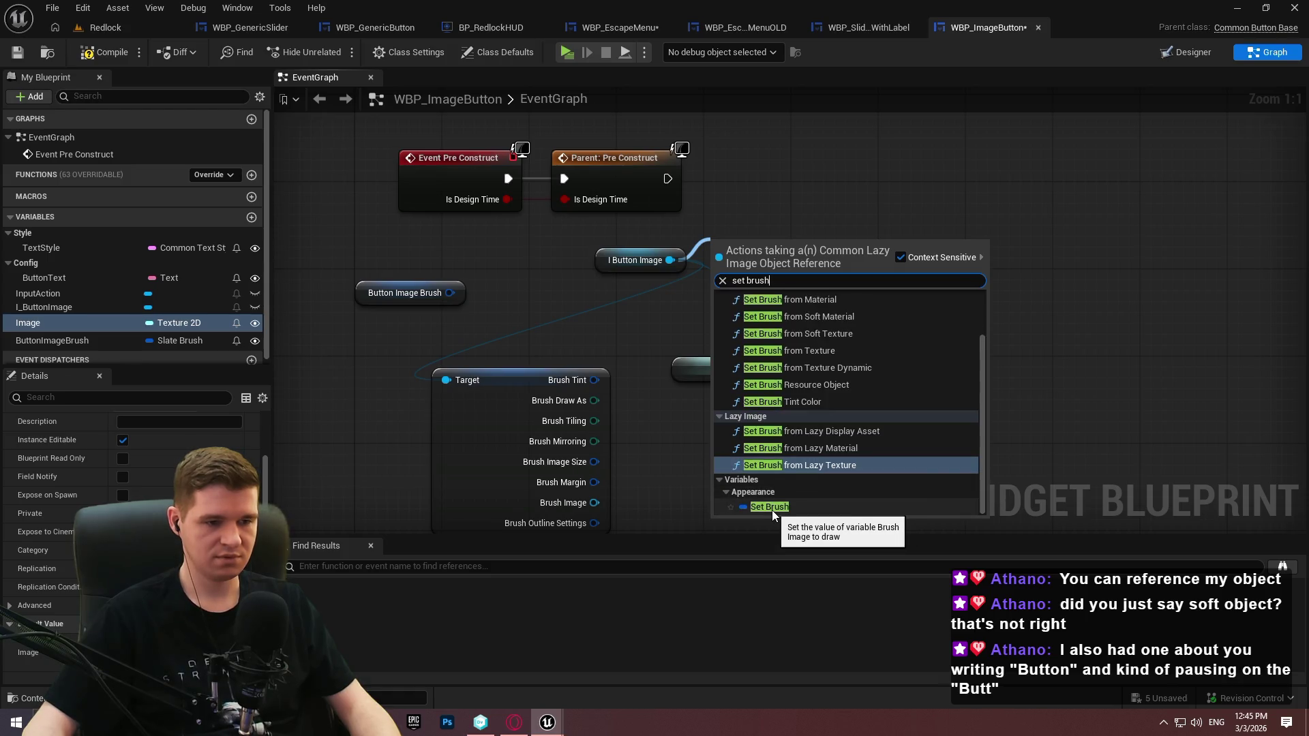
{"action": "scroll", "coordinate": [817, 444], "scroll_direction": "up", "scroll_amount": 2}
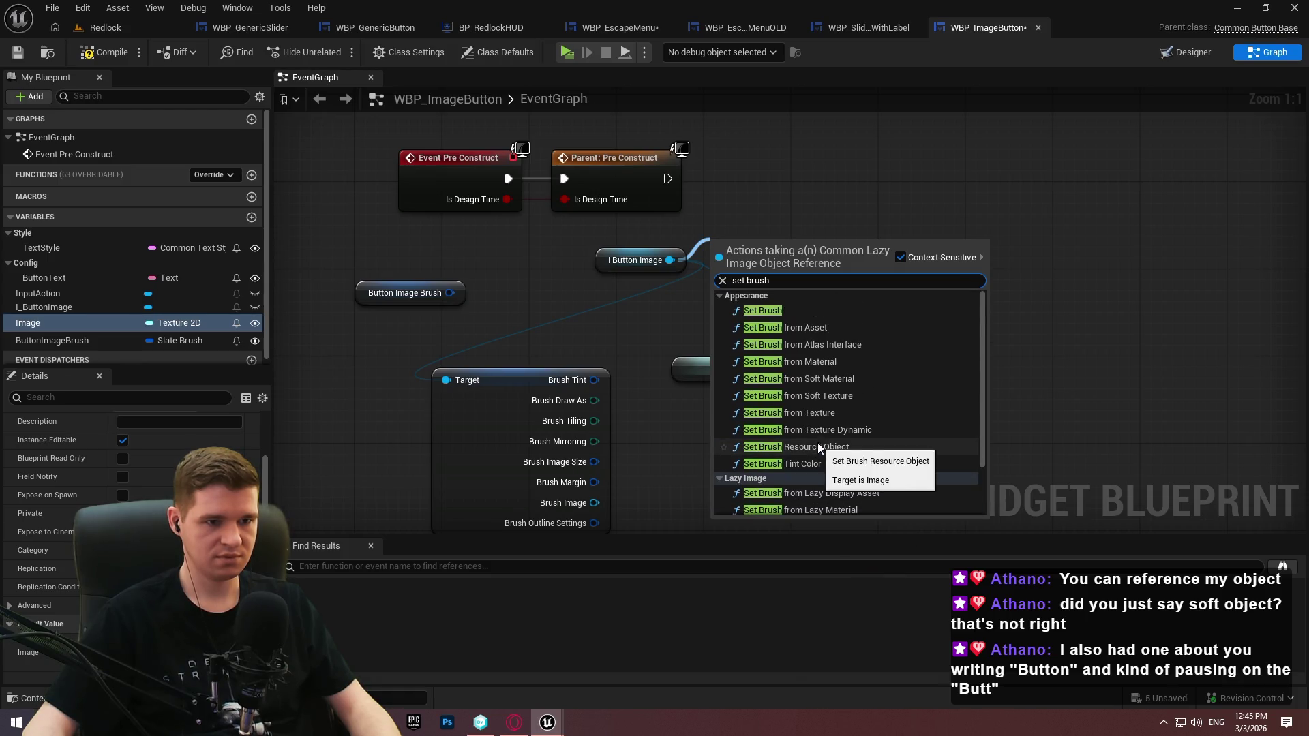
{"action": "left_click", "coordinate": [784, 311]}
{"action": "mouse_move", "coordinate": [449, 292]}
{"action": "left_mouse_down"}
{"action": "mouse_move", "coordinate": [632, 296]}
{"action": "mouse_move", "coordinate": [717, 317]}
{"action": "left_mouse_up"}
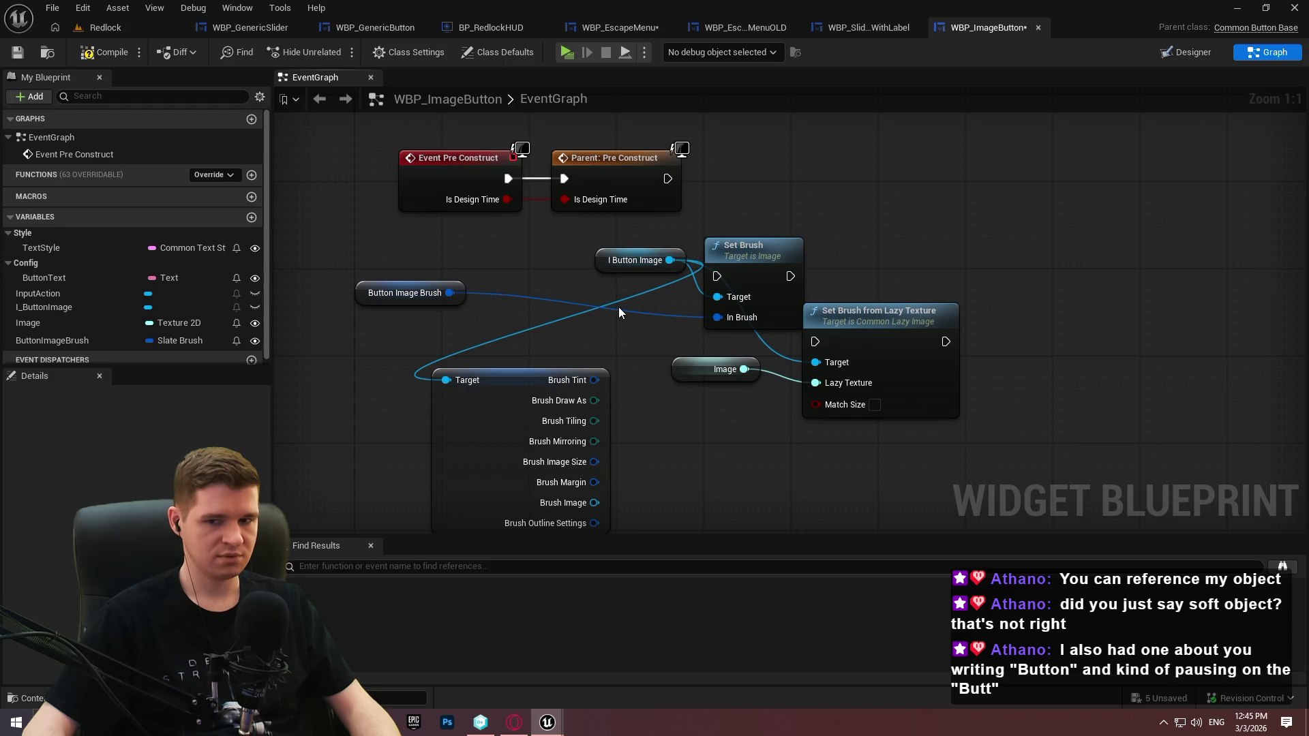
{"action": "left_click", "coordinate": [518, 382]}
{"action": "key", "text": "Delete"}
{"action": "left_click_drag", "start_coordinate": [814, 353], "coordinate": [784, 276]}
Arrange the Set Brush, I Button Image, Image and Button Image Brush nodes side by side
{"action": "mouse_move", "coordinate": [846, 314]}
{"action": "left_mouse_down"}
{"action": "mouse_move", "coordinate": [905, 255]}
{"action": "mouse_move", "coordinate": [890, 251]}
{"action": "left_mouse_up"}
{"action": "mouse_move", "coordinate": [665, 261]}
{"action": "left_mouse_down"}
{"action": "mouse_move", "coordinate": [665, 304]}
{"action": "mouse_move", "coordinate": [688, 320]}
{"action": "left_mouse_up"}
{"action": "left_click", "coordinate": [756, 348]}
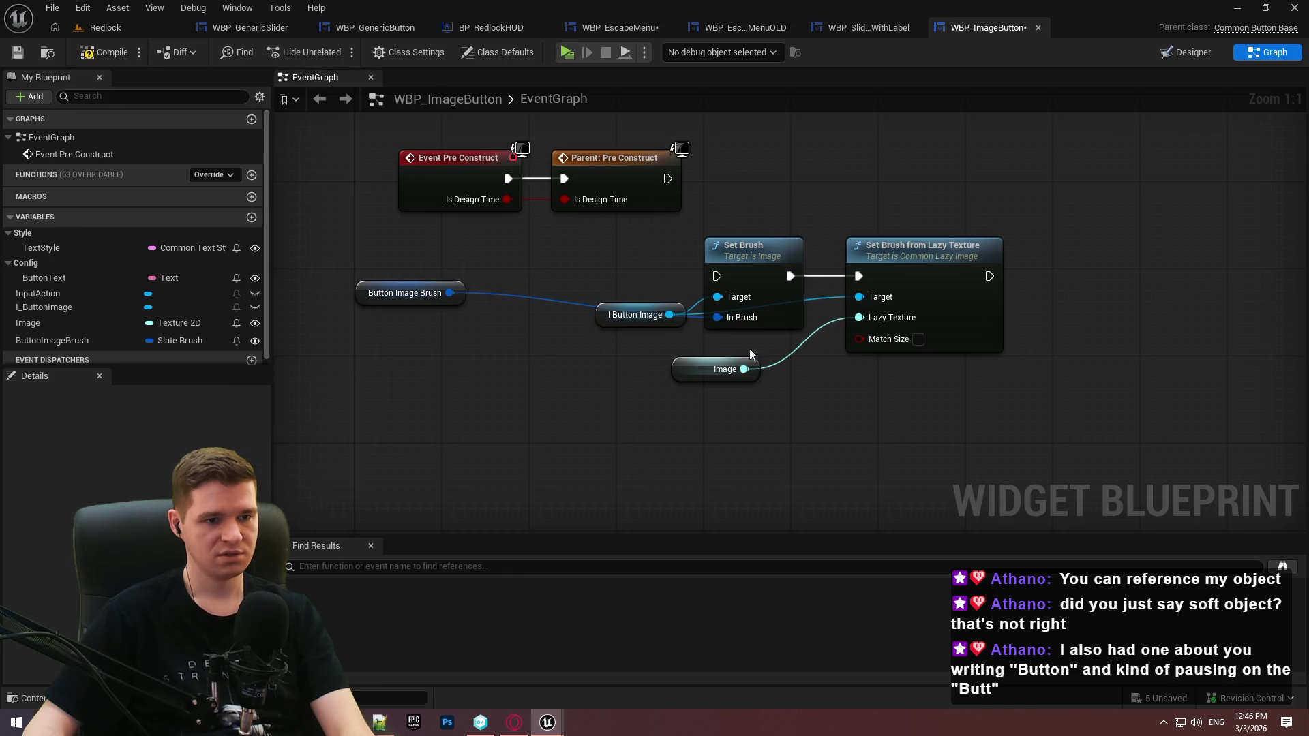
{"action": "mouse_move", "coordinate": [697, 371]}
{"action": "left_mouse_down"}
{"action": "mouse_move", "coordinate": [747, 409]}
{"action": "mouse_move", "coordinate": [739, 349]}
{"action": "mouse_move", "coordinate": [739, 368]}
{"action": "left_mouse_up"}
{"action": "left_click", "coordinate": [659, 396]}
{"action": "left_click_drag", "start_coordinate": [464, 292], "coordinate": [683, 354]}
{"action": "left_click", "coordinate": [609, 319]}
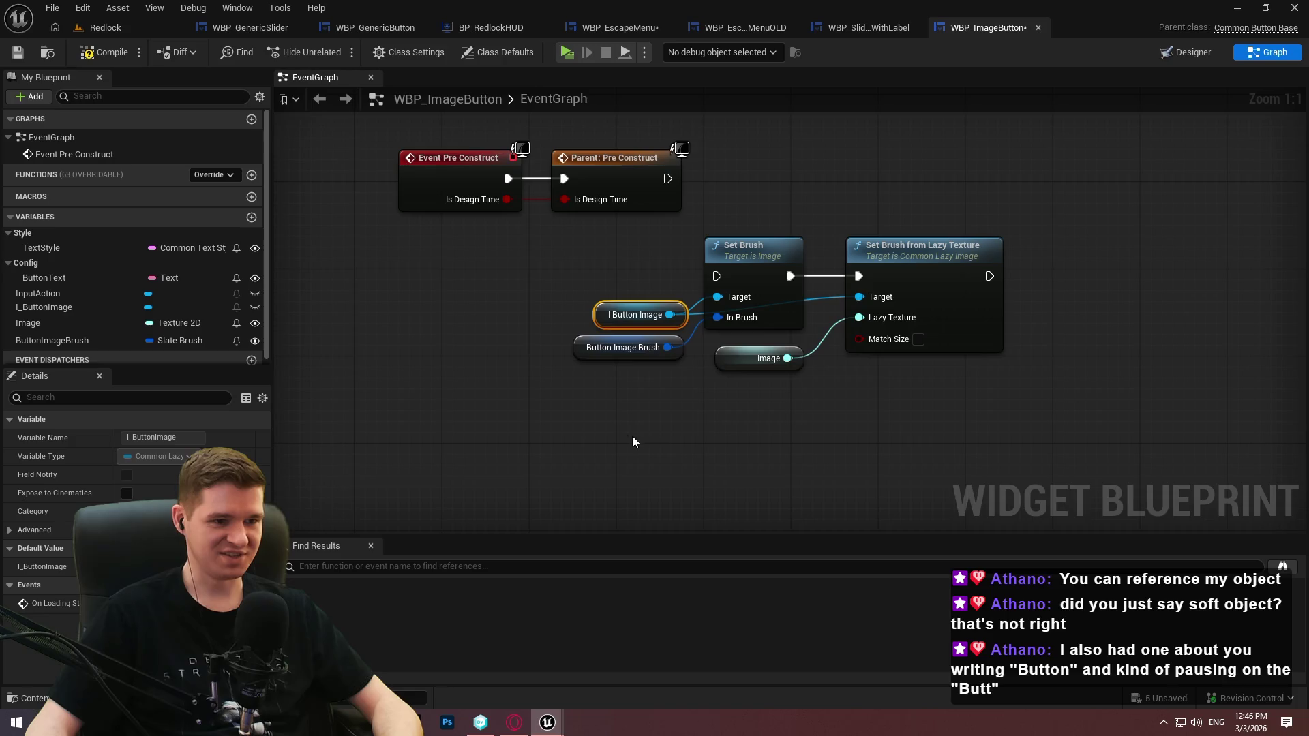
Duplicate I Button Image and wire the copy into Set Brush from Lazy Texture's Target
{"action": "key", "text": "ctrl+c"}
{"action": "key", "text": "ctrl+v"}
{"action": "mouse_move", "coordinate": [758, 424]}
{"action": "left_mouse_down"}
{"action": "mouse_move", "coordinate": [896, 295]}
{"action": "mouse_move", "coordinate": [860, 298]}
{"action": "left_mouse_up"}
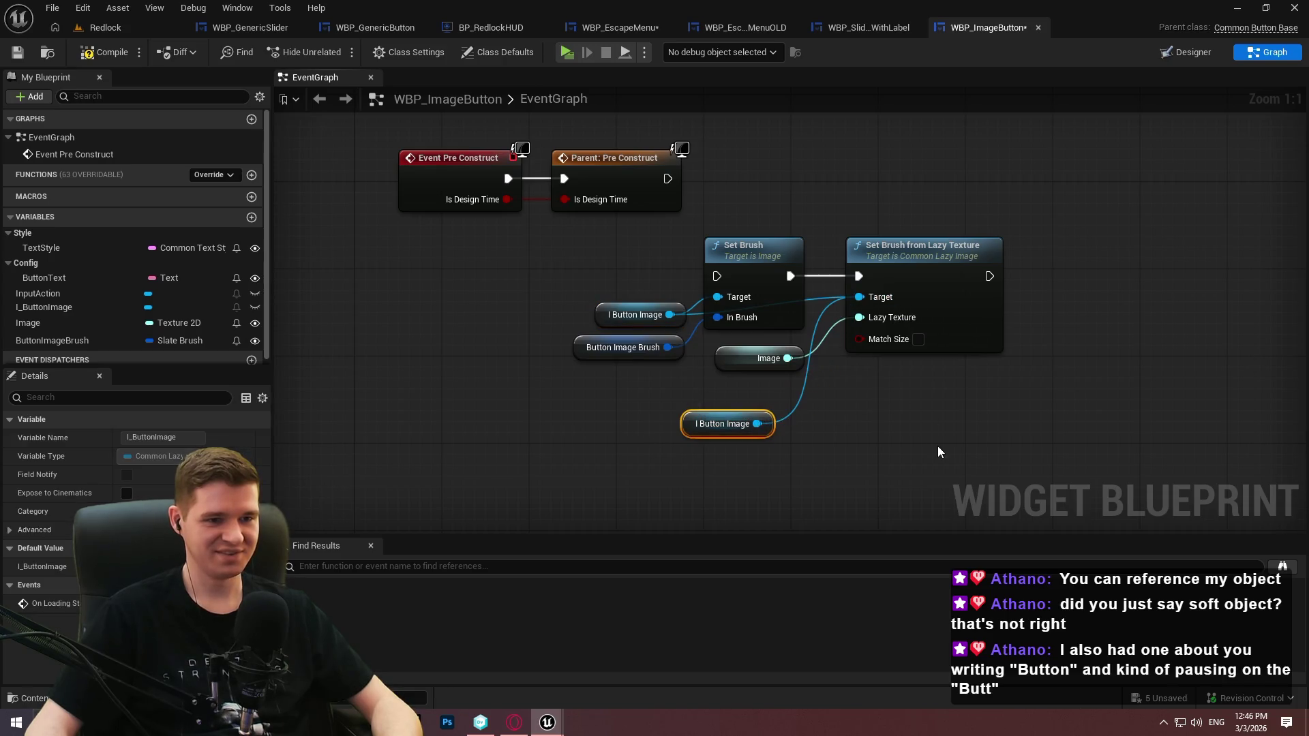
{"action": "left_click", "coordinate": [934, 453]}
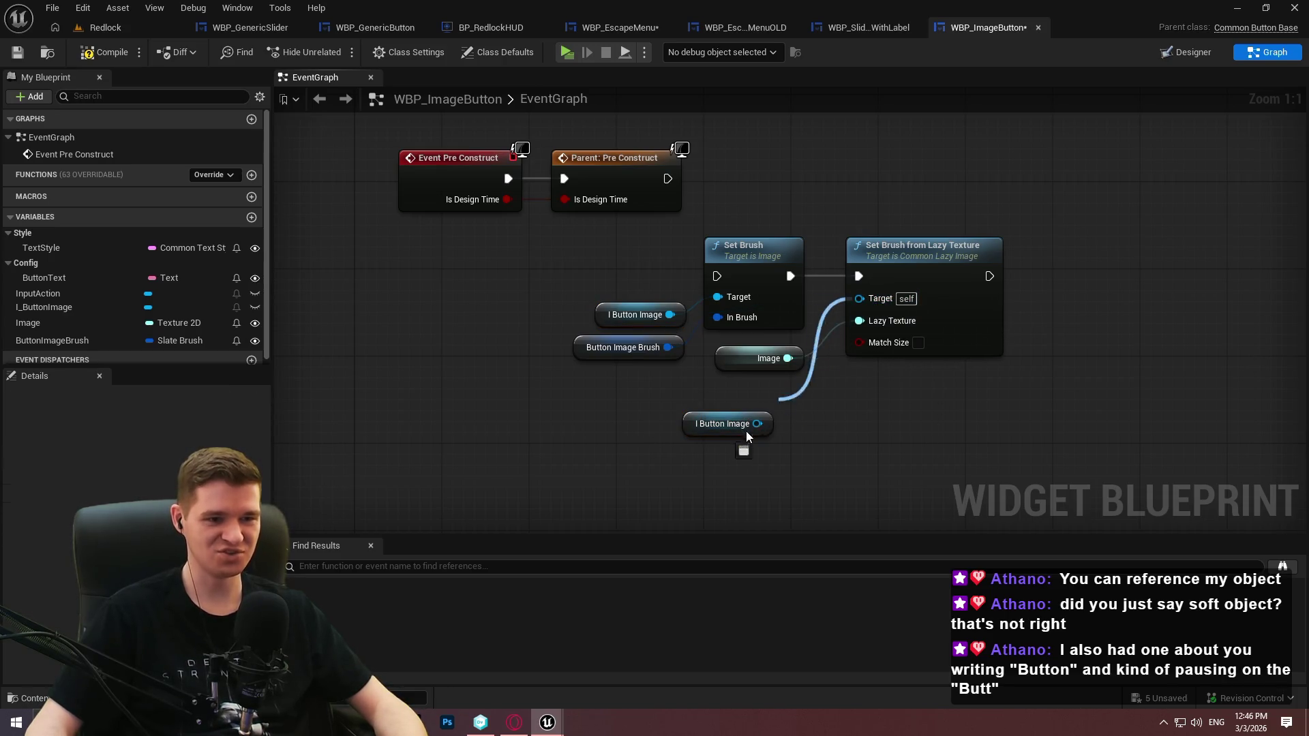
{"action": "left_click_drag", "start_coordinate": [765, 414], "coordinate": [792, 315]}
{"action": "left_click_drag", "start_coordinate": [816, 382], "coordinate": [787, 334]}
{"action": "left_click_drag", "start_coordinate": [896, 268], "coordinate": [1062, 270]}
{"action": "left_click", "coordinate": [987, 422]}
Connect Parent: Pre Construct to the Set Brush chain, align it, and save
{"action": "left_click_drag", "start_coordinate": [716, 276], "coordinate": [667, 178]}
{"action": "mouse_move", "coordinate": [1142, 436]}
{"action": "left_mouse_down"}
{"action": "mouse_move", "coordinate": [847, 321]}
{"action": "mouse_move", "coordinate": [566, 235]}
{"action": "left_mouse_up"}
{"action": "mouse_move", "coordinate": [799, 239]}
{"action": "left_mouse_down"}
{"action": "mouse_move", "coordinate": [914, 166]}
{"action": "mouse_move", "coordinate": [893, 171]}
{"action": "left_mouse_up"}
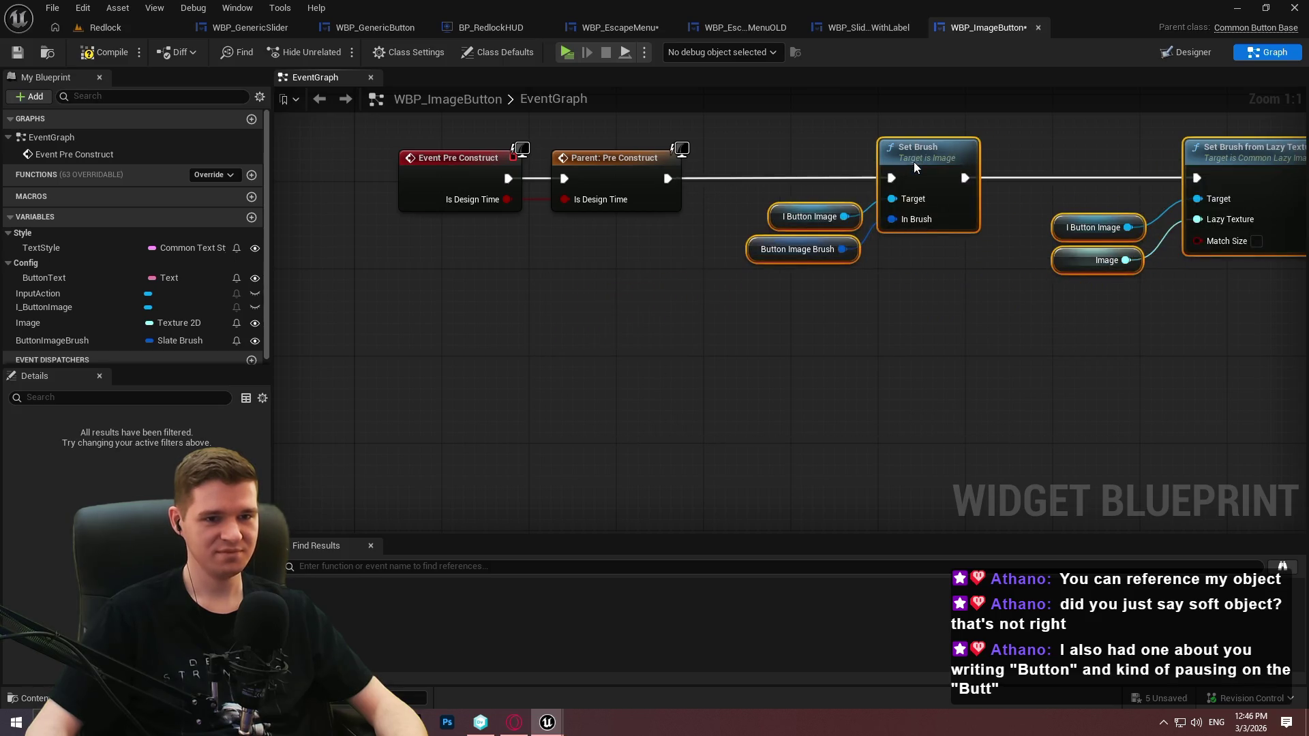
{"action": "left_click", "coordinate": [644, 440]}
{"action": "left_click", "coordinate": [17, 52]}
Move Image and ButtonImageBrush into the Config category, then compile and save
{"action": "left_click", "coordinate": [69, 326]}
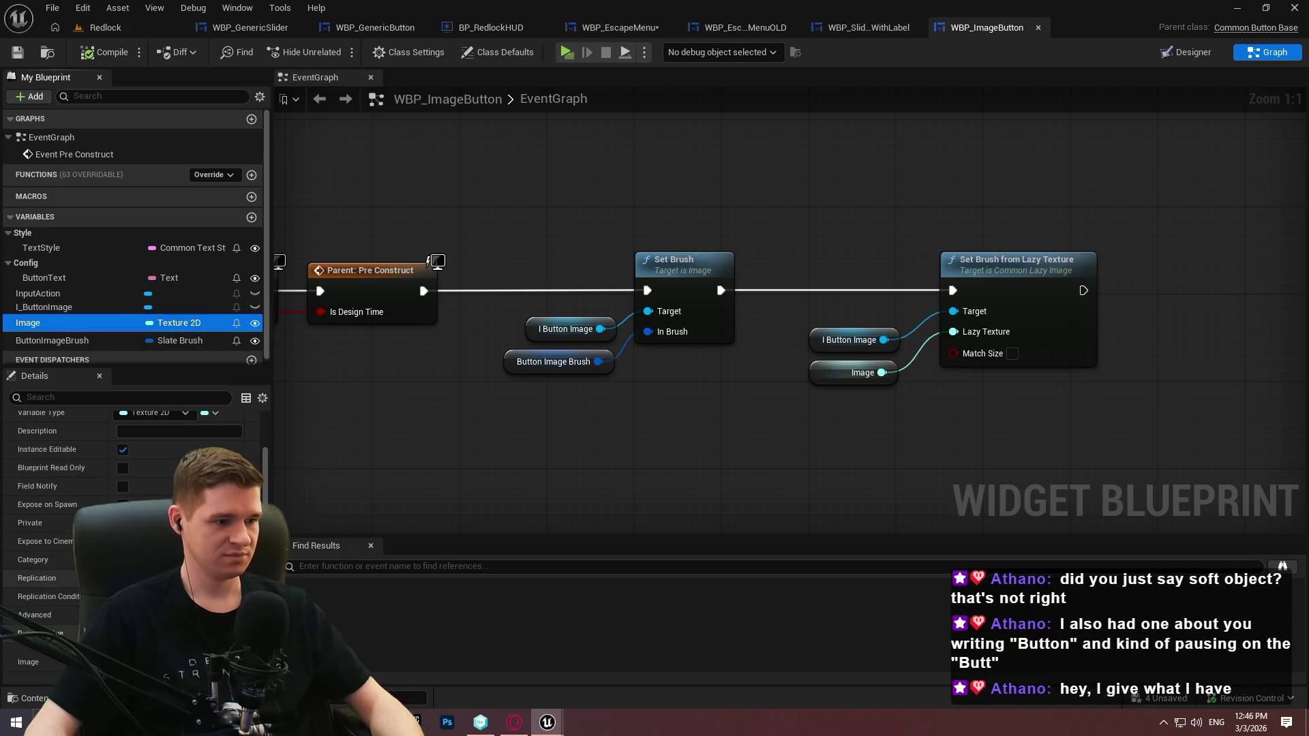
{"action": "left_click", "coordinate": [2, 591]}
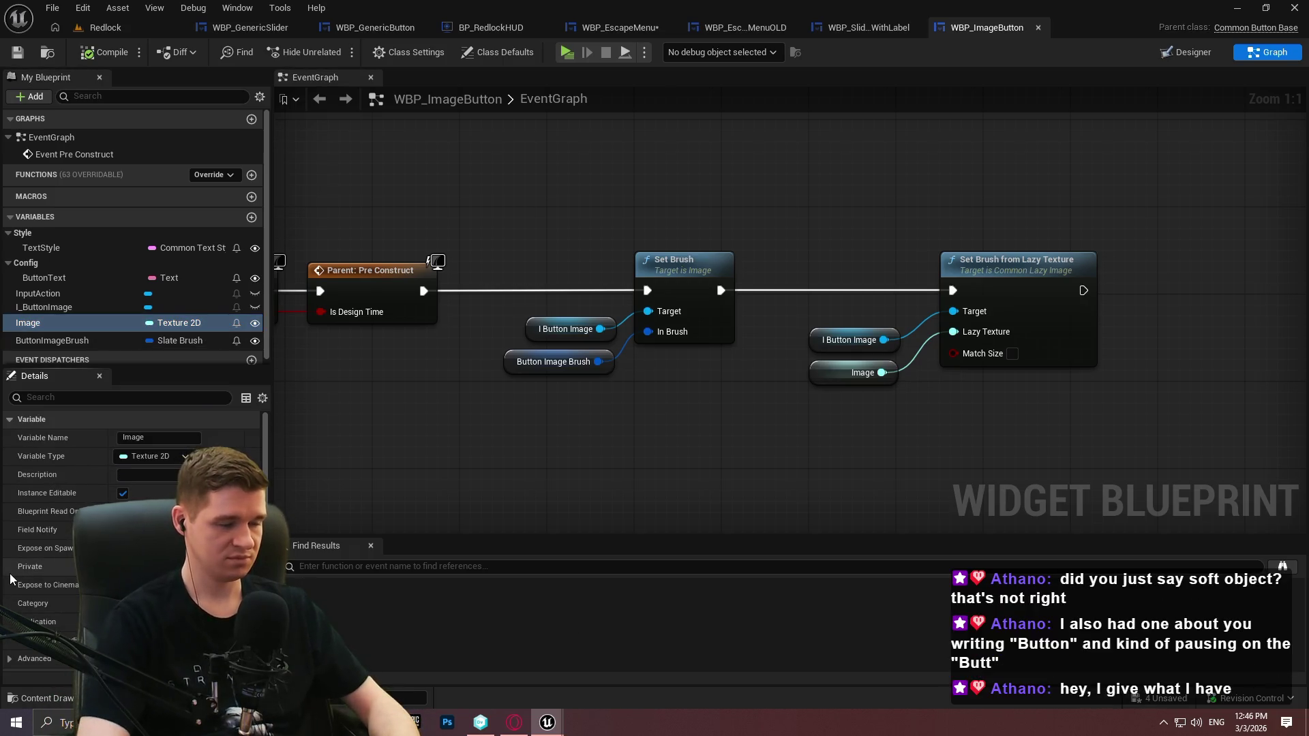
{"action": "left_click_drag", "start_coordinate": [34, 322], "coordinate": [41, 295]}
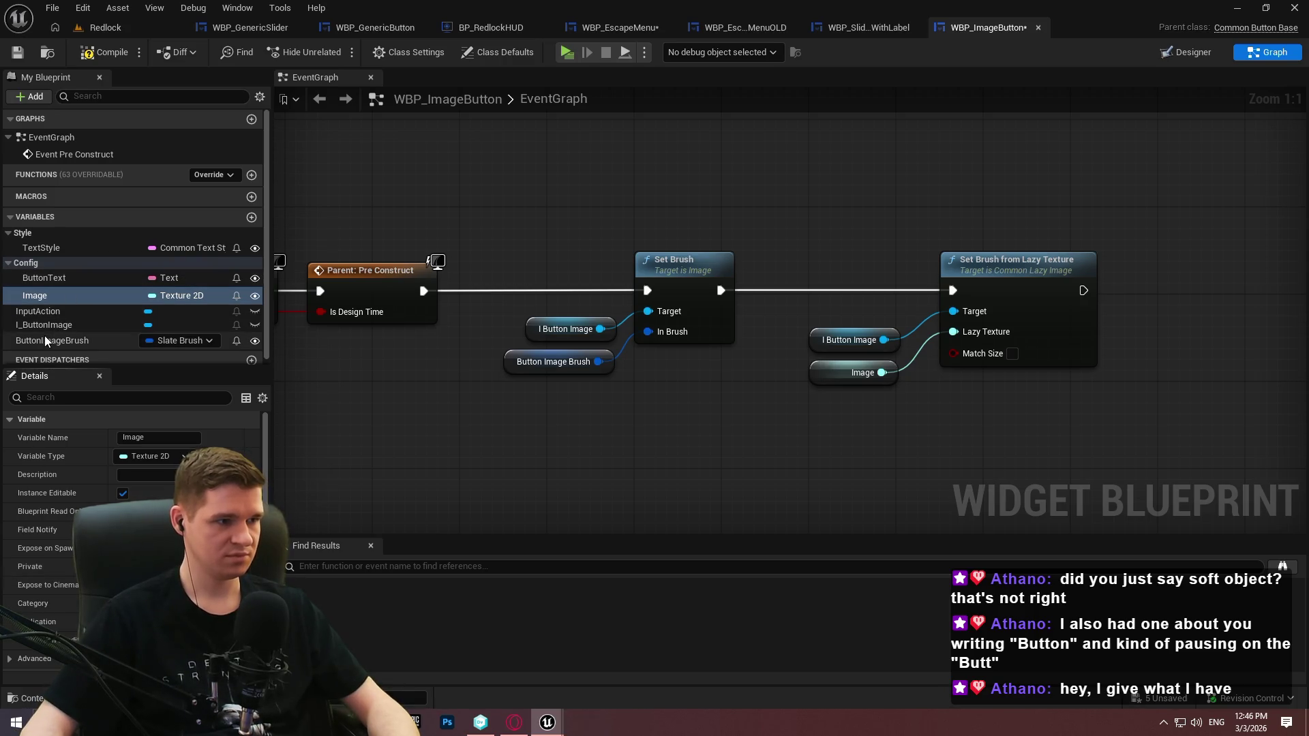
{"action": "left_click_drag", "start_coordinate": [50, 338], "coordinate": [20, 233]}
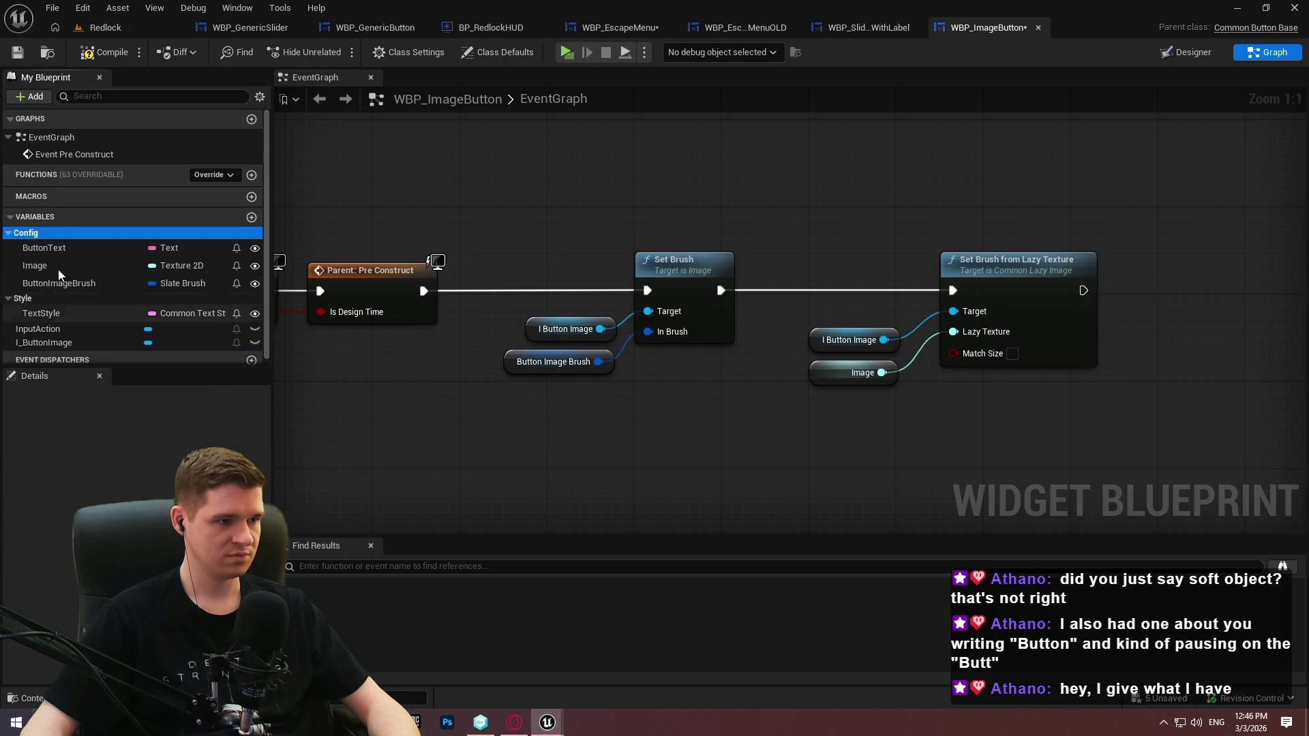
{"action": "left_click", "coordinate": [111, 53]}
{"action": "key", "text": "ctrl+s"}
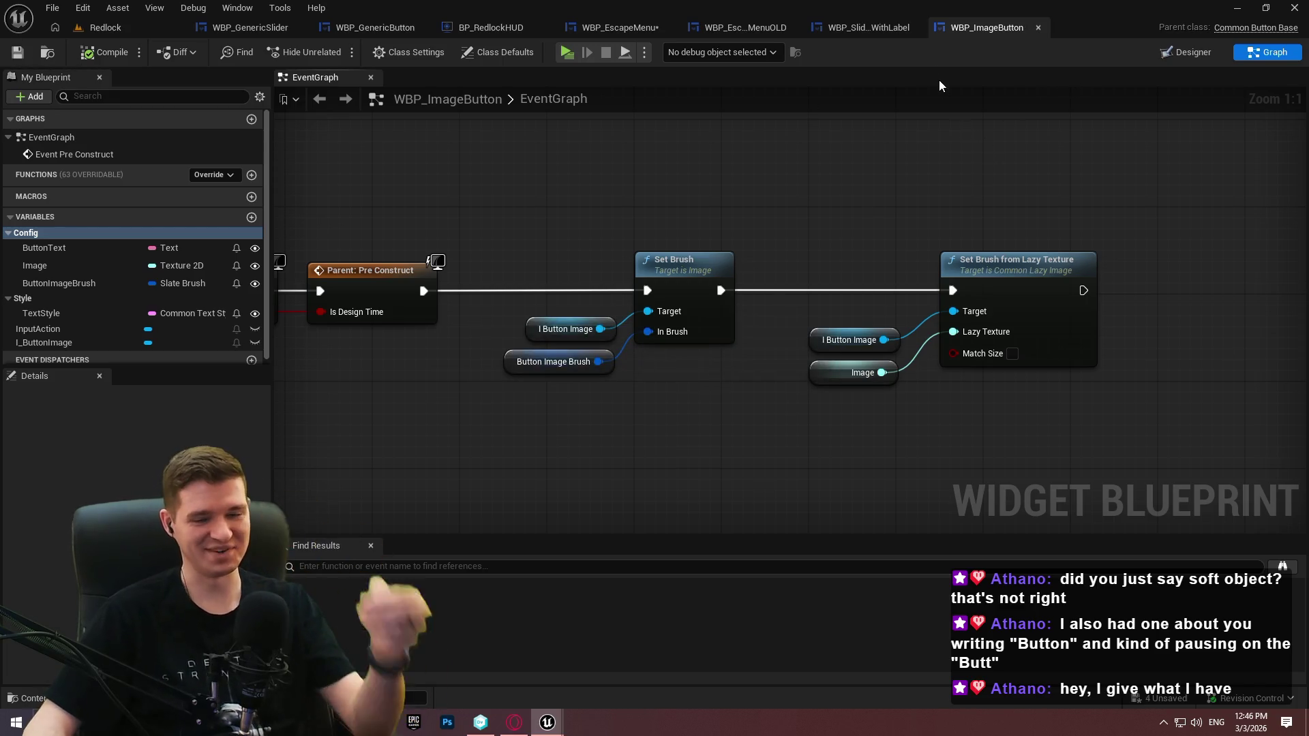
Save WBP_EscapeMenu, then bring WBP_ImageButton's Pre Construct chain back into view
{"action": "left_click", "coordinate": [634, 28]}
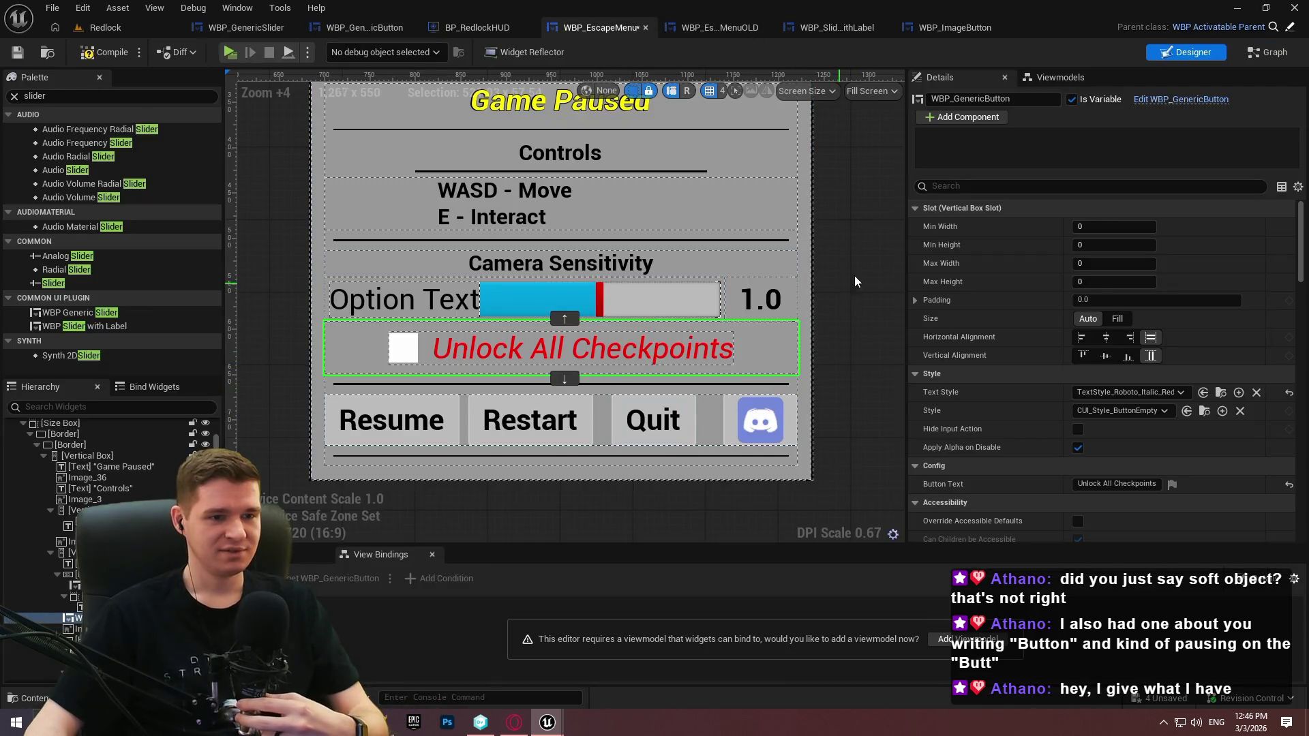
{"action": "scroll", "coordinate": [840, 297], "scroll_direction": "down", "scroll_amount": 2}
{"action": "scroll", "coordinate": [641, 324], "scroll_direction": "up", "scroll_amount": 3}
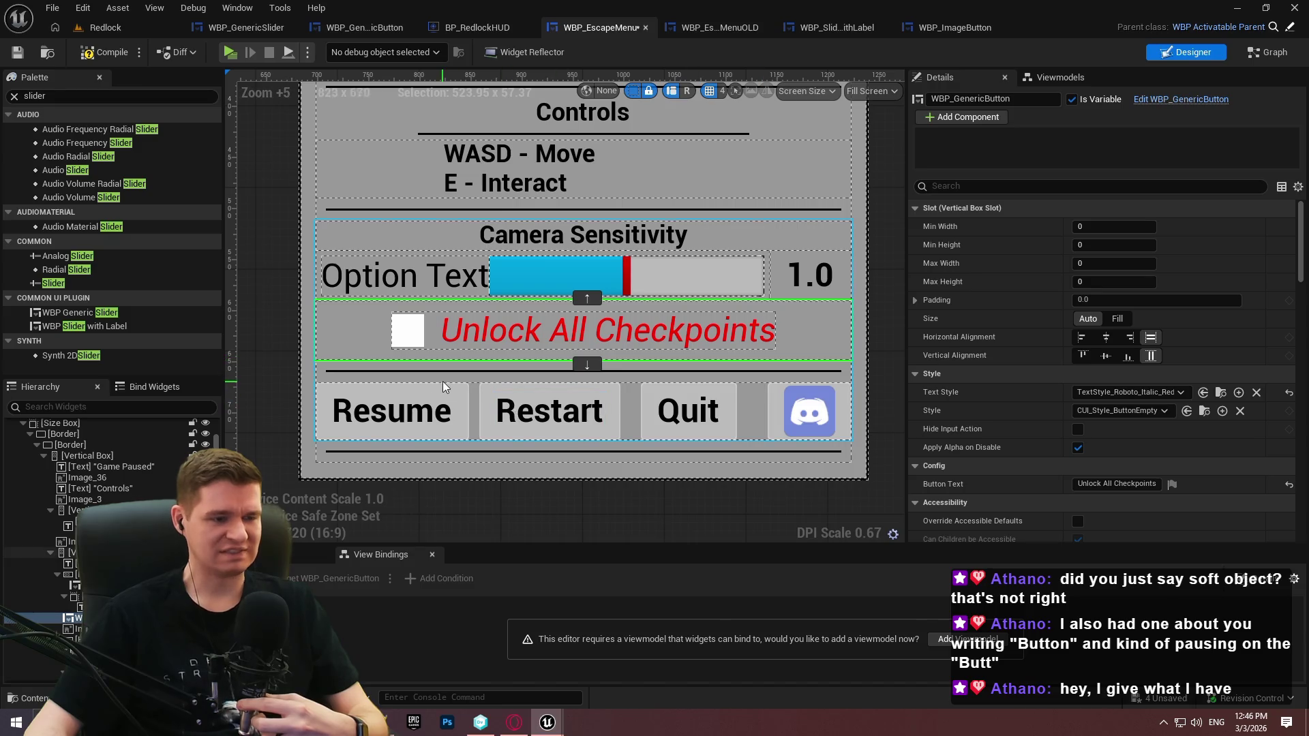
{"action": "left_click", "coordinate": [17, 55]}
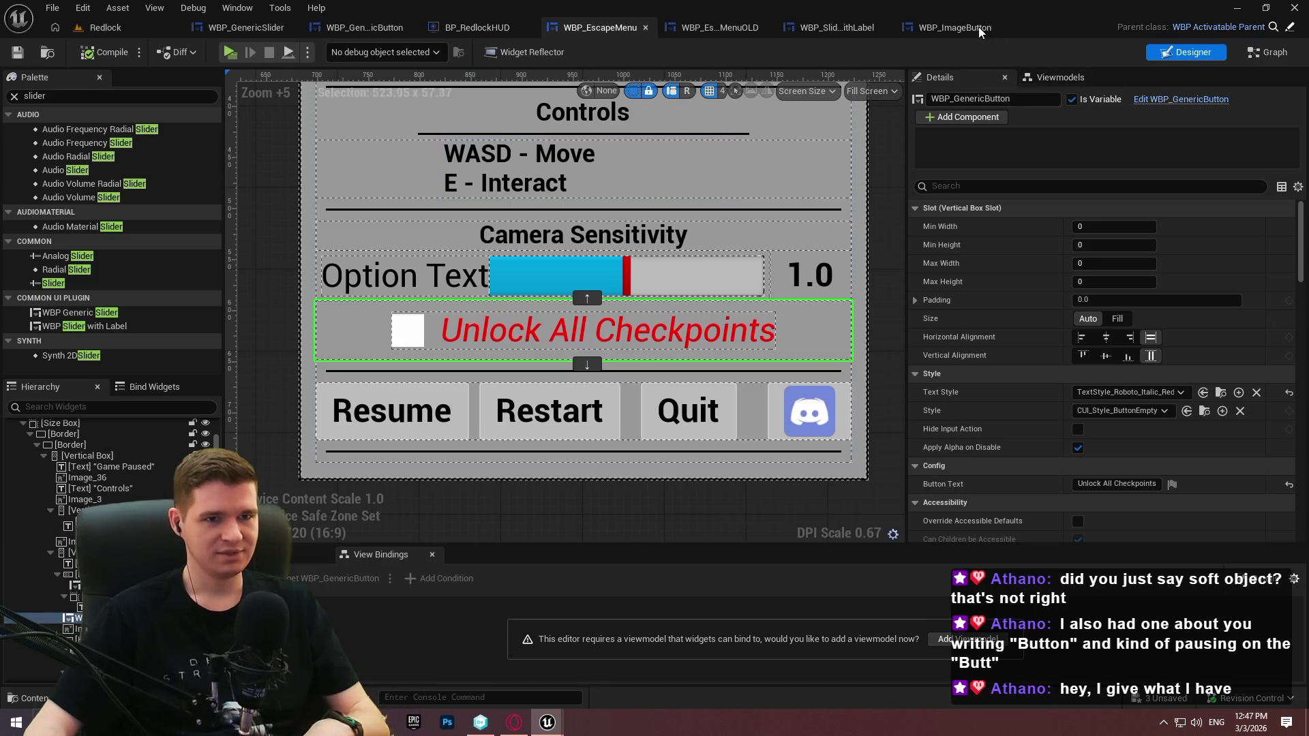
{"action": "left_click", "coordinate": [979, 28]}
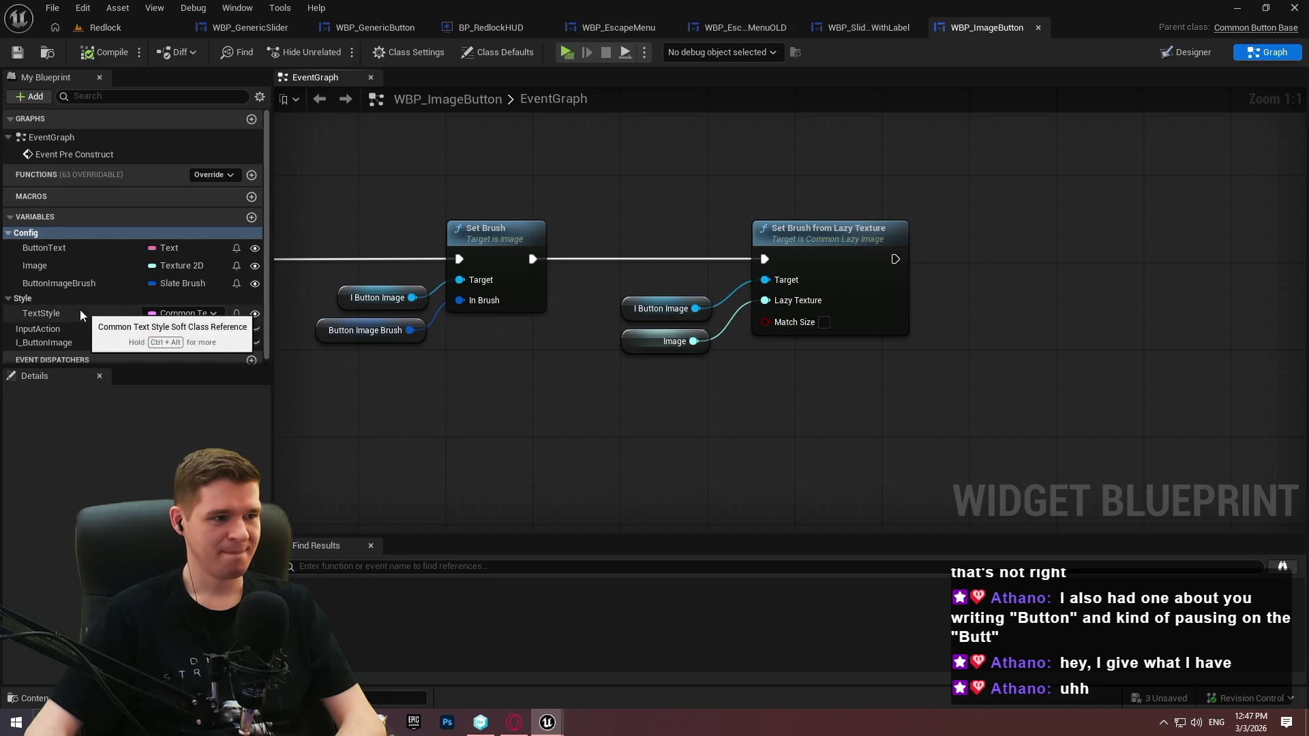
{"action": "mouse_move", "coordinate": [444, 353]}
{"action": "left_mouse_down"}
{"action": "mouse_move", "coordinate": [750, 353]}
{"action": "mouse_move", "coordinate": [326, 343]}
{"action": "mouse_move", "coordinate": [715, 338]}
{"action": "left_mouse_up"}
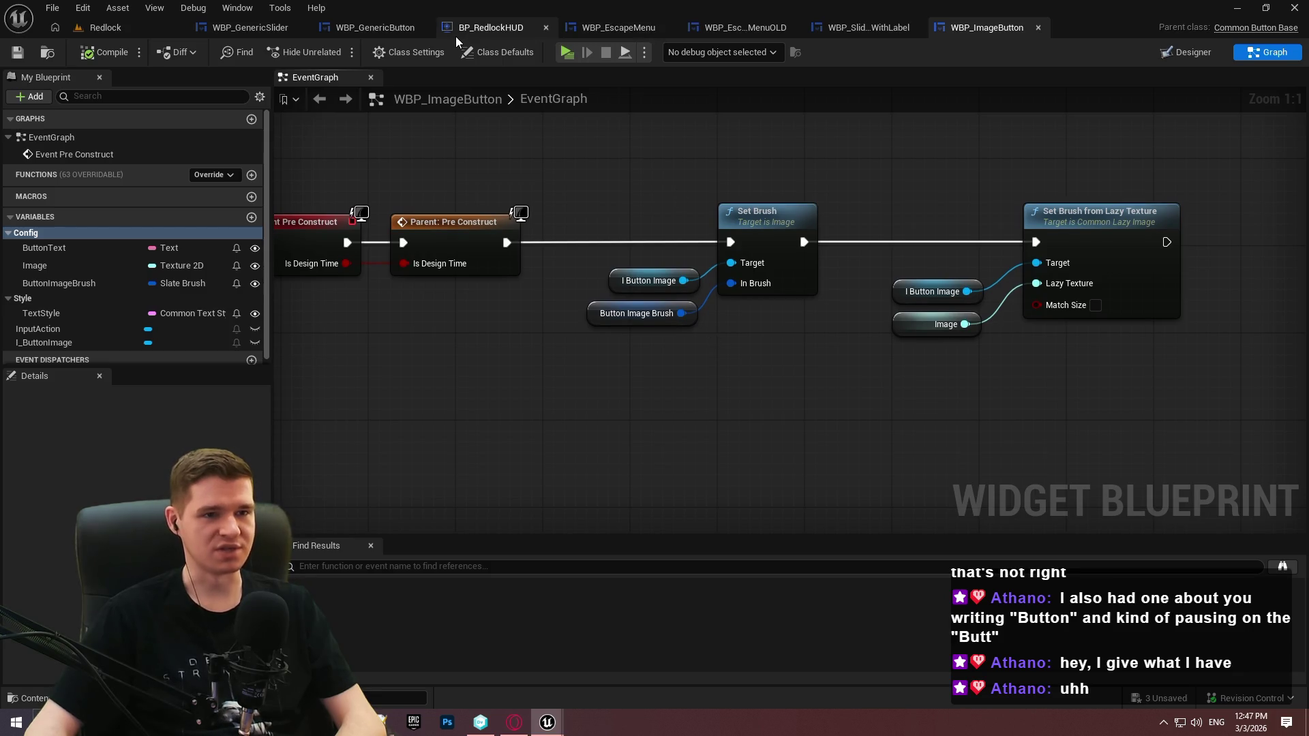
Bring the text-style nodes from WBP_SliderWithLabel's graph into WBP_ImageButton's event graph
{"action": "left_click", "coordinate": [859, 27]}
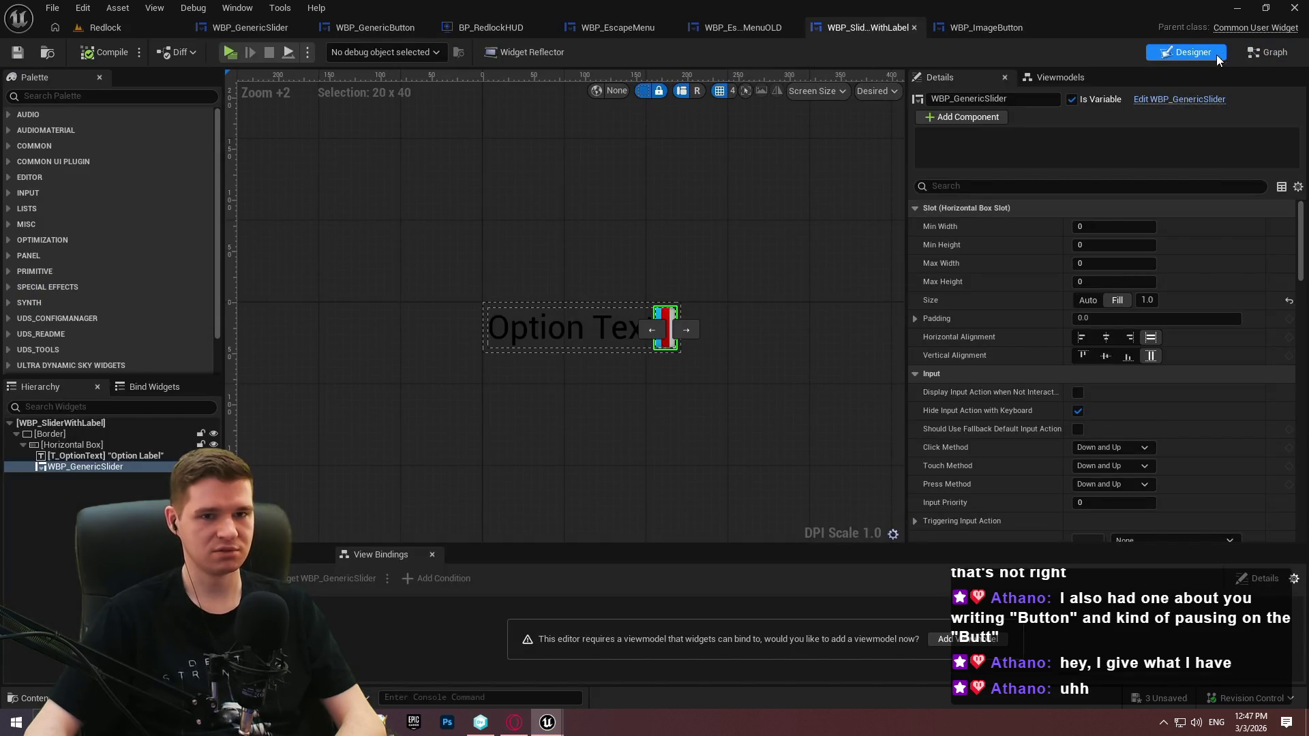
{"action": "left_click", "coordinate": [1251, 54]}
{"action": "mouse_move", "coordinate": [940, 201]}
{"action": "left_mouse_down"}
{"action": "mouse_move", "coordinate": [1096, 166]}
{"action": "mouse_move", "coordinate": [919, 168]}
{"action": "left_mouse_up"}
{"action": "scroll", "coordinate": [918, 167], "scroll_direction": "down", "scroll_amount": 1}
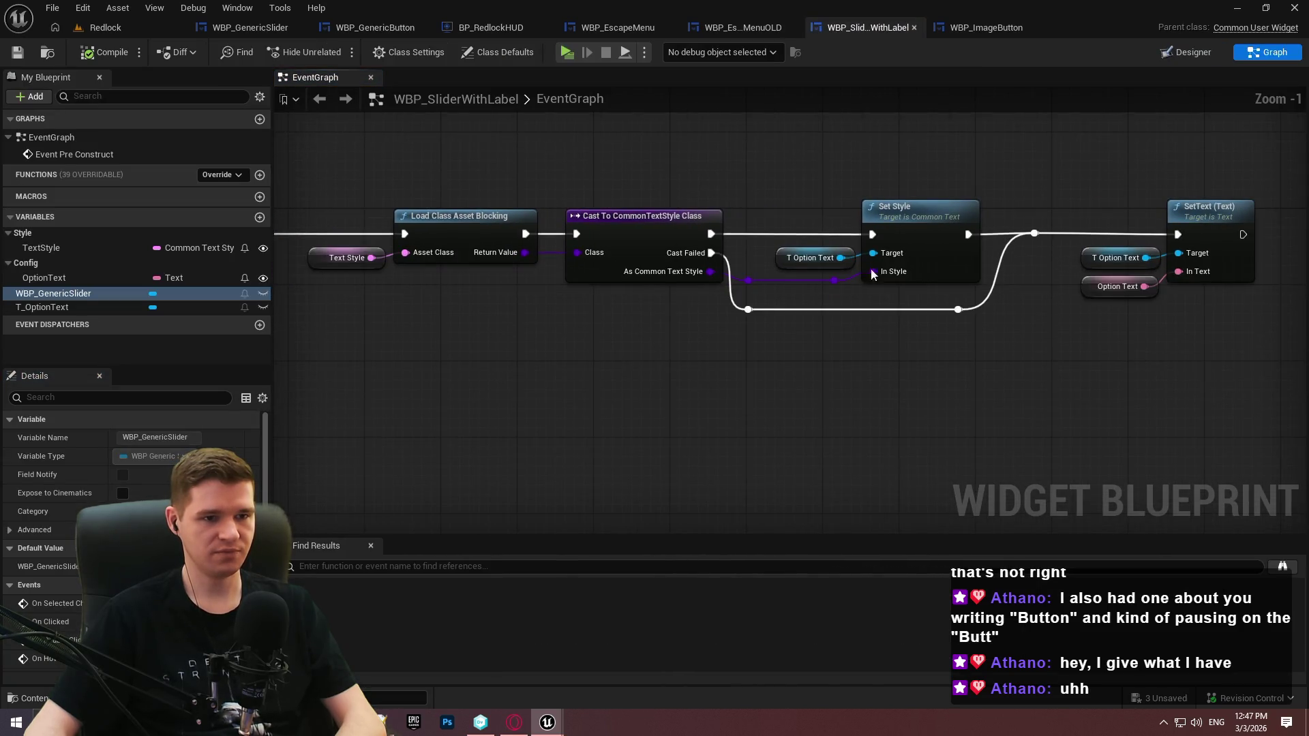
{"action": "key", "text": "ctrl+a"}
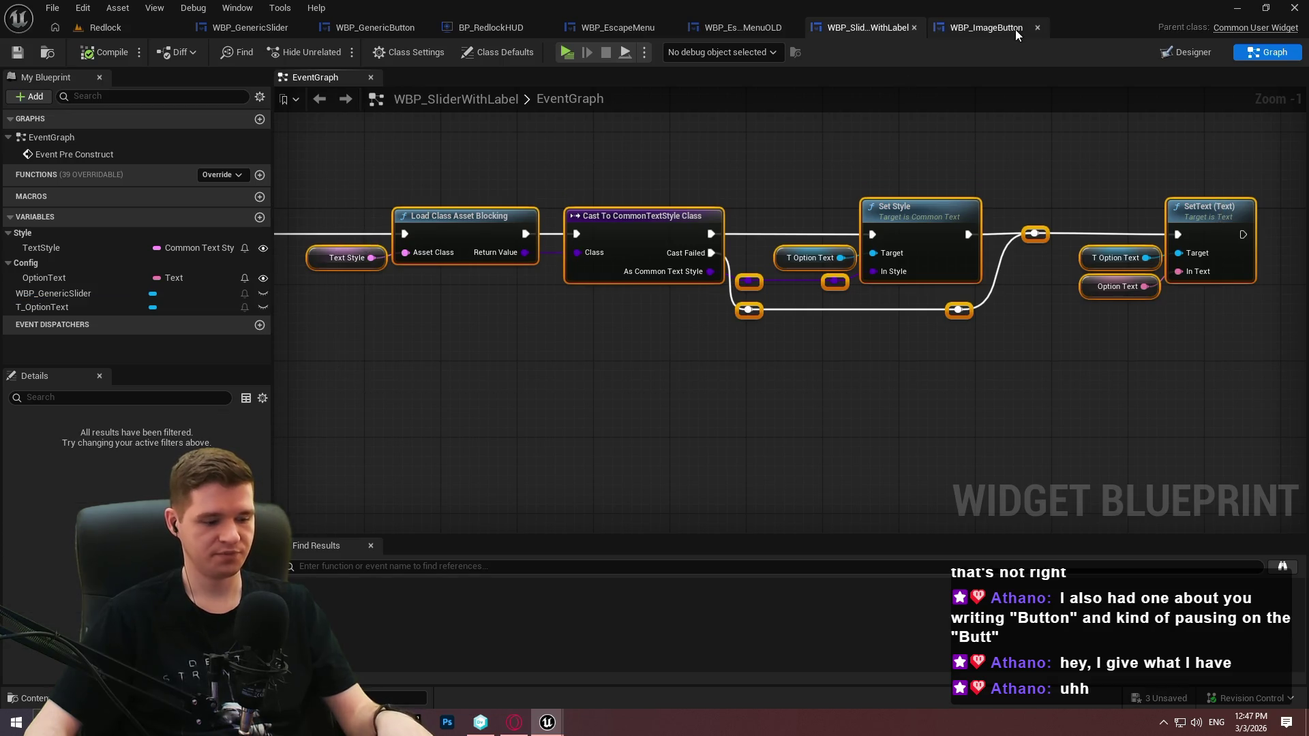
{"action": "left_click", "coordinate": [1015, 30]}
{"action": "scroll", "coordinate": [1199, 255], "scroll_direction": "down", "scroll_amount": 1}
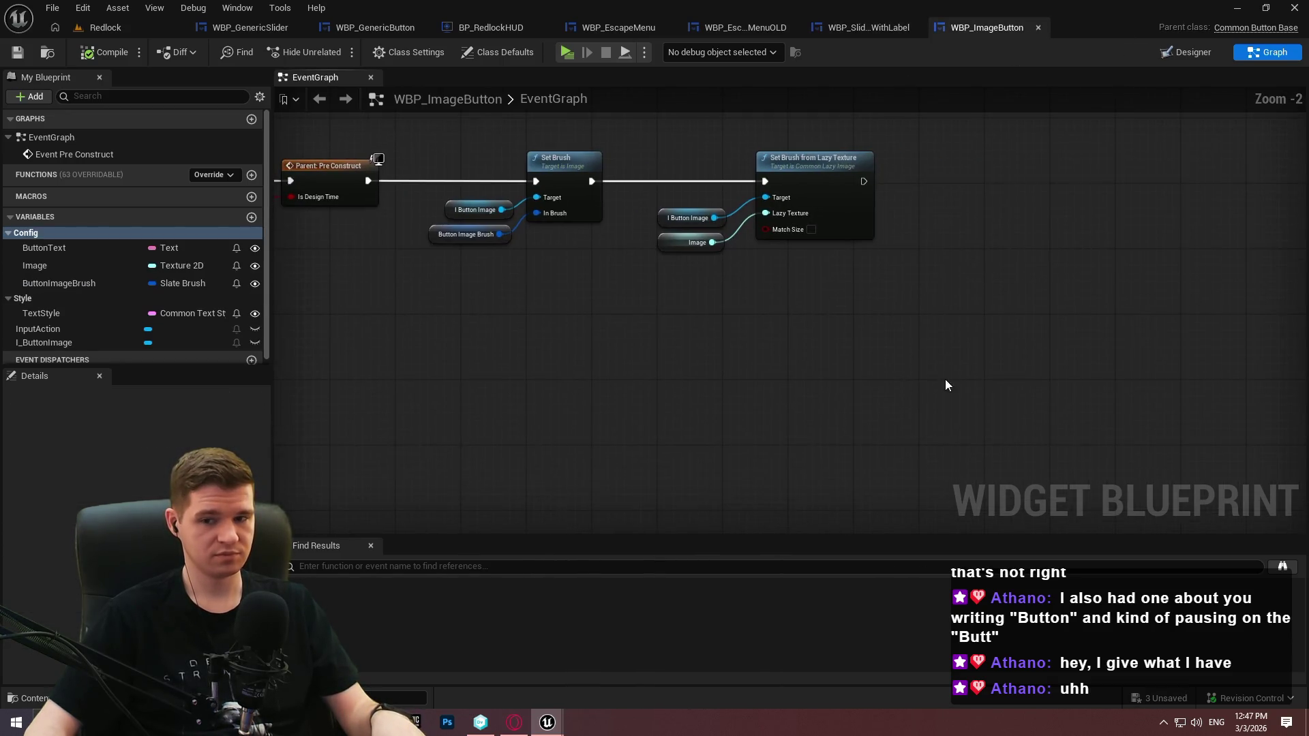
{"action": "key", "text": "ctrl+v"}
{"action": "left_click", "coordinate": [579, 323]}
{"action": "scroll", "coordinate": [1007, 306], "scroll_direction": "up", "scroll_amount": 1}
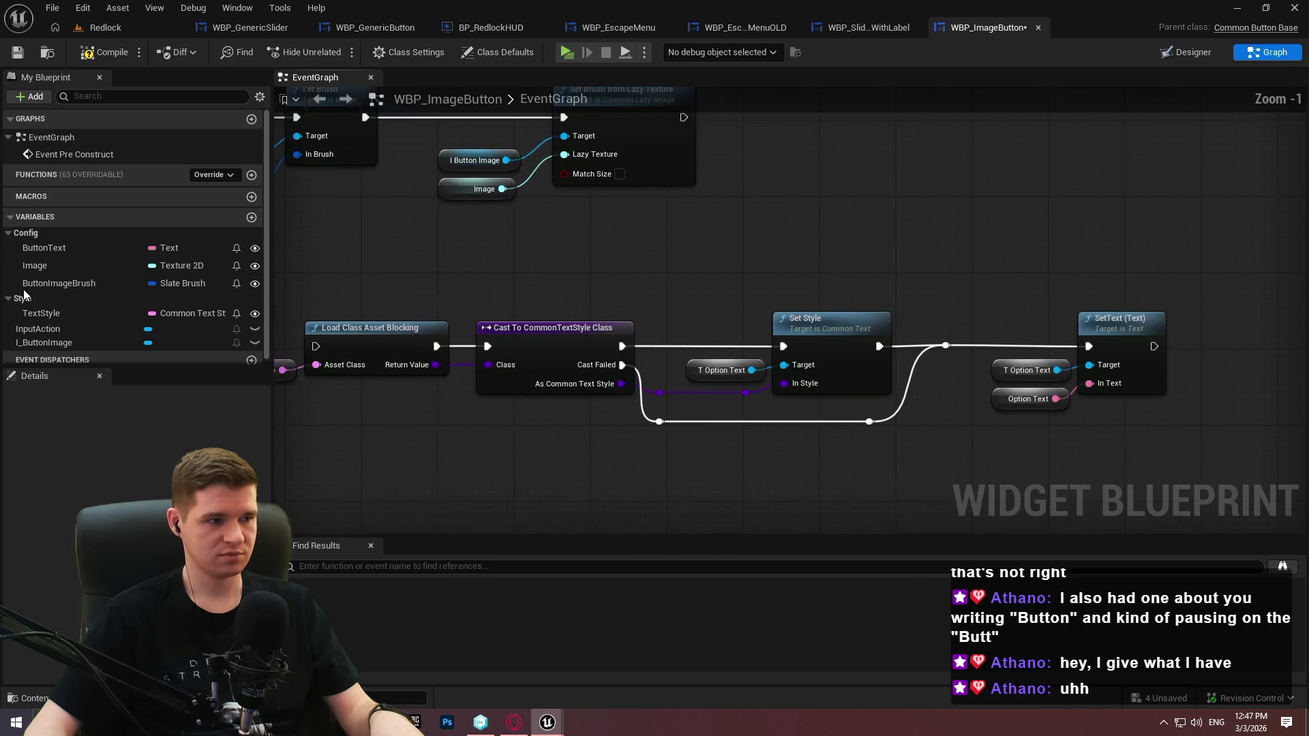
Delete the Load Class, Cast, Set Style and SetText nodes from WBP_ImageButton
{"action": "left_click", "coordinate": [1187, 60]}
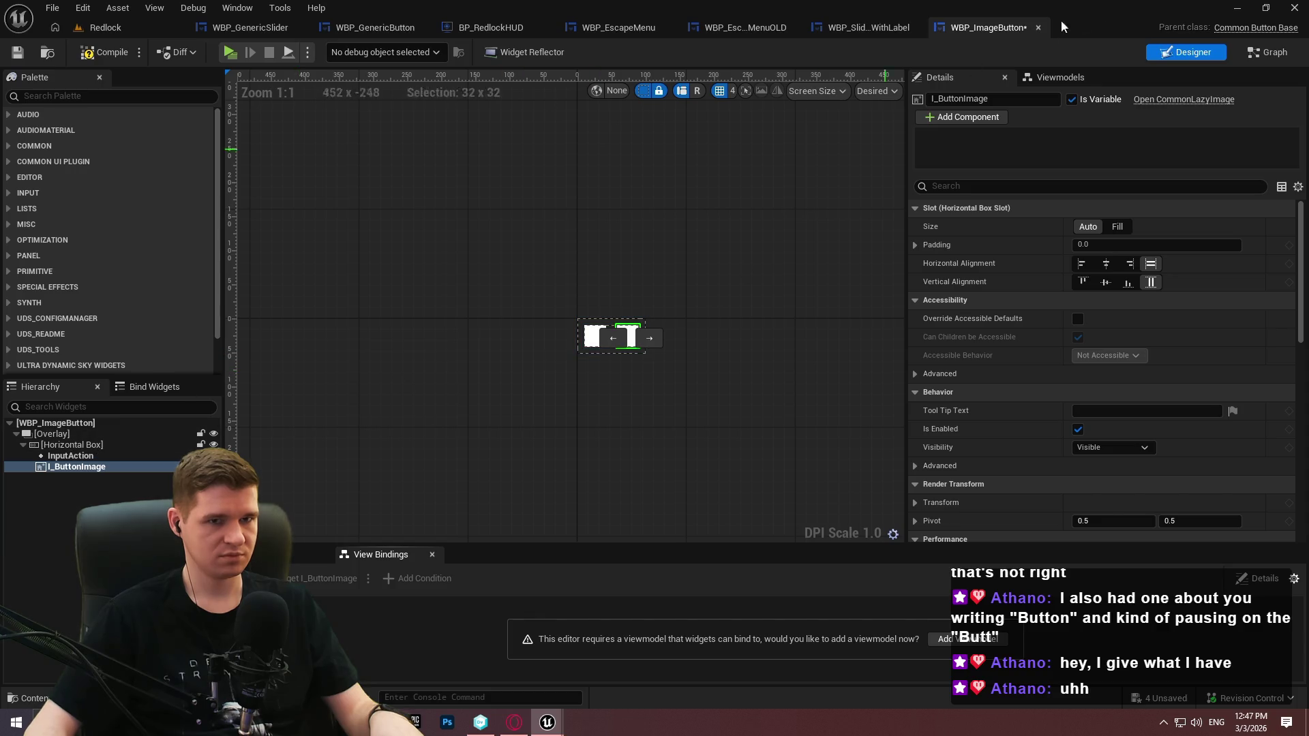
{"action": "left_click", "coordinate": [1248, 59]}
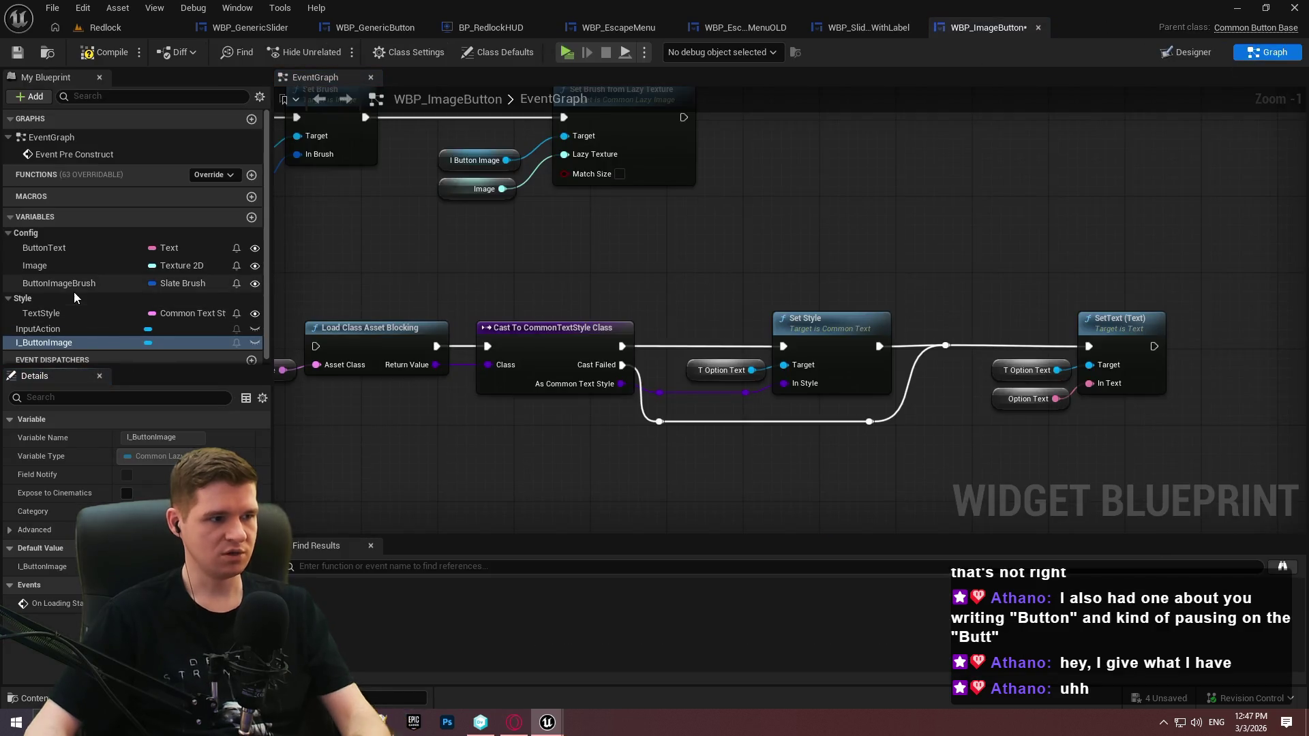
{"action": "mouse_move", "coordinate": [867, 268]}
{"action": "left_mouse_down"}
{"action": "mouse_move", "coordinate": [1017, 234]}
{"action": "mouse_move", "coordinate": [1198, 219]}
{"action": "mouse_move", "coordinate": [835, 213]}
{"action": "left_mouse_up"}
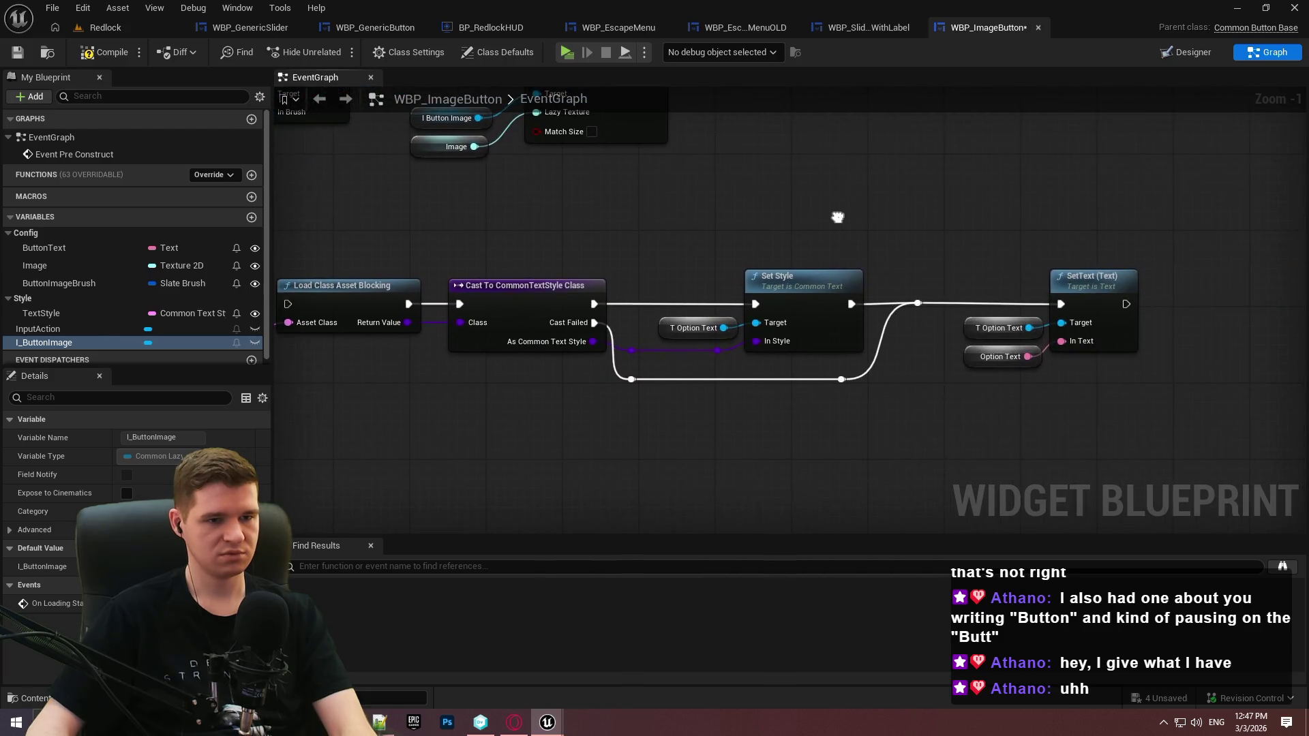
{"action": "scroll", "coordinate": [1133, 412], "scroll_direction": "down", "scroll_amount": 1}
{"action": "left_click_drag", "start_coordinate": [1134, 412], "coordinate": [317, 250]}
{"action": "key", "text": "Delete"}
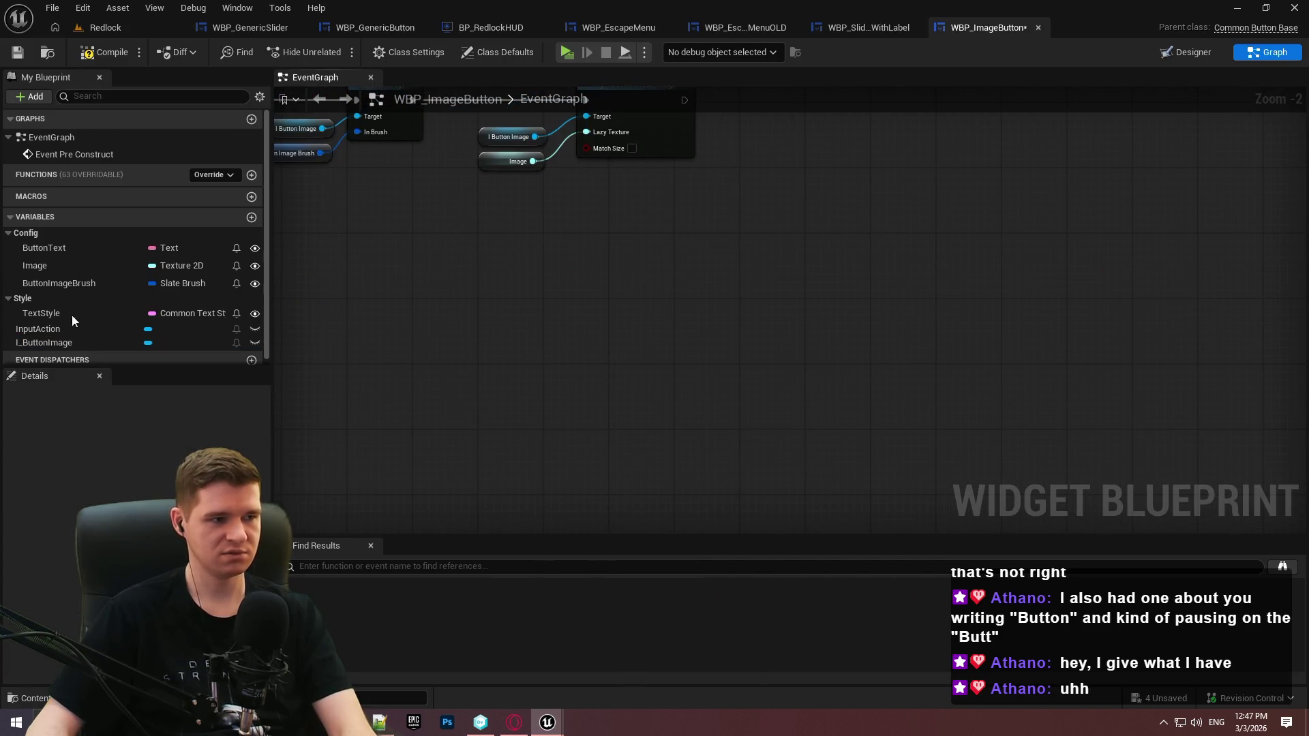
Delete the ButtonText and TextStyle variables and compile WBP_ImageButton
{"action": "left_click", "coordinate": [64, 252]}
{"action": "key", "text": "Delete"}
{"action": "left_click", "coordinate": [45, 295]}
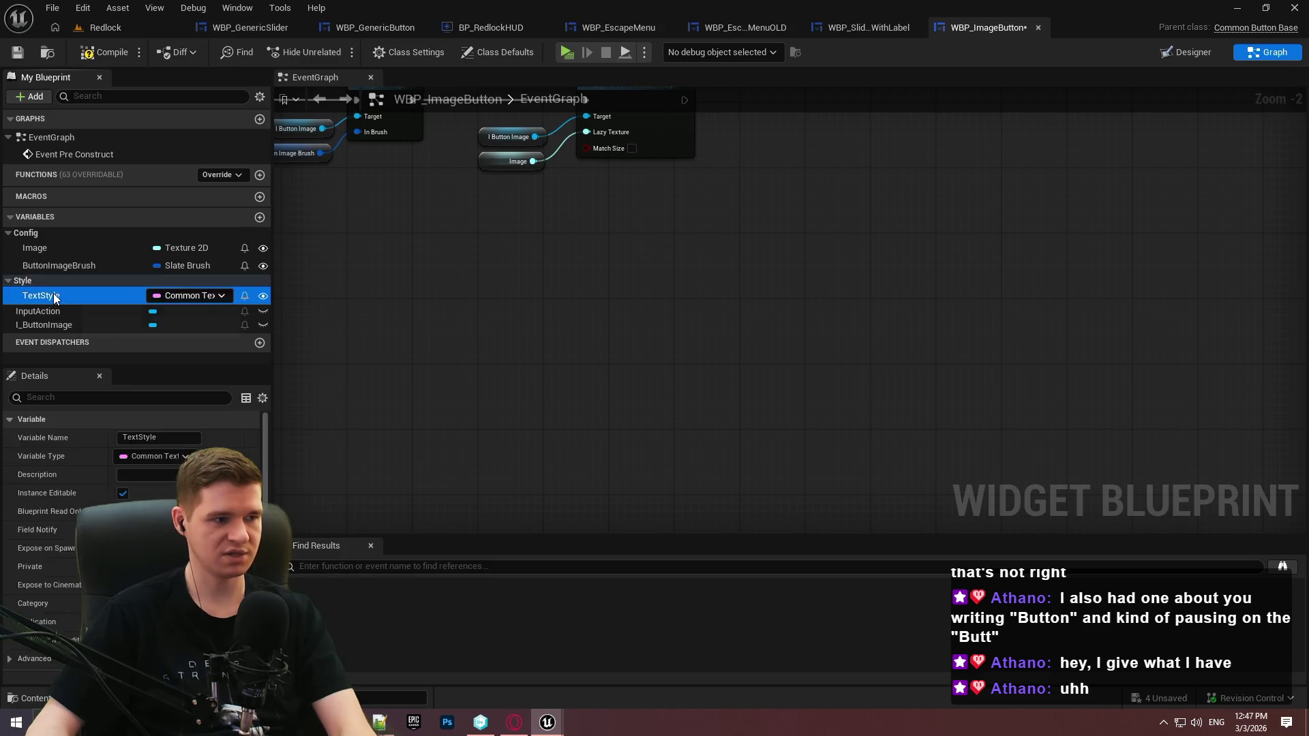
{"action": "key", "text": "Delete"}
{"action": "left_click", "coordinate": [99, 58]}
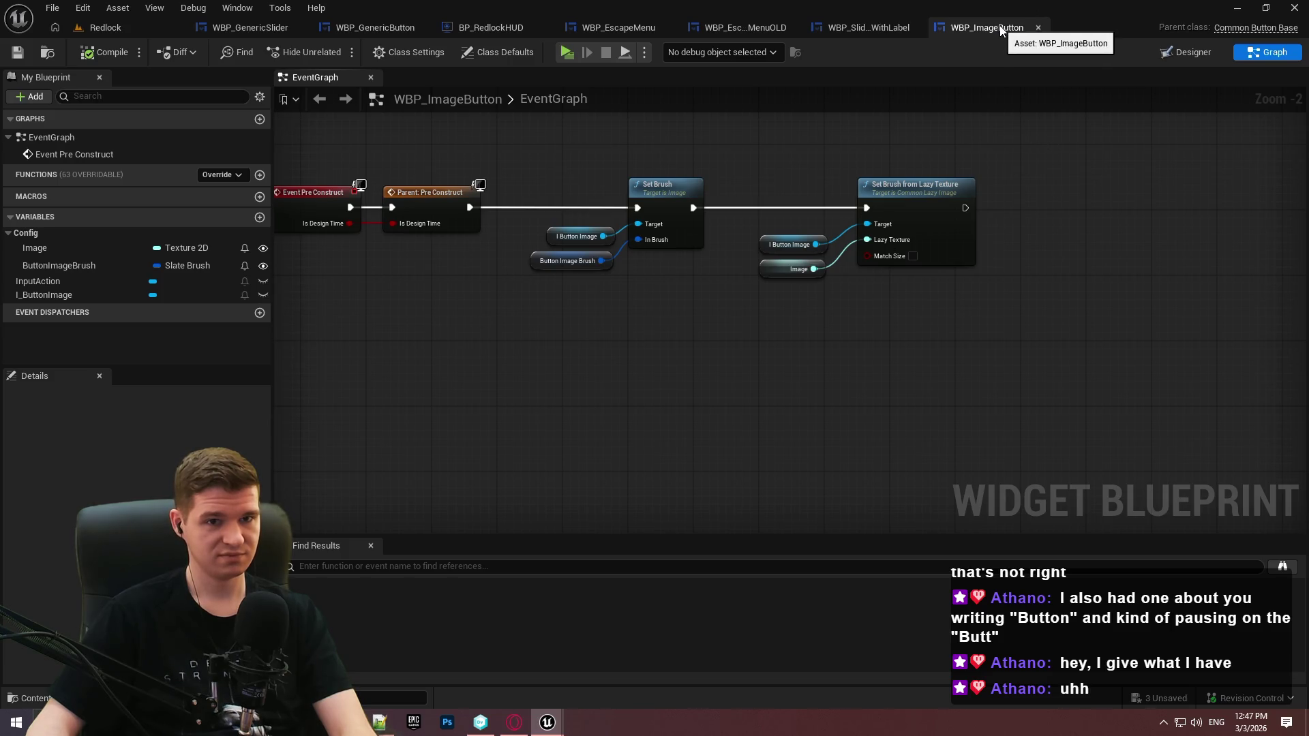
{"action": "left_click_drag", "start_coordinate": [672, 294], "coordinate": [742, 364]}
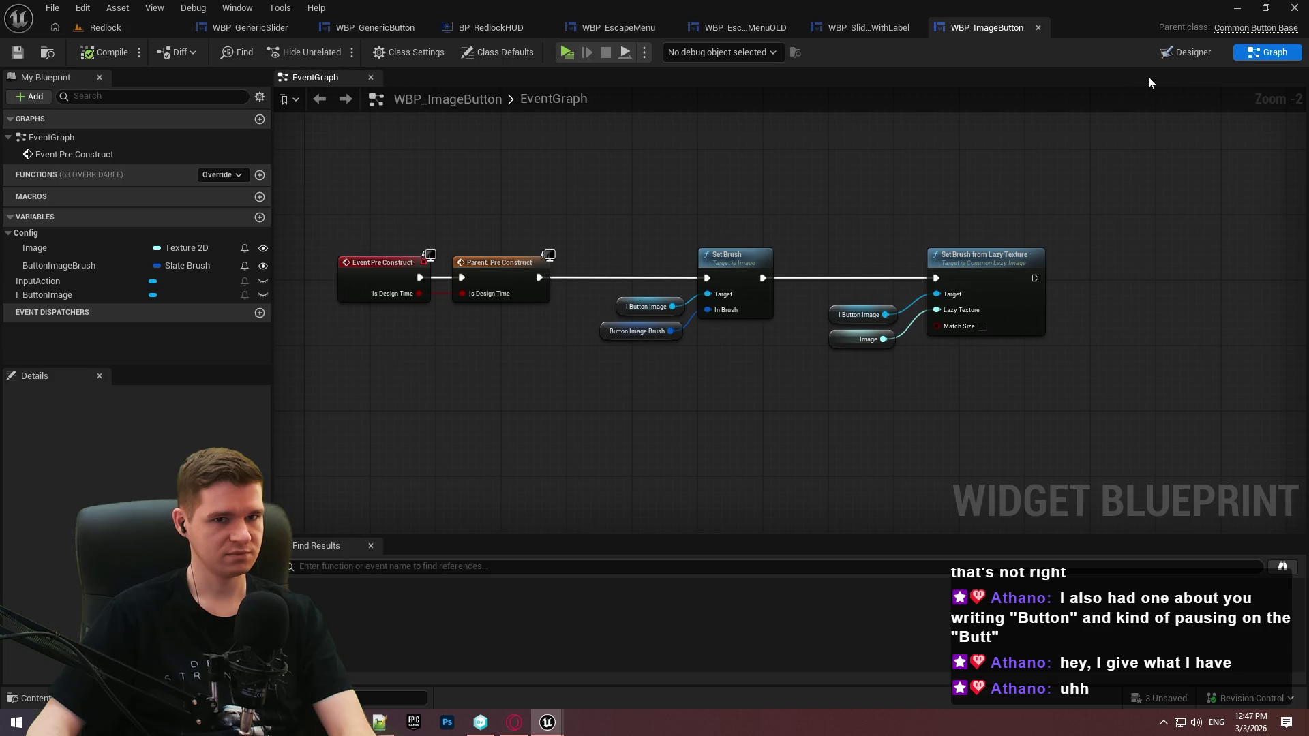
{"action": "left_click", "coordinate": [1179, 59]}
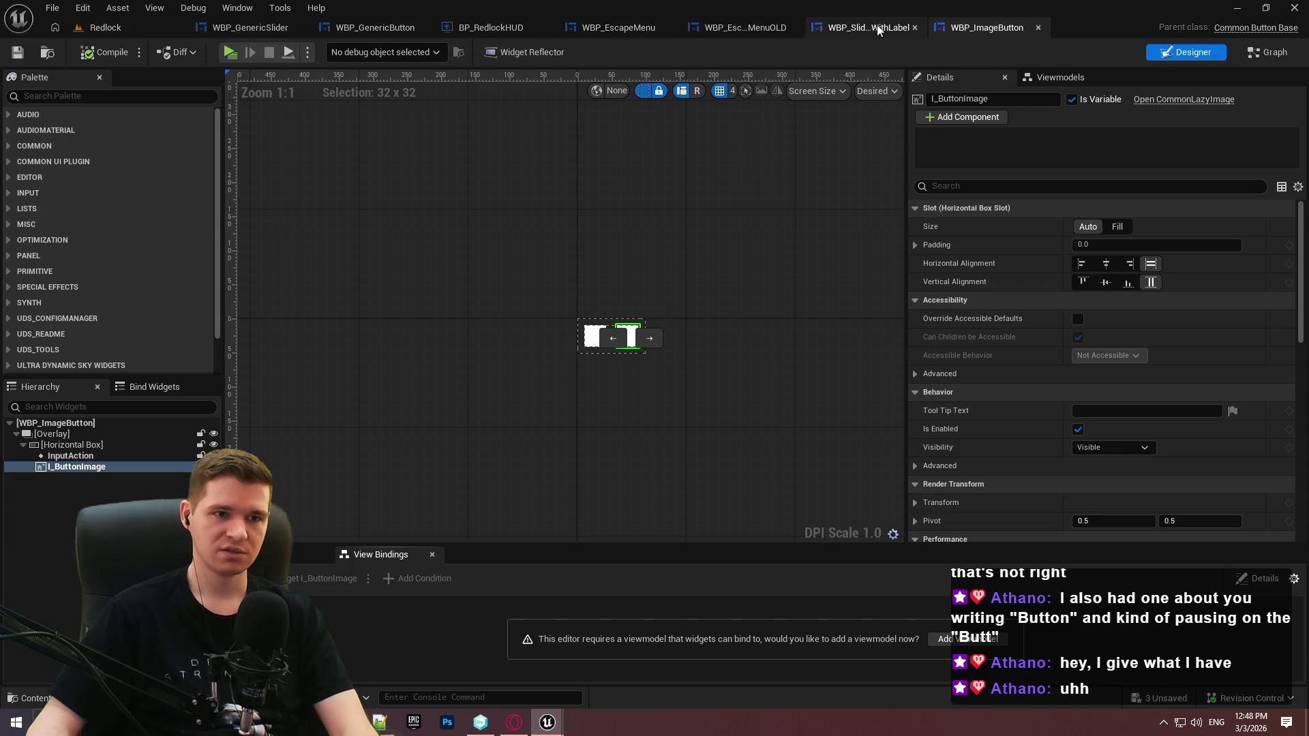
Place a WBP Image Button from the Palette at the end of the escape menu's bottom row
{"action": "left_click", "coordinate": [744, 27]}
{"action": "left_click", "coordinate": [855, 26]}
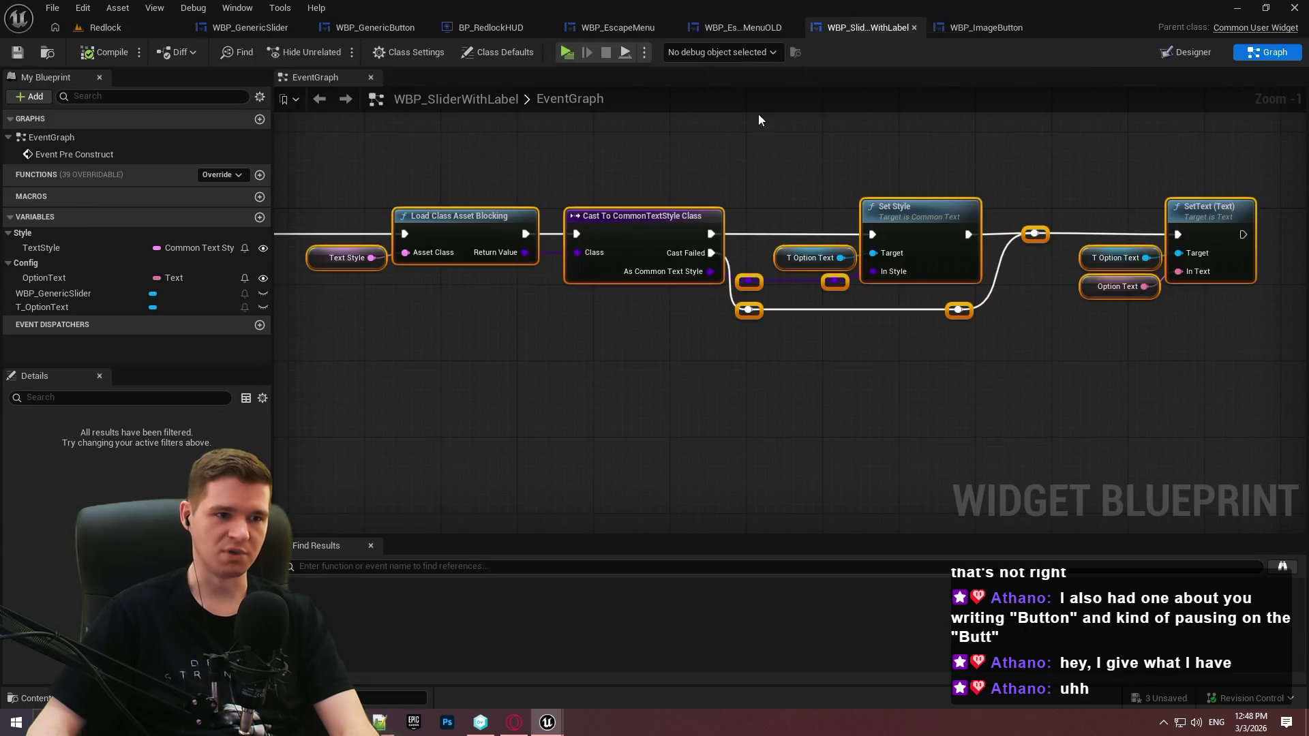
{"action": "left_click", "coordinate": [1167, 53]}
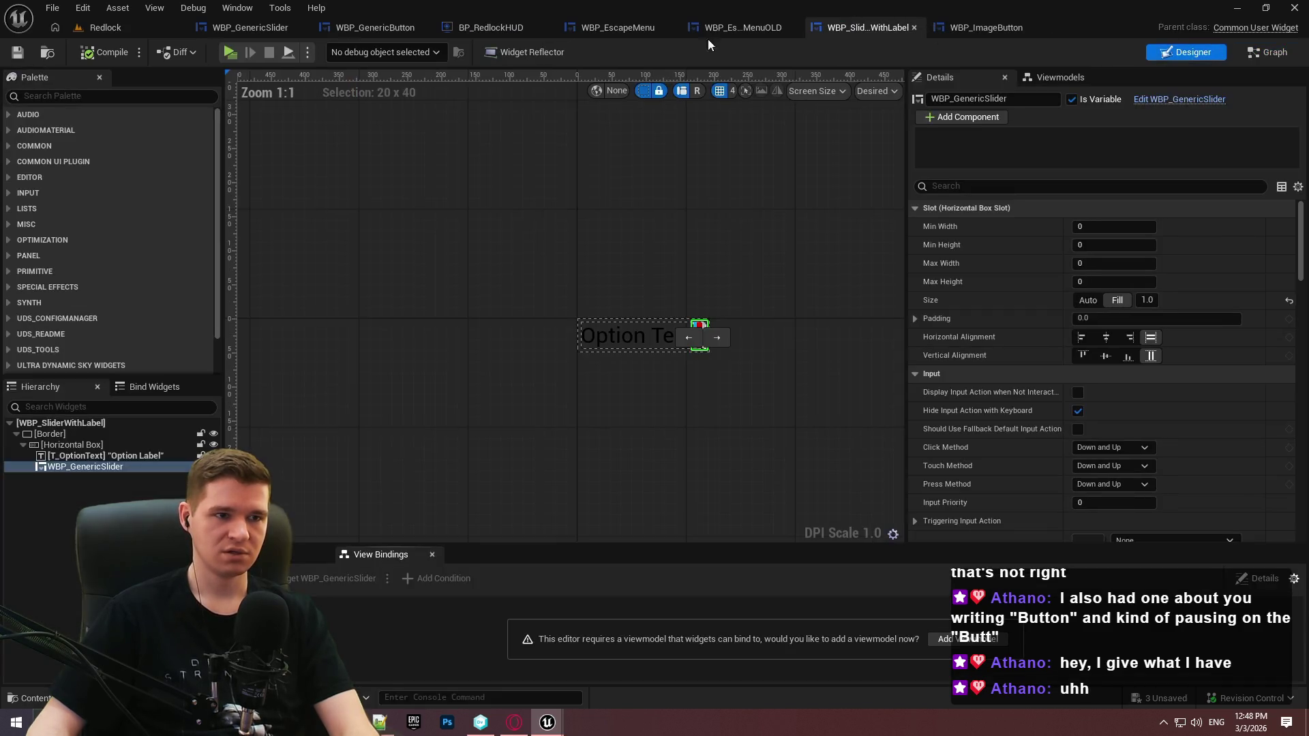
{"action": "left_click", "coordinate": [632, 28]}
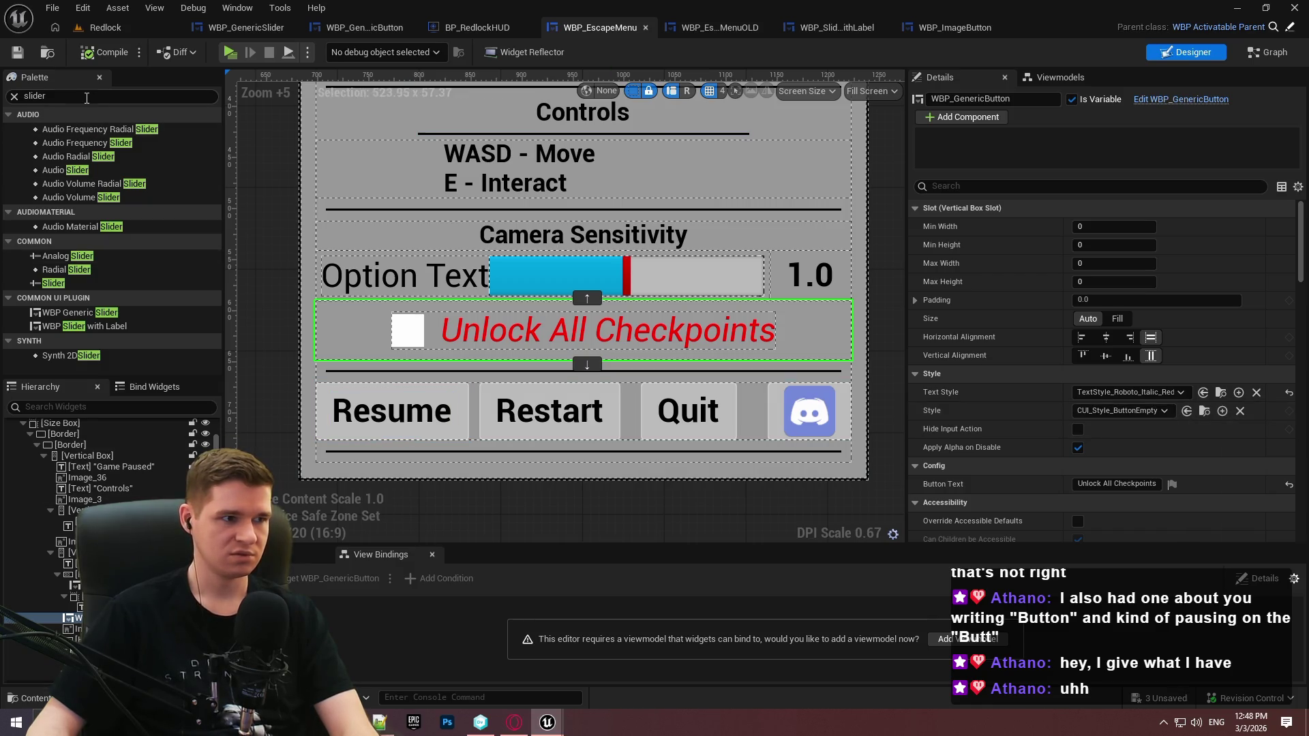
{"action": "type", "text": "but"}
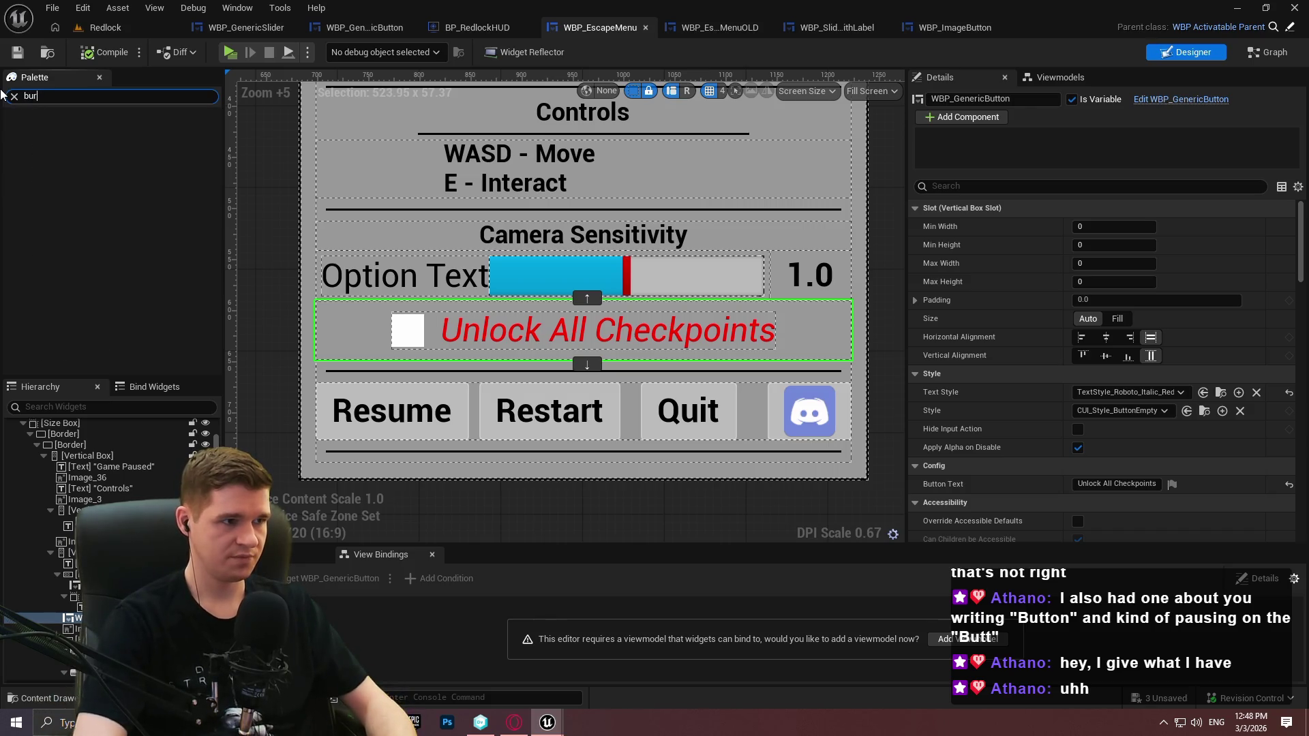
{"action": "type", "text": "ton"}
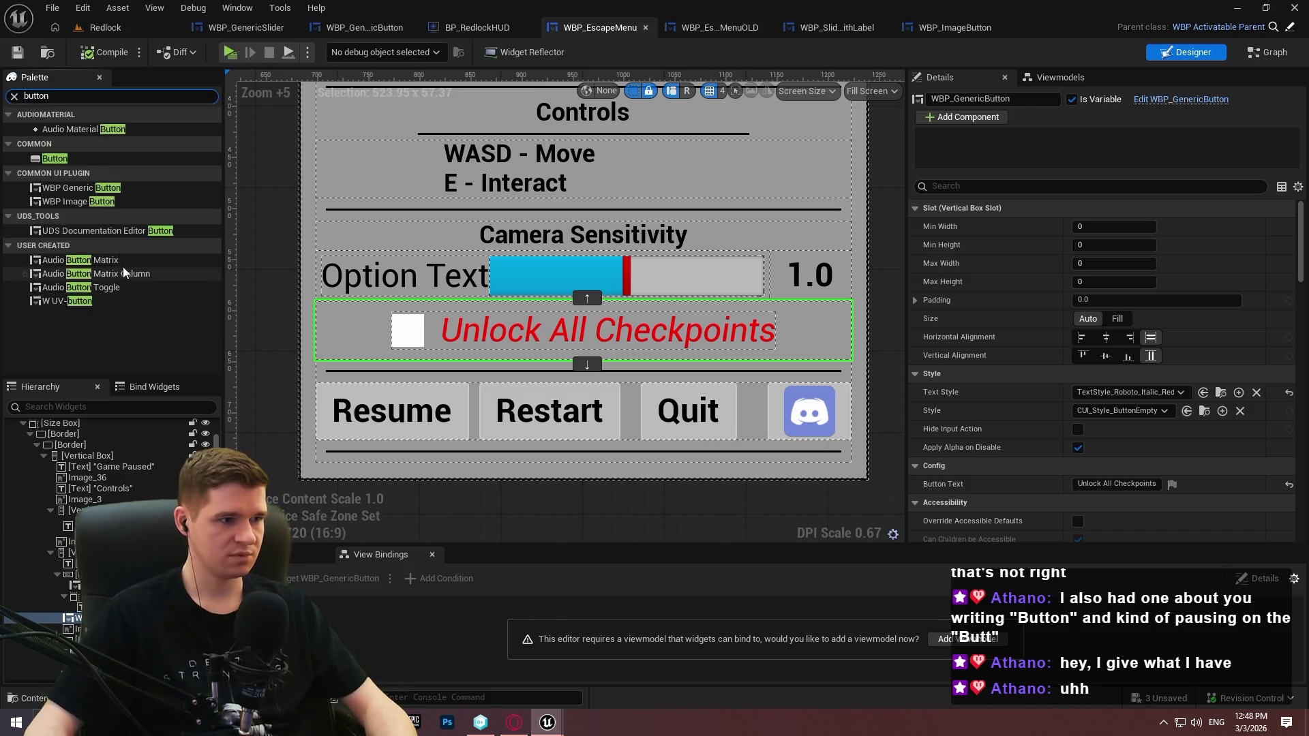
{"action": "left_click_drag", "start_coordinate": [75, 200], "coordinate": [836, 419]}
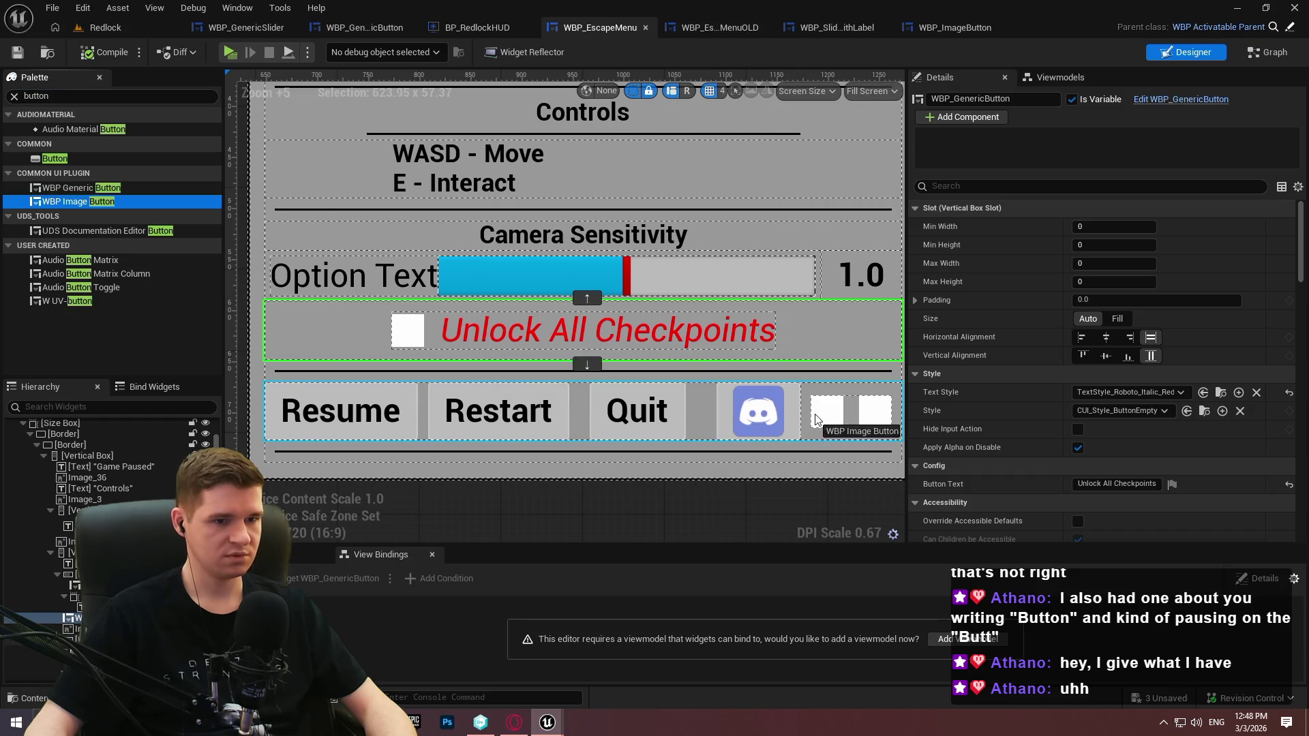
Set the new button's Config image to T_Discord
{"action": "scroll", "coordinate": [1049, 383], "scroll_direction": "down", "scroll_amount": 2}
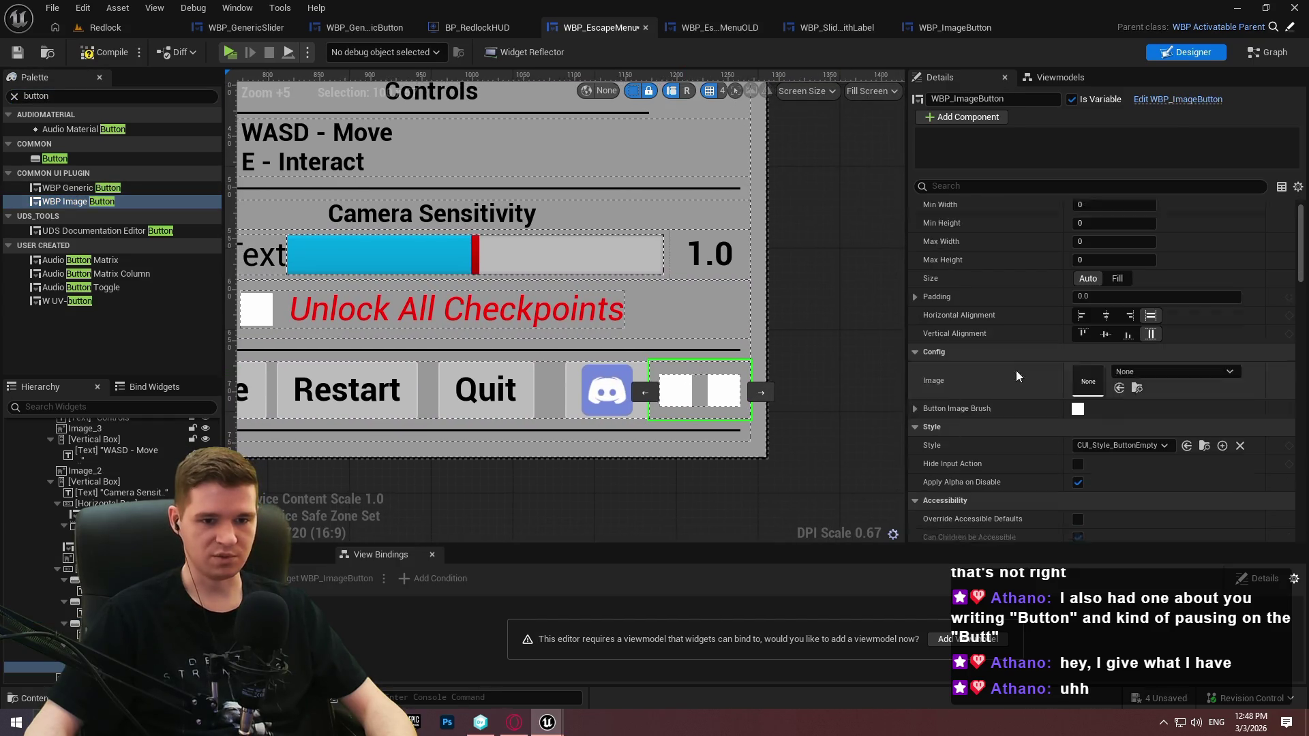
{"action": "left_click", "coordinate": [914, 365]}
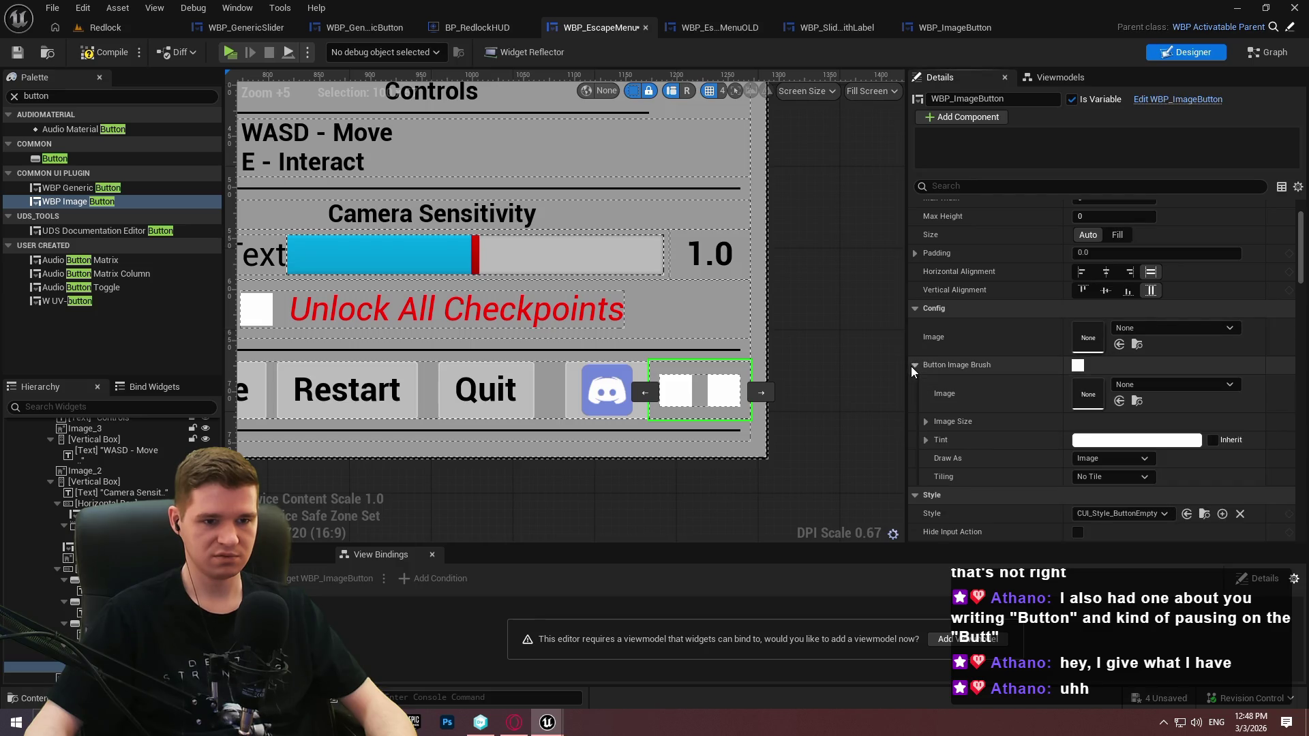
{"action": "left_click", "coordinate": [1146, 328]}
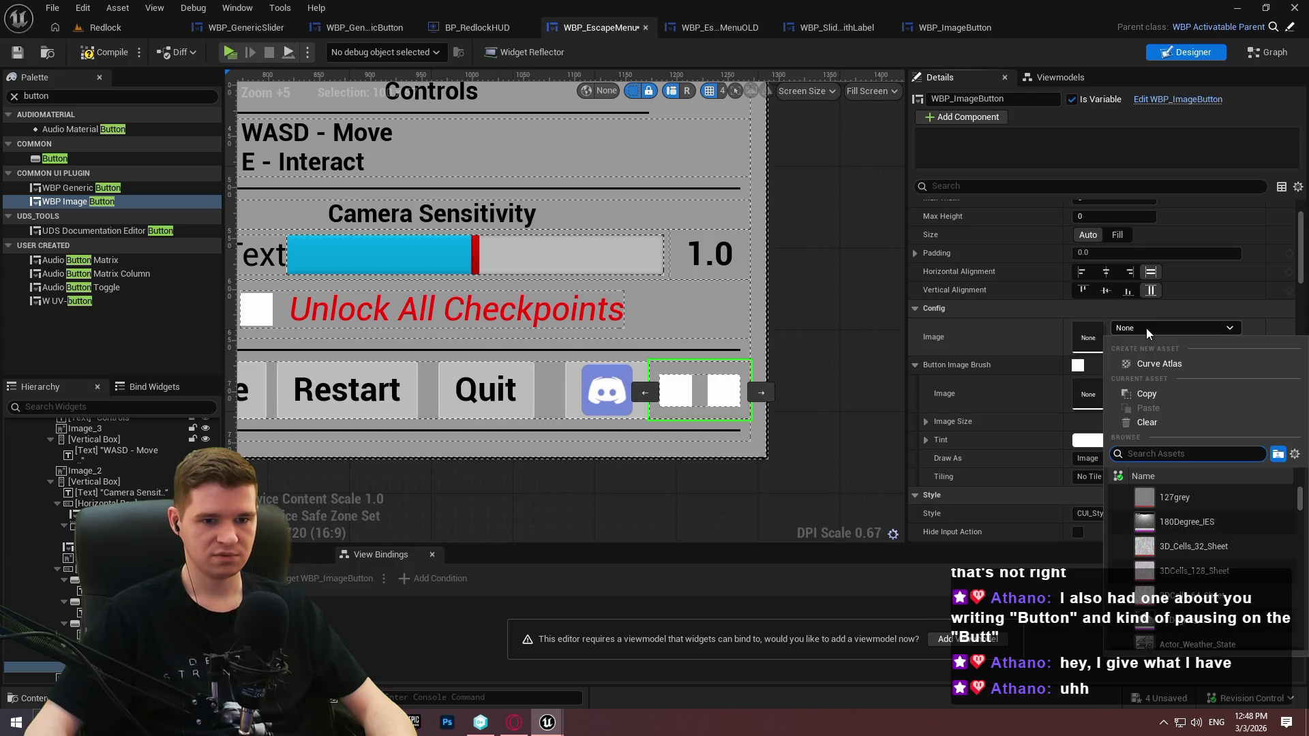
{"action": "type", "text": "sdisc"}
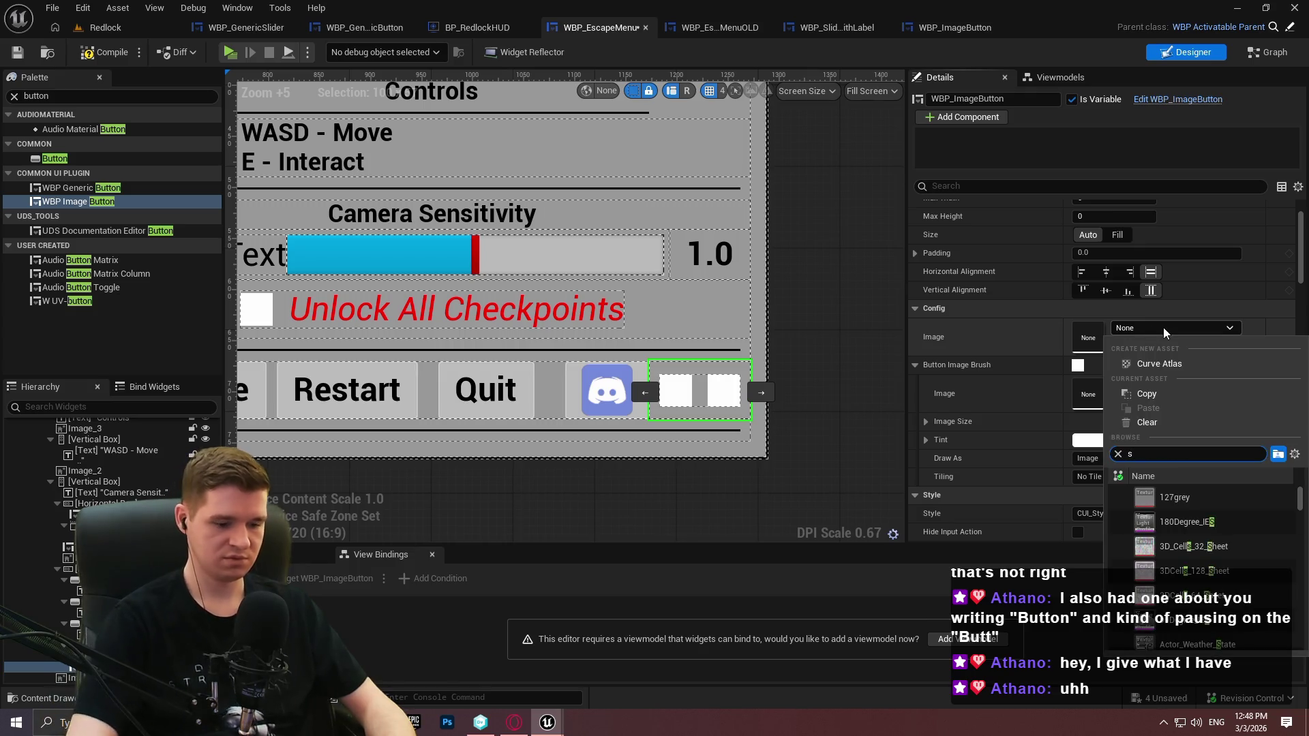
{"action": "left_click", "coordinate": [1187, 522]}
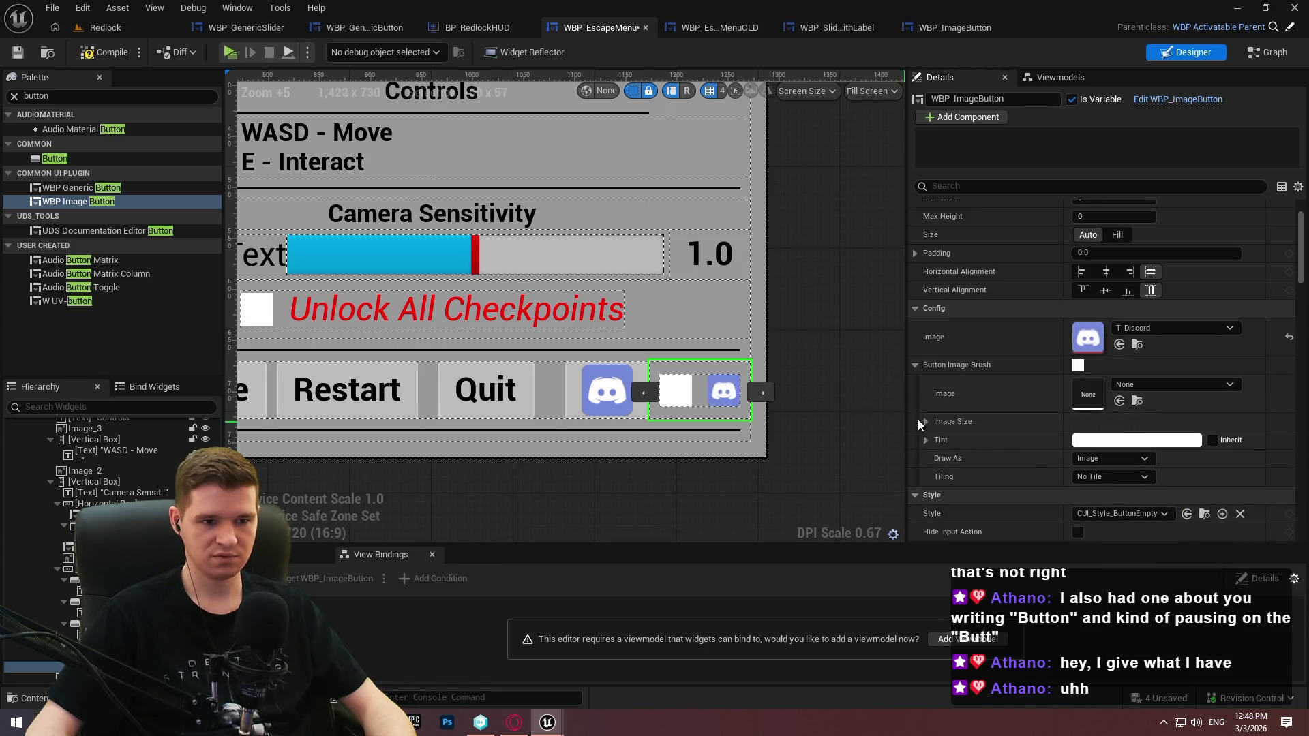
Set the Discord button's Image Size to 50 by 50
{"action": "left_click", "coordinate": [616, 403]}
{"action": "left_click", "coordinate": [926, 292]}
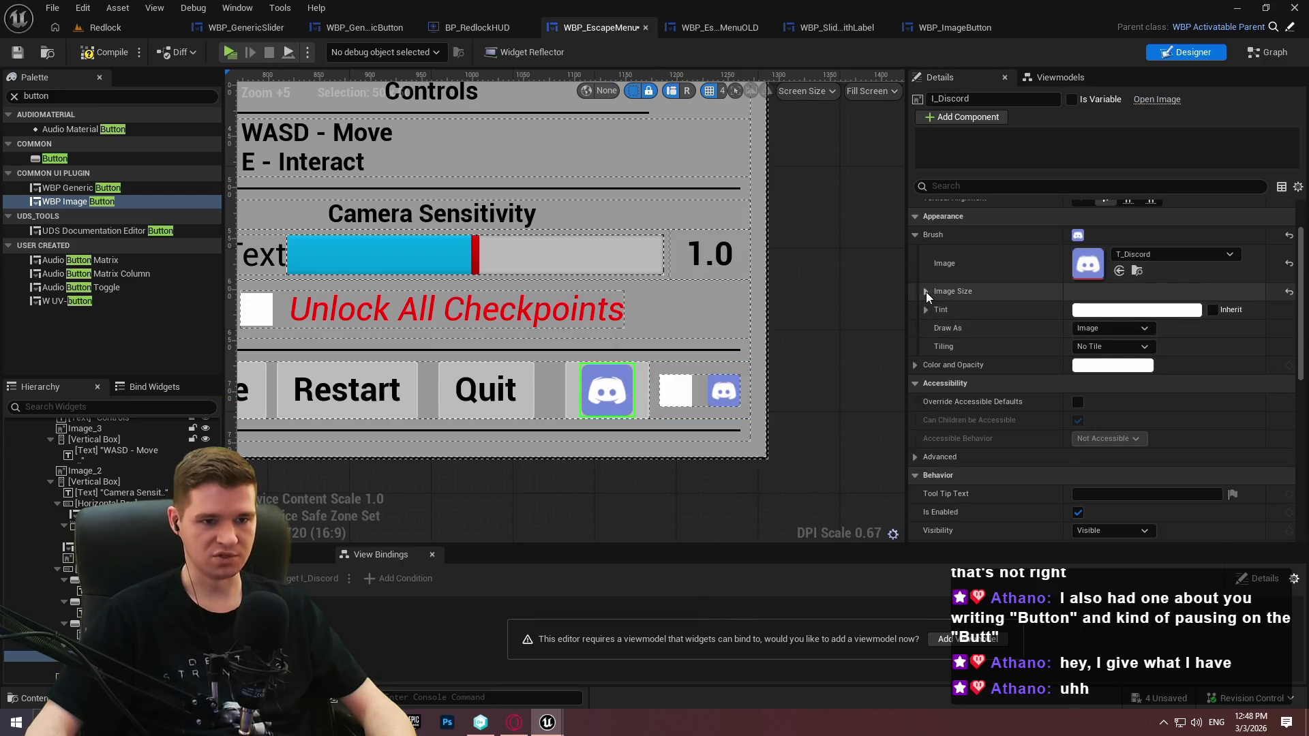
{"action": "left_click", "coordinate": [724, 390]}
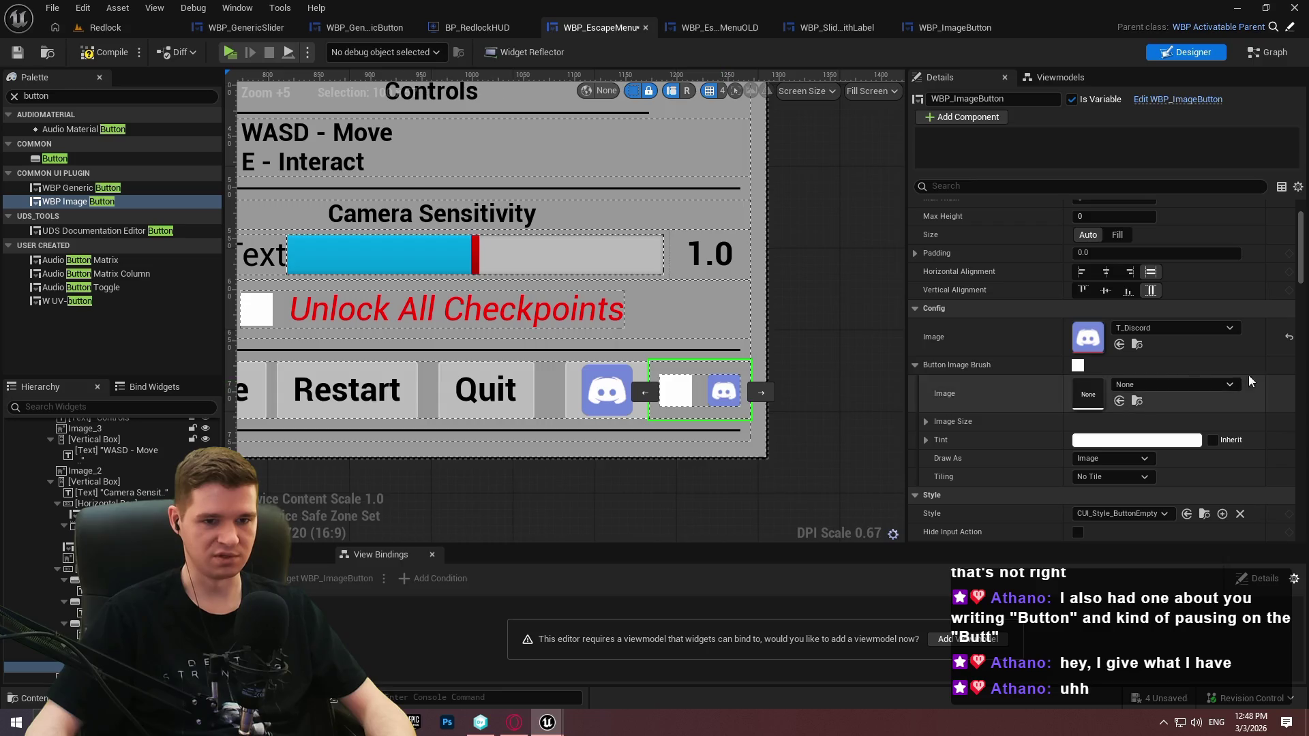
{"action": "left_click", "coordinate": [925, 421]}
{"action": "left_click", "coordinate": [1094, 440]}
{"action": "type", "text": "50"}
{"action": "key", "text": "Tab"}
{"action": "type", "text": "50"}
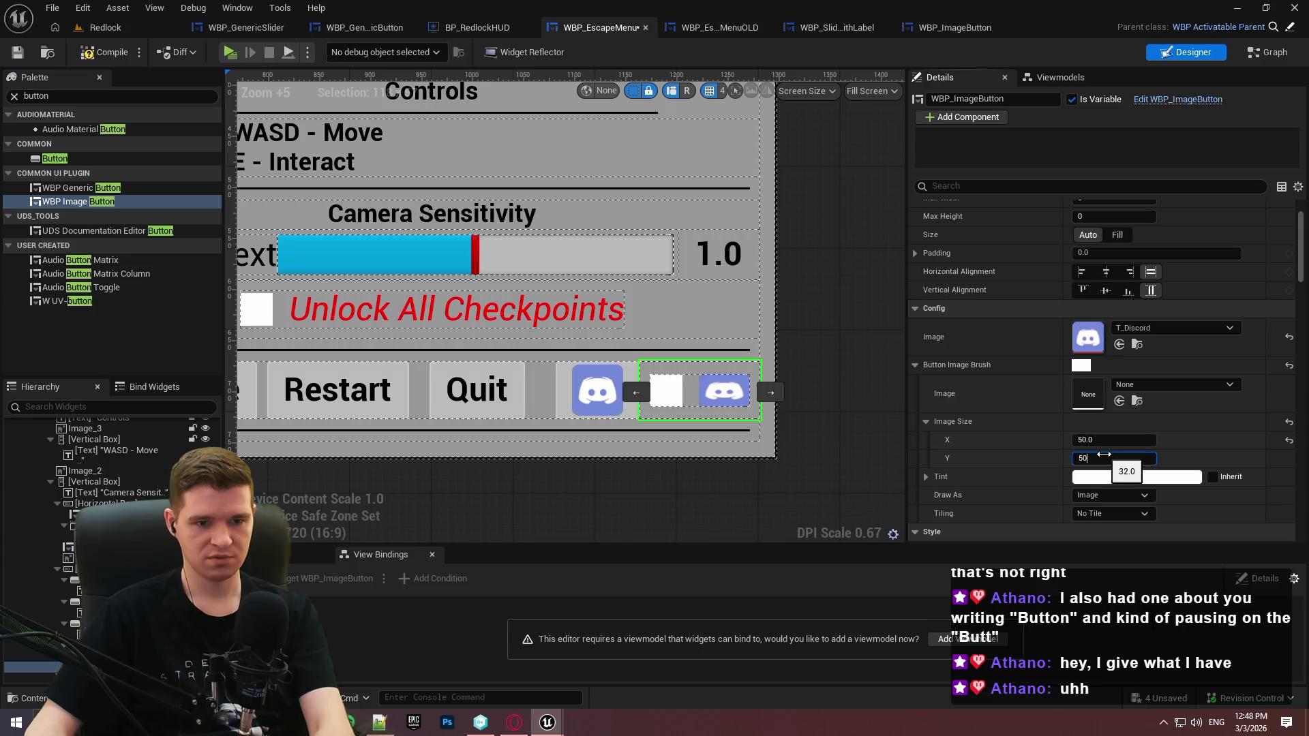
{"action": "key", "text": "Return"}
Save the escape menu and delete the old standalone Discord icon from the row
{"action": "scroll", "coordinate": [644, 406], "scroll_direction": "down", "scroll_amount": 1}
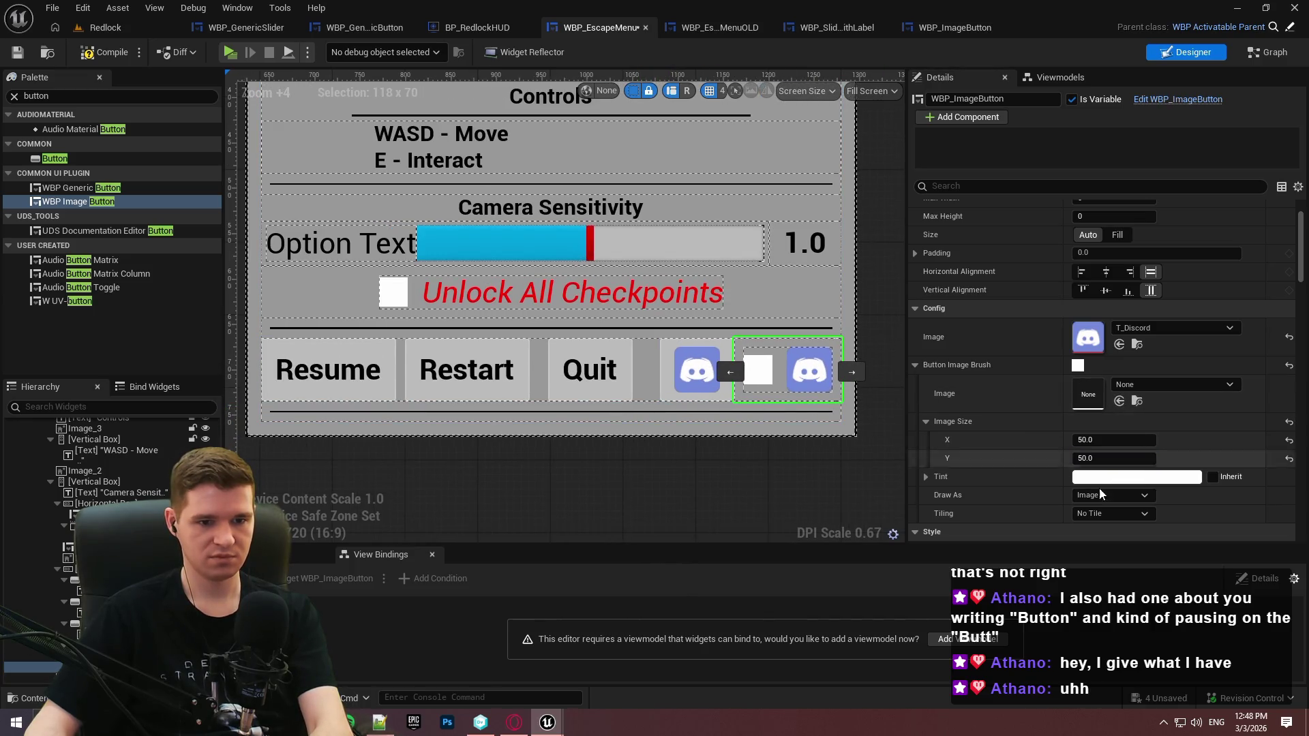
{"action": "left_click", "coordinate": [918, 365]}
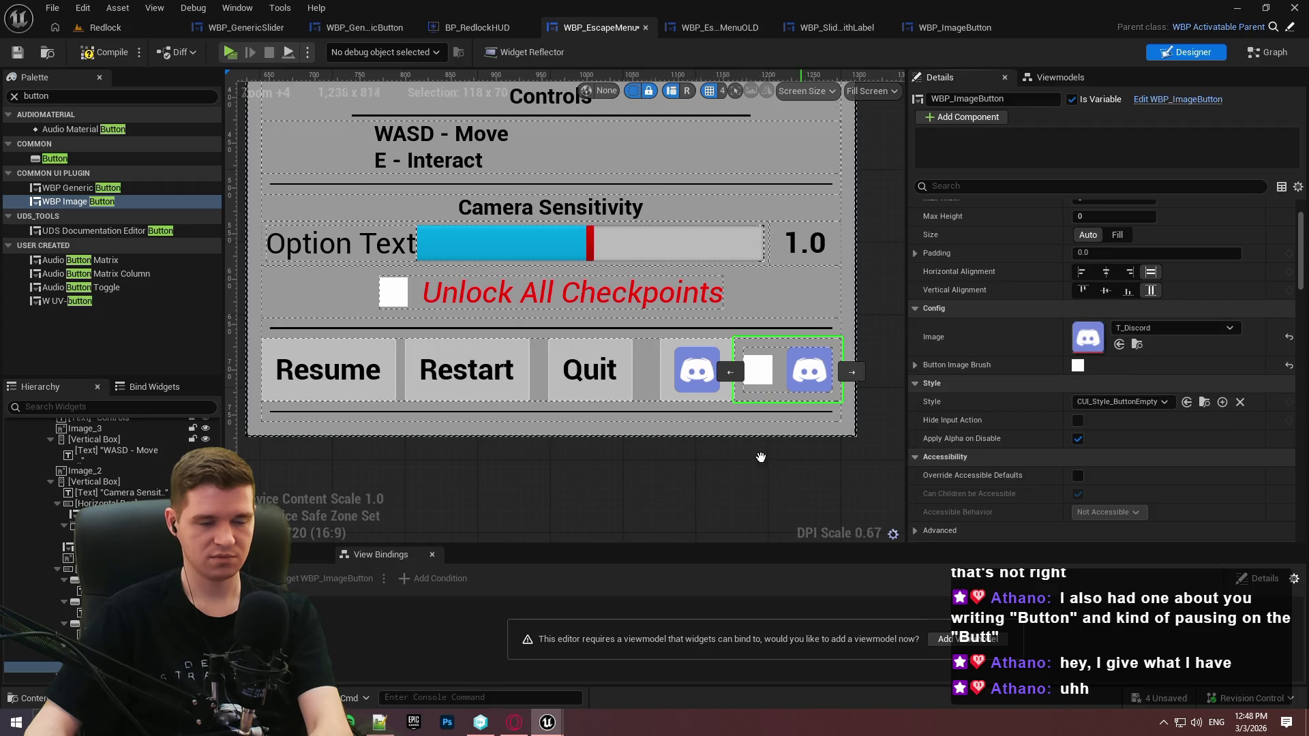
{"action": "scroll", "coordinate": [1022, 314], "scroll_direction": "up", "scroll_amount": 1}
{"action": "scroll", "coordinate": [1008, 317], "scroll_direction": "up", "scroll_amount": 1}
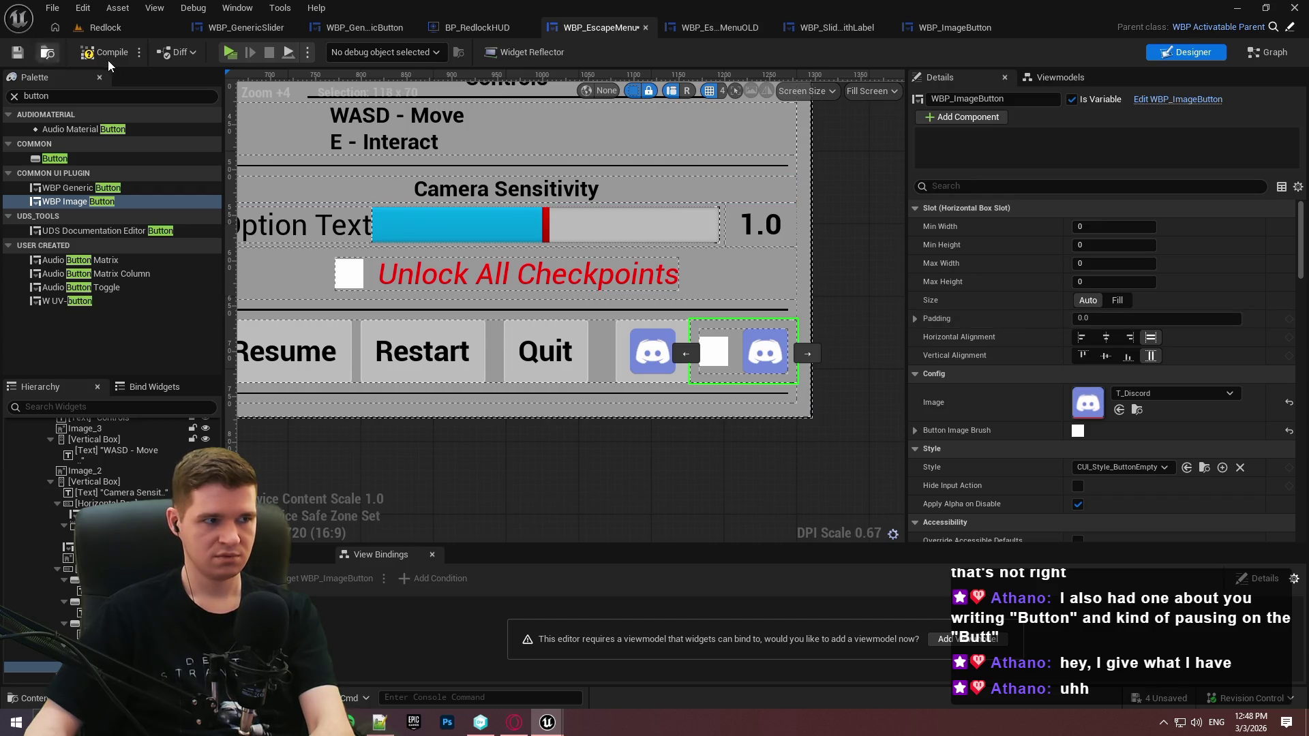
{"action": "left_click", "coordinate": [19, 53]}
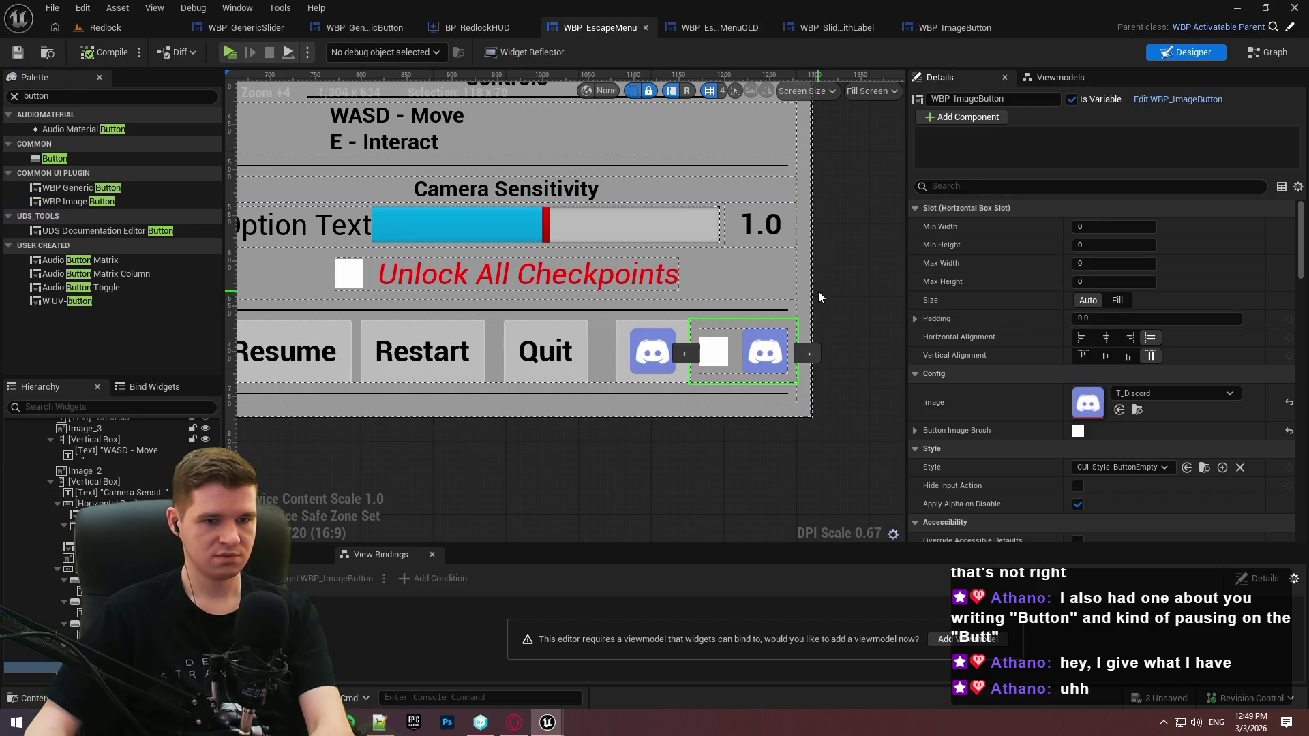
{"action": "scroll", "coordinate": [1051, 334], "scroll_direction": "down", "scroll_amount": 2}
{"action": "scroll", "coordinate": [1042, 321], "scroll_direction": "down", "scroll_amount": 2}
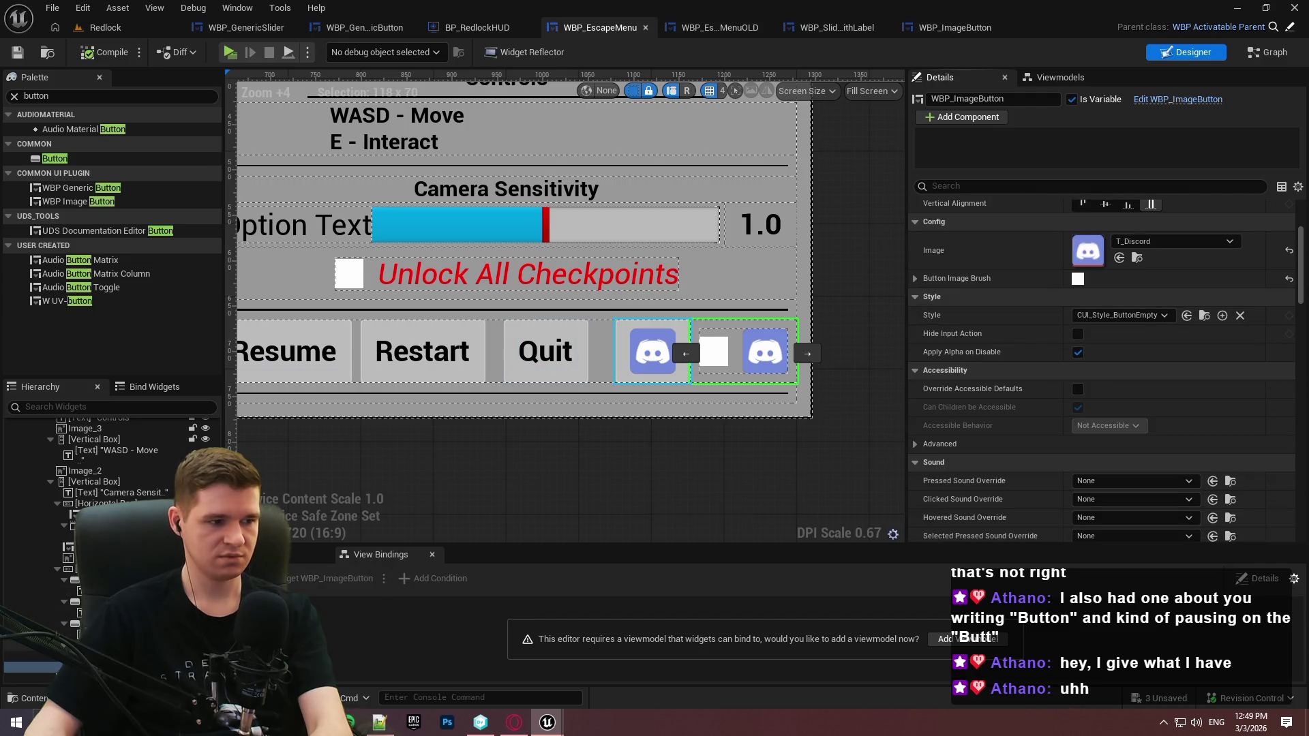
{"action": "key", "text": "Delete"}
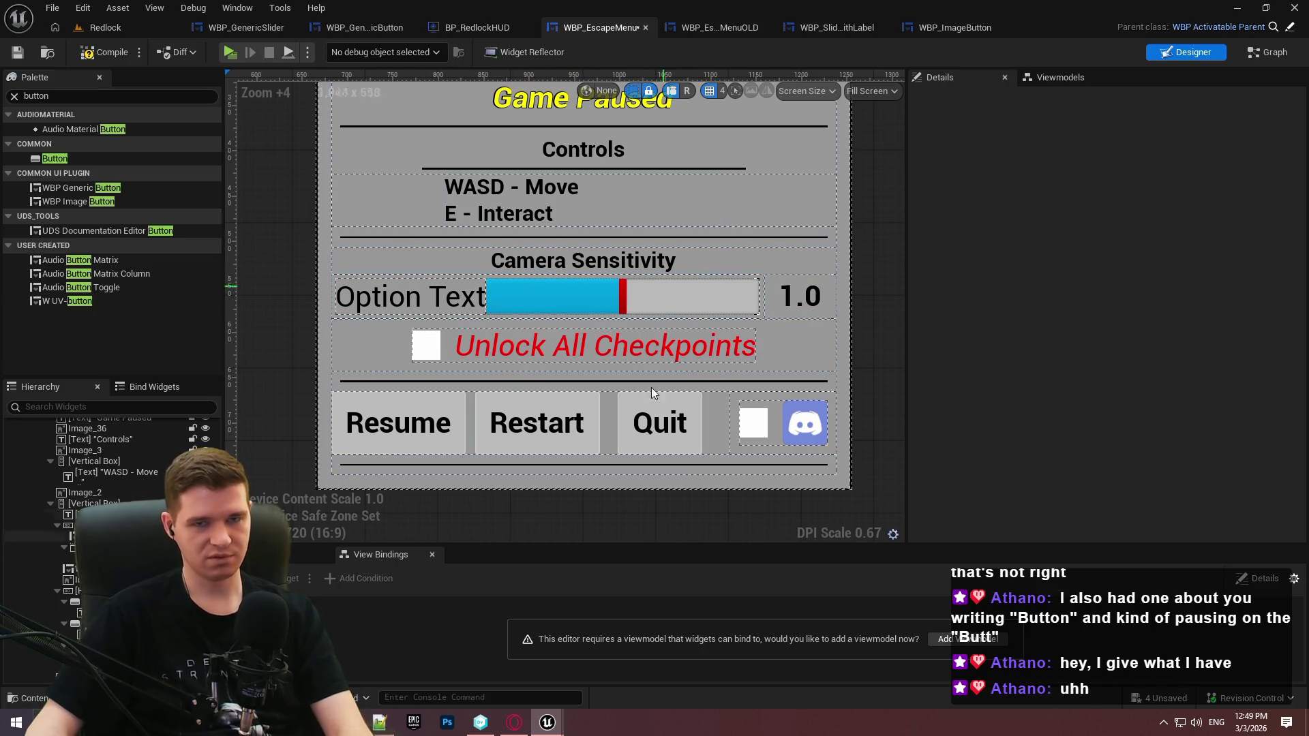
{"action": "scroll", "coordinate": [680, 293], "scroll_direction": "down", "scroll_amount": 1}
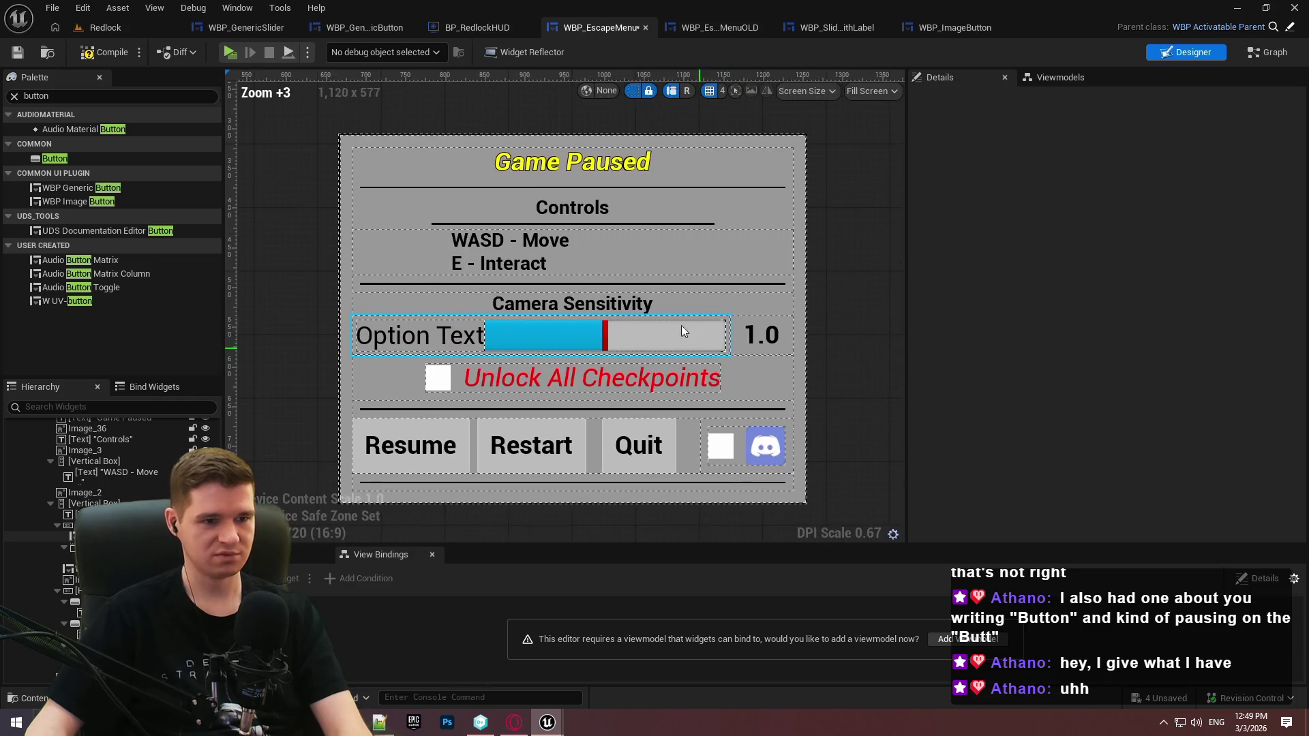
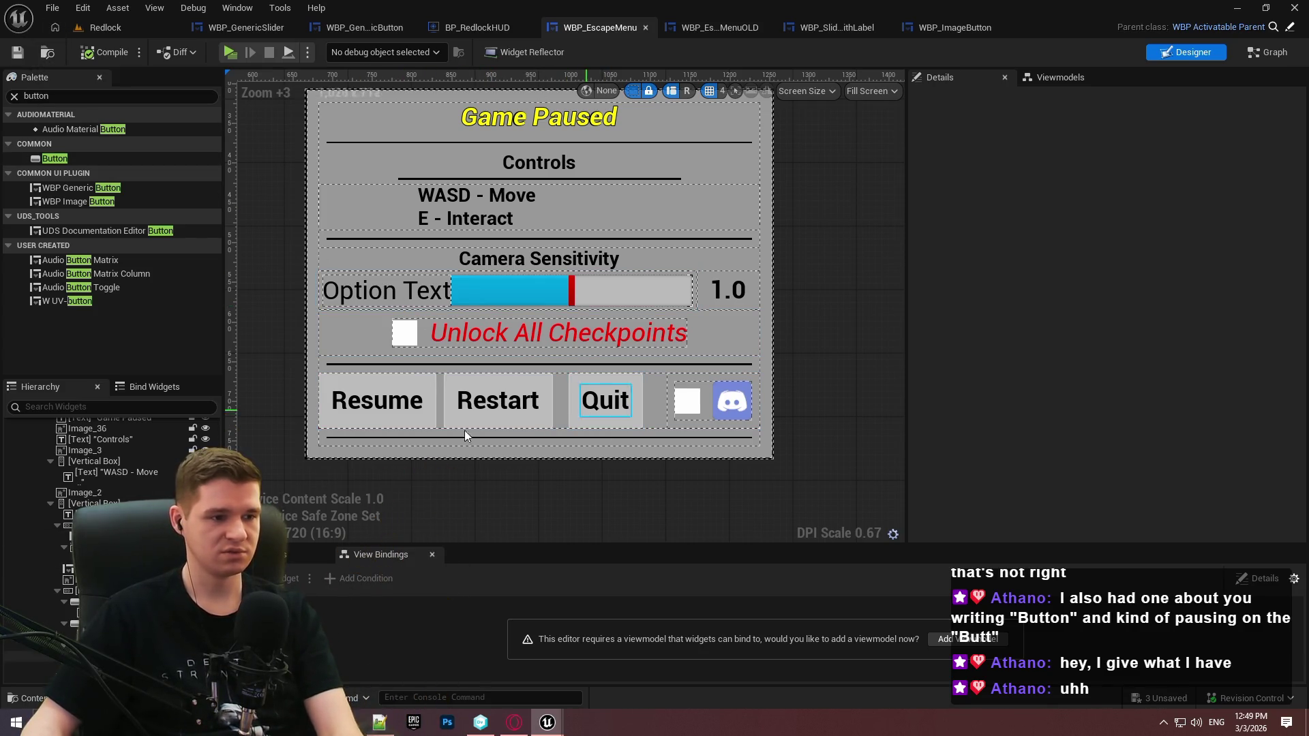
Add a WBP Generic Button to the escape menu's button row after the Discord icon
{"action": "left_click", "coordinate": [71, 189]}
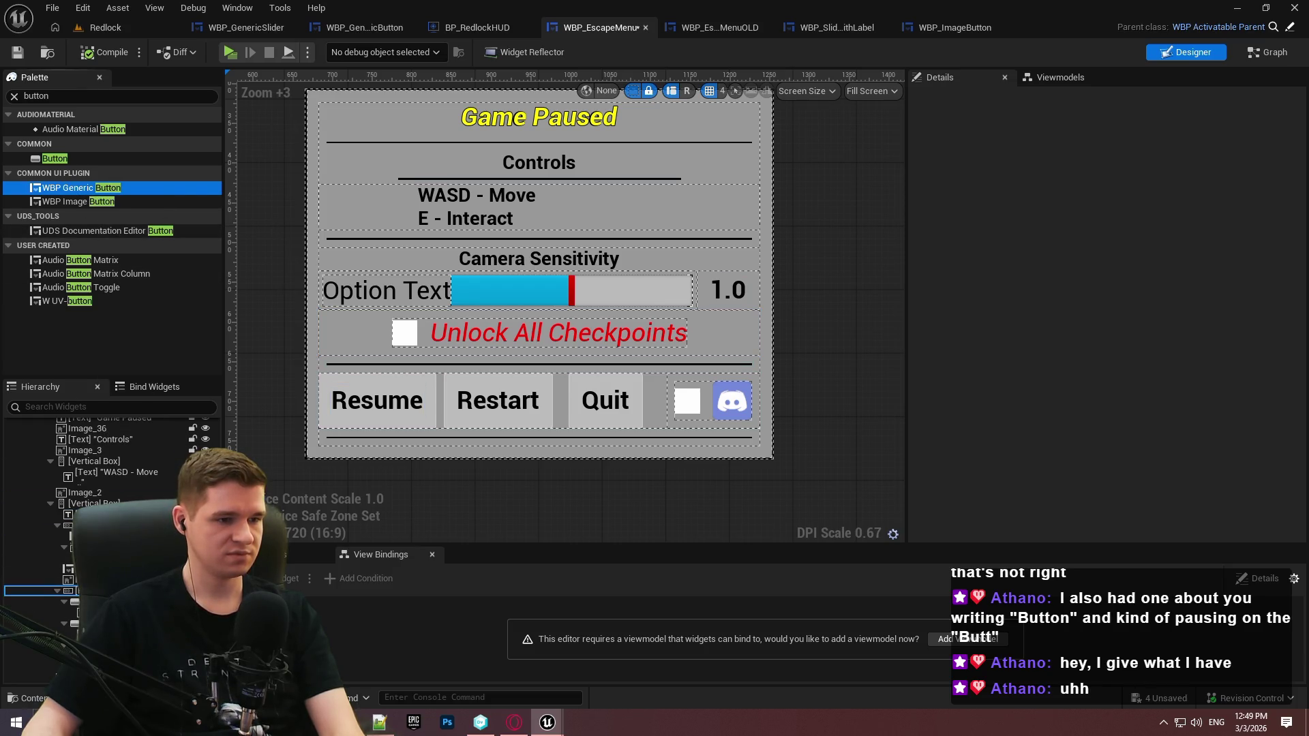
{"action": "left_click_drag", "start_coordinate": [71, 189], "coordinate": [686, 426]}
{"action": "left_click", "coordinate": [756, 405]}
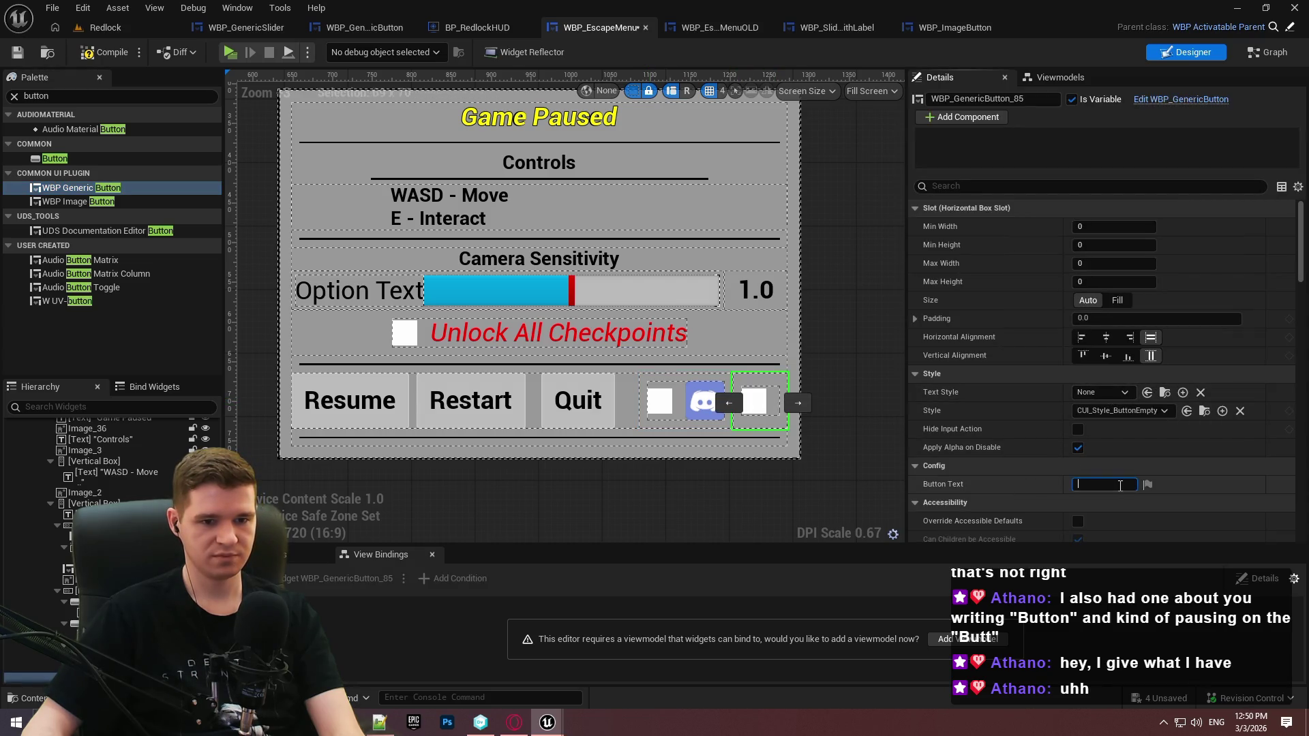
{"action": "left_click", "coordinate": [698, 406]}
{"action": "left_click", "coordinate": [761, 408]}
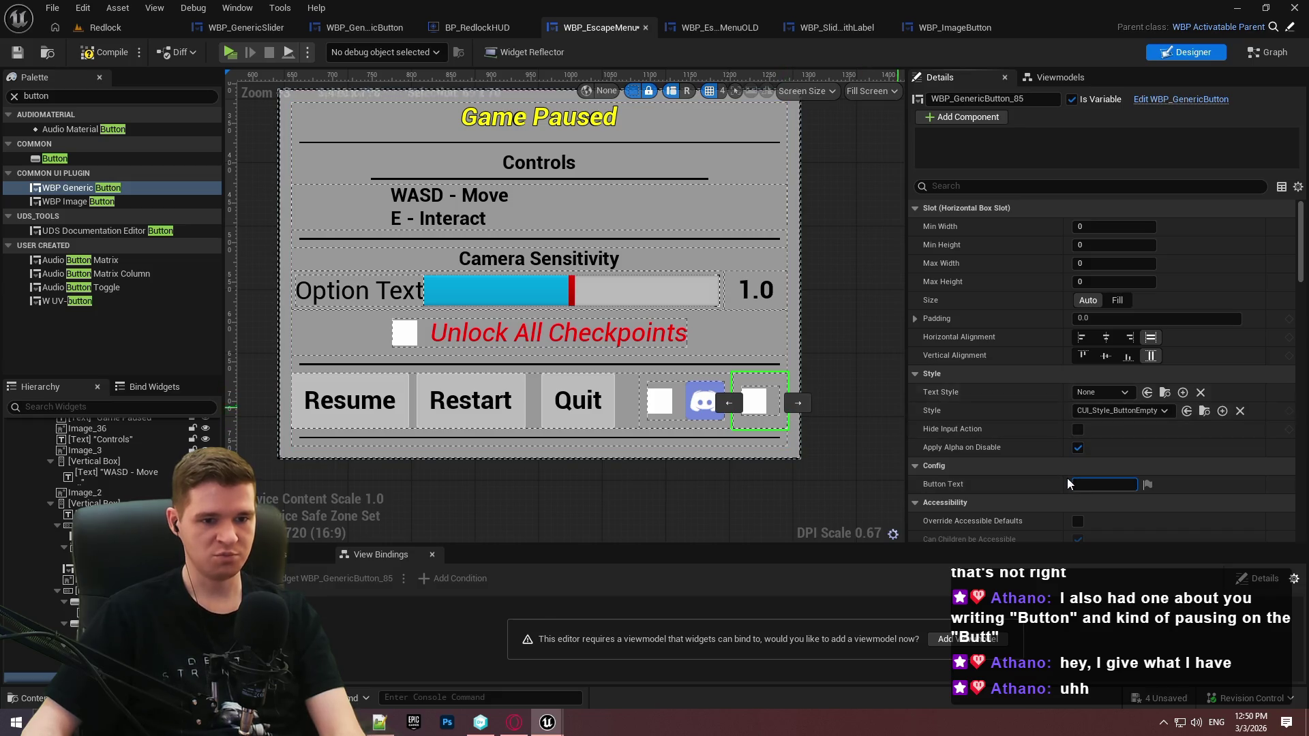
In the generic button blueprint, move the Config category above Style, then compile and save
{"action": "left_click", "coordinate": [1198, 100]}
{"action": "left_click_drag", "start_coordinate": [26, 262], "coordinate": [21, 234]}
{"action": "left_click", "coordinate": [103, 52]}
{"action": "left_click", "coordinate": [18, 52]}
Label the new button 'Resume' with TextStyle_Roboto_Regular_Black_24 text
{"action": "left_click", "coordinate": [631, 27]}
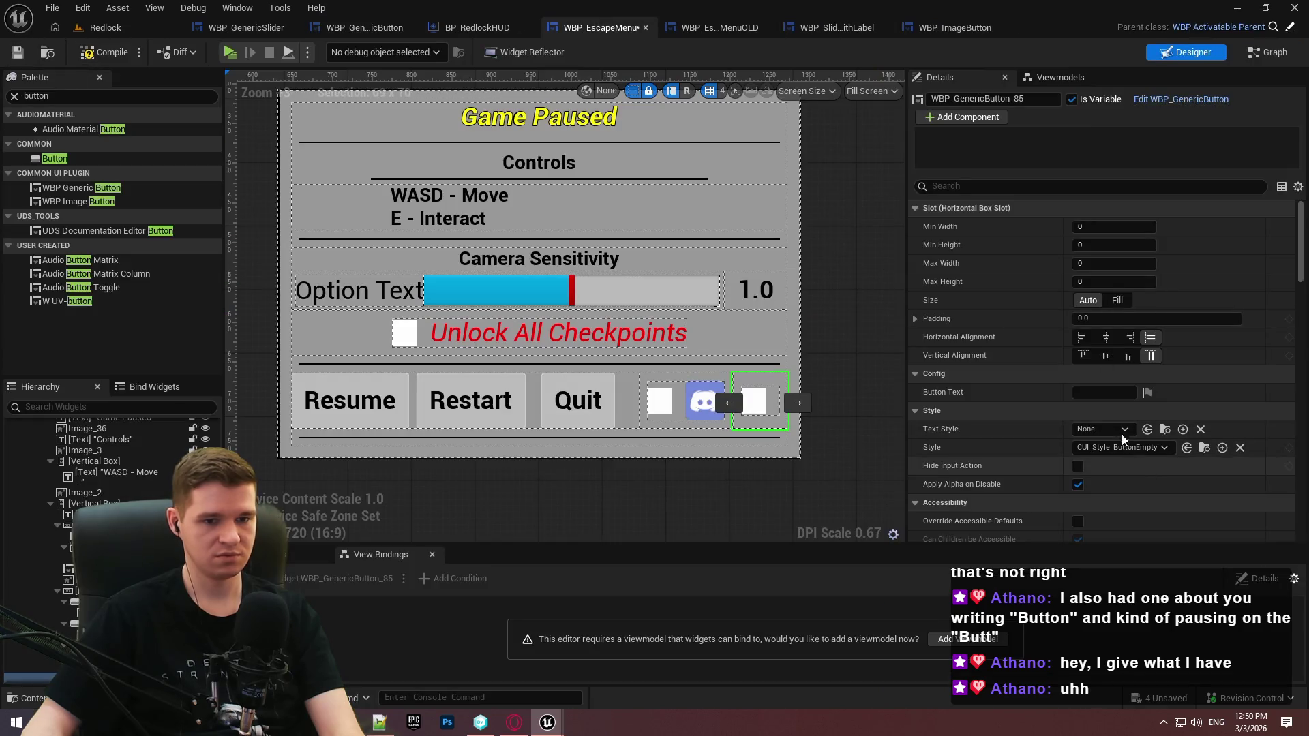
{"action": "left_click", "coordinate": [1093, 392]}
{"action": "type", "text": "Resume"}
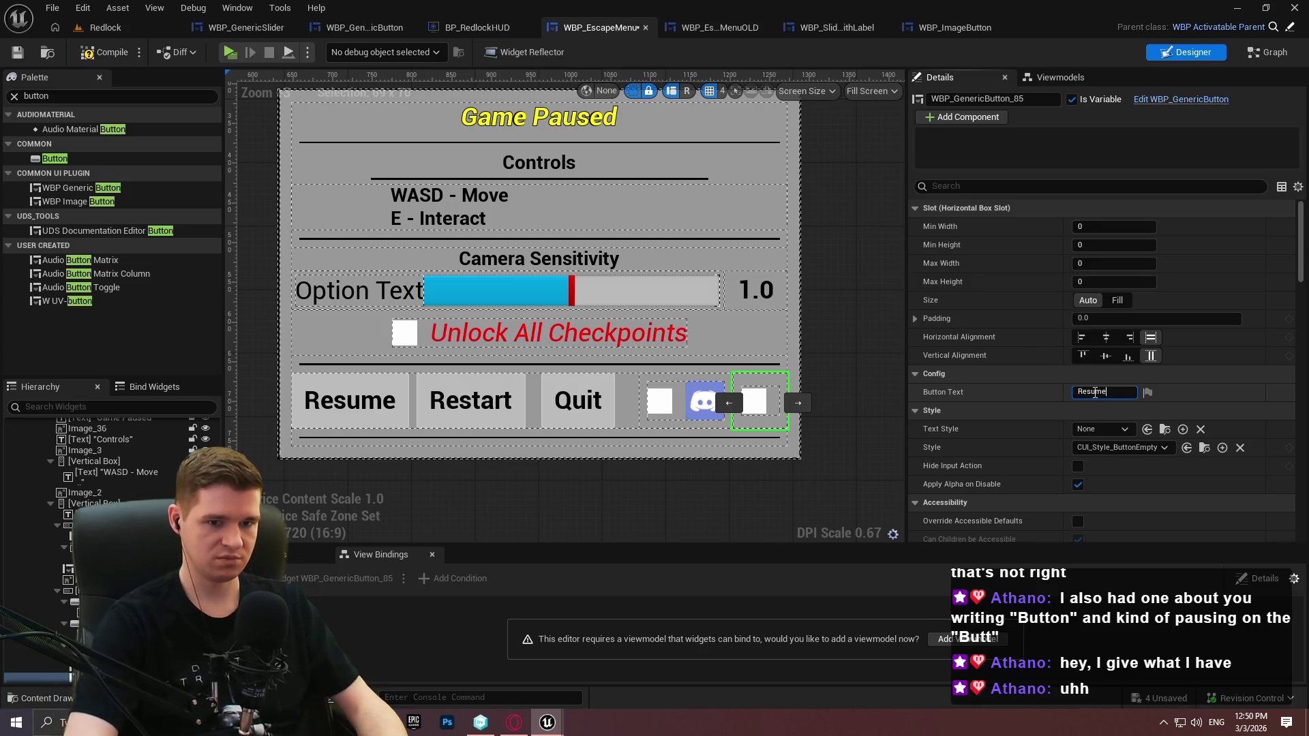
{"action": "left_click", "coordinate": [1104, 410]}
{"action": "left_click", "coordinate": [1089, 411]}
{"action": "left_click", "coordinate": [1103, 429]}
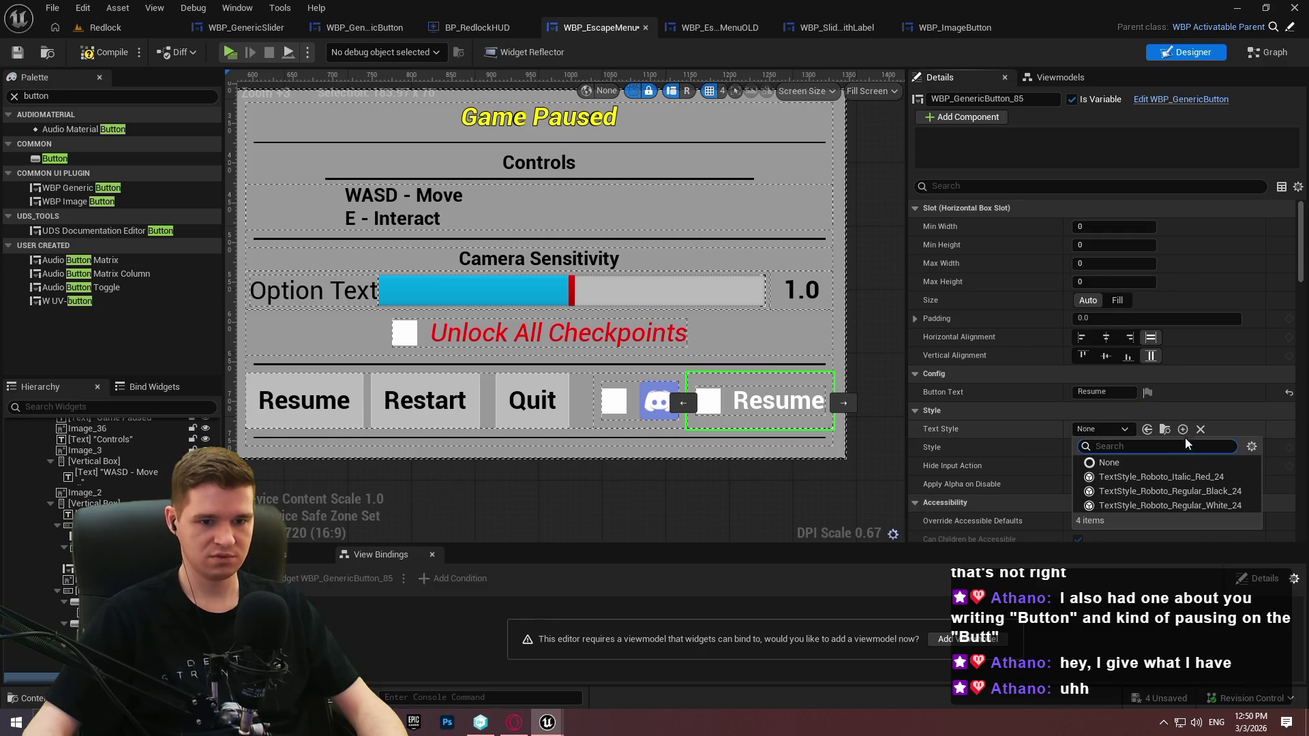
{"action": "left_click", "coordinate": [1164, 497]}
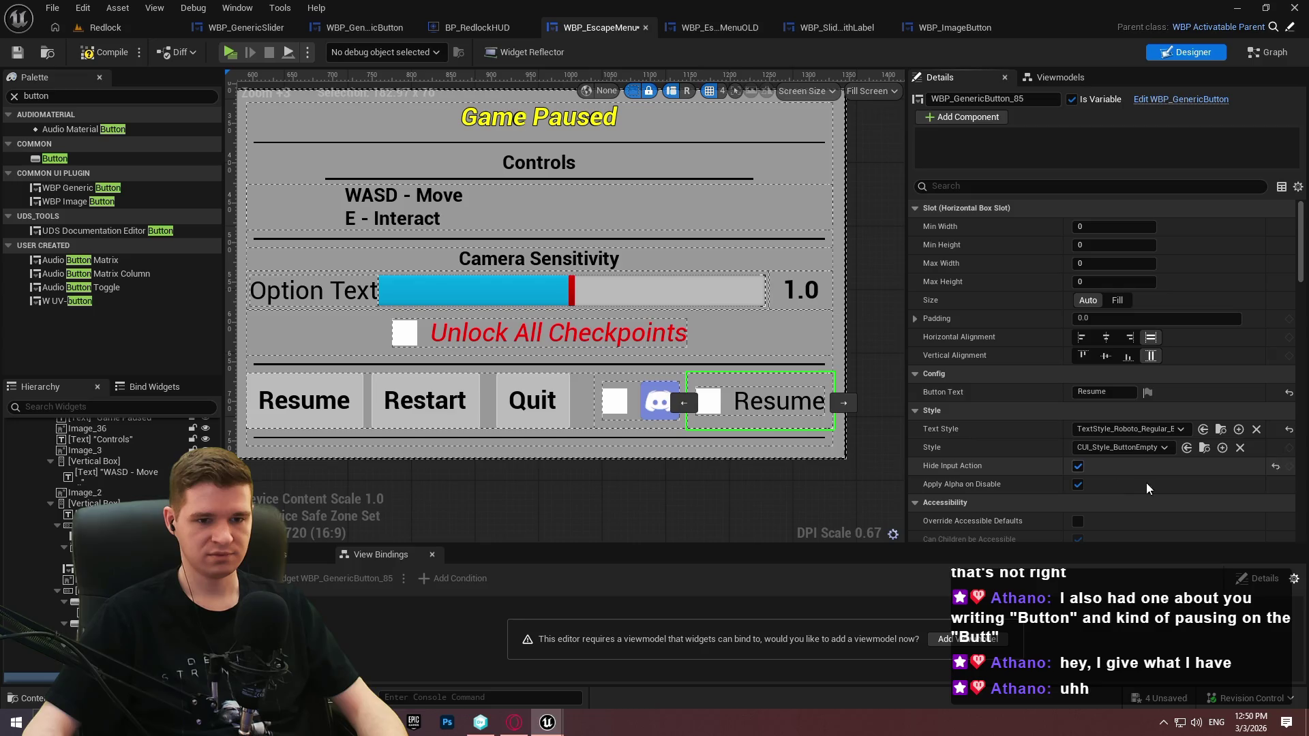
{"action": "scroll", "coordinate": [1118, 482], "scroll_direction": "down", "scroll_amount": 2}
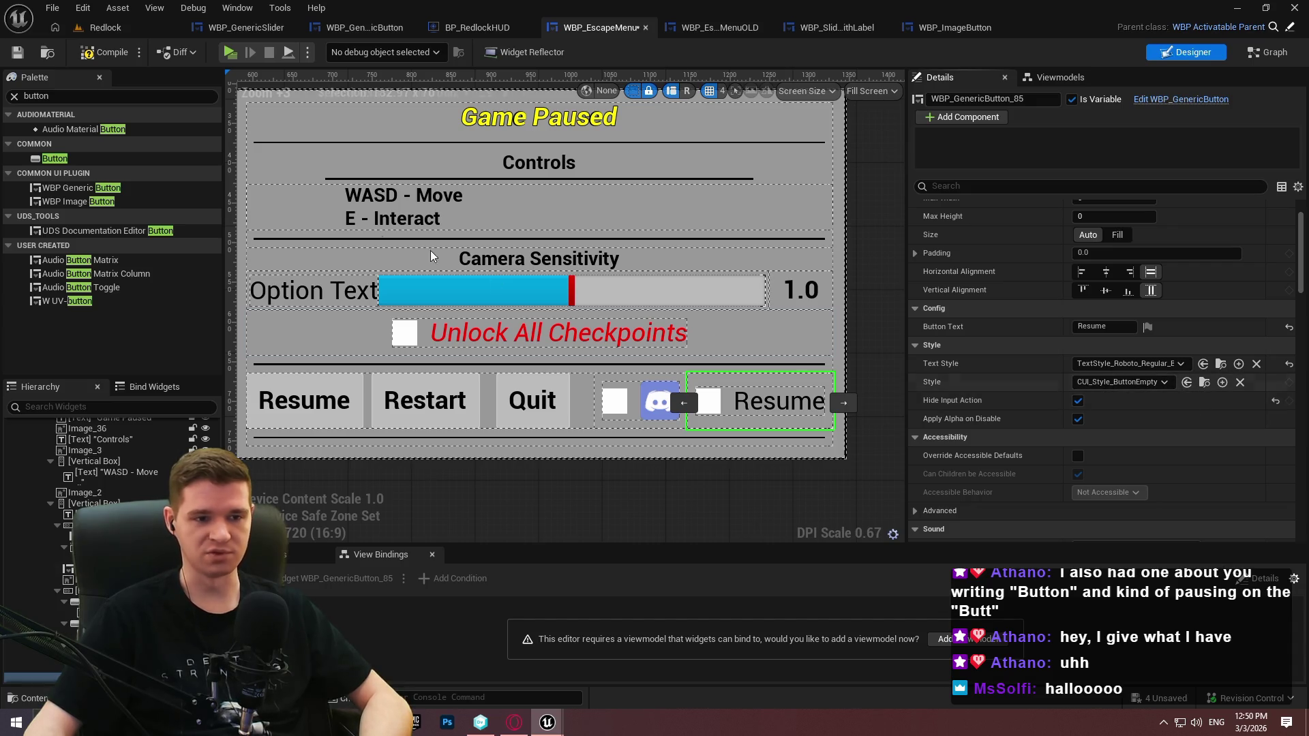
Save the escape menu, remove the old buttons from the row, and compile
{"action": "left_click", "coordinate": [17, 52]}
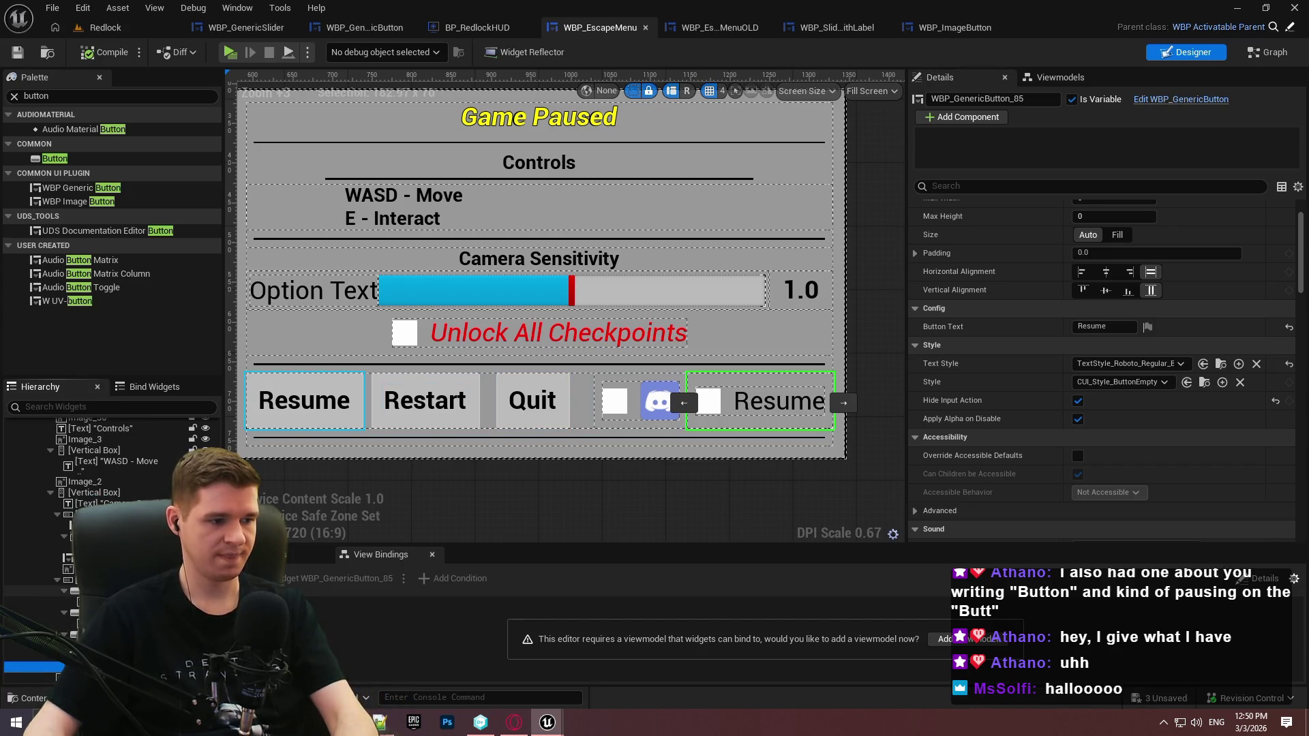
{"action": "key", "text": "ctrl+z"}
{"action": "key", "text": "ctrl+z"}
{"action": "key", "text": "ctrl+z"}
{"action": "left_click", "coordinate": [113, 57]}
Relabel the middle generic button 'Restart' and the right one 'Quit', then save
{"action": "left_click", "coordinate": [506, 406]}
{"action": "left_click", "coordinate": [1104, 392]}
{"action": "type", "text": "Restart"}
{"action": "key", "text": "Return"}
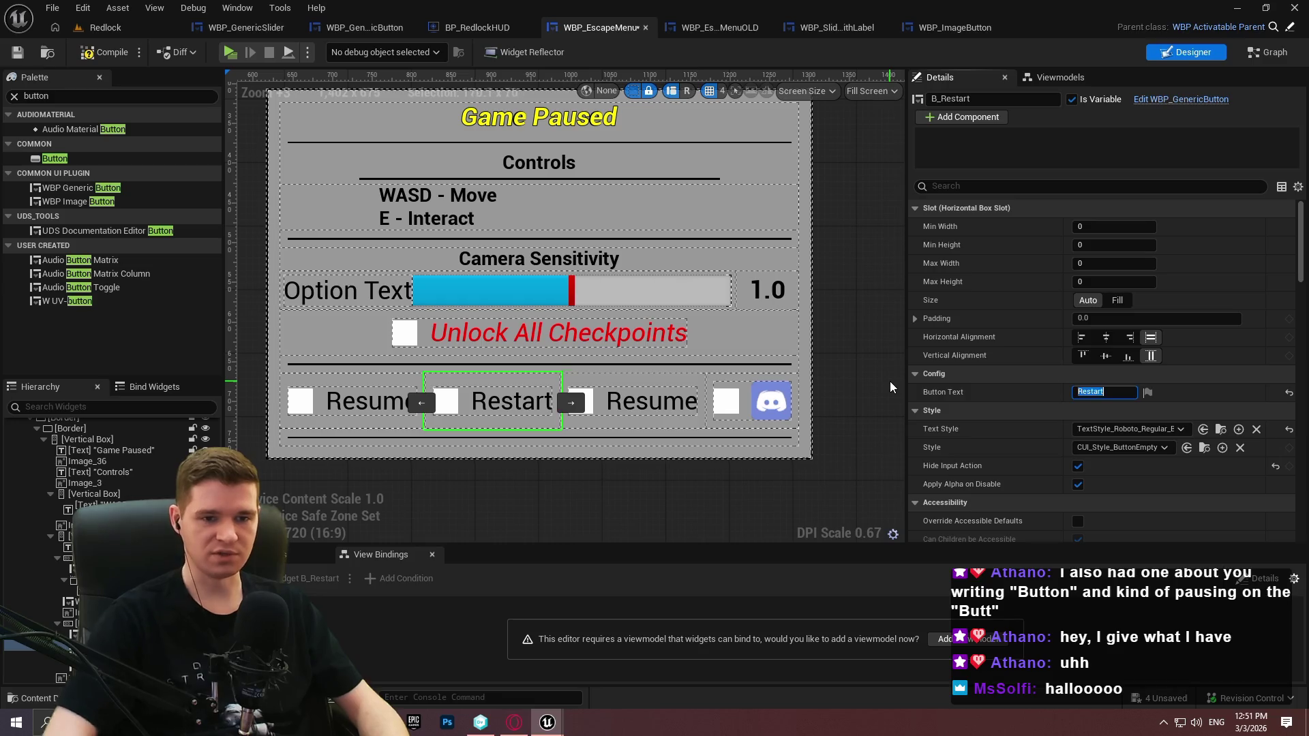
{"action": "left_click", "coordinate": [642, 406]}
{"action": "left_click", "coordinate": [1132, 395]}
{"action": "type", "text": "Qui"}
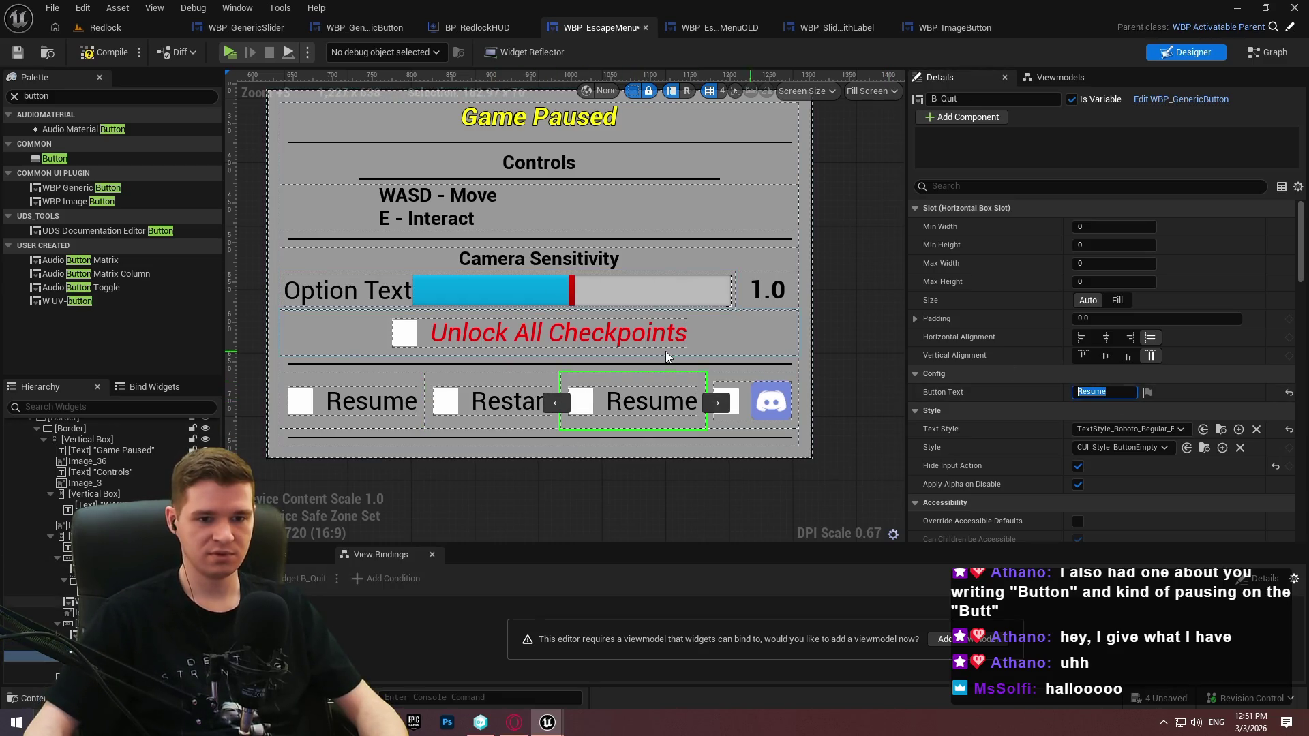
{"action": "type", "text": "t"}
{"action": "key", "text": "Return"}
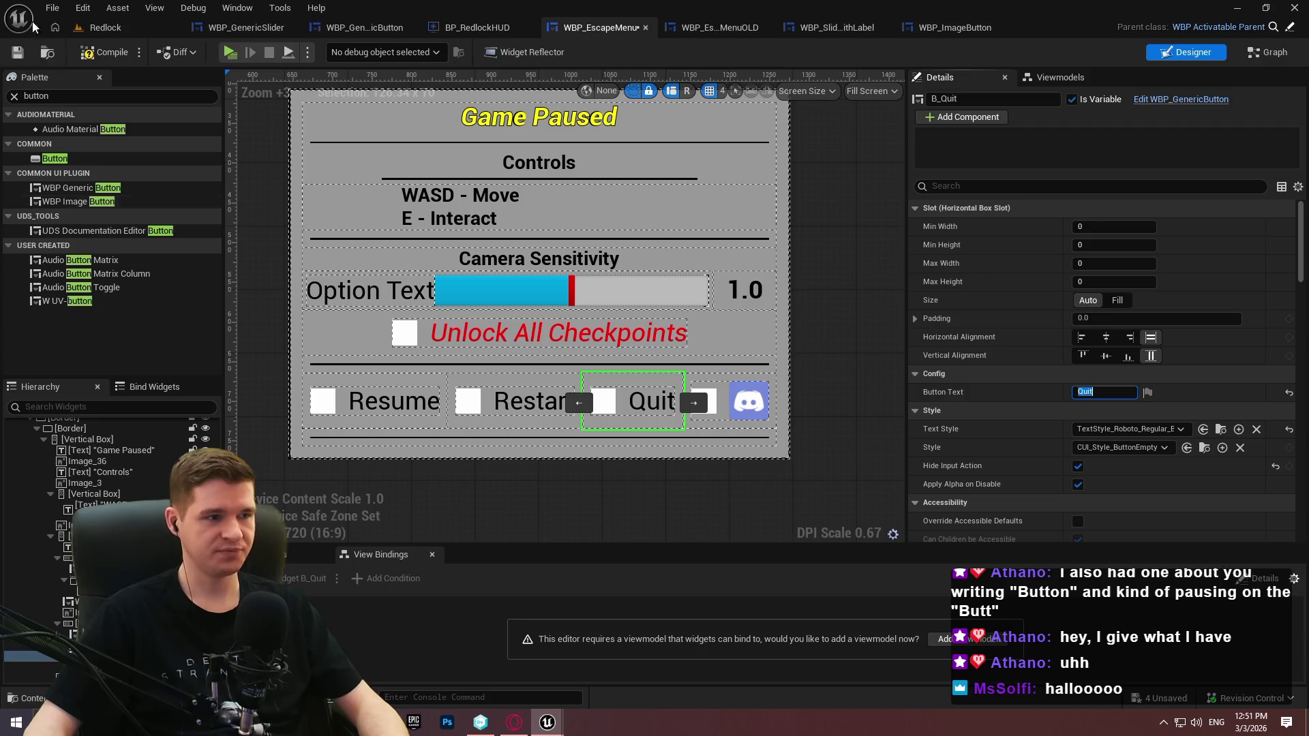
{"action": "left_click", "coordinate": [18, 54]}
Toggle the dashed widget outlines off and back on, then select the Option Text slider
{"action": "left_click", "coordinate": [635, 91]}
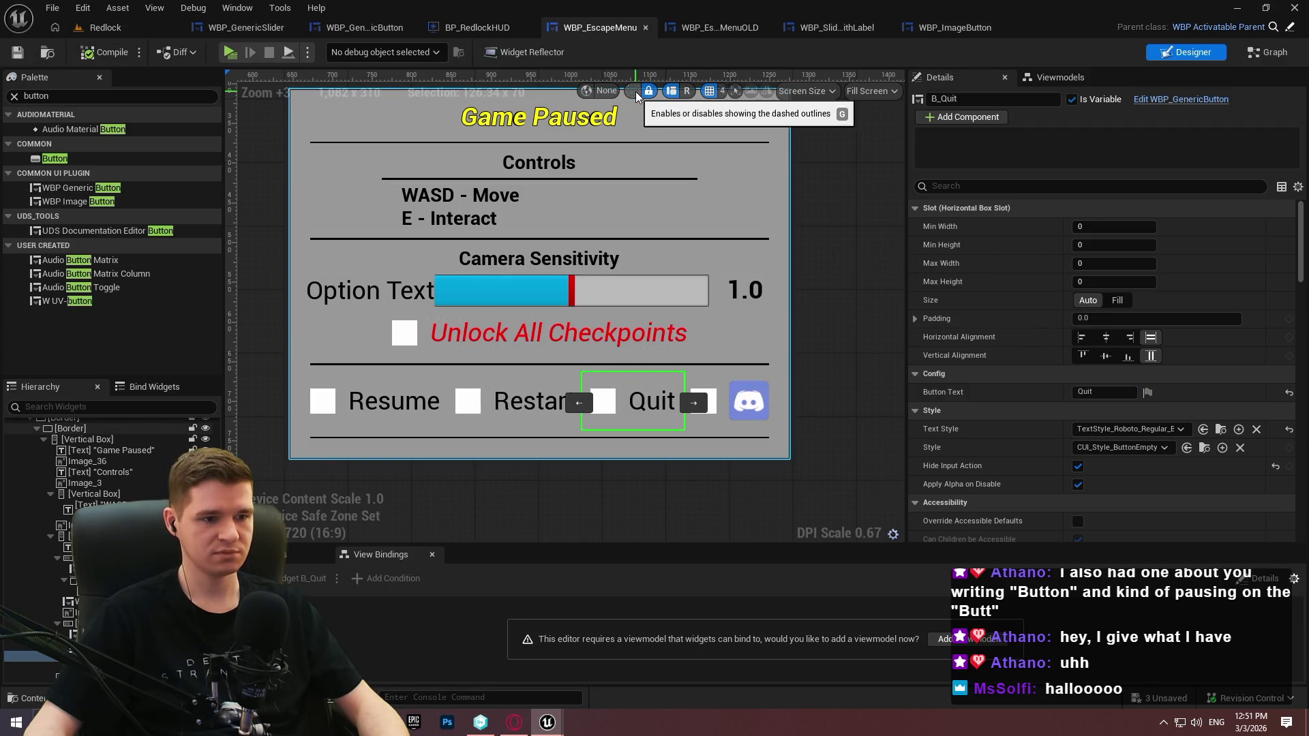
{"action": "left_click", "coordinate": [635, 91]}
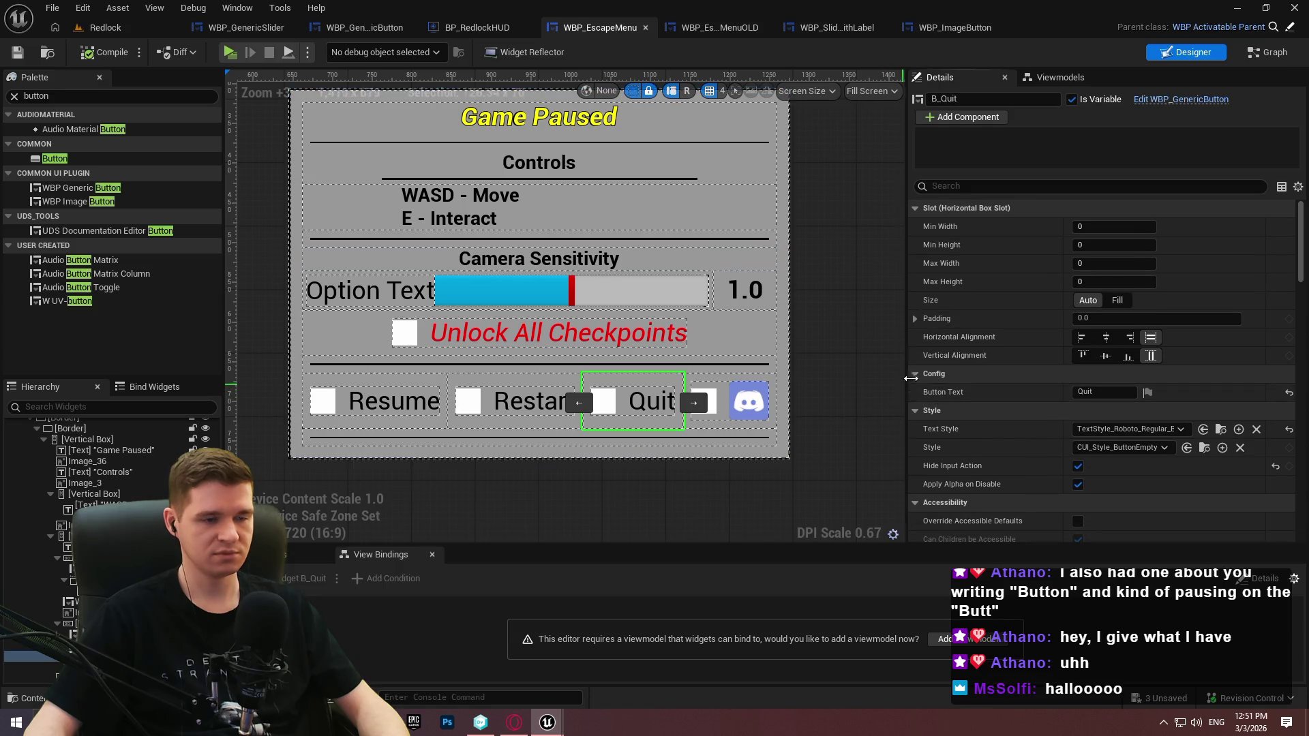
{"action": "scroll", "coordinate": [846, 377], "scroll_direction": "up", "scroll_amount": 1}
{"action": "scroll", "coordinate": [845, 378], "scroll_direction": "down", "scroll_amount": 2}
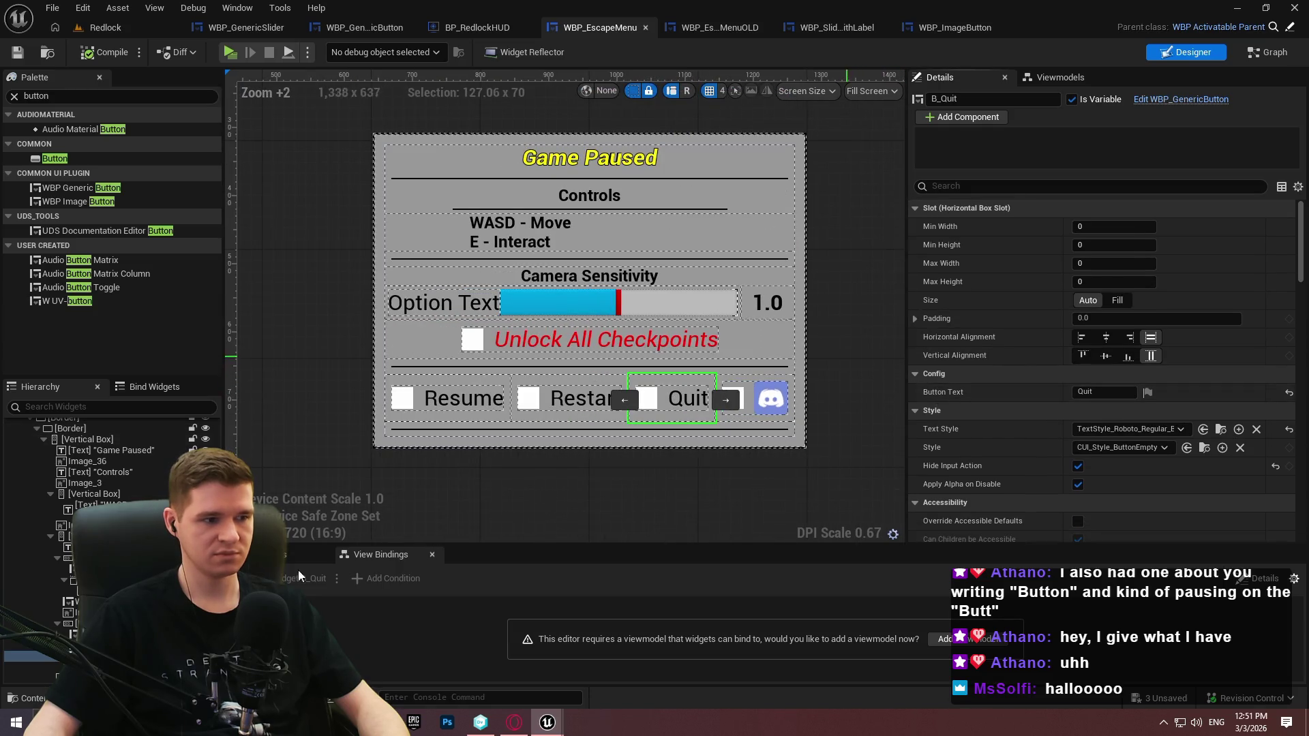
{"action": "left_click", "coordinate": [563, 302]}
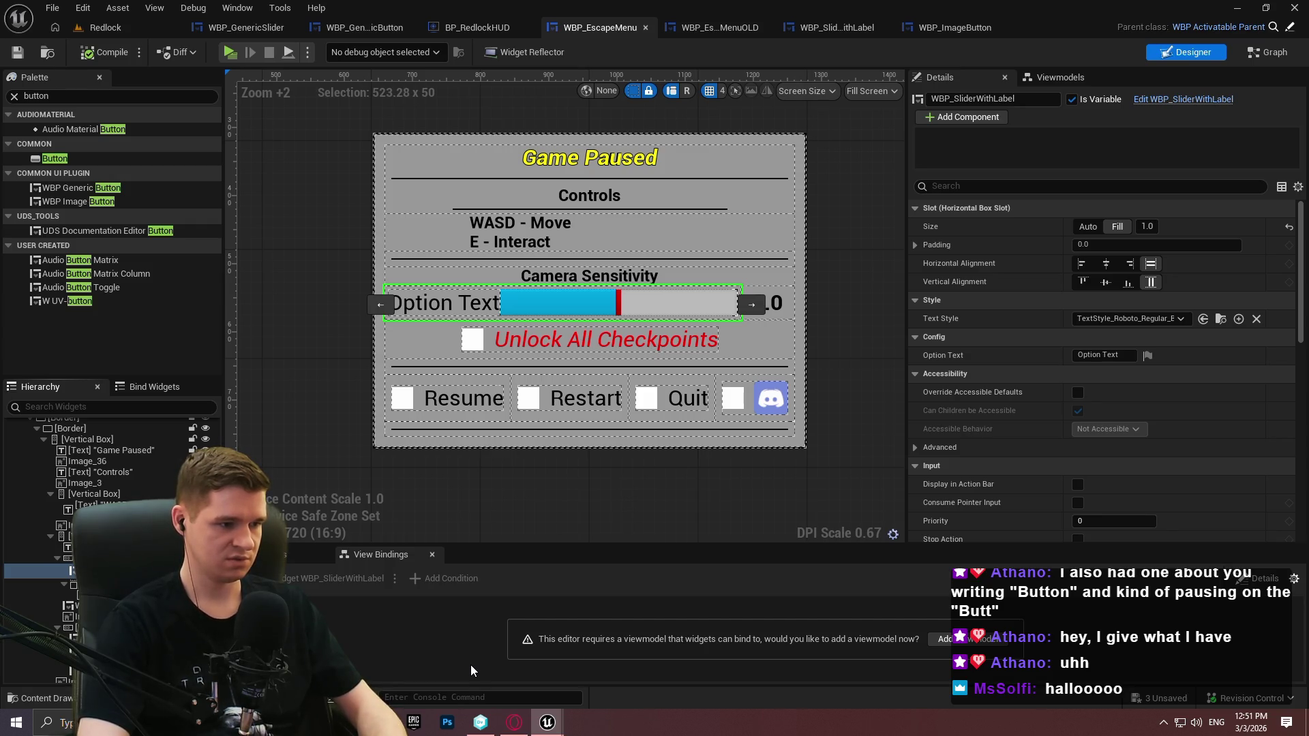
Name the slider CameraSensitivitySlider, clear its Option Text label, then compile and save
{"action": "key", "text": "Return"}
{"action": "left_click", "coordinate": [87, 53]}
{"action": "scroll", "coordinate": [103, 521], "scroll_direction": "down", "scroll_amount": 2}
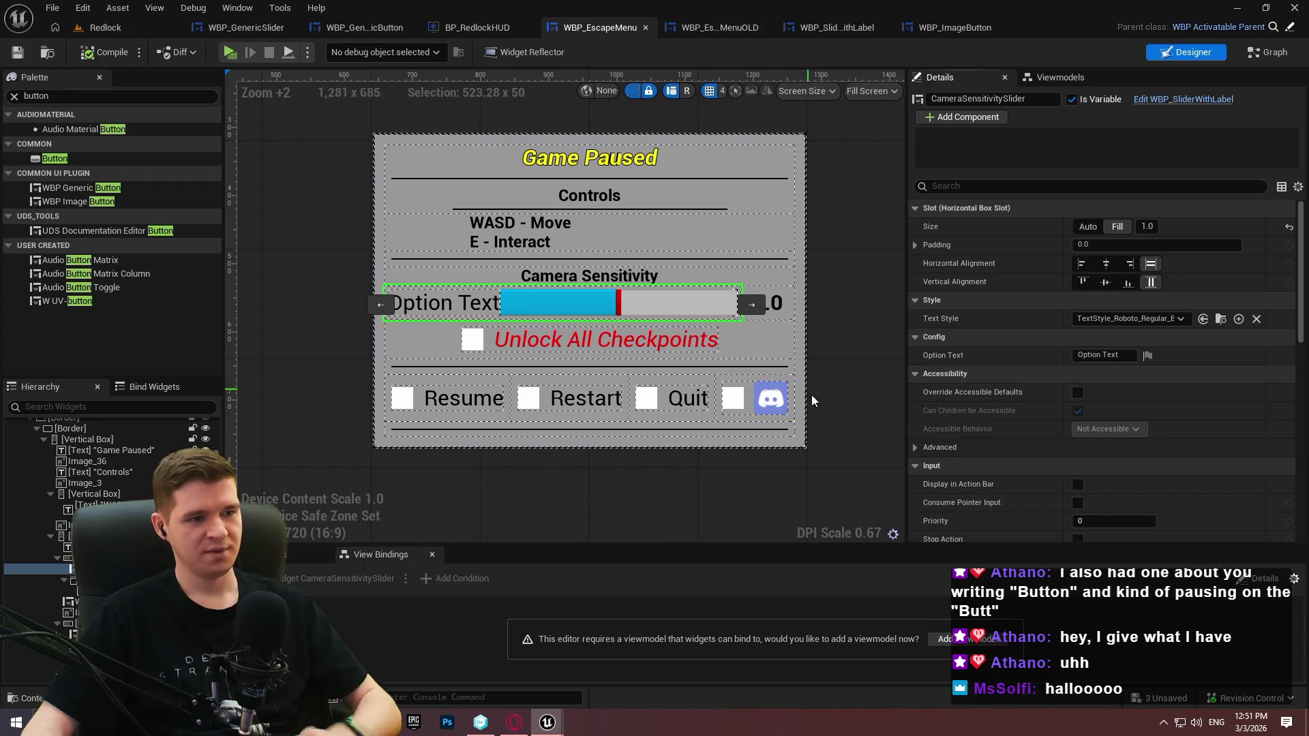
{"action": "left_click", "coordinate": [1103, 354]}
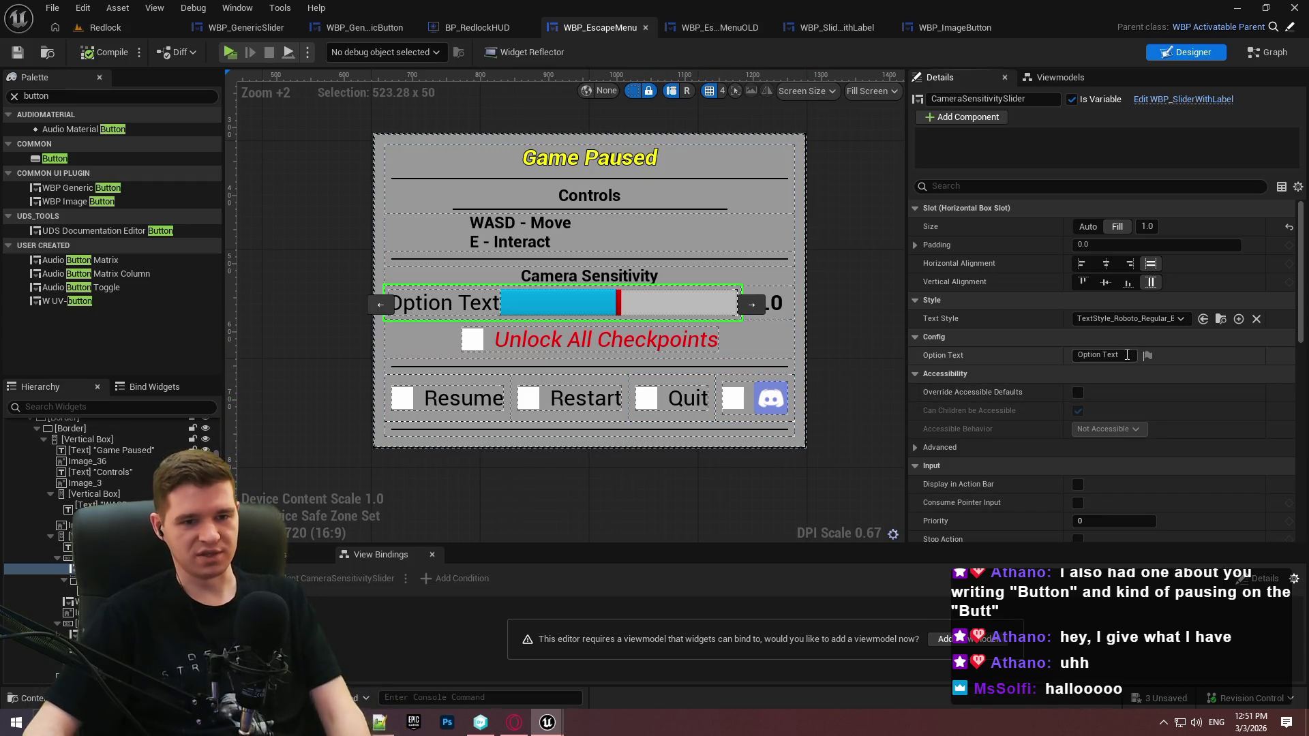
{"action": "key", "text": "BackSpace"}
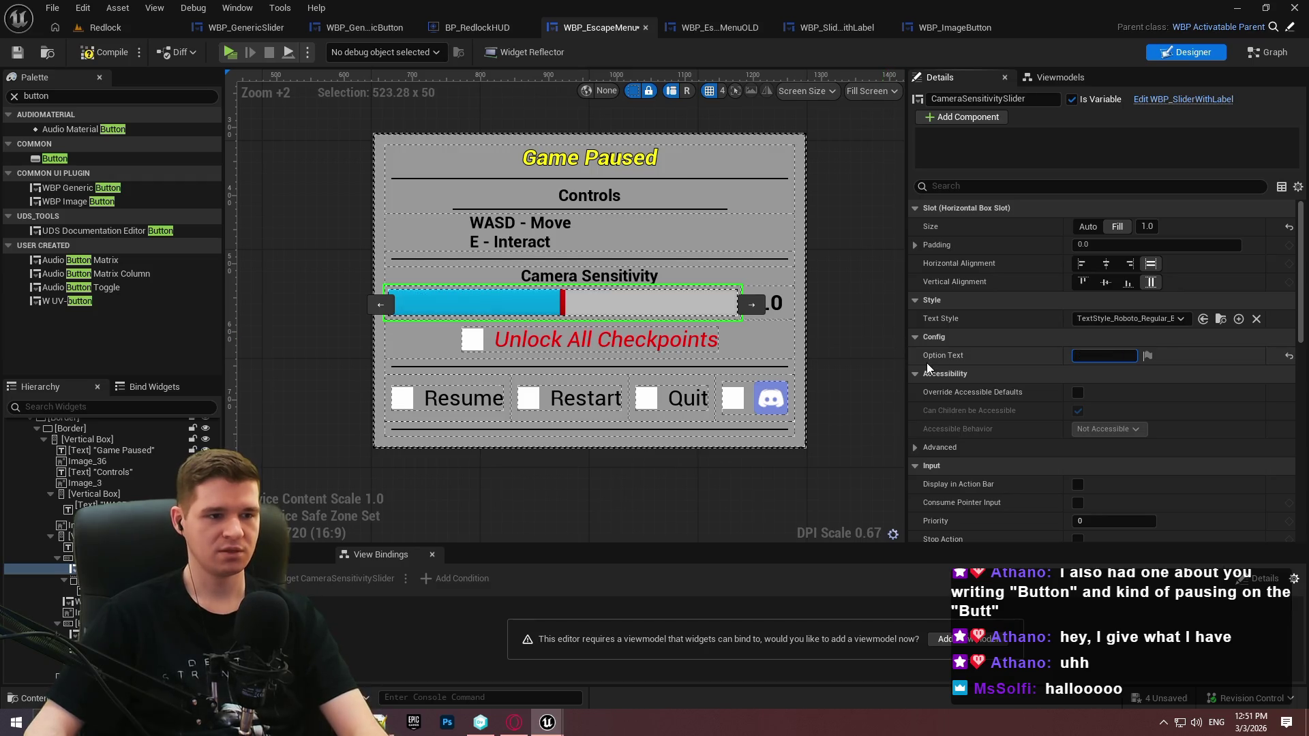
{"action": "left_click", "coordinate": [17, 54]}
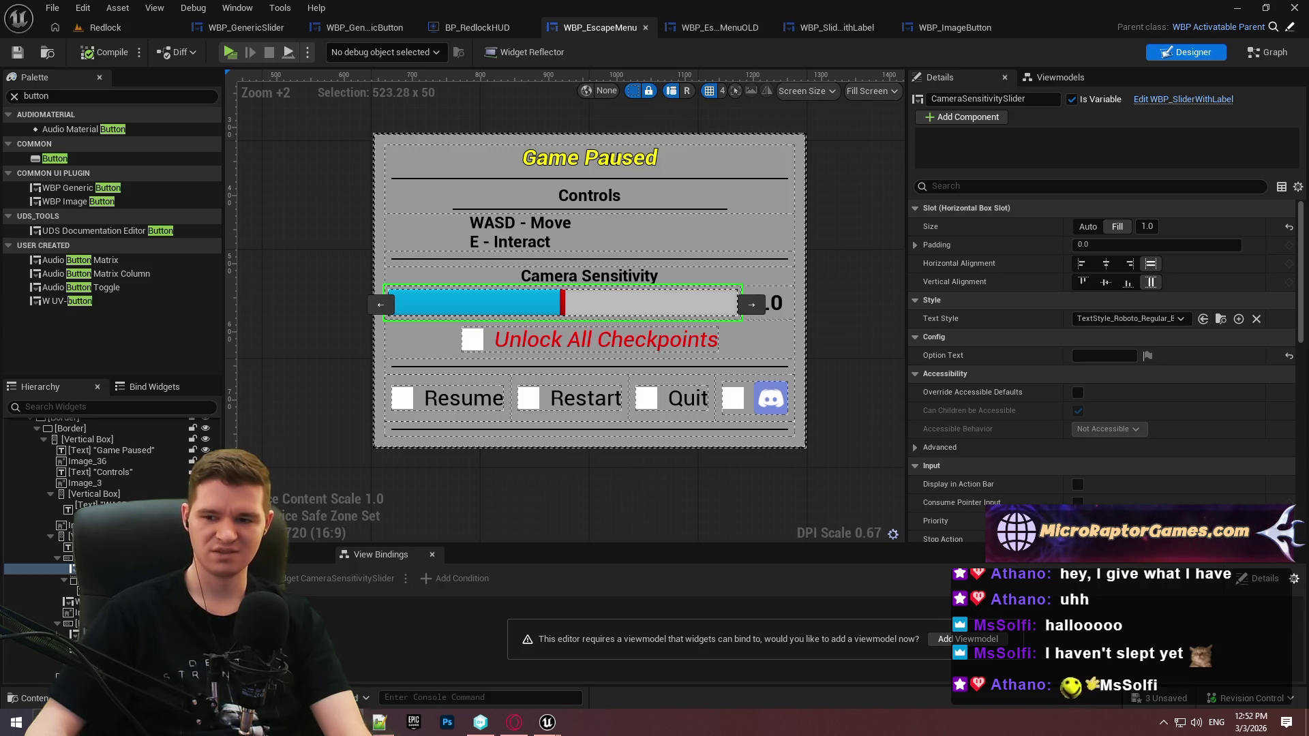
{"action": "left_click", "coordinate": [672, 494]}
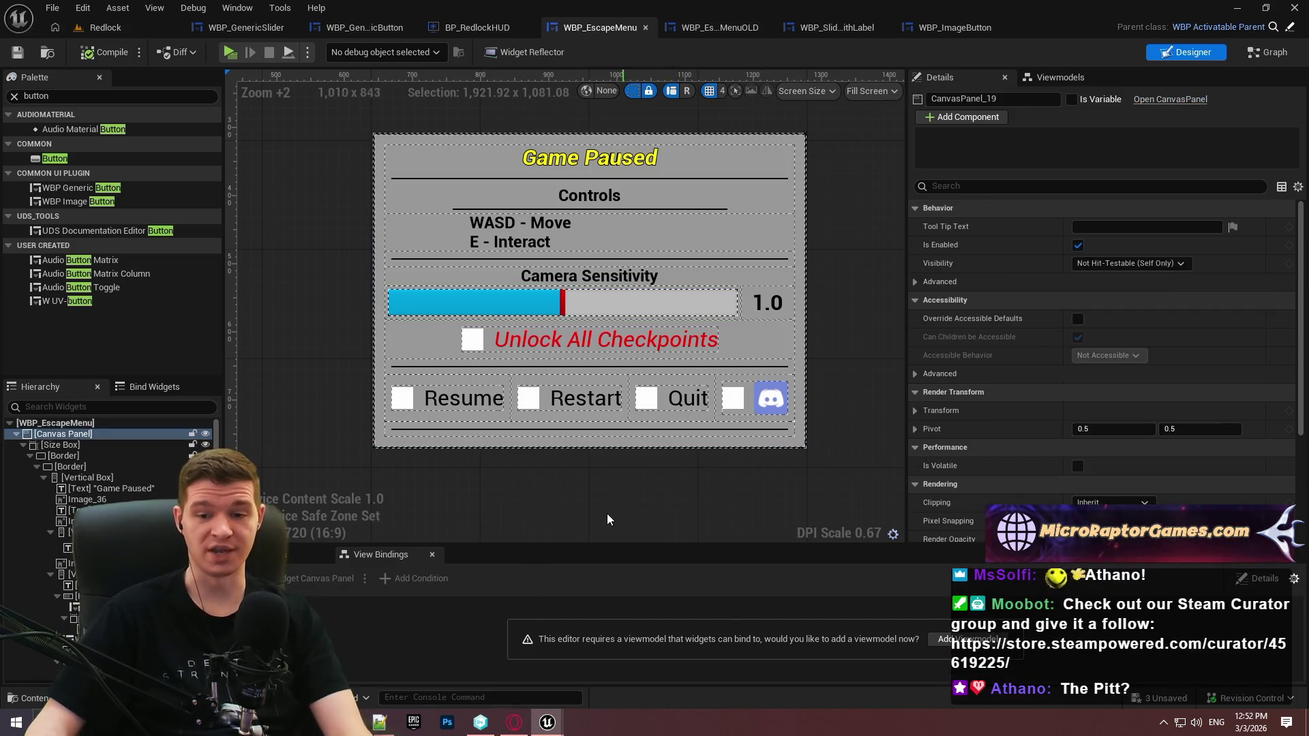
{"action": "left_click", "coordinate": [549, 304]}
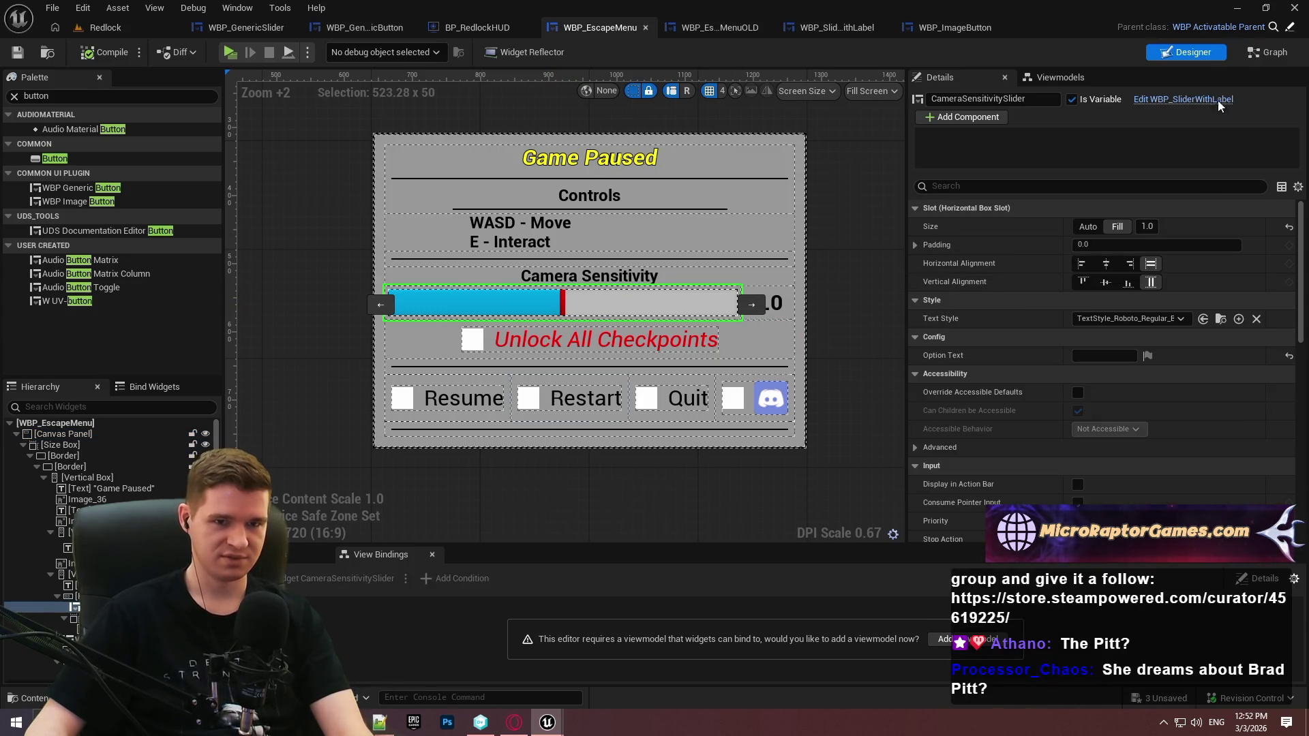
Open WBP_SliderWithLabel and then the nested WBP_GenericSlider blueprint
{"action": "left_click", "coordinate": [1205, 102]}
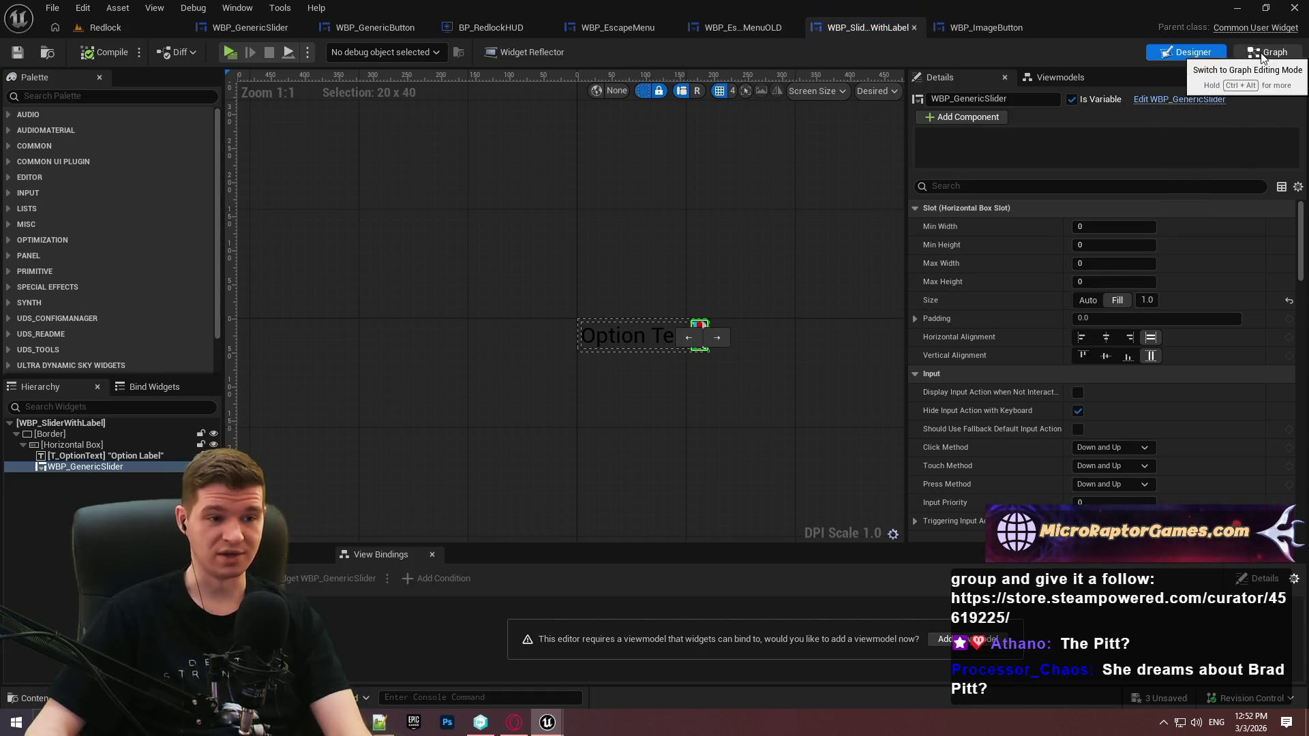
{"action": "scroll", "coordinate": [1025, 279], "scroll_direction": "down", "scroll_amount": 6}
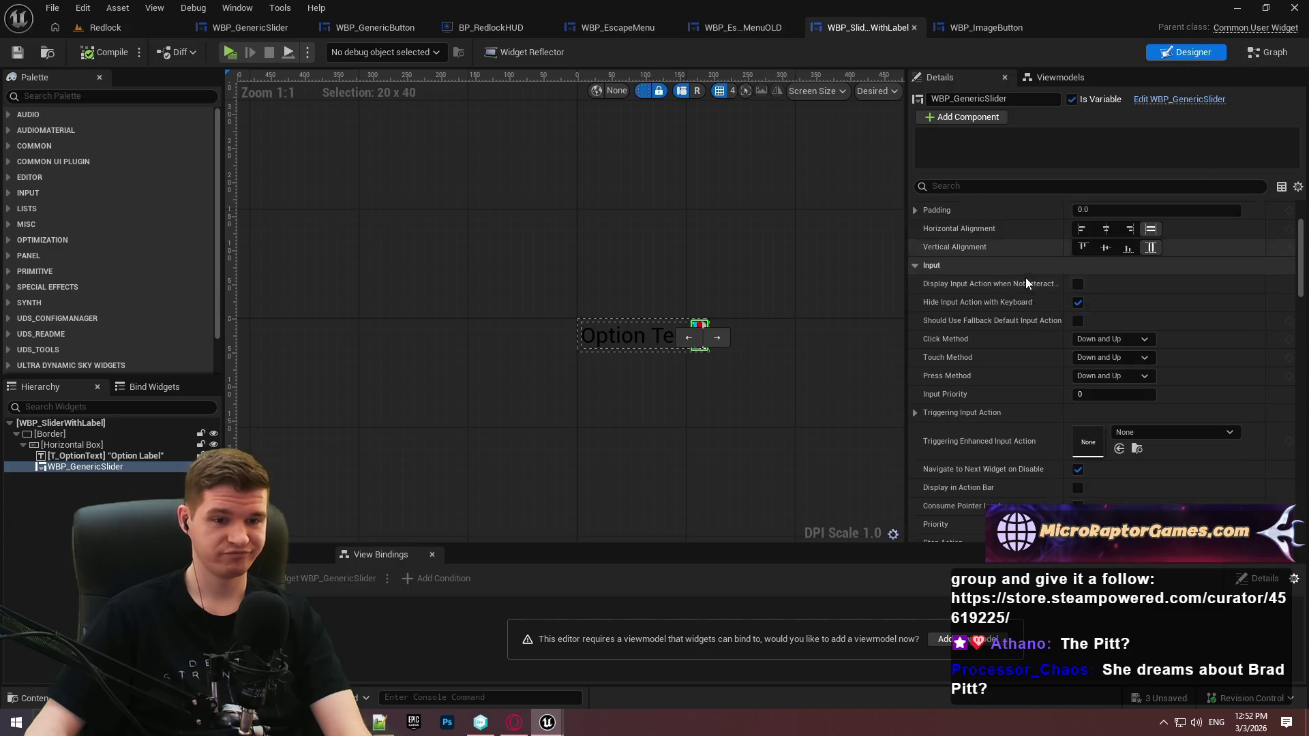
{"action": "left_click", "coordinate": [1206, 99]}
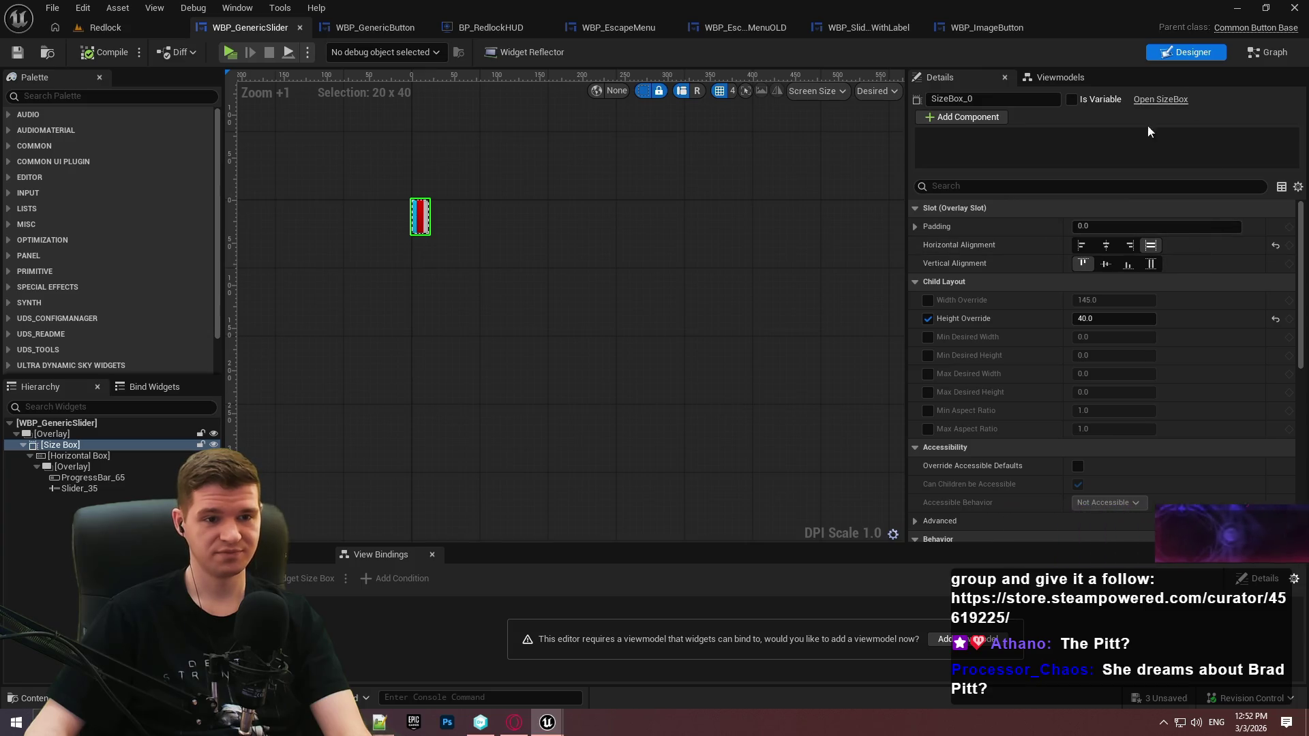
Select Slider_35 in the Hierarchy to view its value, min, max and step size
{"action": "left_click", "coordinate": [60, 489]}
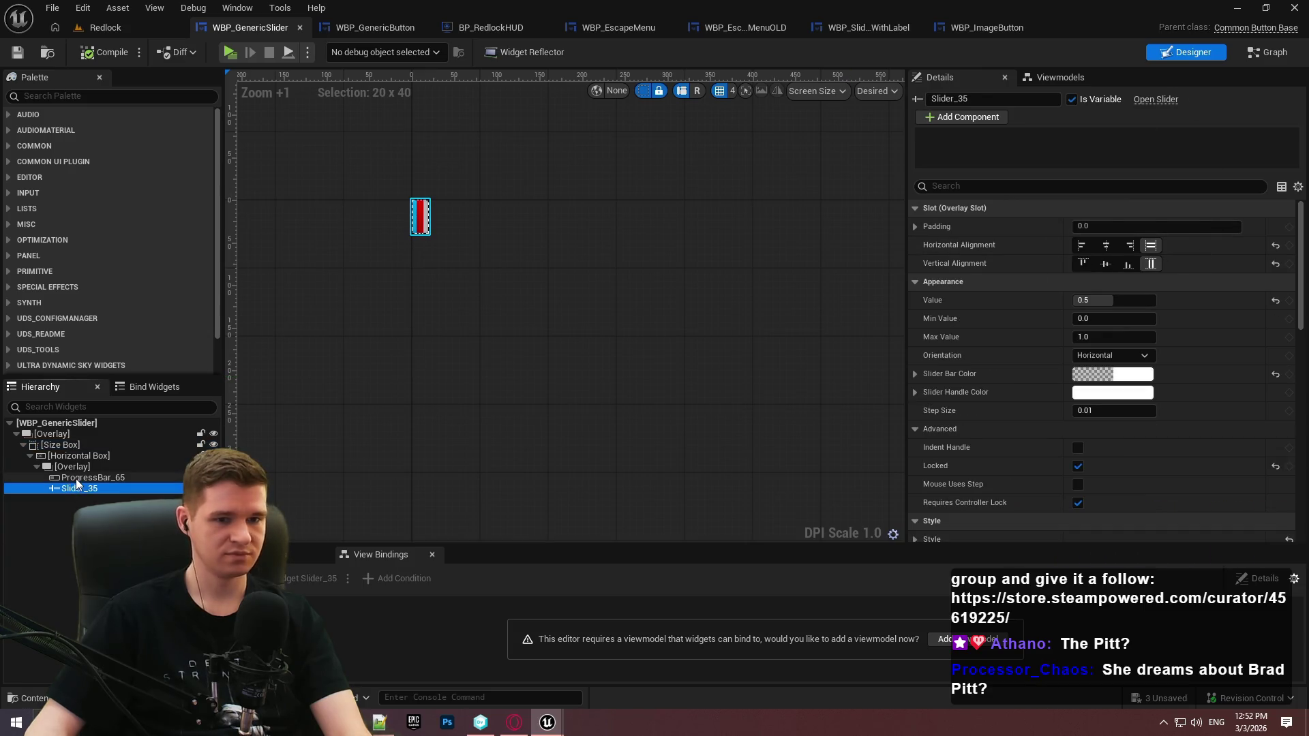
{"action": "key", "text": "Up"}
{"action": "left_click", "coordinate": [75, 489]}
{"action": "key", "text": "Up"}
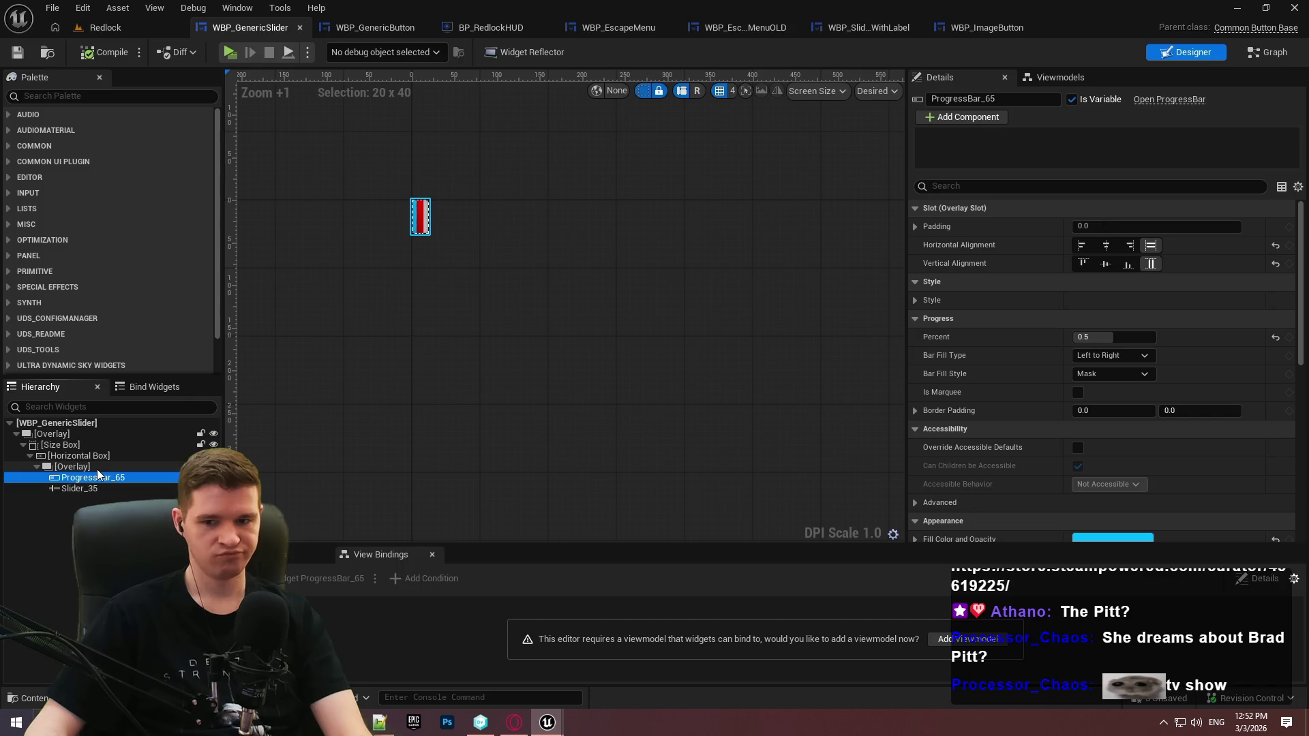
{"action": "left_click", "coordinate": [96, 469]}
{"action": "left_click", "coordinate": [87, 488]}
{"action": "left_click", "coordinate": [79, 499]}
{"action": "left_click", "coordinate": [85, 490]}
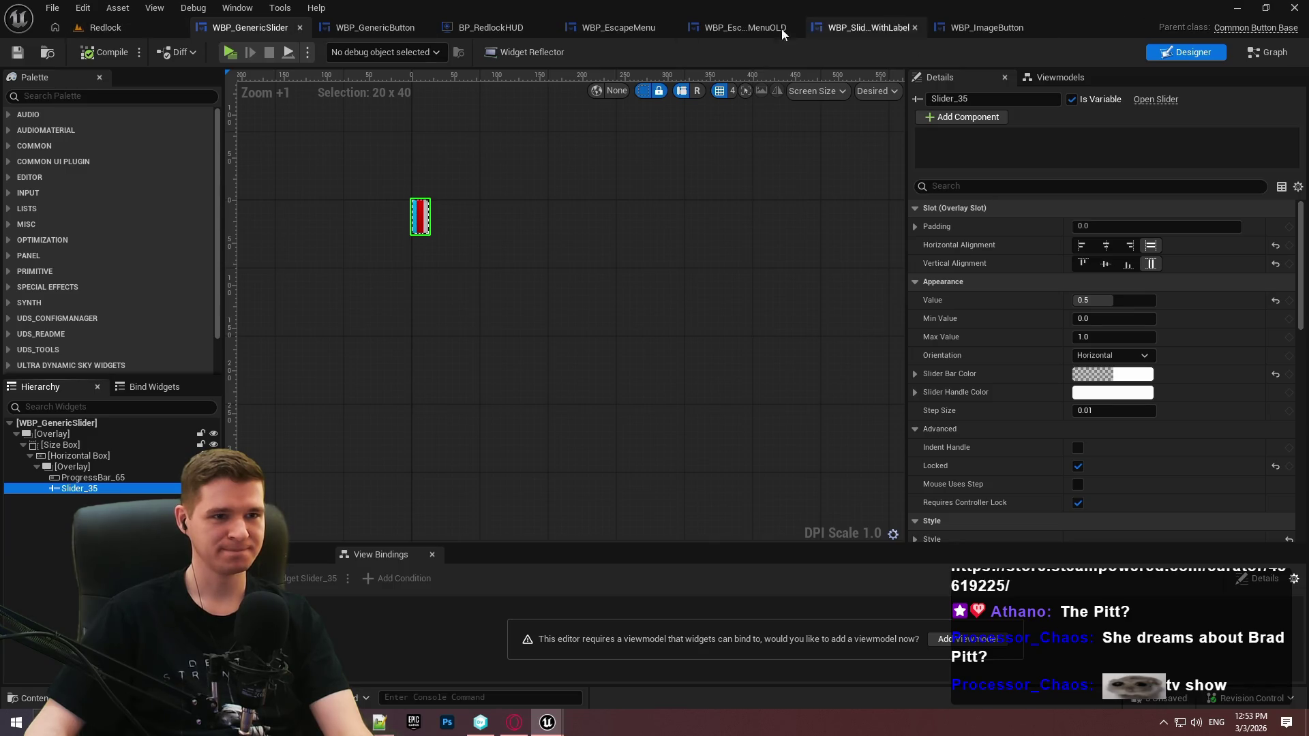
{"action": "left_click", "coordinate": [757, 28]}
Check CameraSensitivitySlider's 0.1–5.0 range and 0.1 step, then go back to the Redlock editor
{"action": "left_click", "coordinate": [1186, 53]}
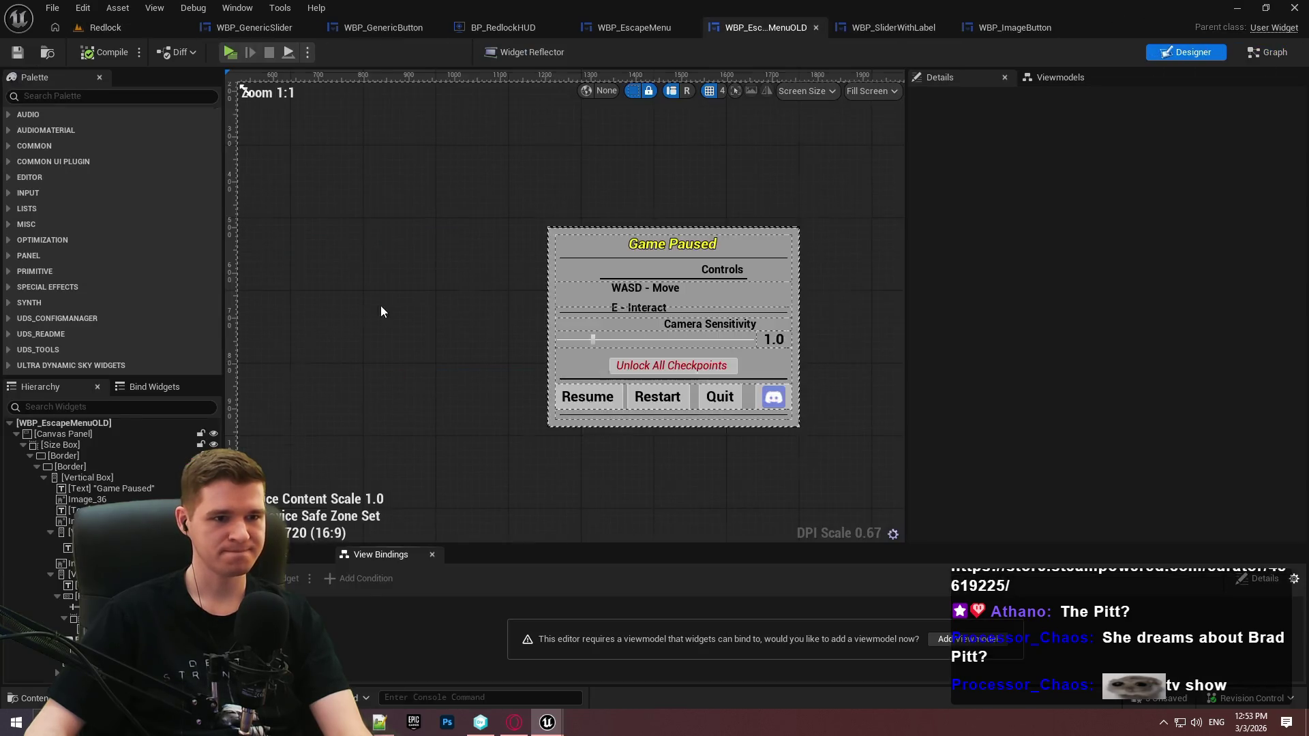
{"action": "scroll", "coordinate": [664, 330], "scroll_direction": "up", "scroll_amount": 5}
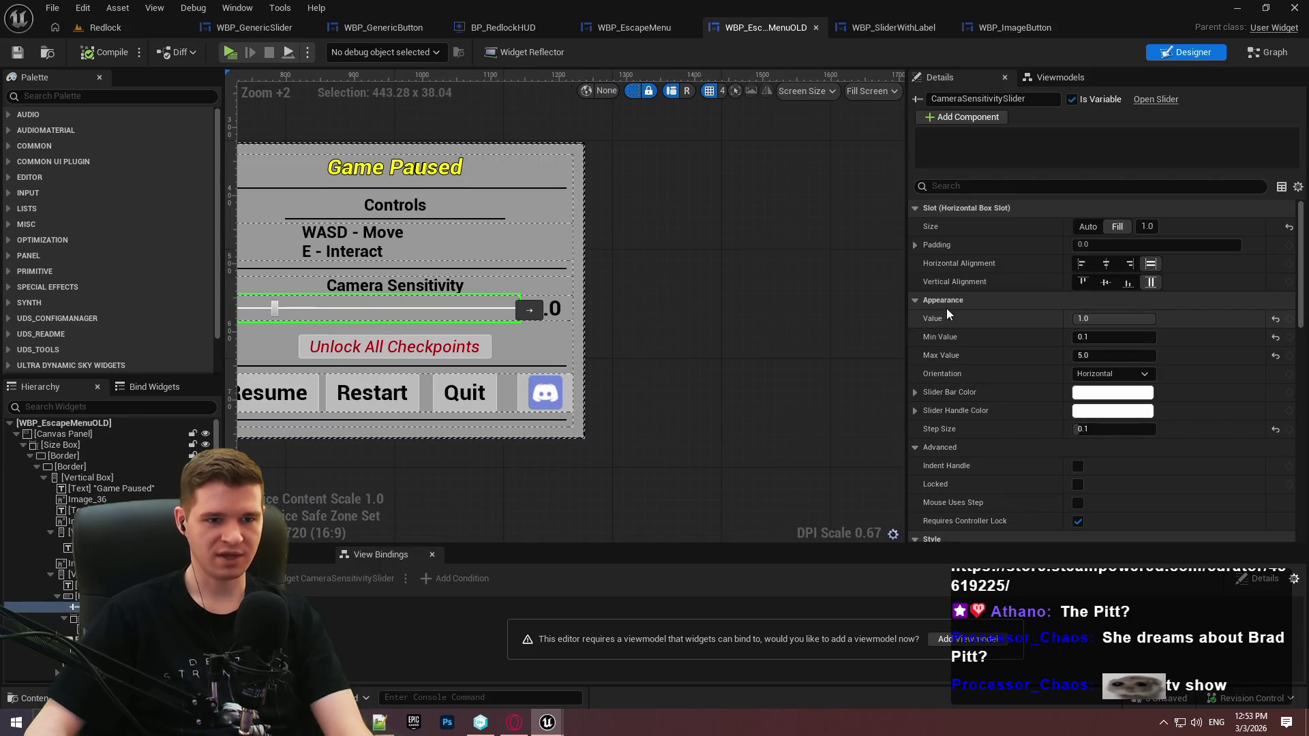
{"action": "mouse_move", "coordinate": [489, 288]}
{"action": "left_mouse_down"}
{"action": "mouse_move", "coordinate": [709, 296]}
{"action": "mouse_move", "coordinate": [679, 288]}
{"action": "left_mouse_up"}
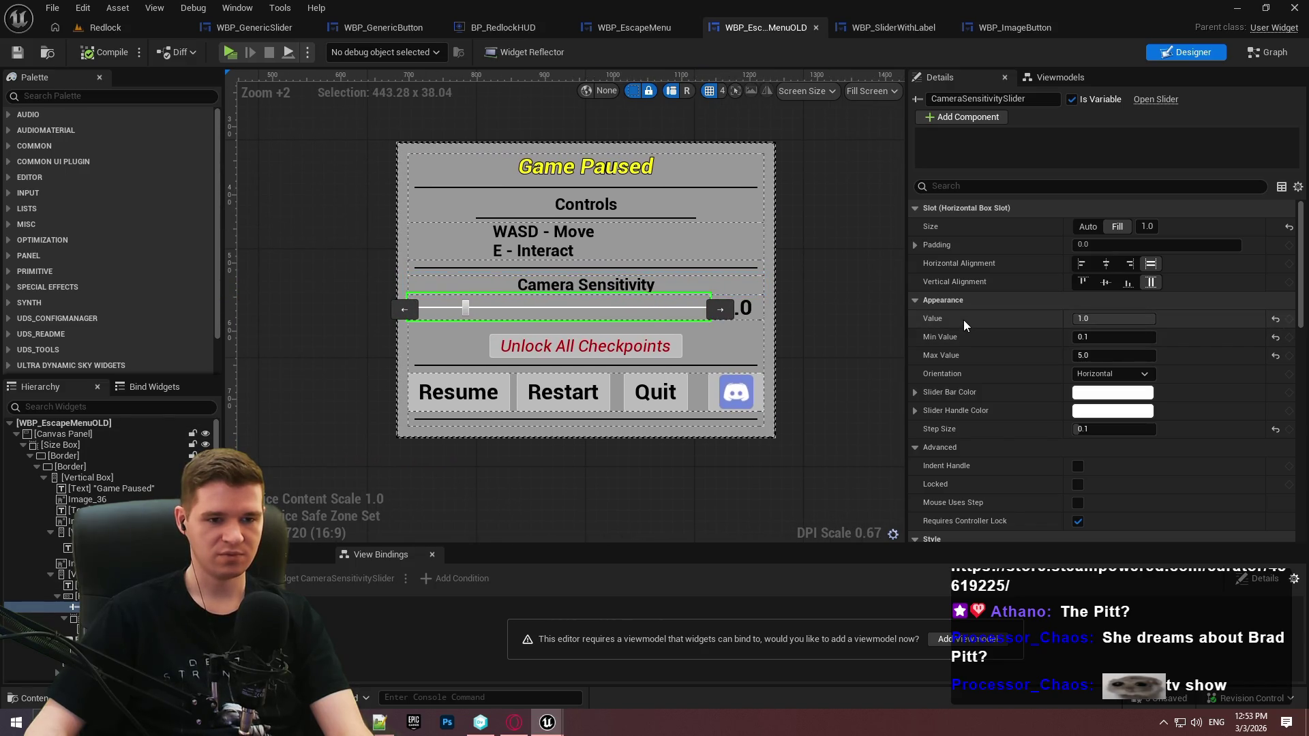
{"action": "scroll", "coordinate": [1020, 356], "scroll_direction": "down", "scroll_amount": 3}
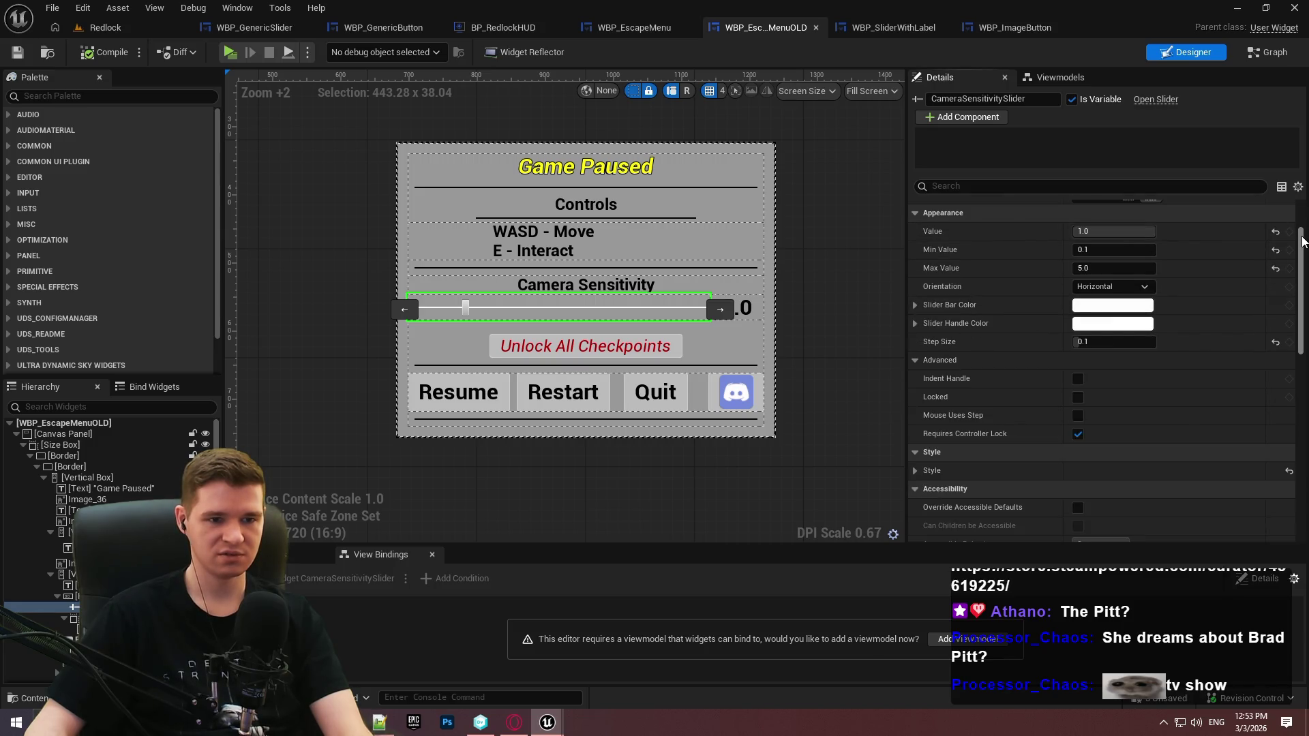
{"action": "scroll", "coordinate": [1303, 245], "scroll_direction": "down", "scroll_amount": 2}
{"action": "scroll", "coordinate": [1101, 368], "scroll_direction": "down", "scroll_amount": 3}
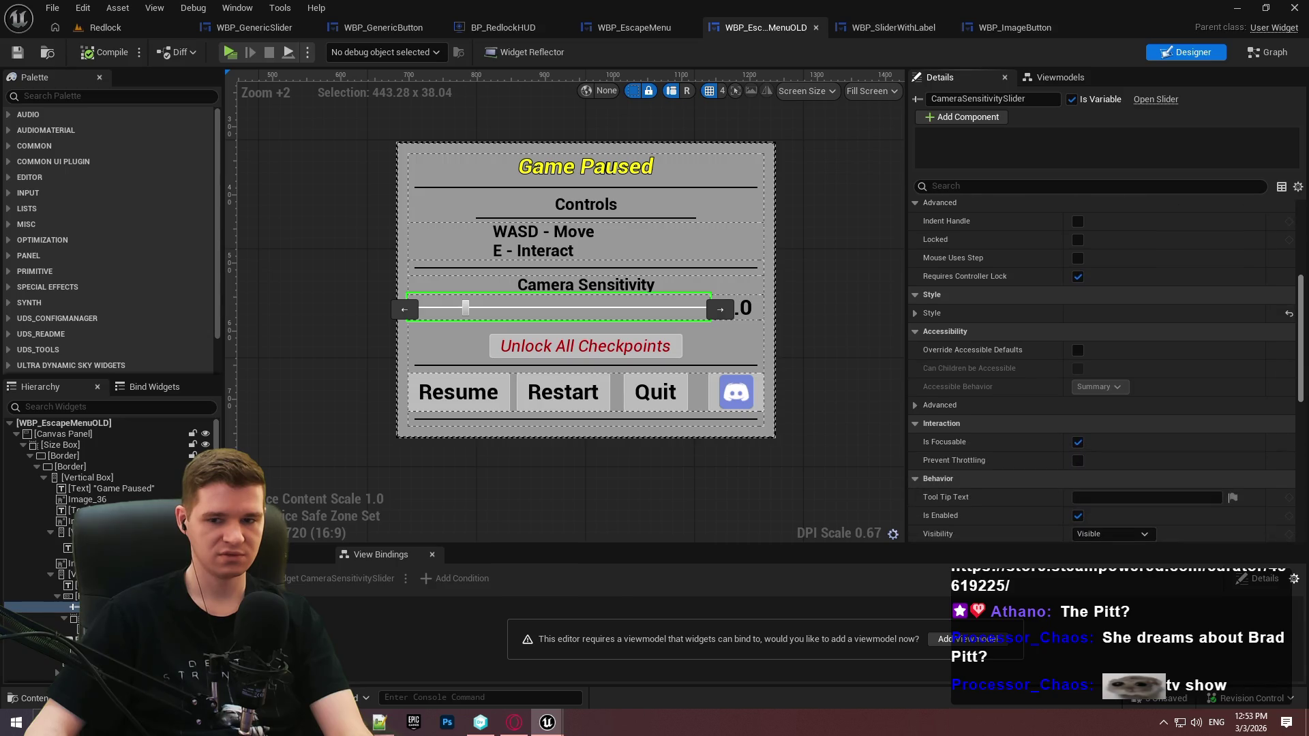
{"action": "scroll", "coordinate": [1101, 368], "scroll_direction": "up", "scroll_amount": 2}
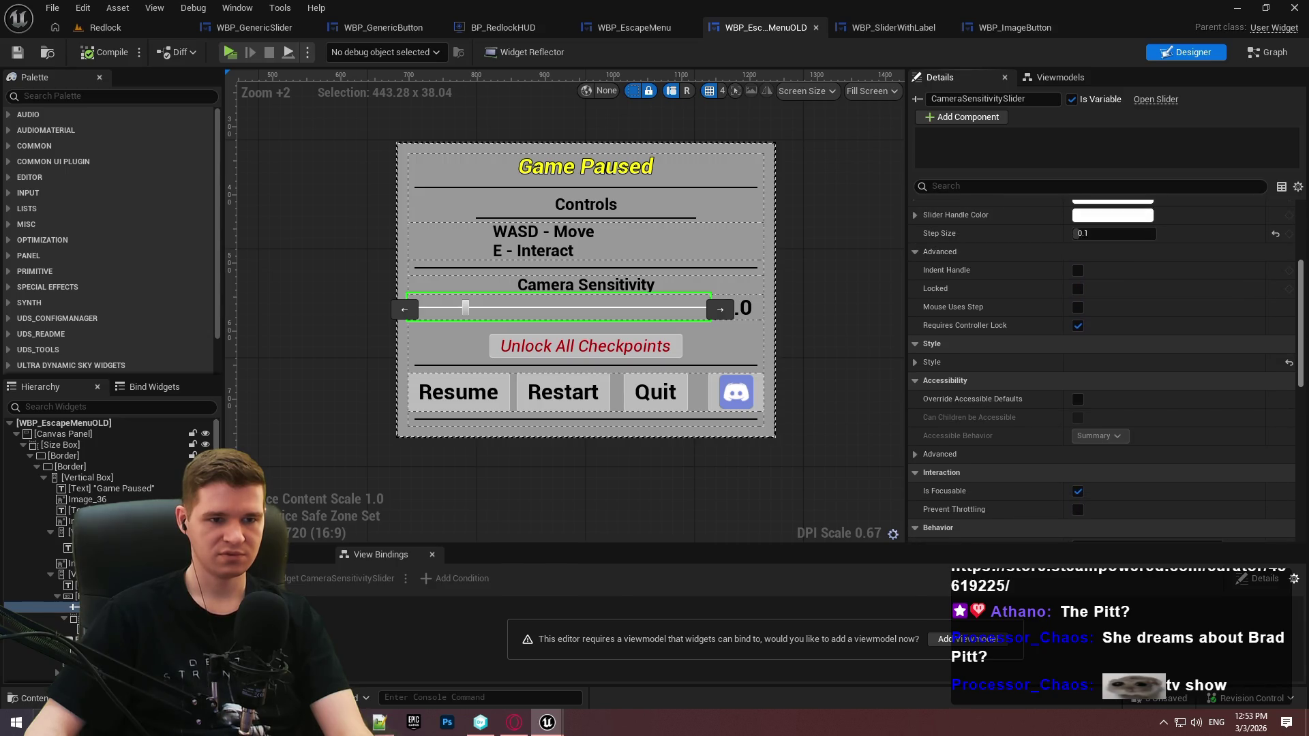
{"action": "left_click", "coordinate": [914, 363]}
{"action": "left_click", "coordinate": [914, 362]}
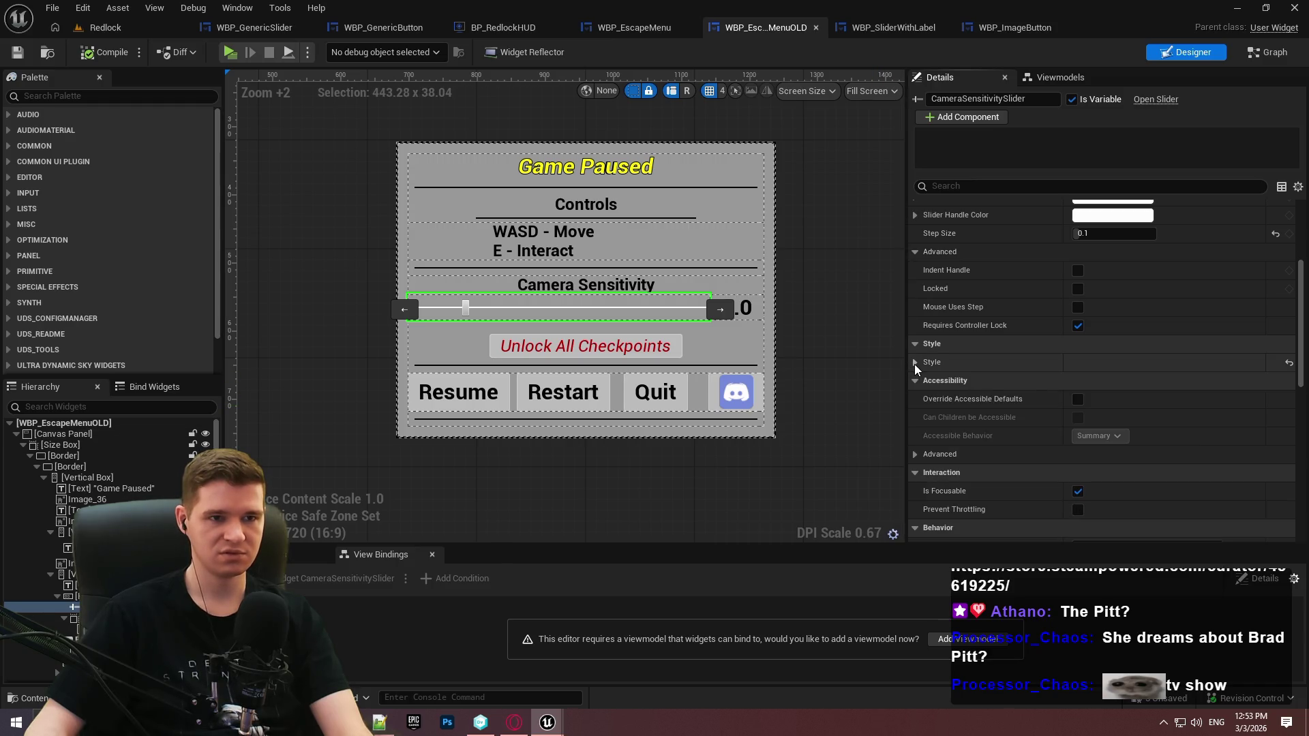
{"action": "left_click", "coordinate": [106, 27]}
{"action": "left_click", "coordinate": [728, 501]}
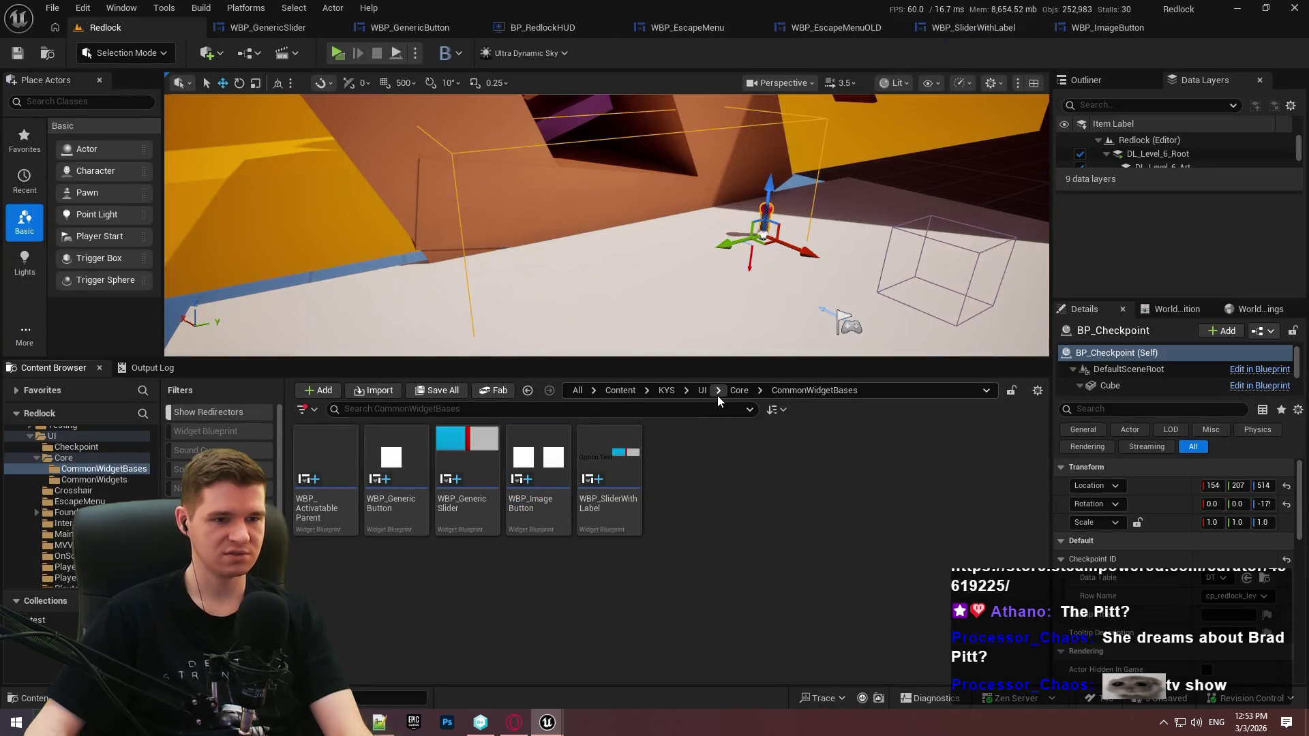
{"action": "right_click", "coordinate": [743, 478]}
{"action": "left_click", "coordinate": [792, 309]}
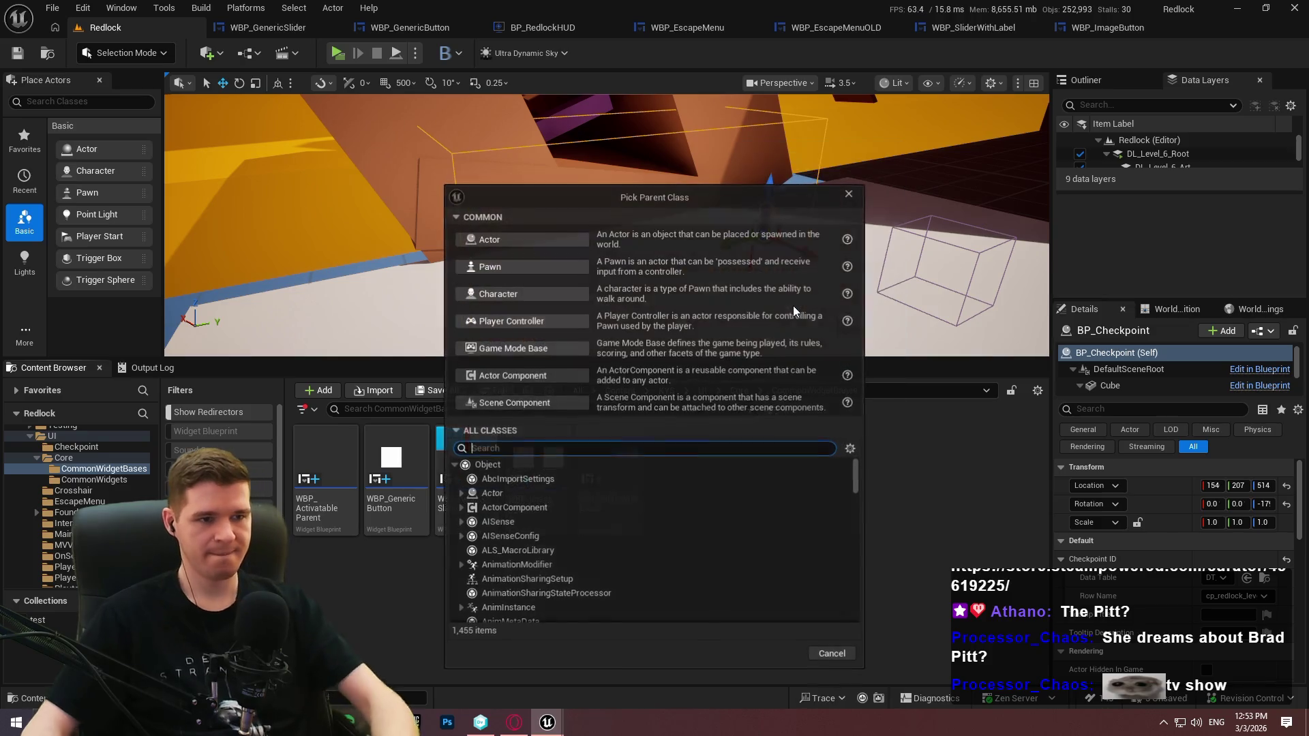
{"action": "type", "text": "style"}
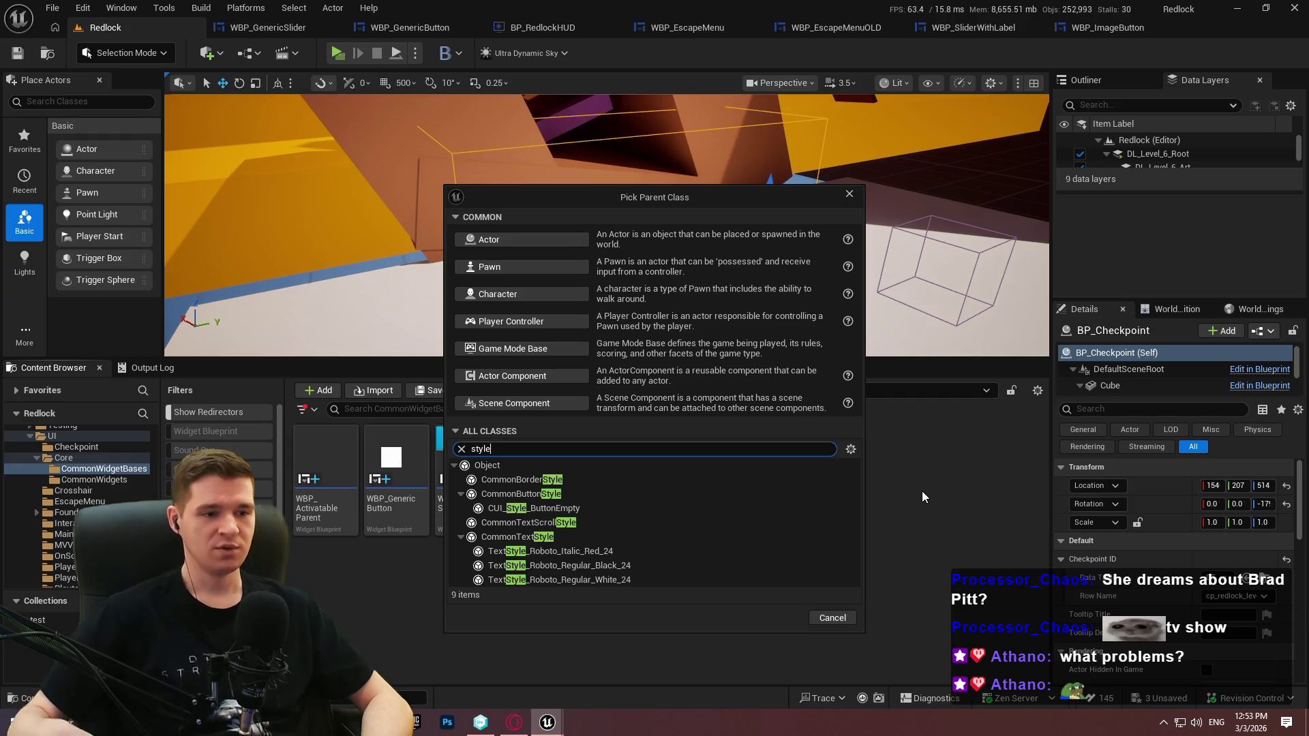
{"action": "left_click", "coordinate": [847, 193]}
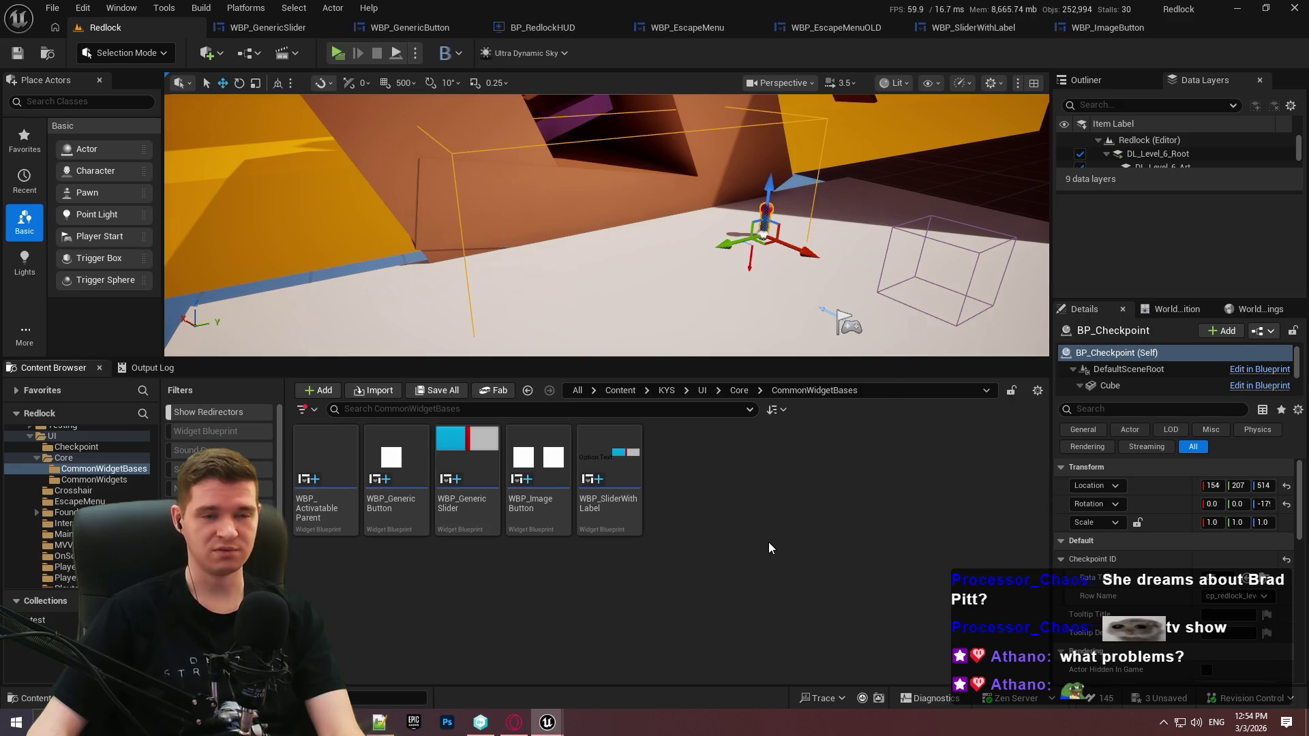
Go through the WBP_ImageButton, WBP_SliderWithLabel and WBP_EscapeMenuOLD tabs, then open WBP_GenericSlider's event graph
{"action": "left_click", "coordinate": [1132, 29]}
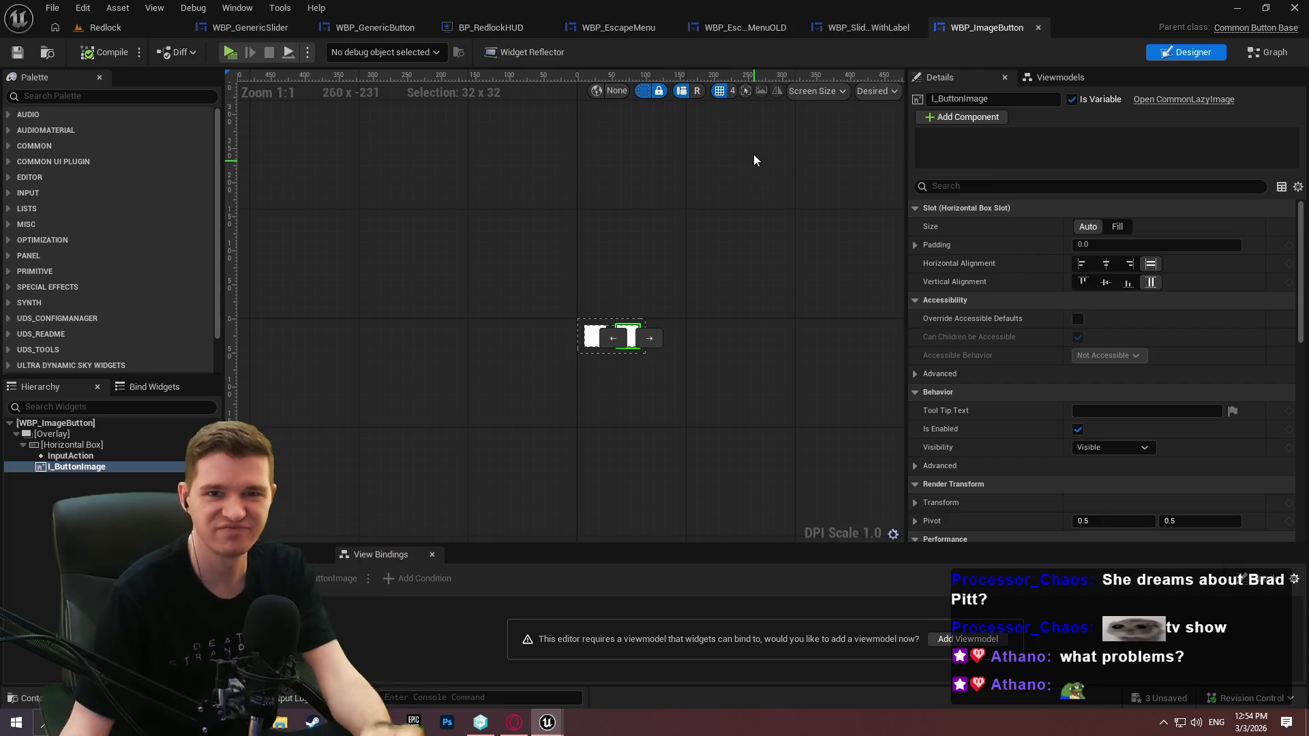
{"action": "left_click", "coordinate": [863, 28]}
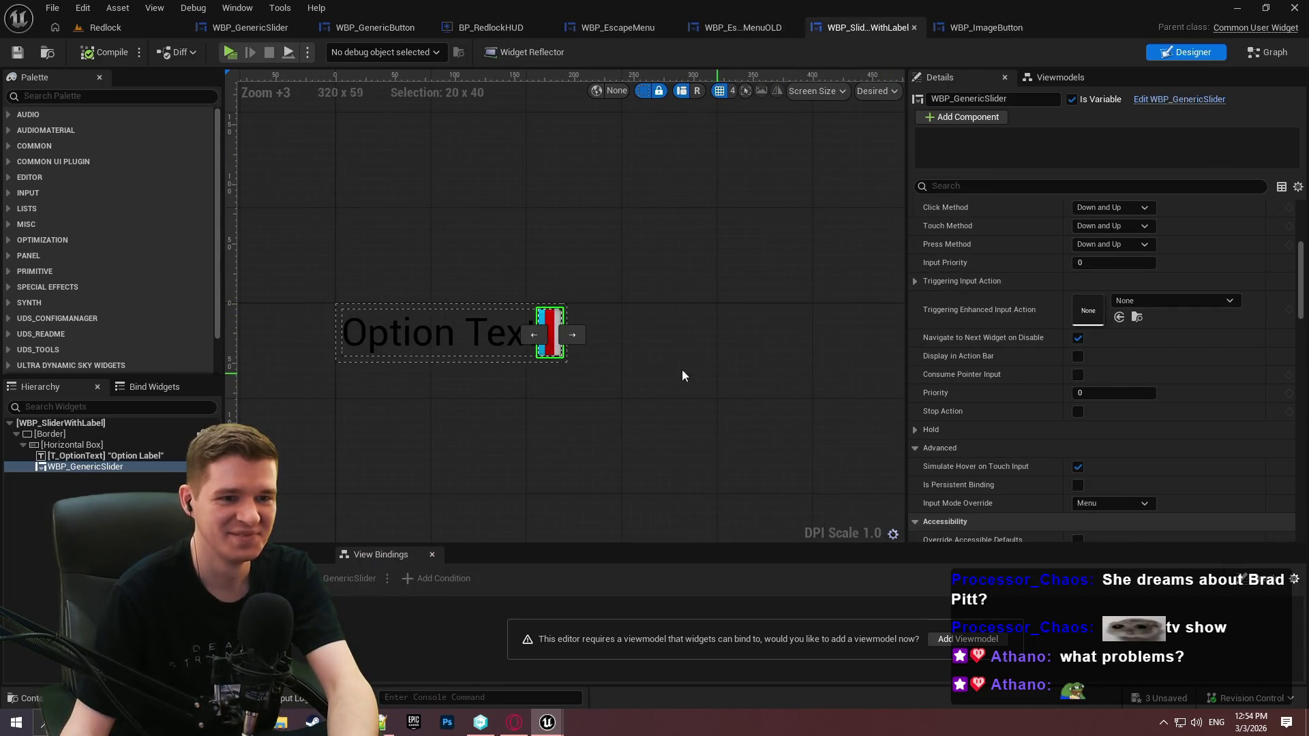
{"action": "left_click", "coordinate": [743, 27]}
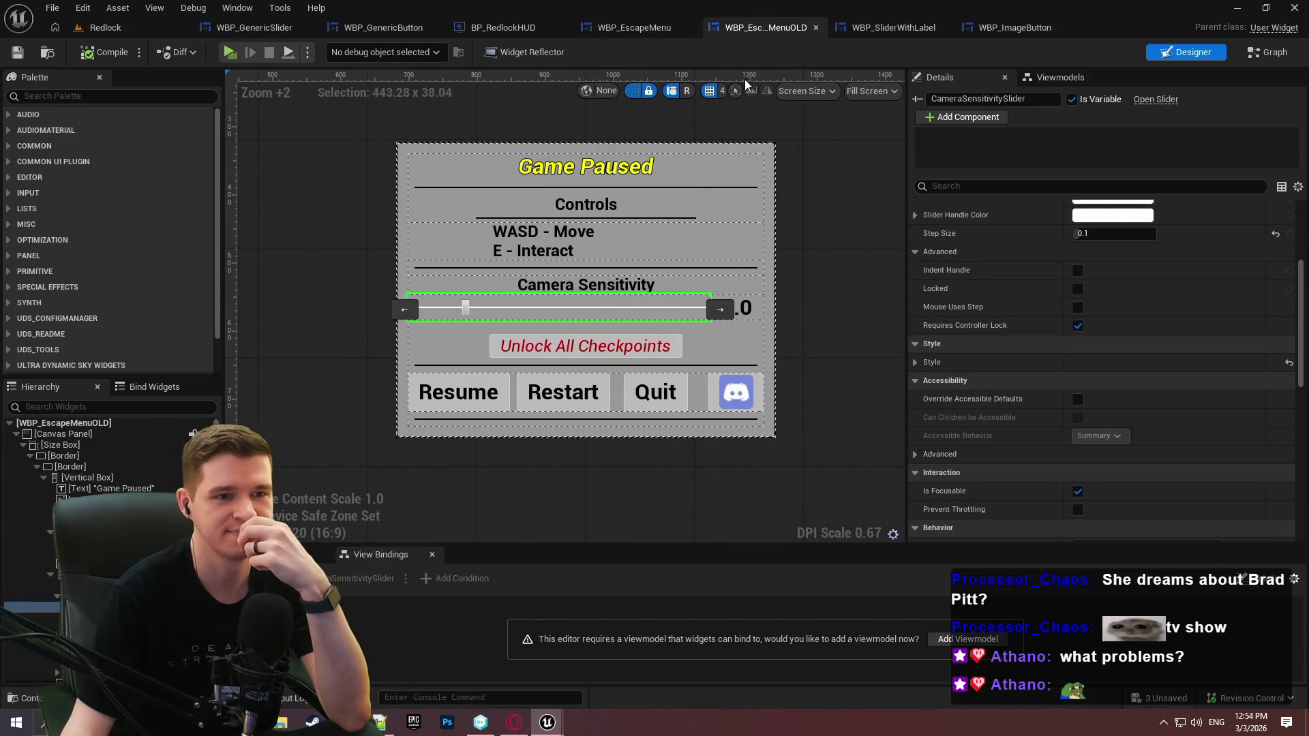
{"action": "left_click", "coordinate": [895, 28]}
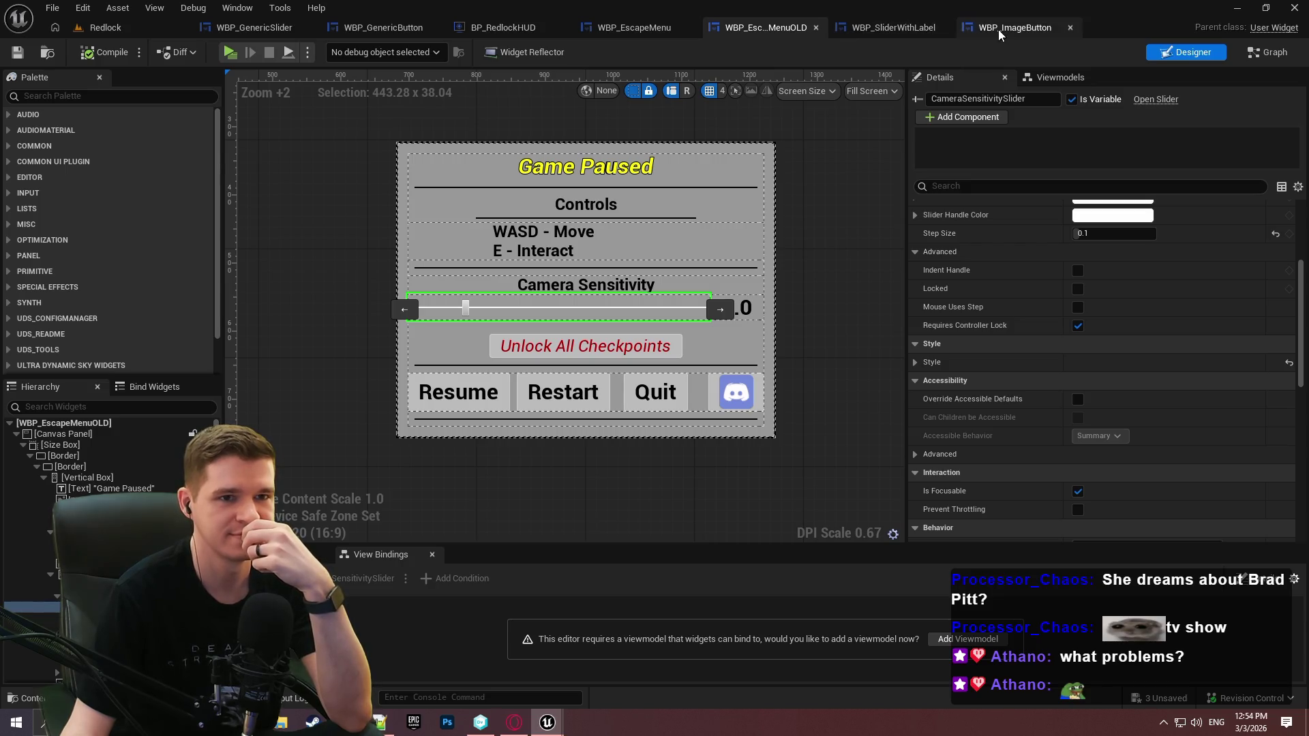
{"action": "left_click", "coordinate": [1208, 100]}
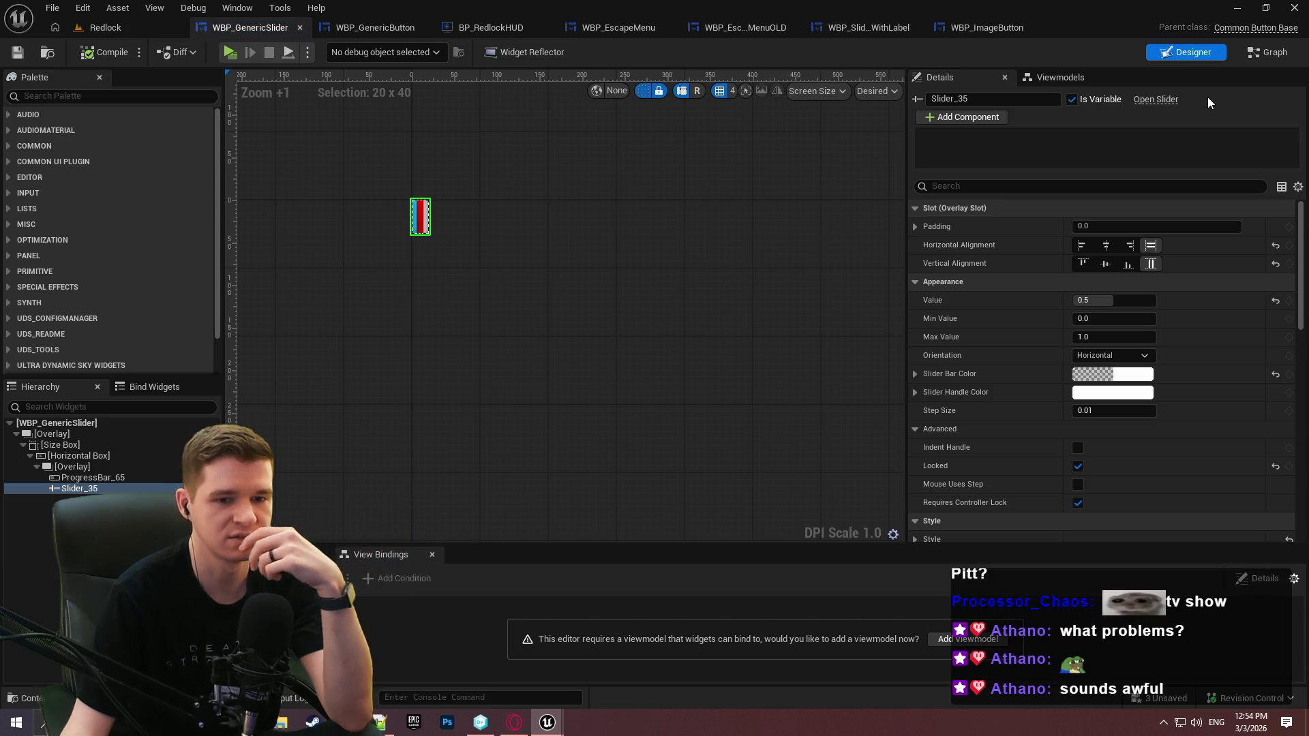
{"action": "left_click", "coordinate": [1248, 53]}
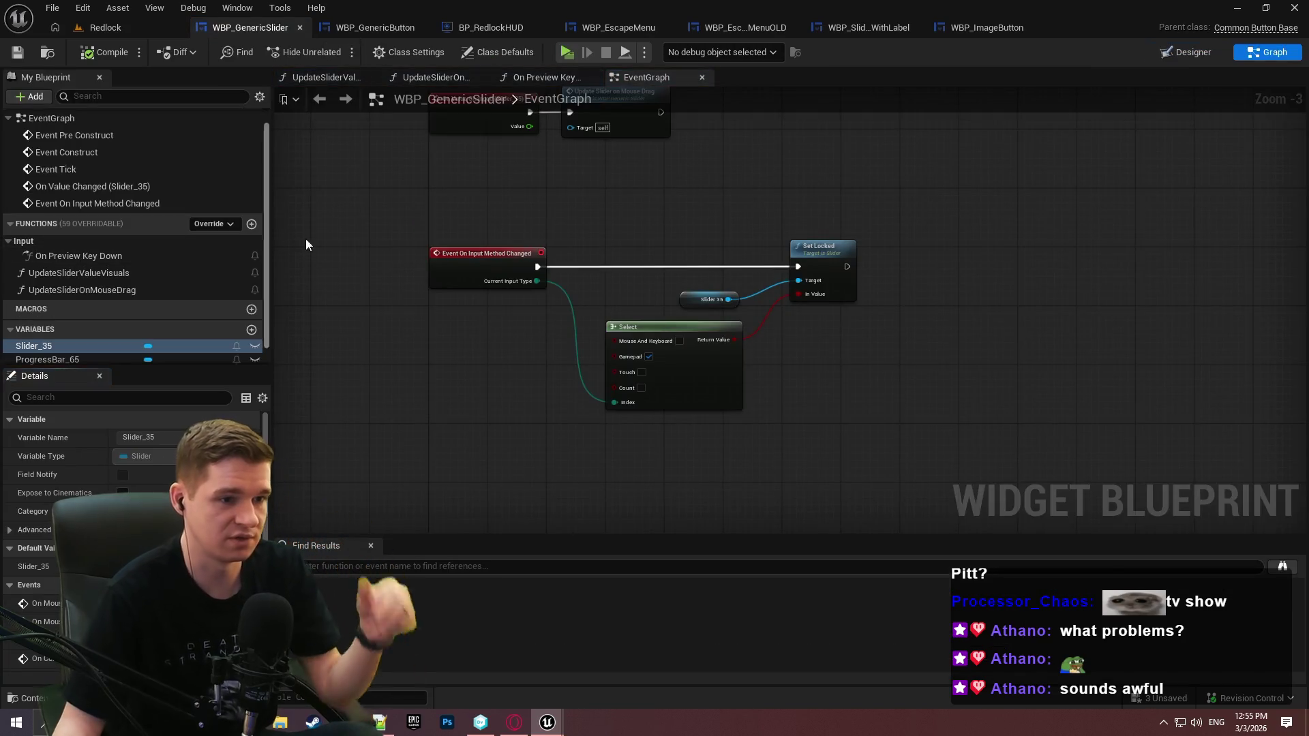
Zoom out the event graph and add a new Float variable to WBP_GenericSlider
{"action": "scroll", "coordinate": [477, 216], "scroll_direction": "down", "scroll_amount": 1}
{"action": "left_click_drag", "start_coordinate": [477, 215], "coordinate": [616, 373]}
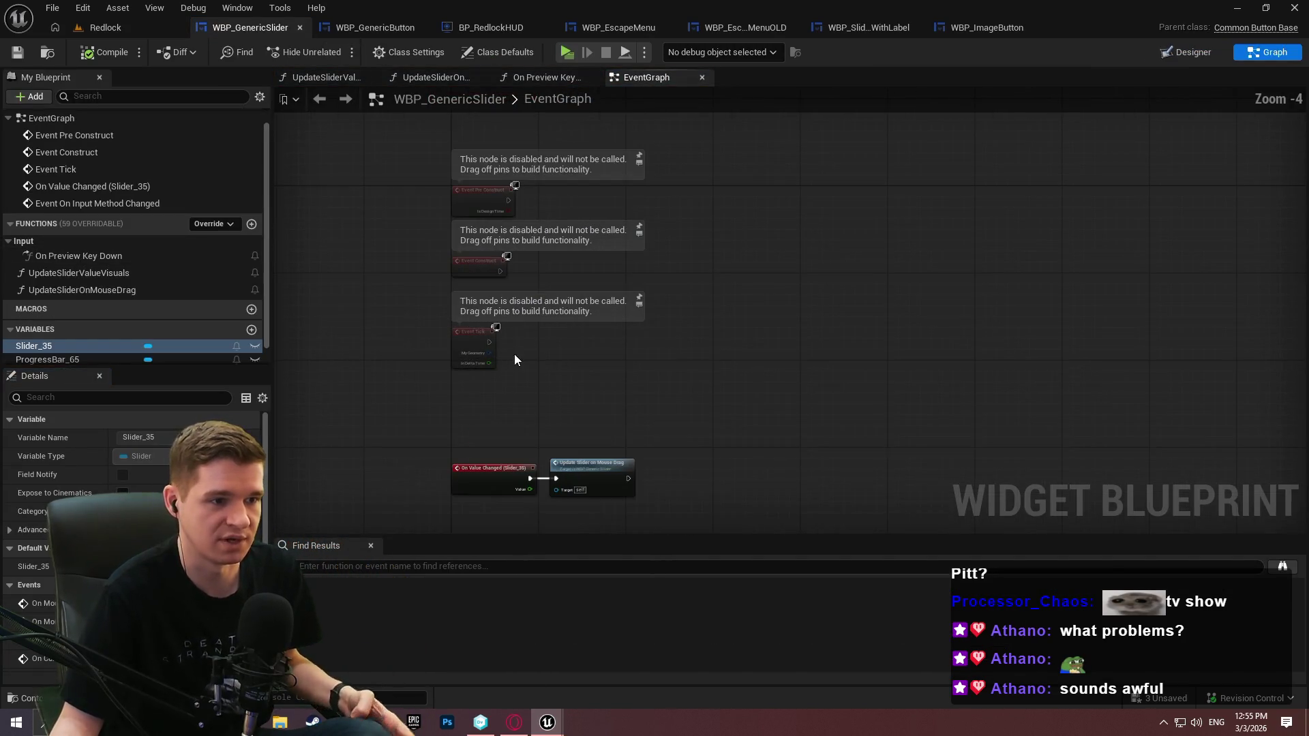
{"action": "scroll", "coordinate": [157, 314], "scroll_direction": "down", "scroll_amount": 1}
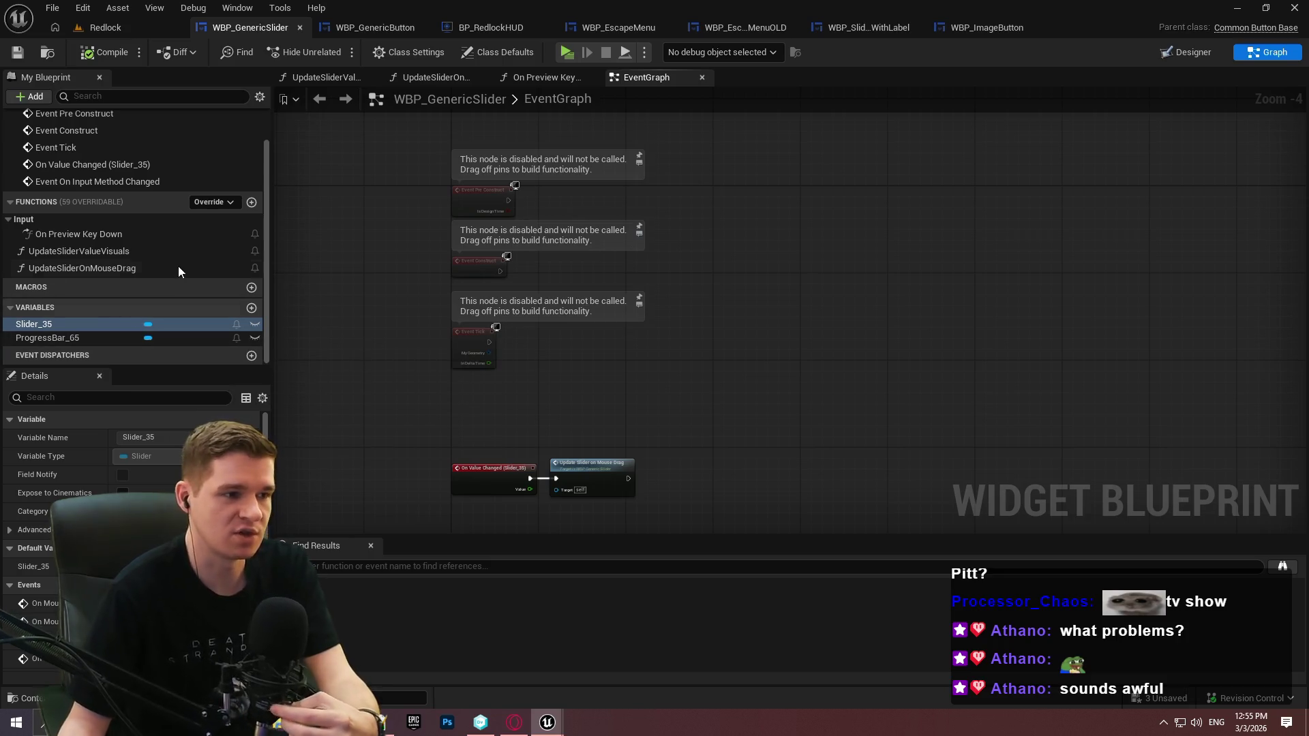
{"action": "left_click", "coordinate": [251, 307]}
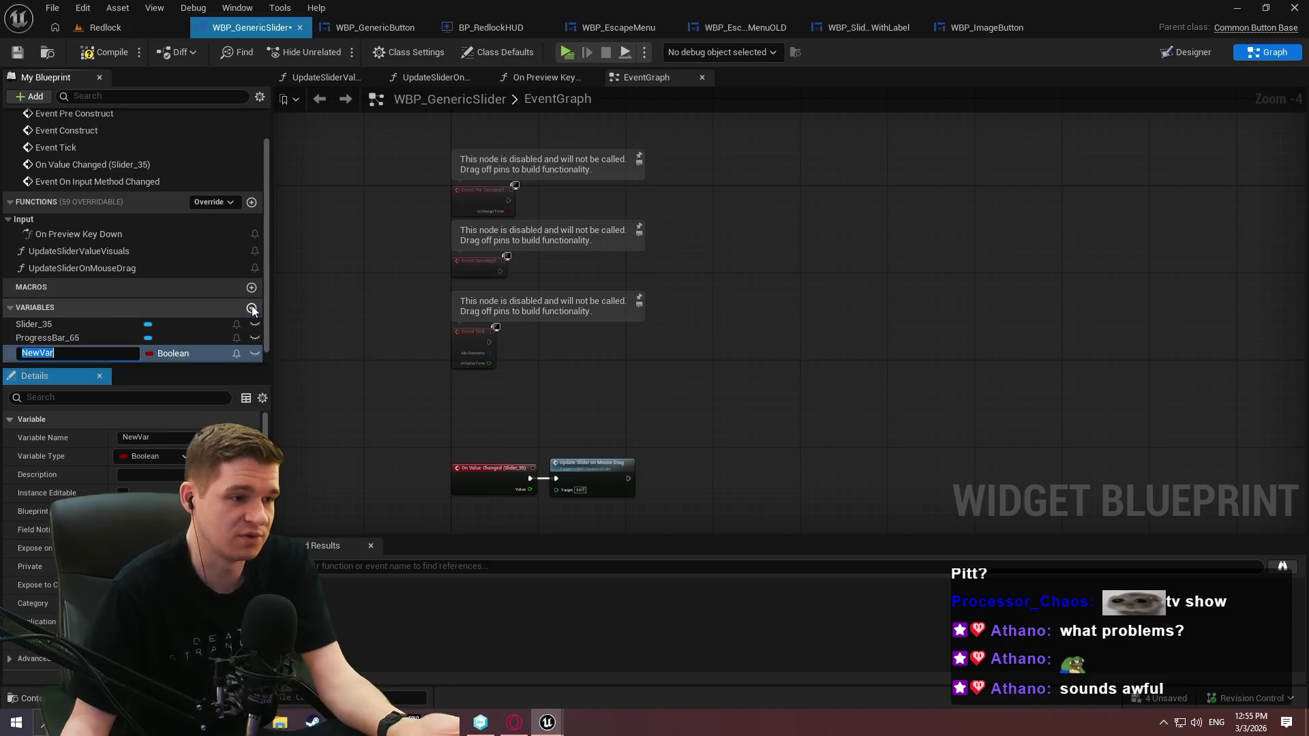
{"action": "left_click", "coordinate": [173, 355]}
{"action": "left_click", "coordinate": [177, 445]}
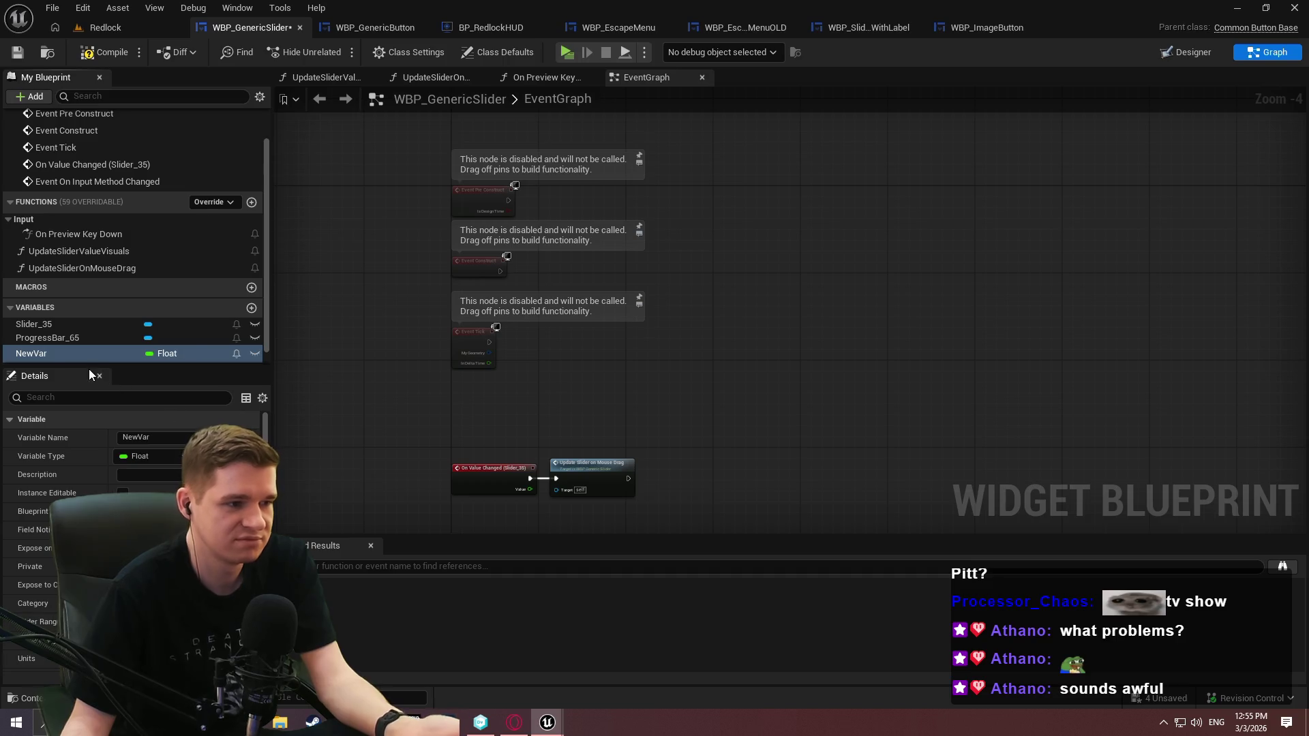
{"action": "left_click", "coordinate": [43, 356]}
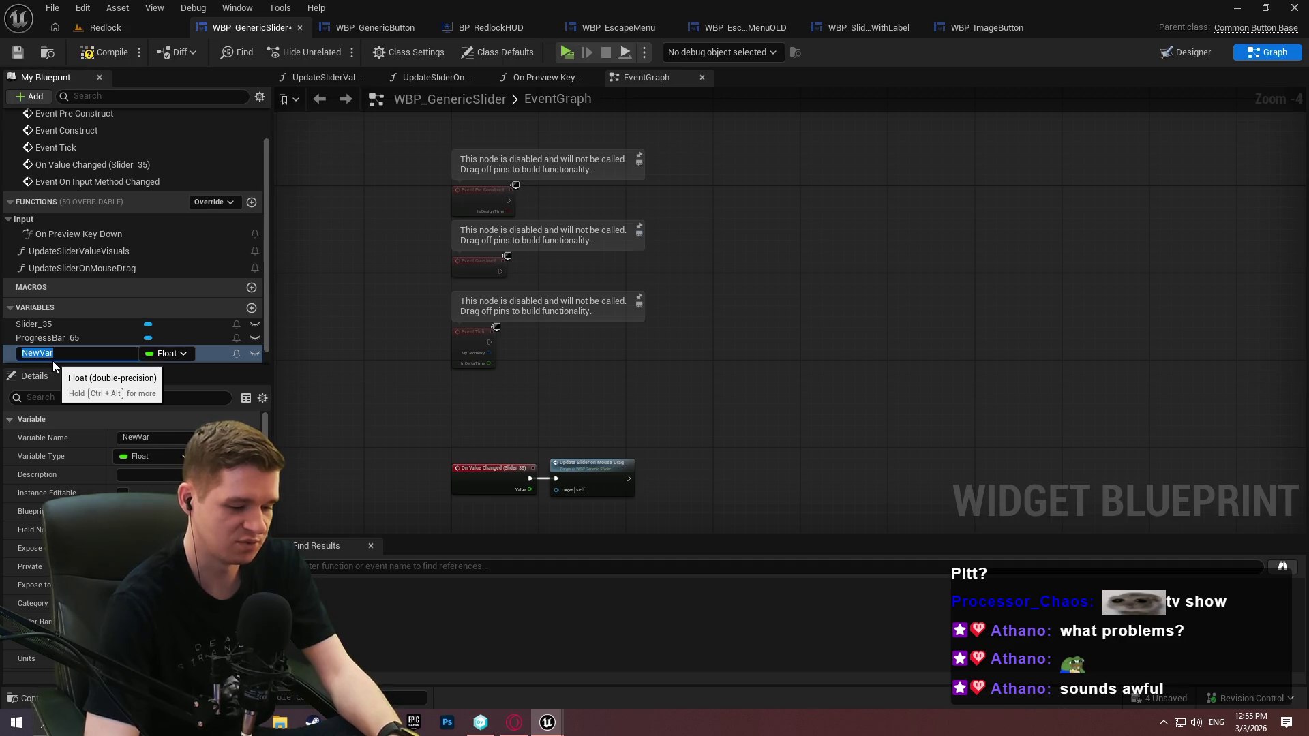
{"action": "left_click", "coordinate": [1287, 53]}
Rename the new float variable to 'Value'
{"action": "key", "text": "ctrl+shift+d"}
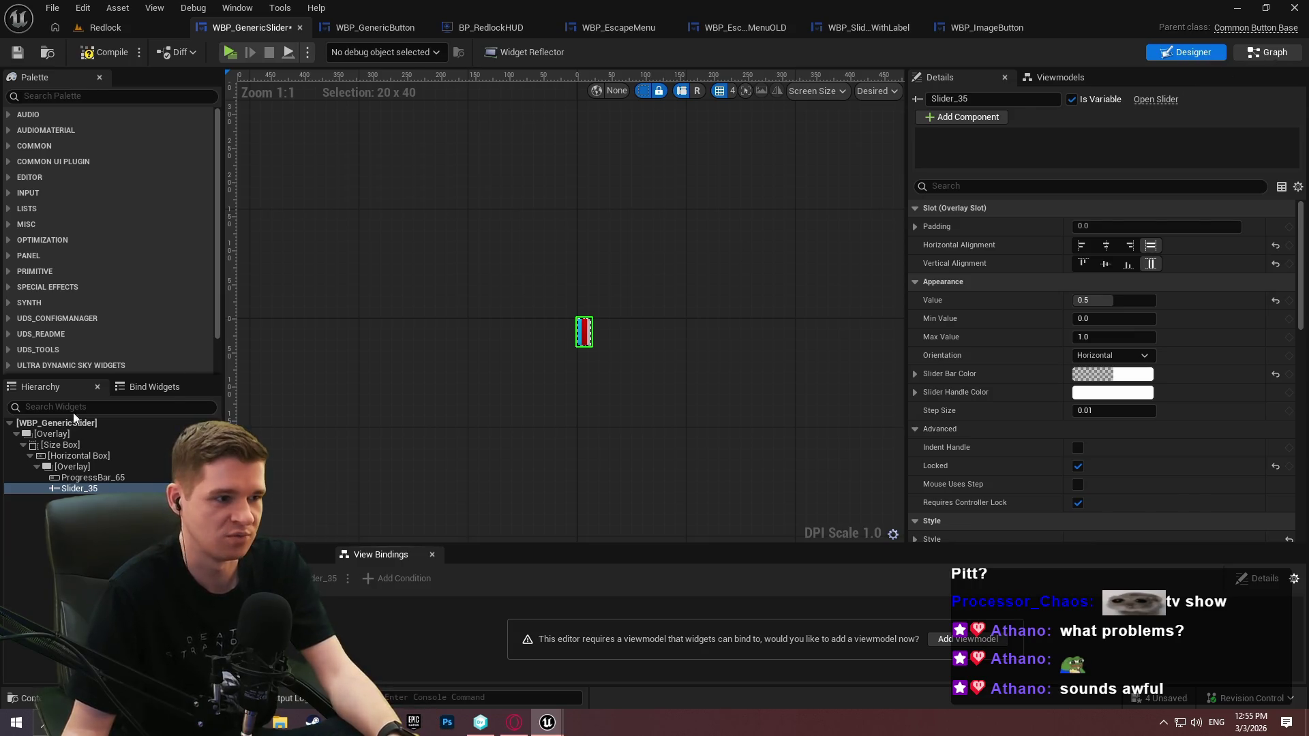
{"action": "left_click", "coordinate": [1258, 56]}
{"action": "left_click", "coordinate": [30, 355]}
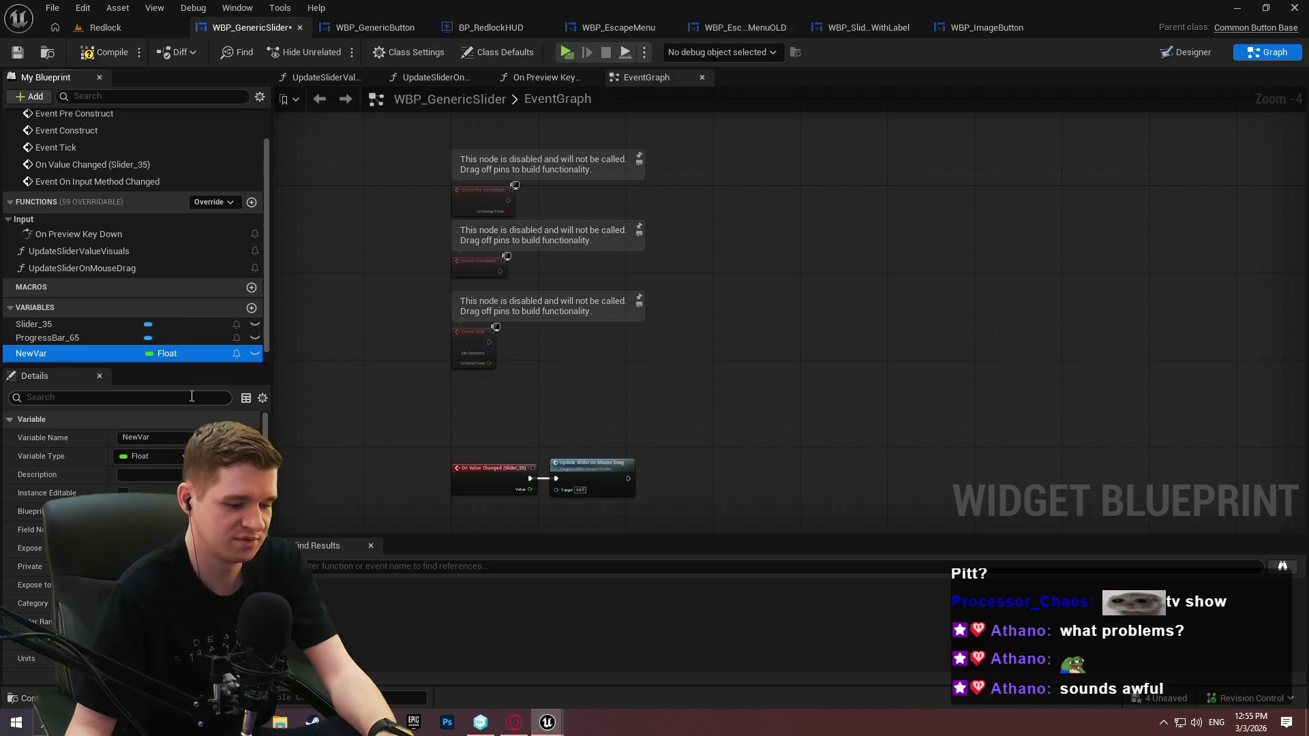
{"action": "key", "text": "F2"}
{"action": "type", "text": "Value"}
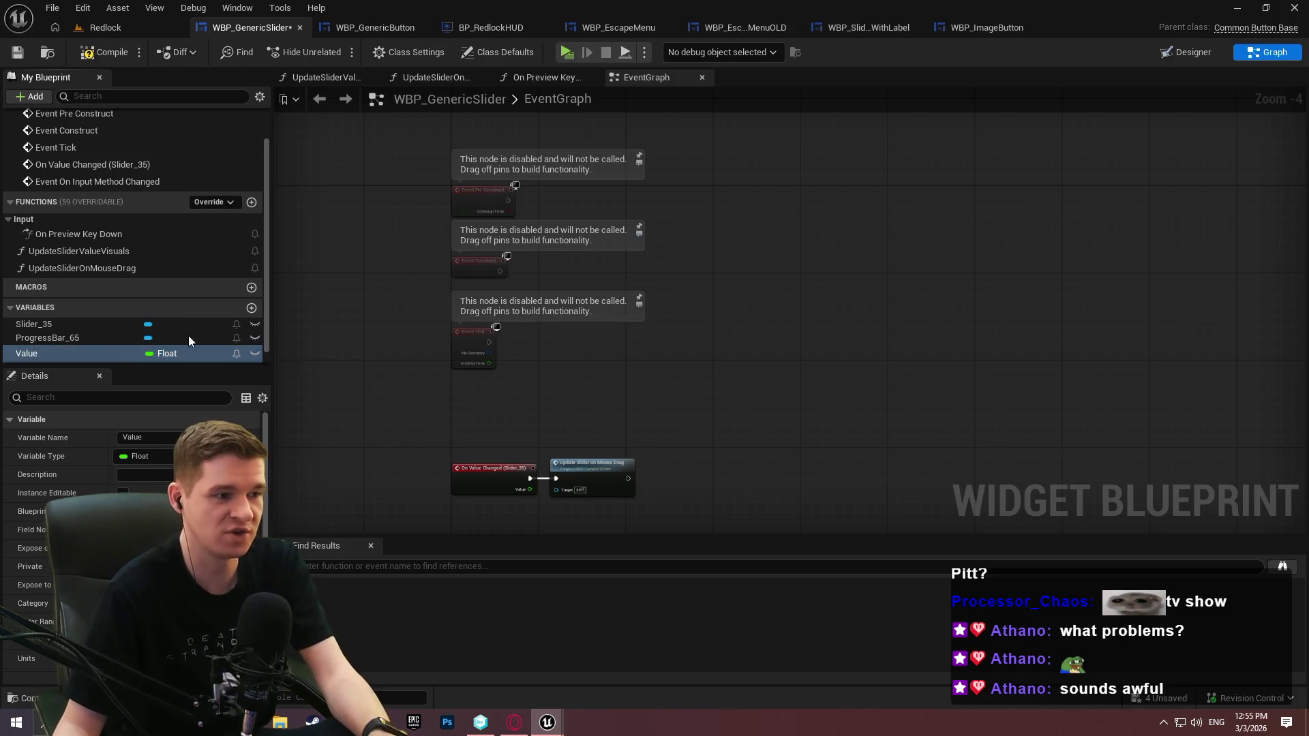
{"action": "key", "text": "Home"}
{"action": "scroll", "coordinate": [79, 350], "scroll_direction": "down", "scroll_amount": 1}
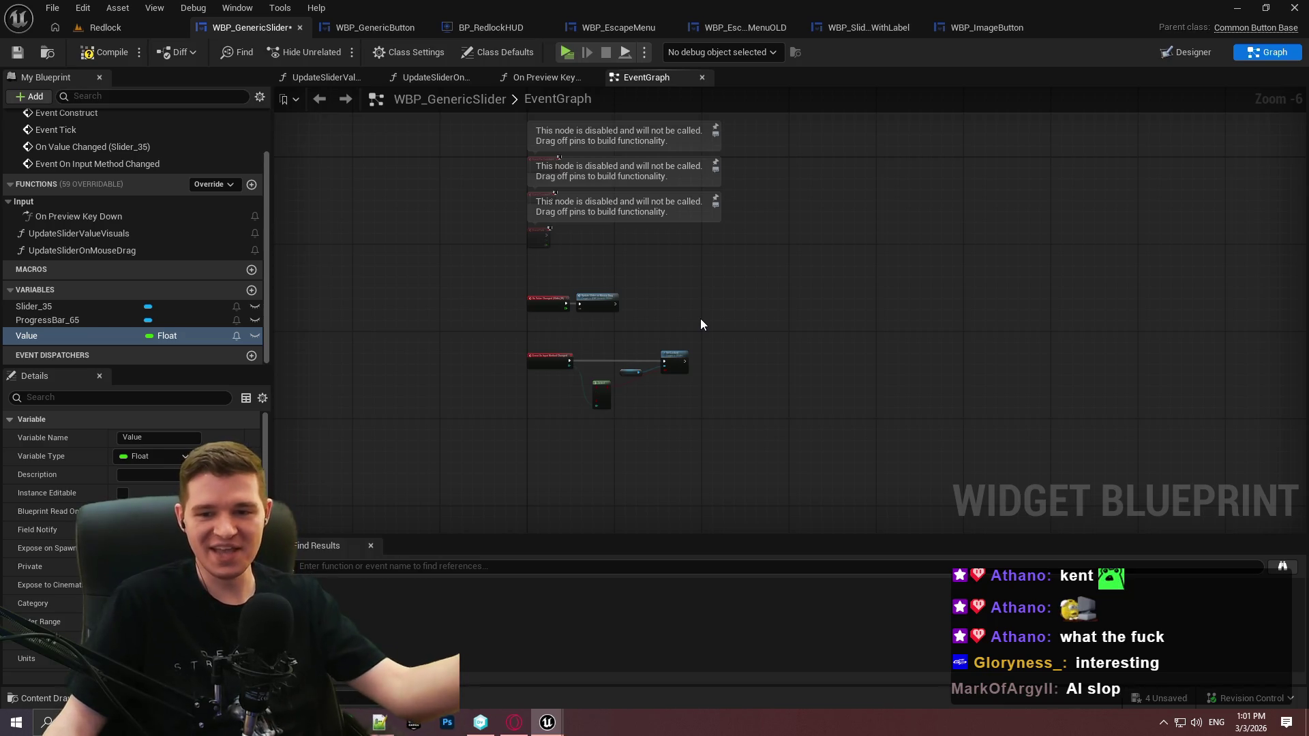
{"action": "scroll", "coordinate": [696, 382], "scroll_direction": "up", "scroll_amount": 7}
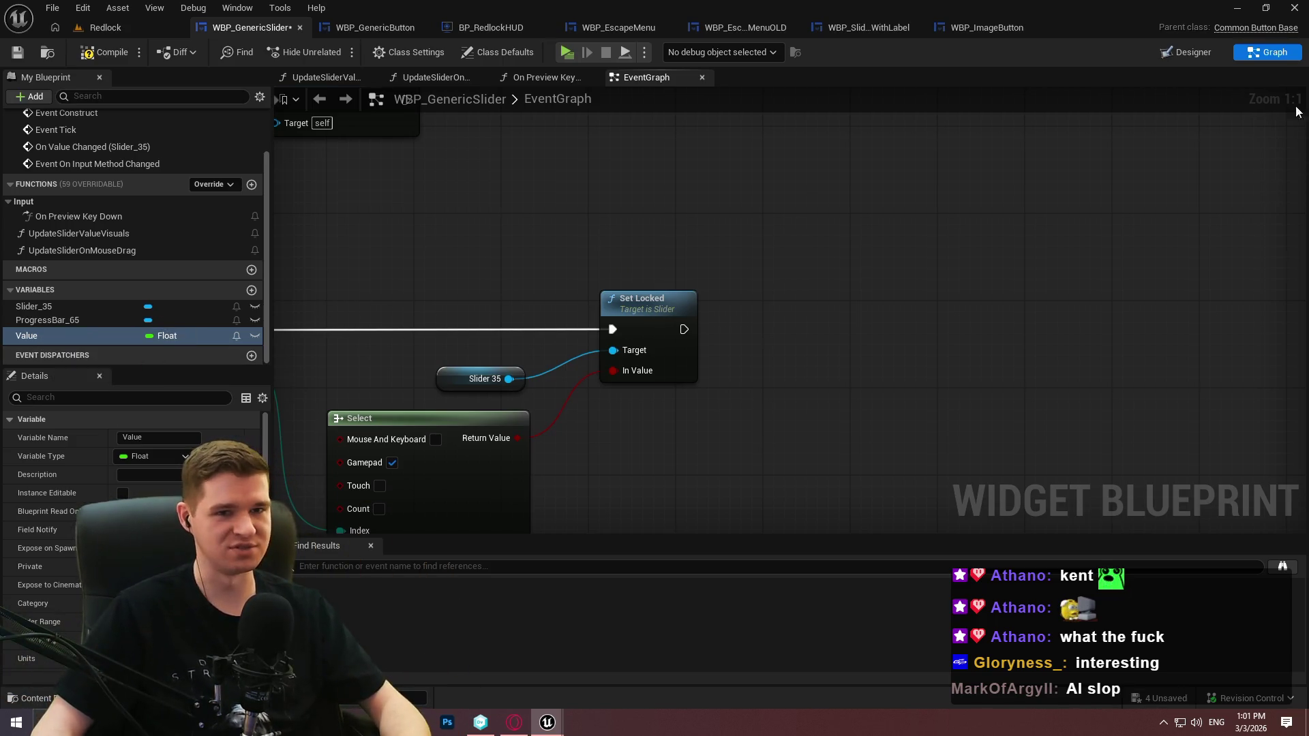
{"action": "left_click", "coordinate": [1242, 54]}
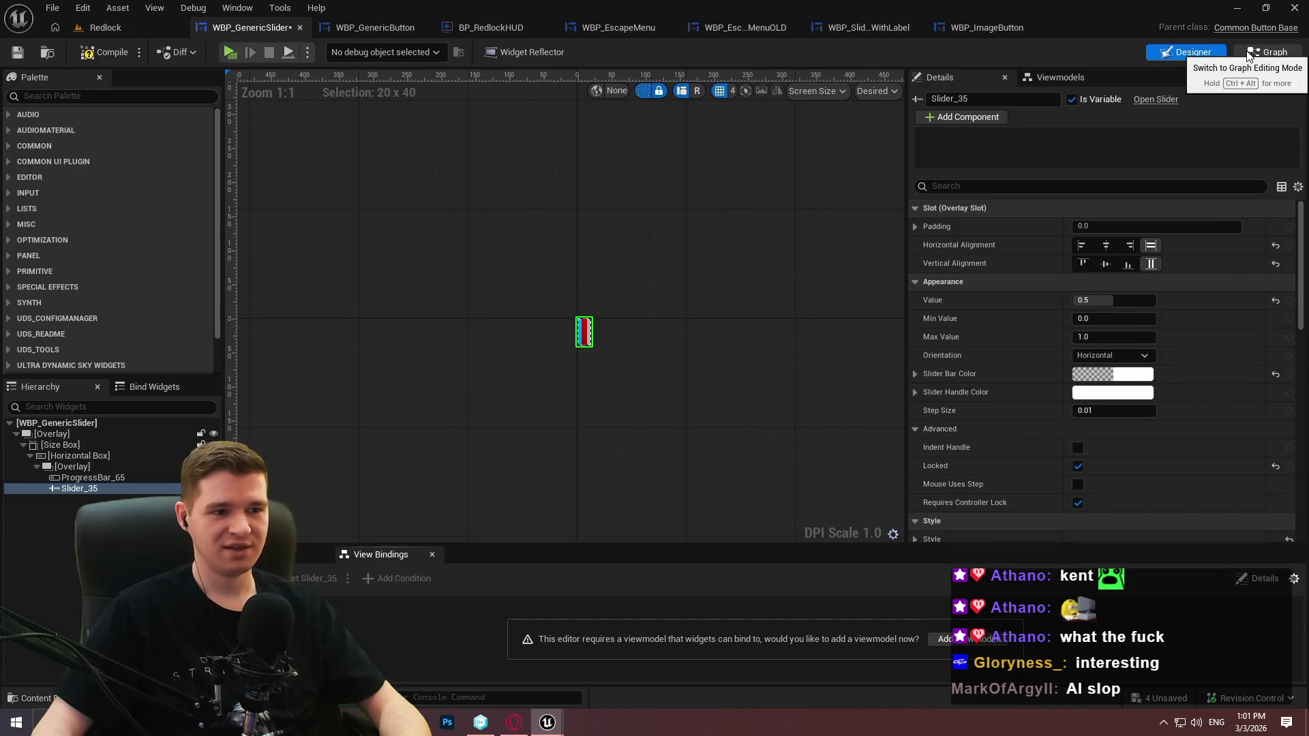
{"action": "left_click", "coordinate": [1248, 55]}
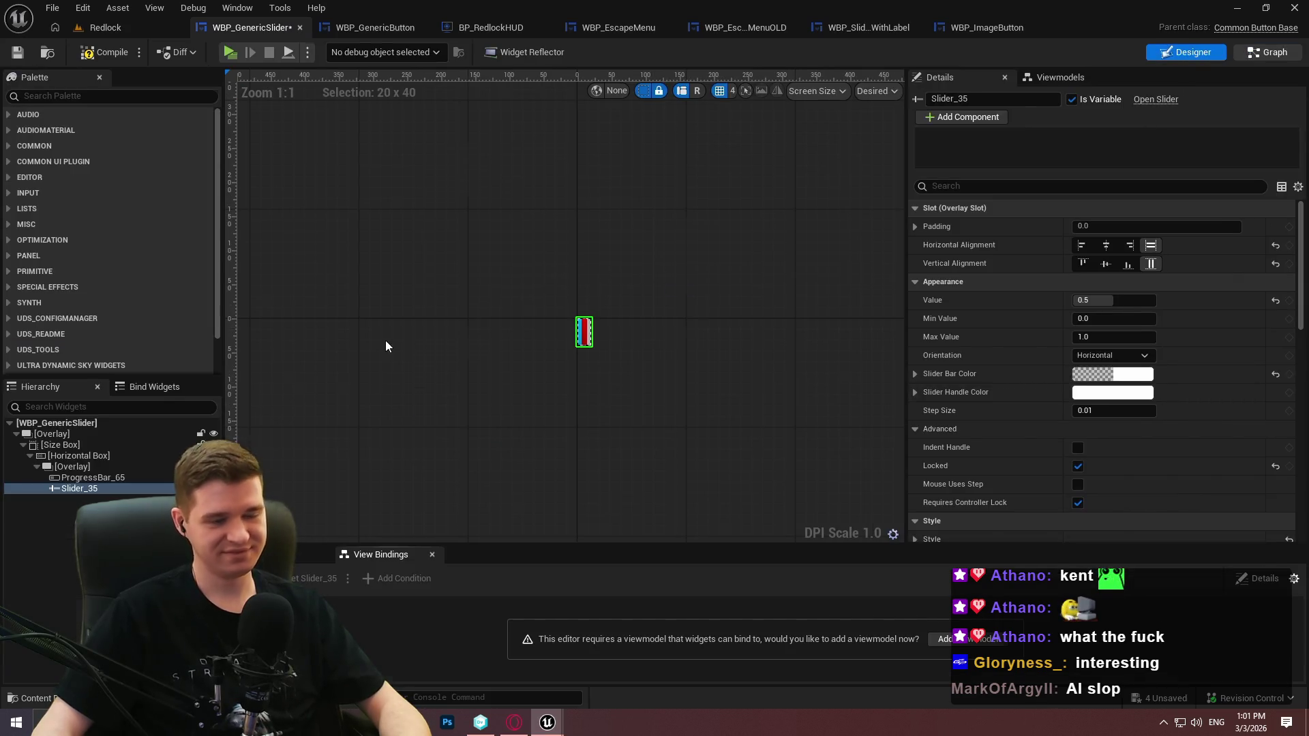
{"action": "left_click", "coordinate": [32, 338]}
Rename Value to CurrentSliderValue and duplicate it, trimming 'Current' from the copy's name
{"action": "left_click", "coordinate": [27, 341]}
{"action": "type", "text": "CurrentSliderValue"}
{"action": "key", "text": "Return"}
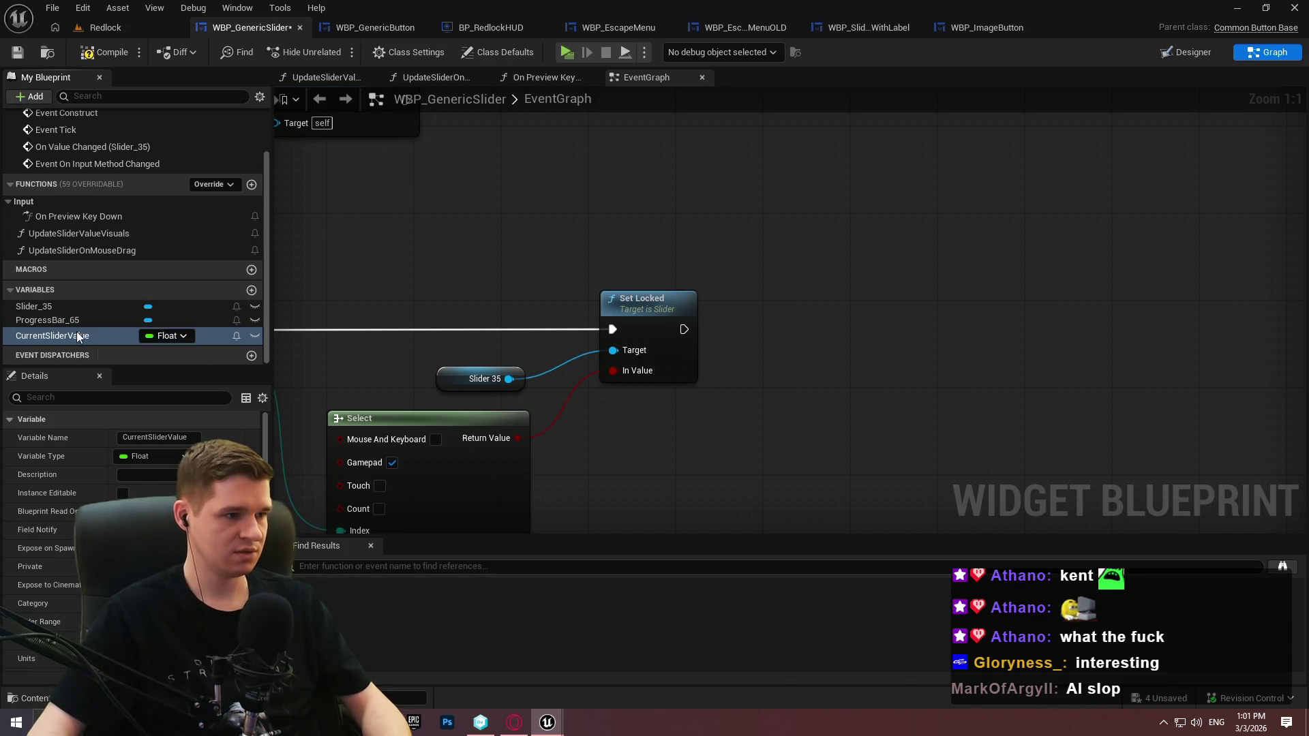
{"action": "key", "text": "ctrl+w"}
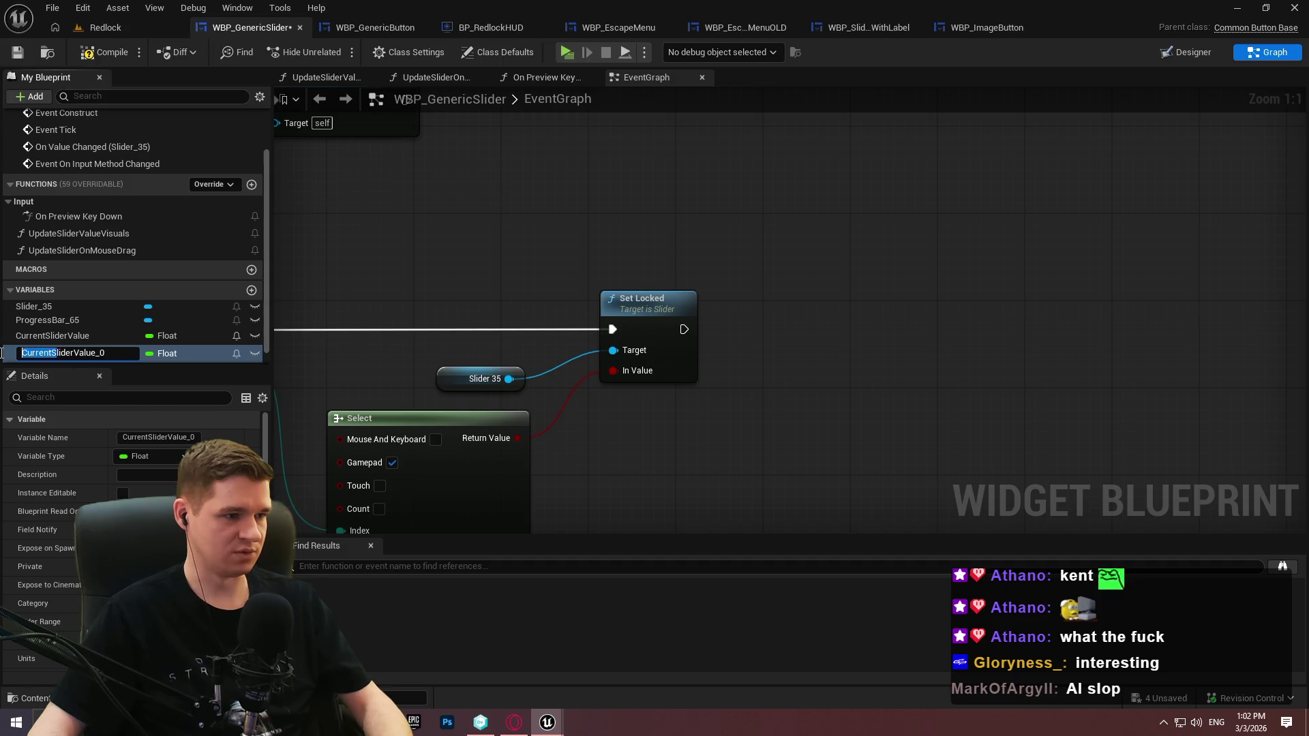
{"action": "key", "text": "BackSpace"}
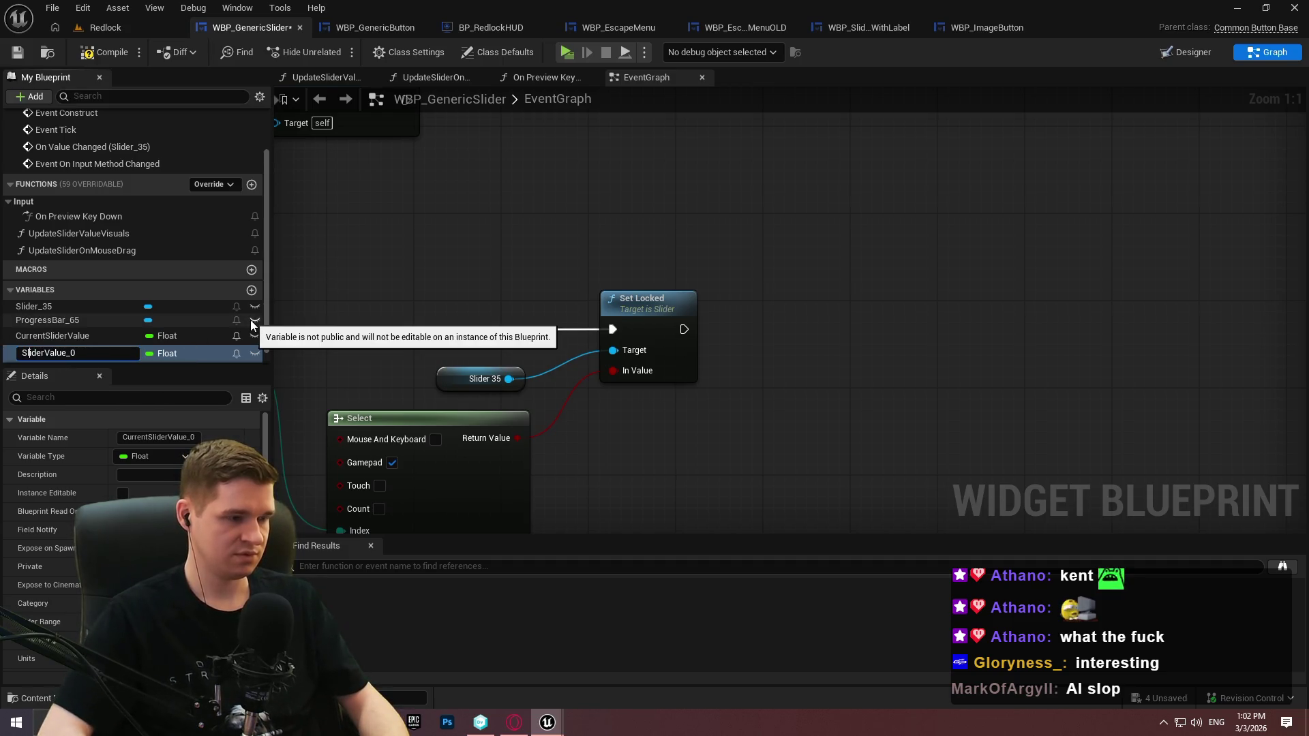
Name the duplicate SliderMin and add a SliderMax float variable
{"action": "key", "text": "Delete"}
{"action": "key", "text": "Delete"}
{"action": "key", "text": "Delete"}
{"action": "type", "text": "Mi"}
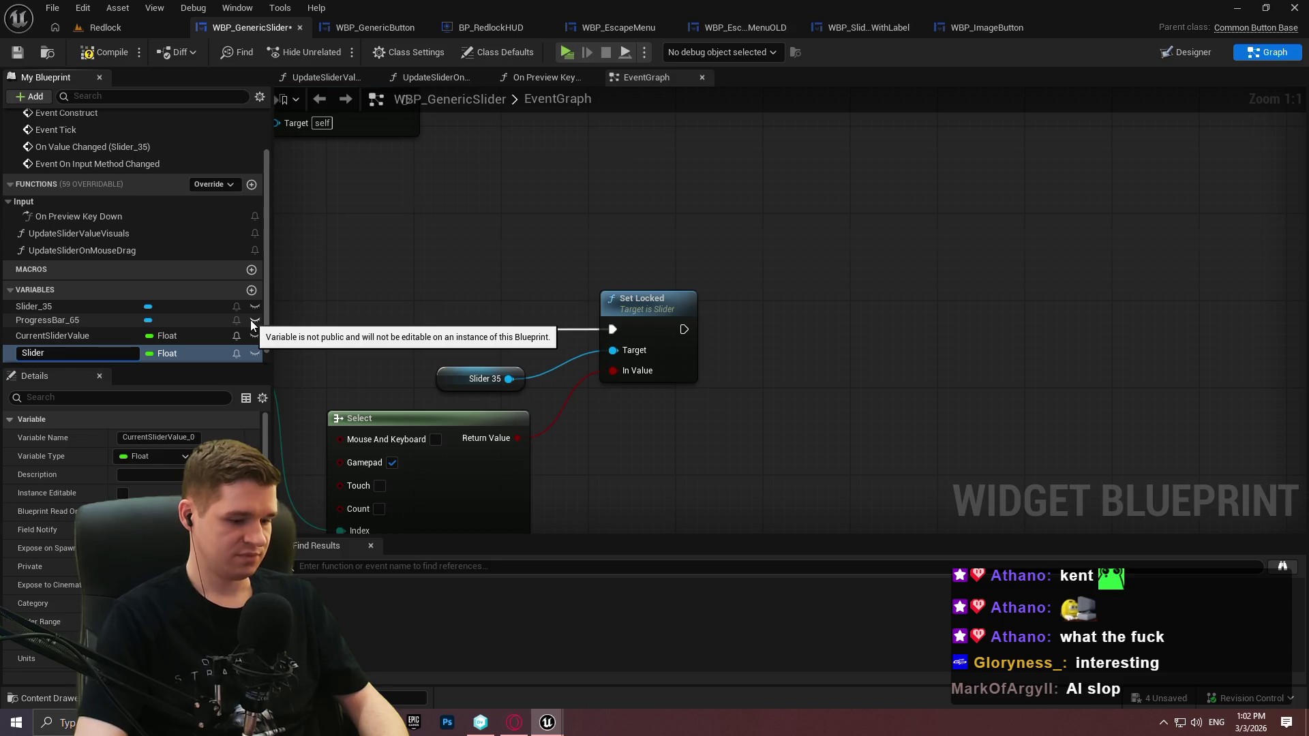
{"action": "type", "text": "n"}
{"action": "key", "text": "Return"}
{"action": "type", "text": "SliderMax"}
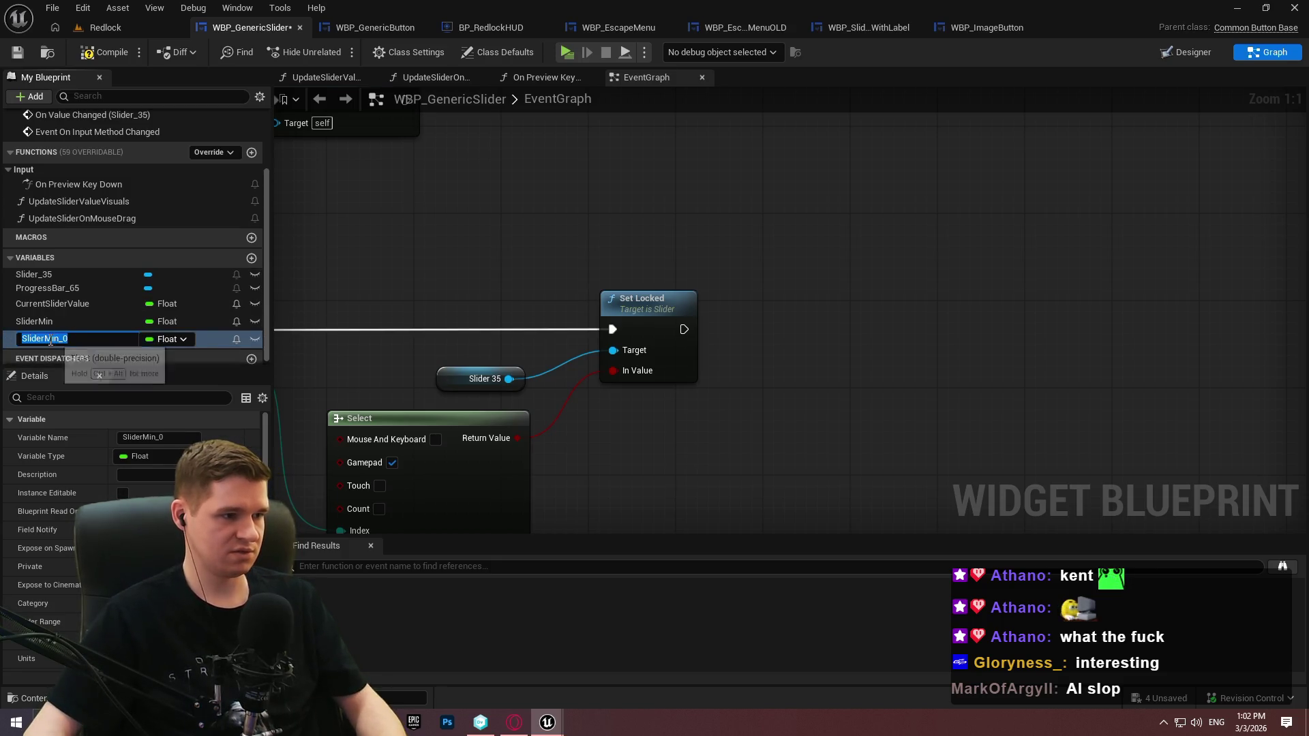
{"action": "key", "text": "Return"}
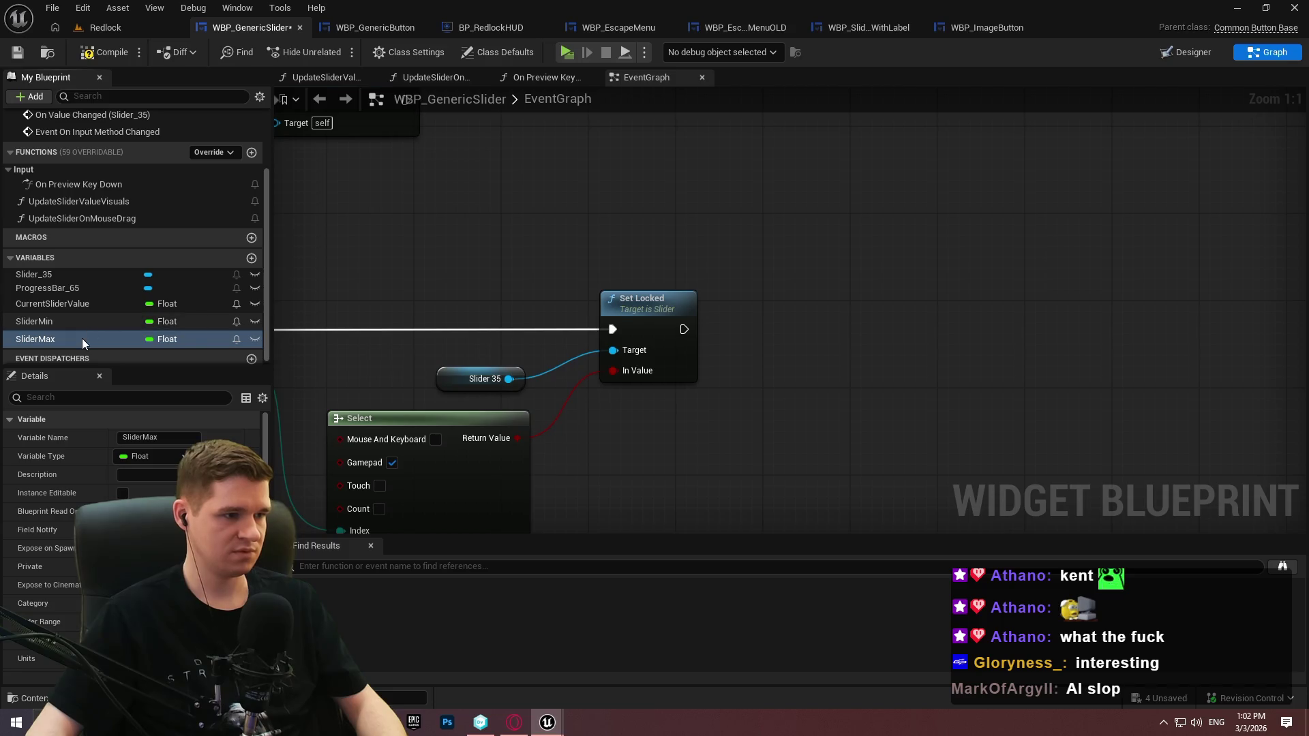
{"action": "scroll", "coordinate": [63, 647], "scroll_direction": "down", "scroll_amount": 3}
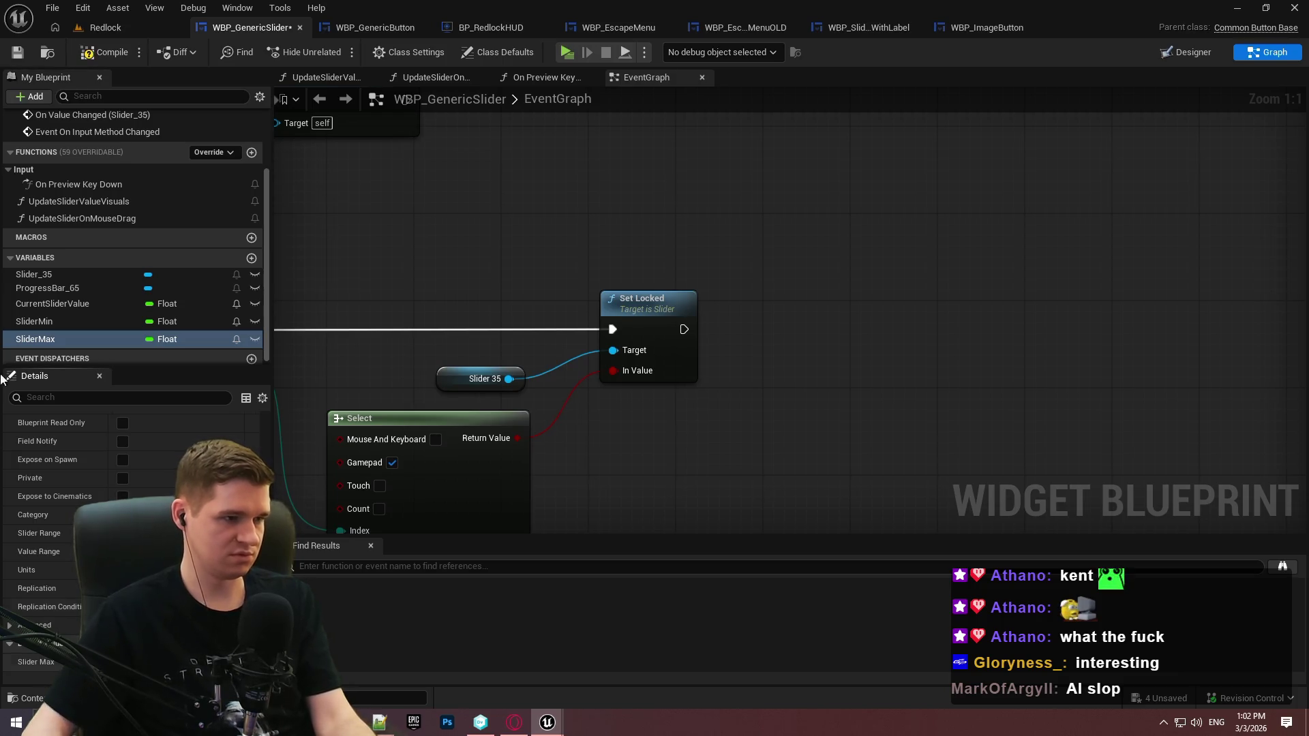
{"action": "left_click", "coordinate": [73, 306]}
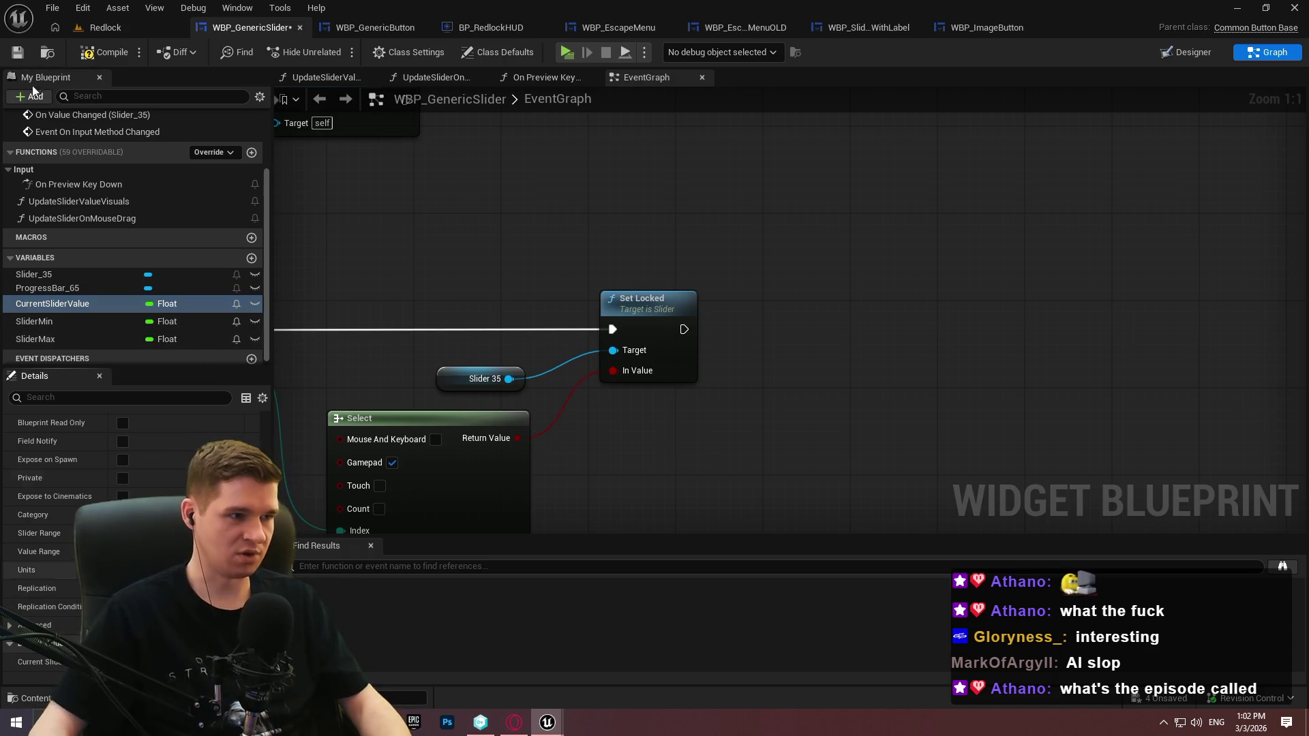
Save the slider blueprint and search the web for 'the pitt episodes'
{"action": "left_click", "coordinate": [18, 52]}
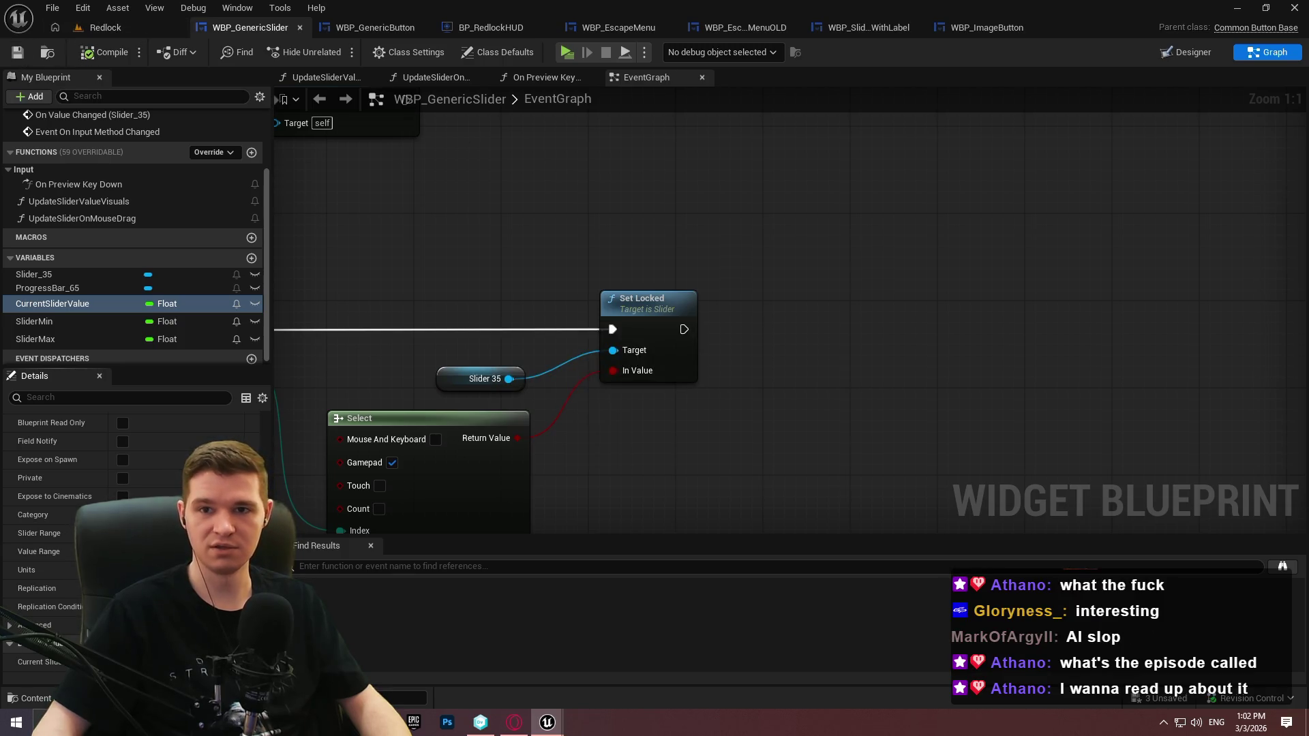
{"action": "key", "text": "alt+Tab"}
{"action": "type", "text": "the"}
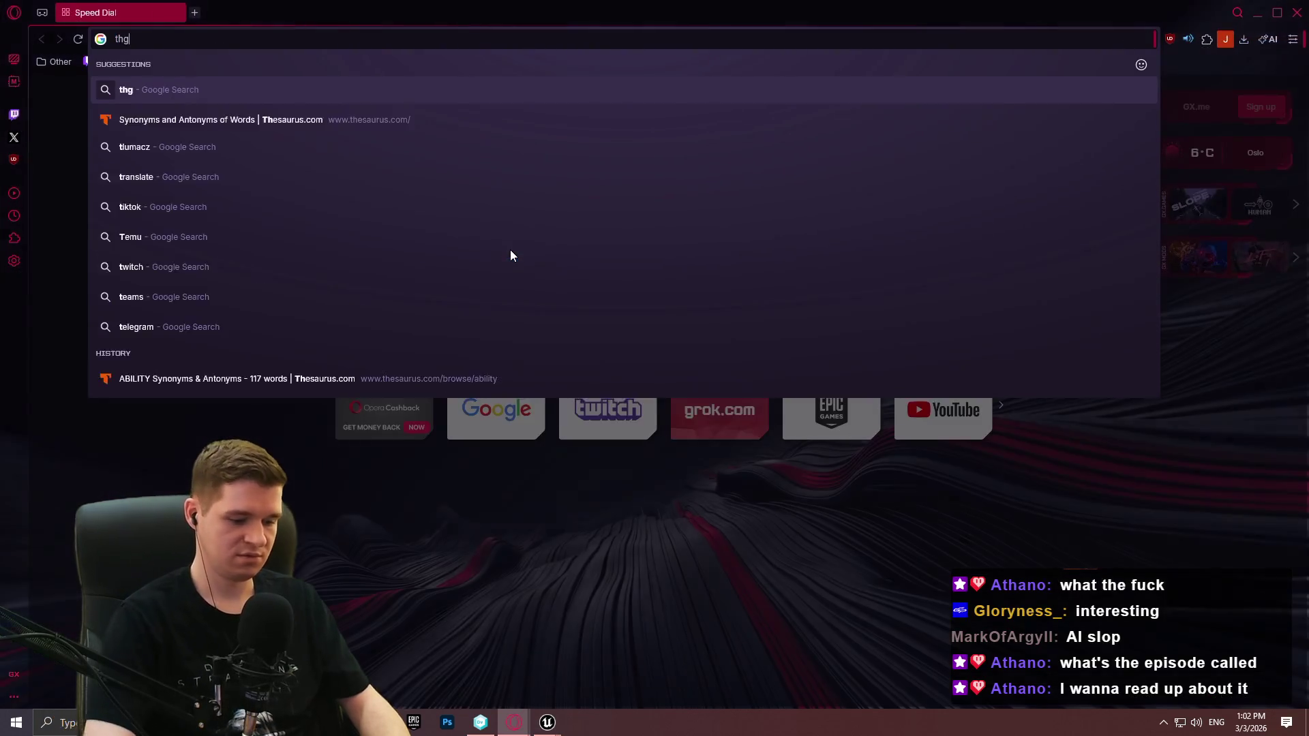
{"action": "type", "text": " pitt episodes"}
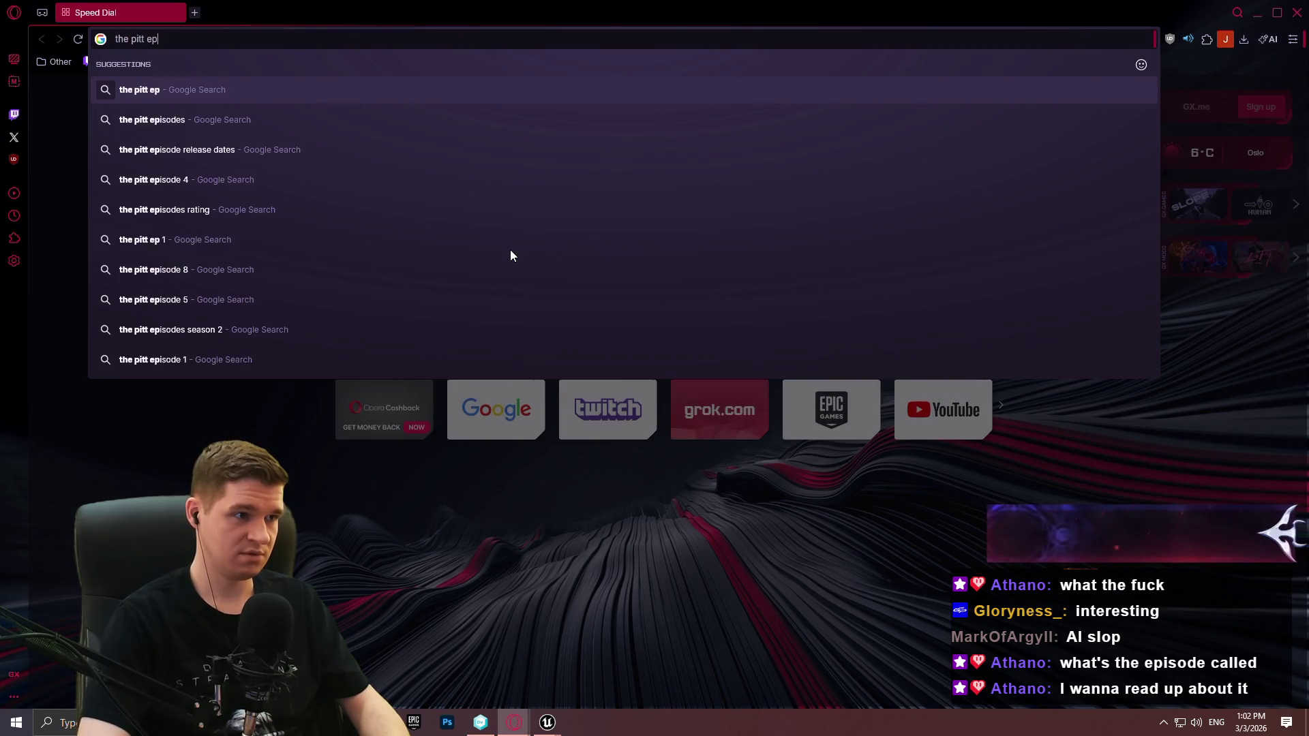
{"action": "key", "text": "Return"}
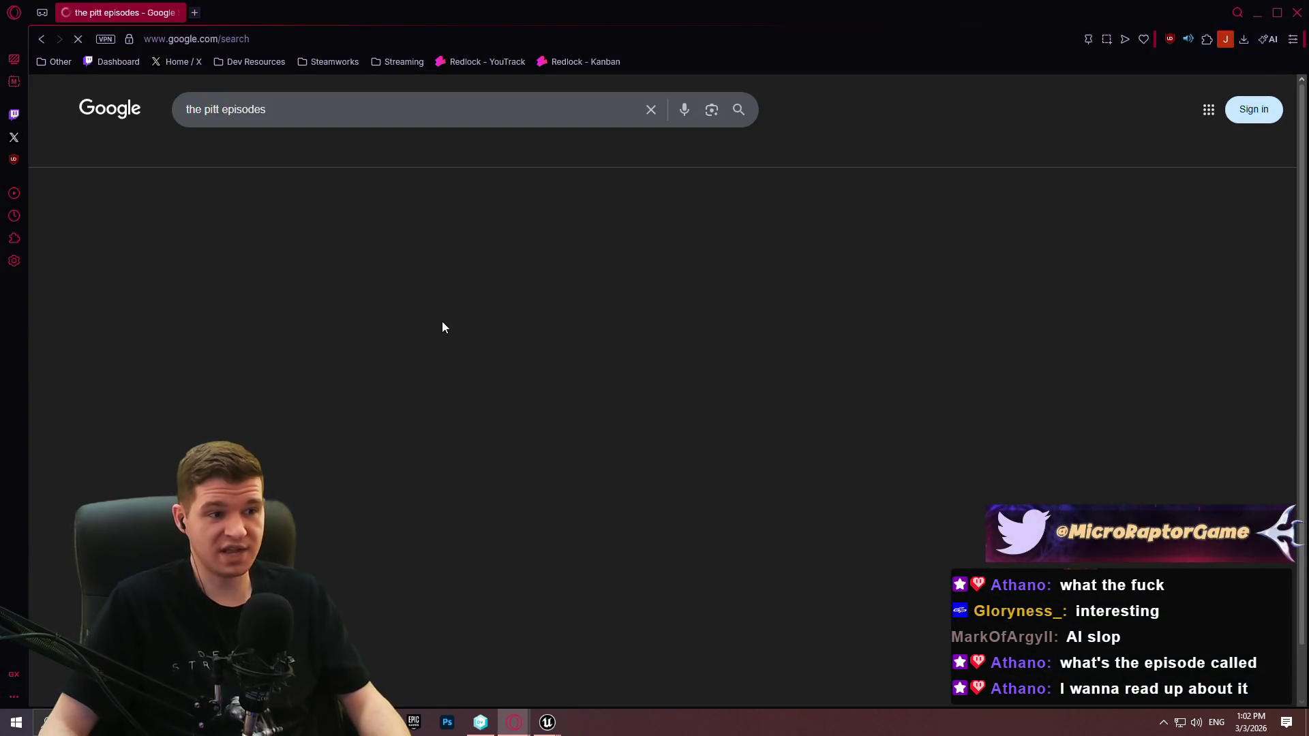
Read through The Pitt's IMDb episode list, then close the browser and return to Redlock
{"action": "left_click", "coordinate": [287, 565]}
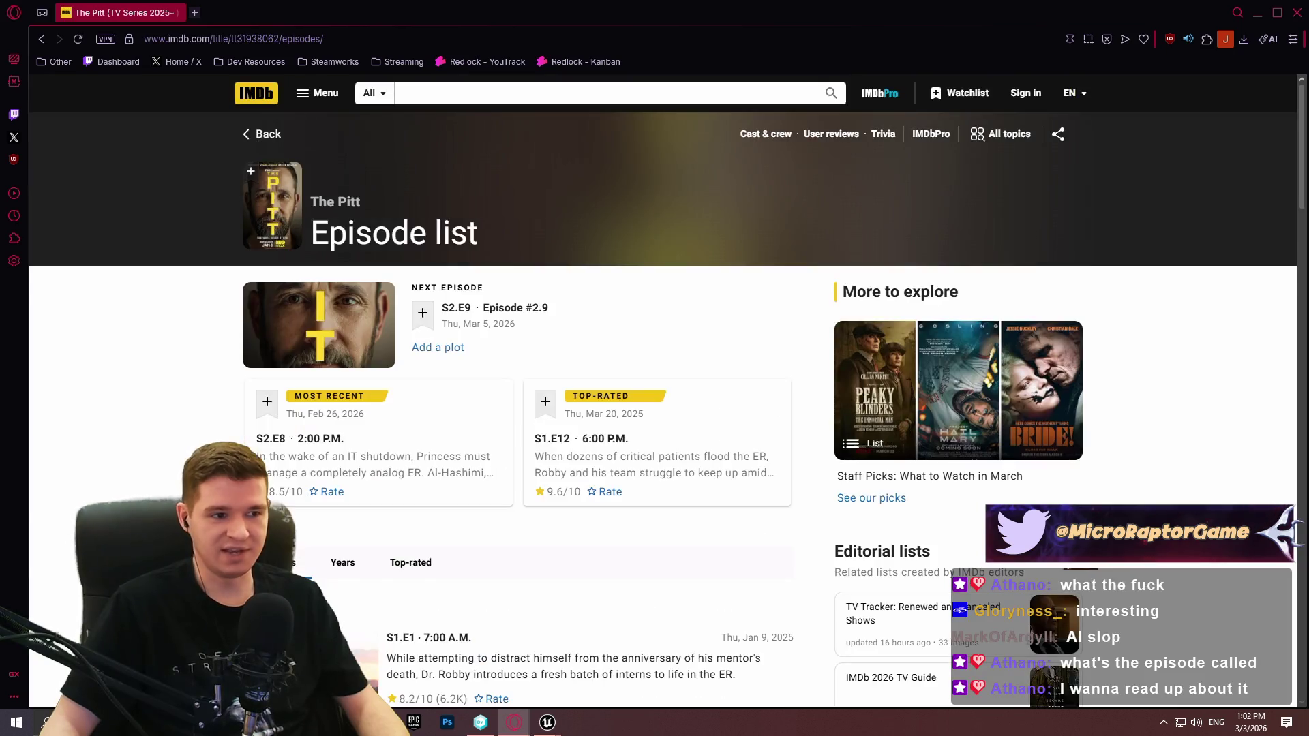
{"action": "scroll", "coordinate": [1177, 368], "scroll_direction": "down", "scroll_amount": 4}
{"action": "scroll", "coordinate": [1177, 354], "scroll_direction": "down", "scroll_amount": 3}
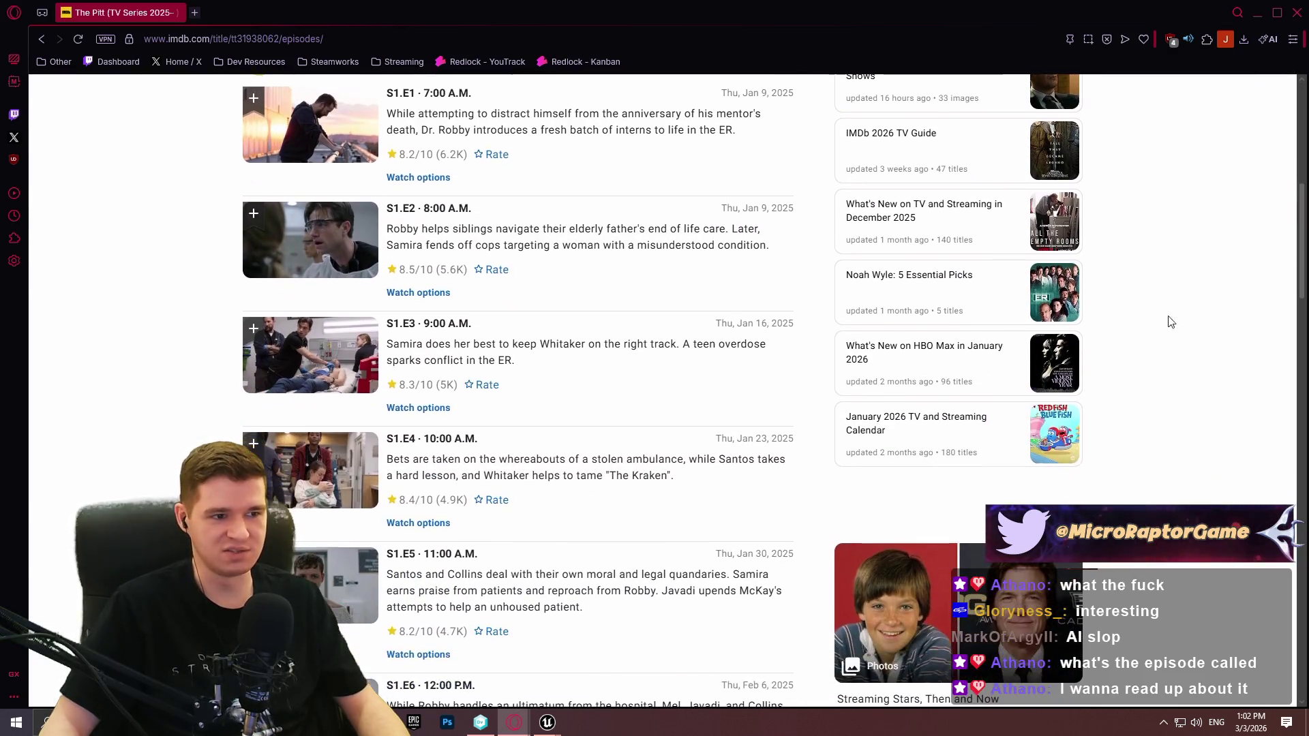
{"action": "scroll", "coordinate": [660, 246], "scroll_direction": "down", "scroll_amount": 5}
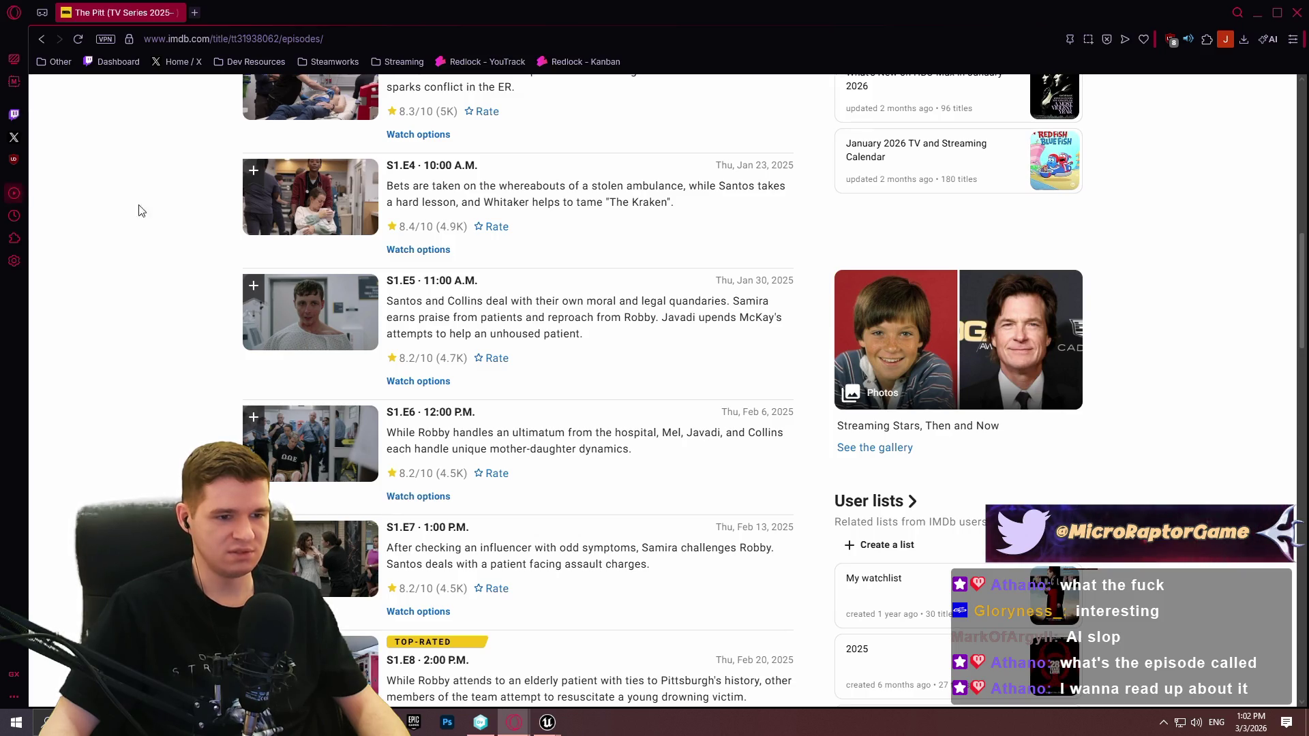
{"action": "scroll", "coordinate": [497, 259], "scroll_direction": "down", "scroll_amount": 4}
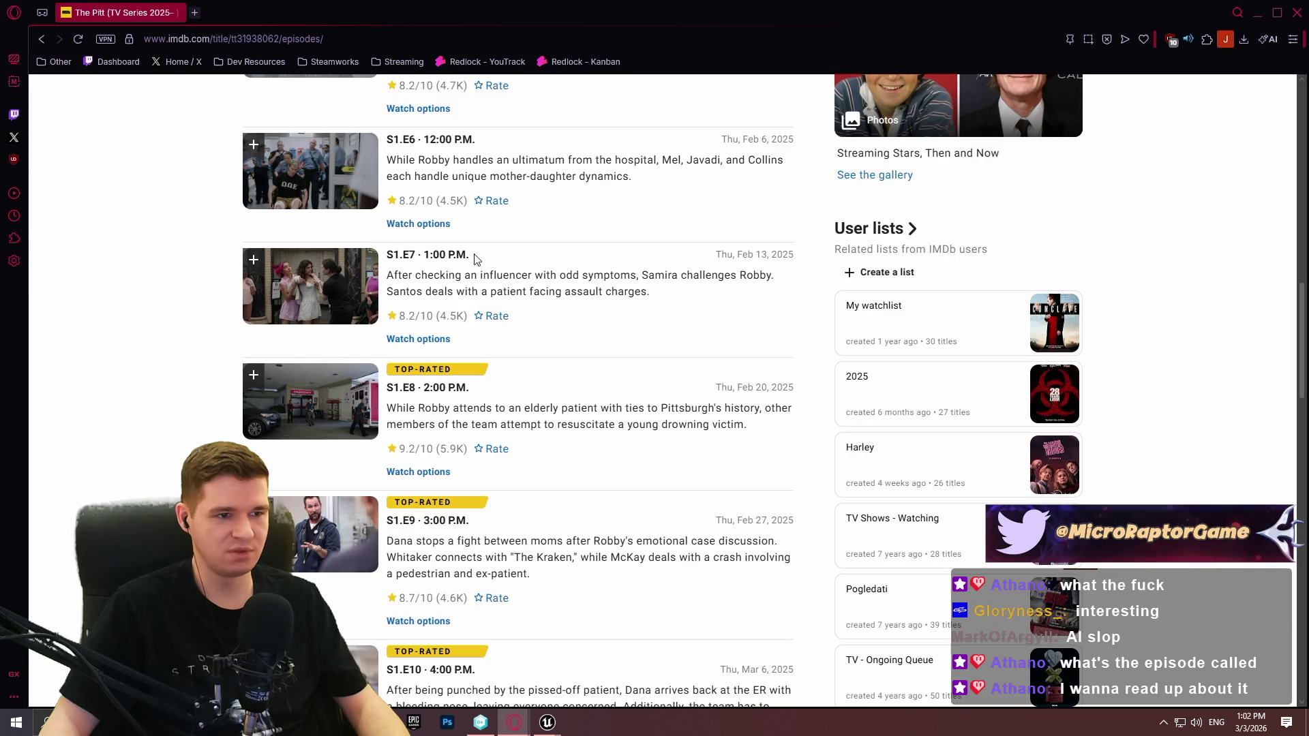
{"action": "scroll", "coordinate": [470, 268], "scroll_direction": "up", "scroll_amount": 2}
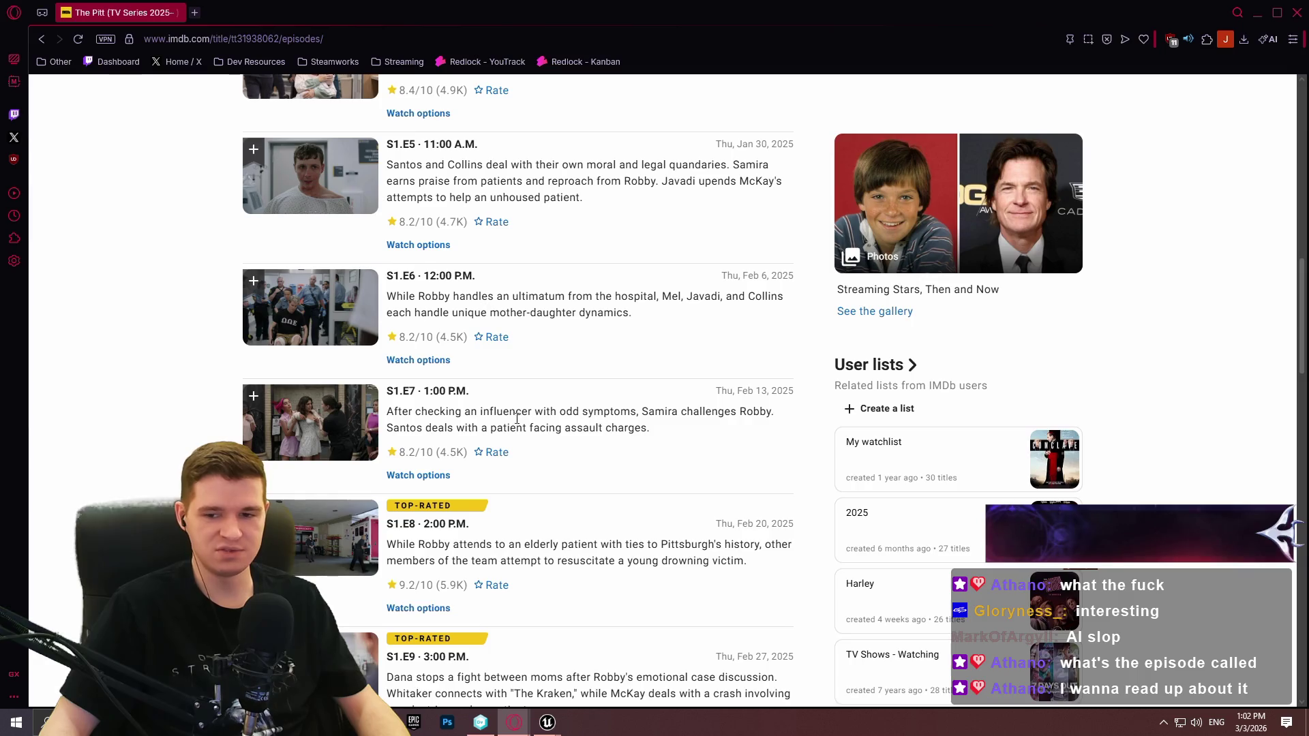
{"action": "scroll", "coordinate": [651, 360], "scroll_direction": "up", "scroll_amount": 2}
{"action": "scroll", "coordinate": [689, 266], "scroll_direction": "up", "scroll_amount": 4}
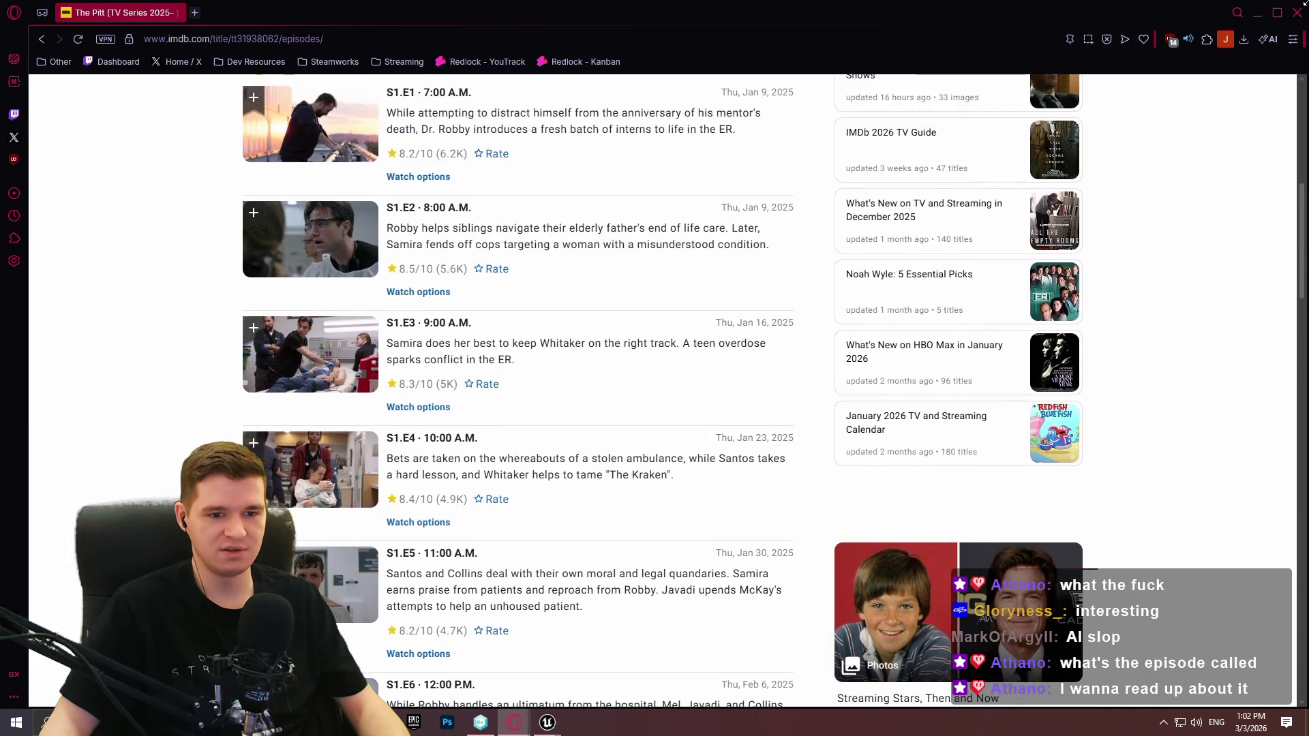
{"action": "scroll", "coordinate": [1142, 197], "scroll_direction": "up", "scroll_amount": 2}
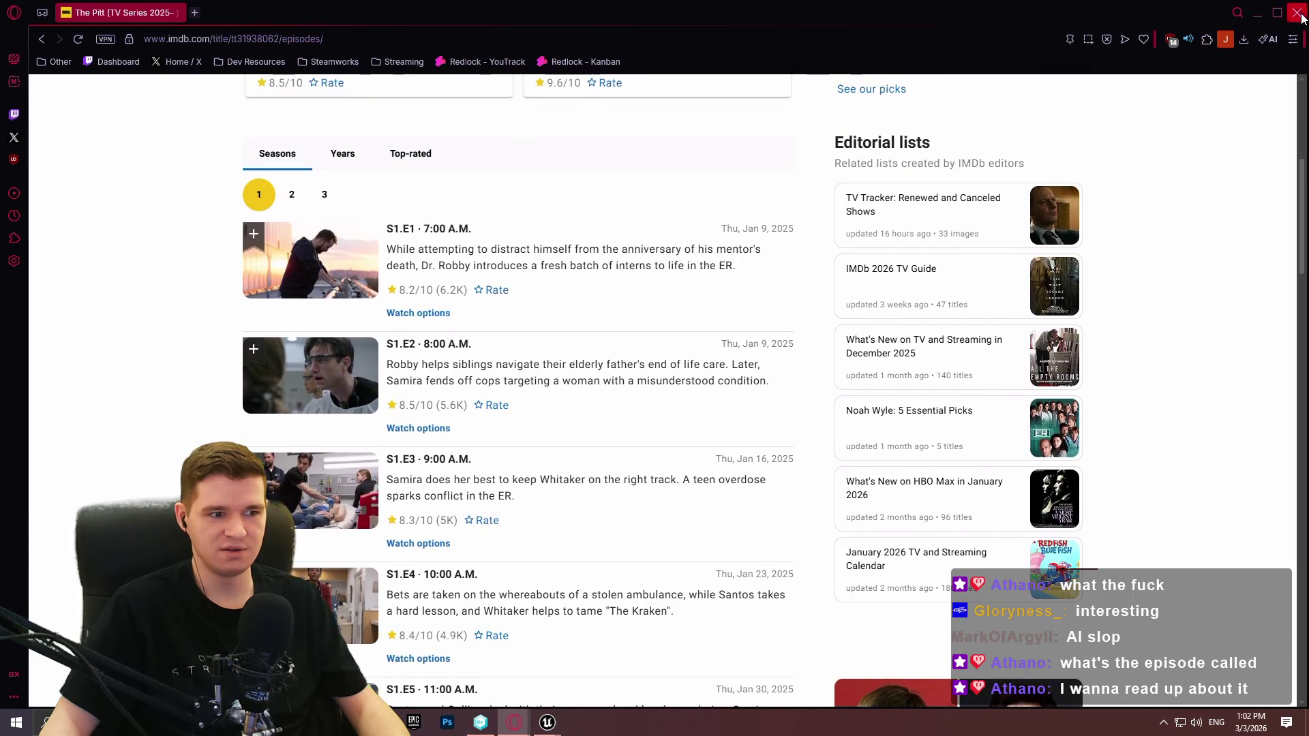
{"action": "left_click", "coordinate": [1297, 13]}
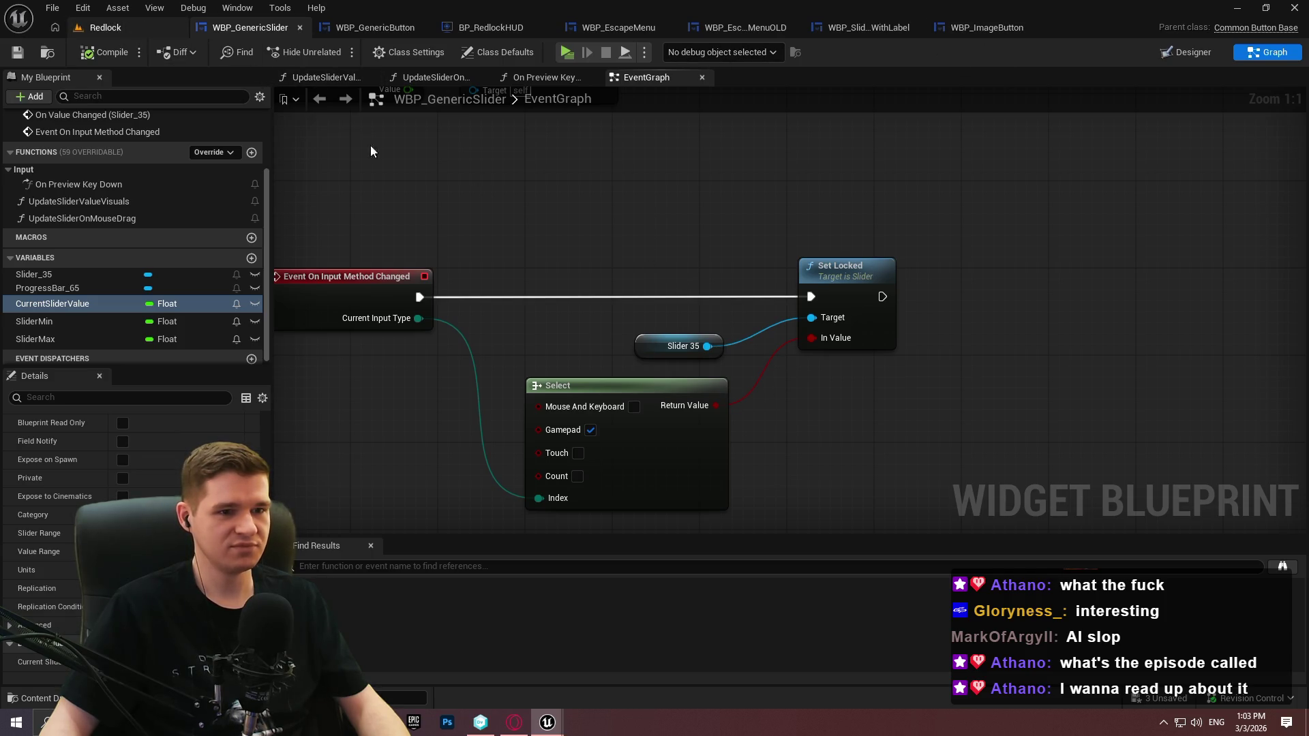
{"action": "left_click", "coordinate": [112, 30]}
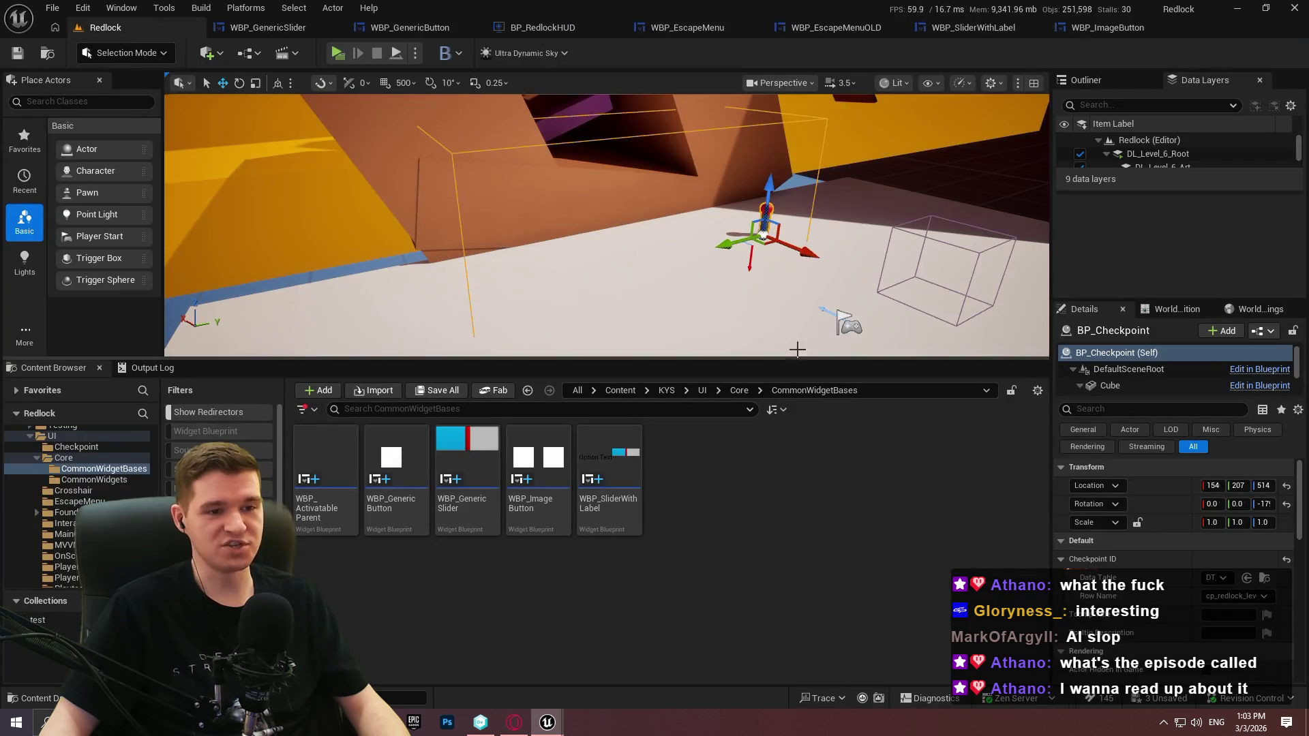
Deselect the checkpoint actor, lower the viewport/Content Browser splitter, and return to WBP_GenericSlider
{"action": "left_click_drag", "start_coordinate": [750, 286], "coordinate": [778, 279]}
{"action": "left_click", "coordinate": [778, 279]}
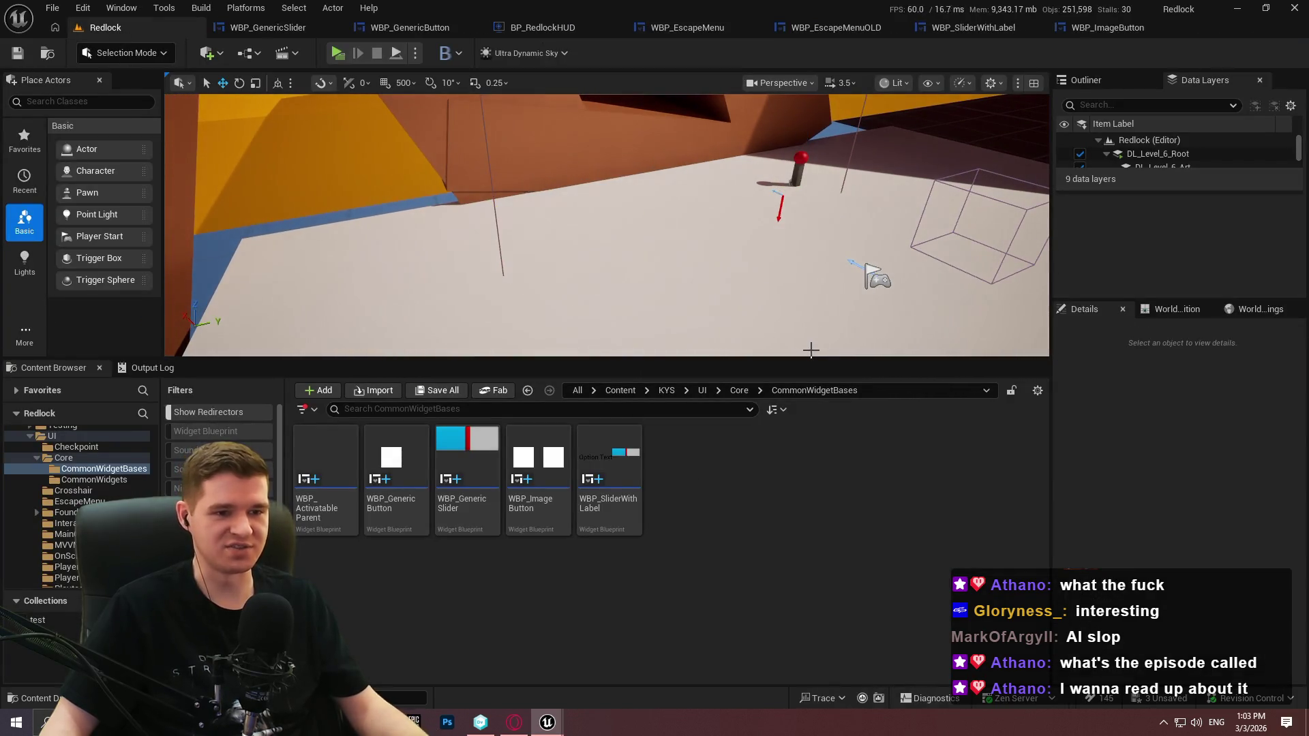
{"action": "mouse_move", "coordinate": [812, 359]}
{"action": "left_mouse_down"}
{"action": "mouse_move", "coordinate": [804, 426]}
{"action": "mouse_move", "coordinate": [784, 448]}
{"action": "left_mouse_up"}
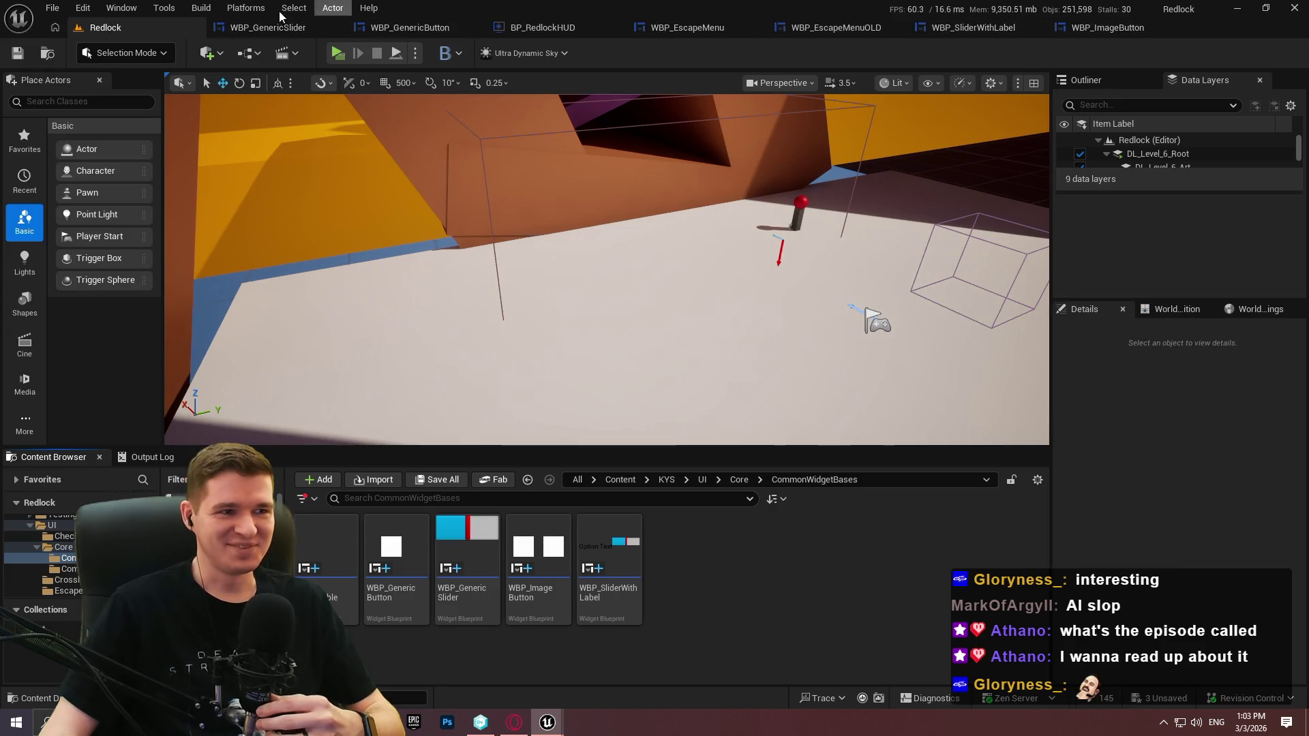
{"action": "left_click", "coordinate": [284, 28]}
Duplicate the SliderMax float variable in WBP_GenericSlider
{"action": "left_click", "coordinate": [82, 339]}
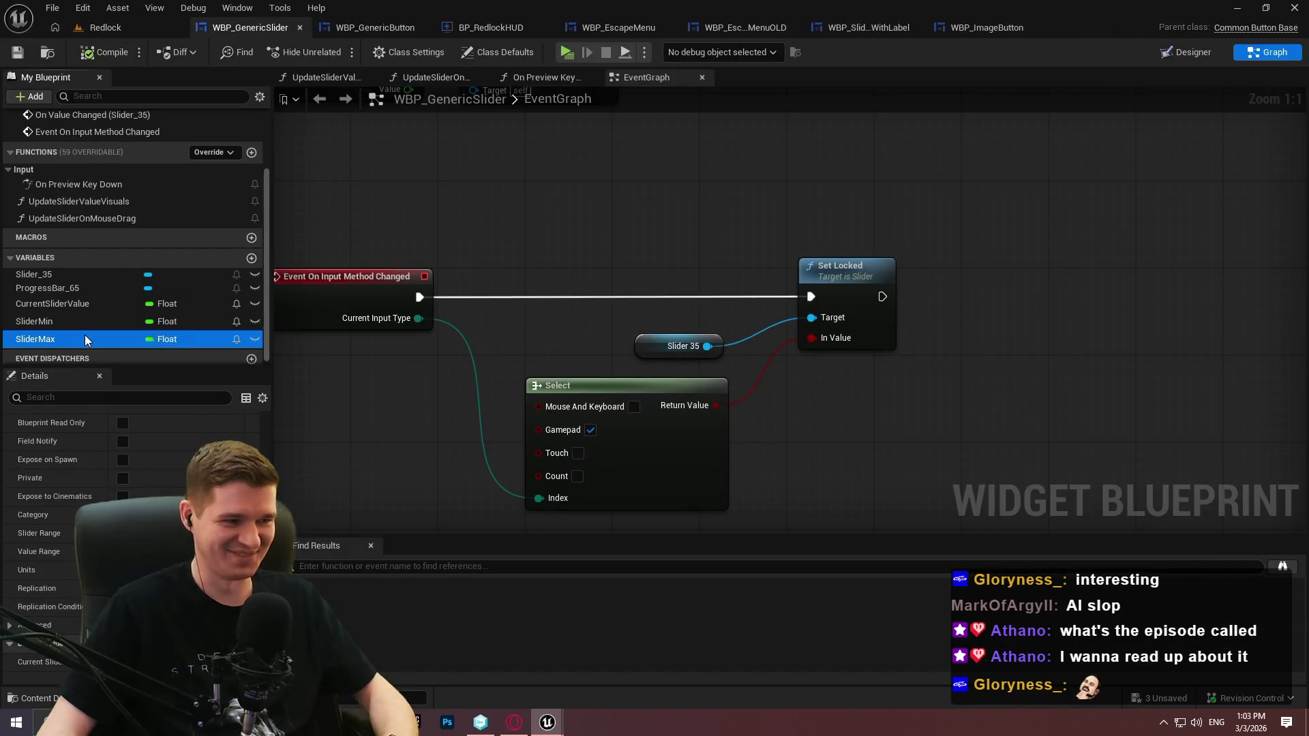
{"action": "key", "text": "ctrl+w"}
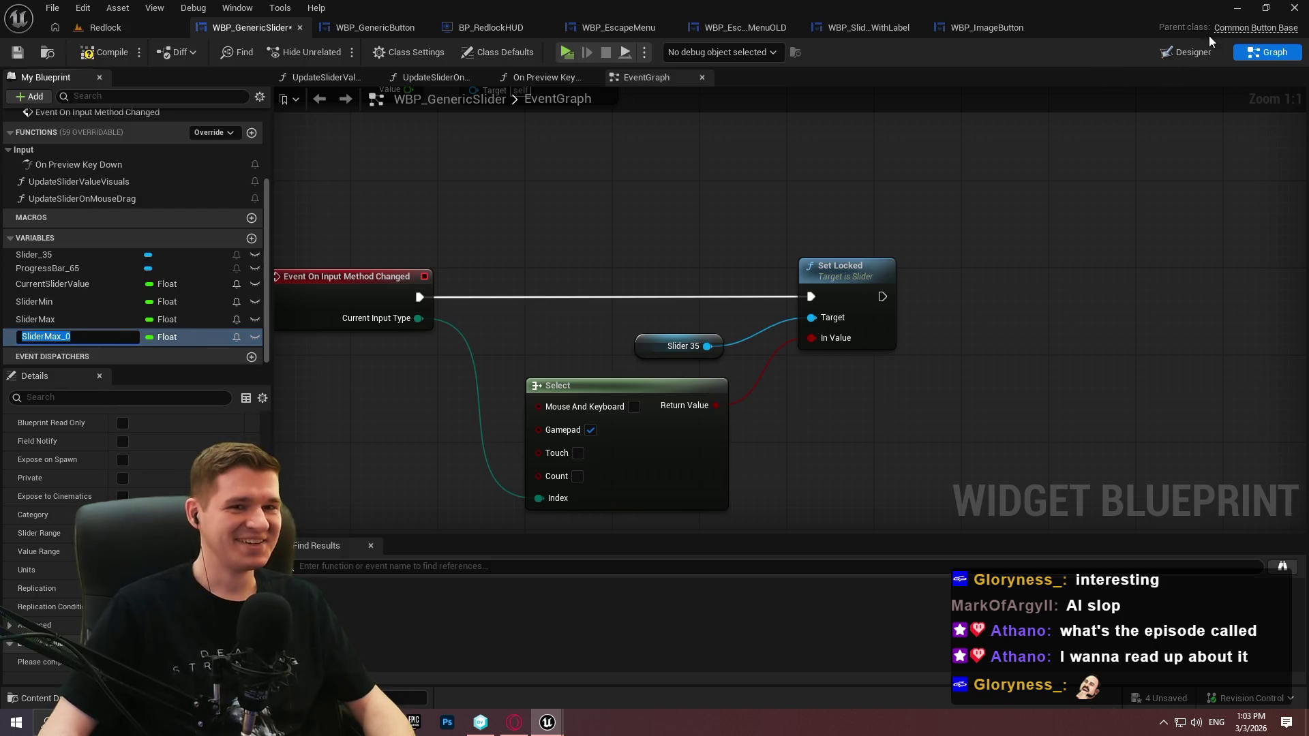
{"action": "type", "text": "f"}
{"action": "key", "text": "Return"}
{"action": "left_click", "coordinate": [1186, 52]}
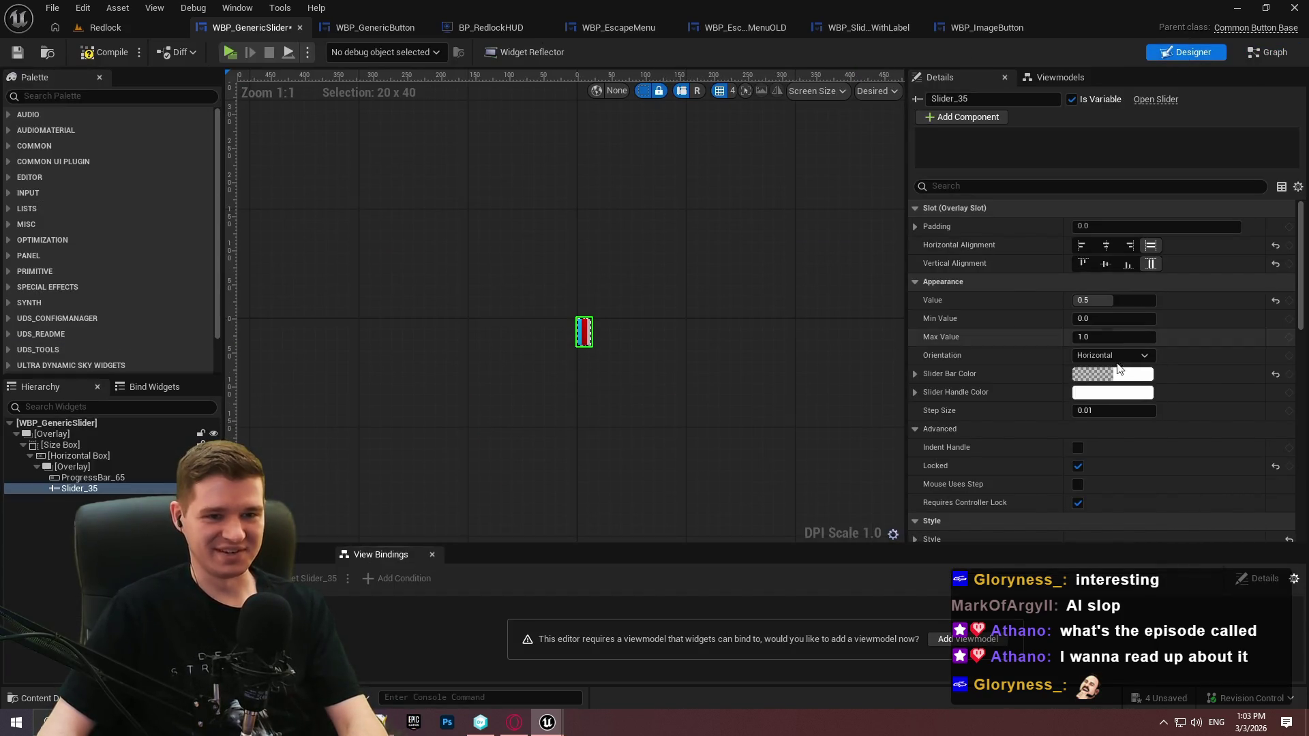
{"action": "left_click", "coordinate": [1259, 55]}
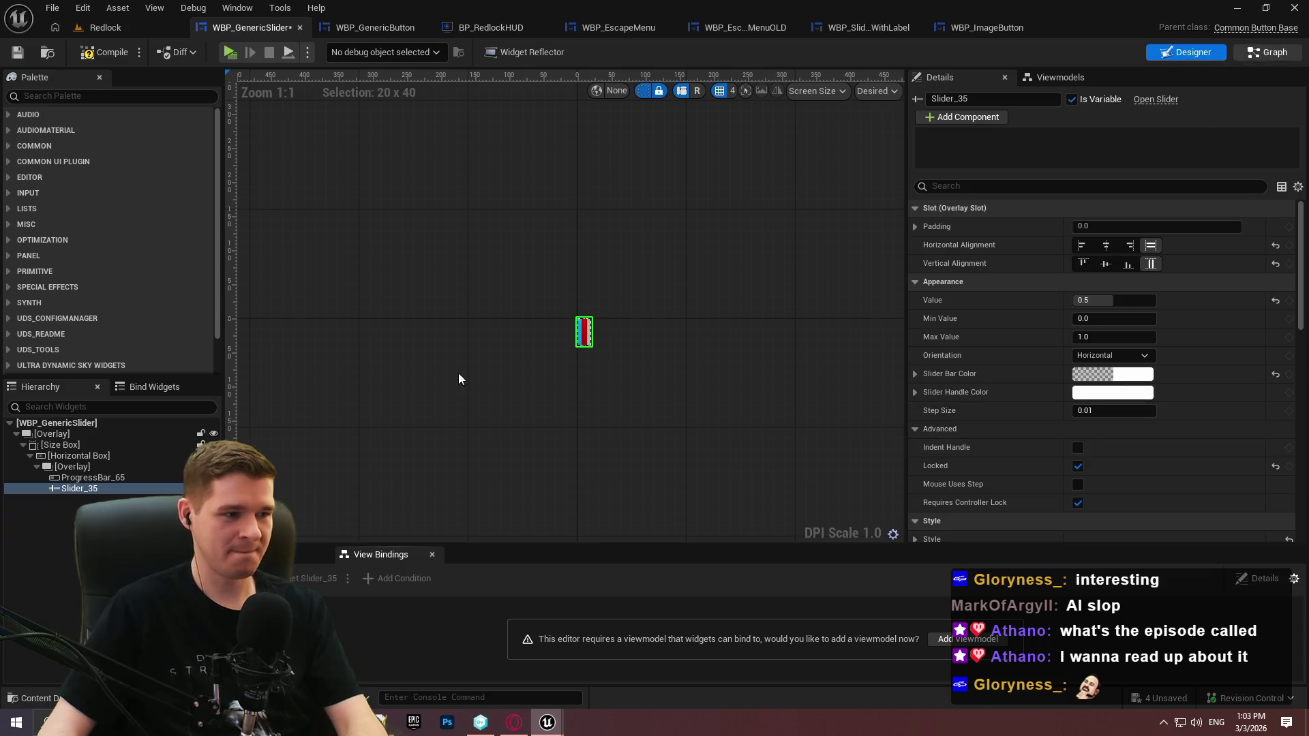
Rename the duplicate to SliderStepSize and compile the blueprint
{"action": "key", "text": "F2"}
{"action": "type", "text": "SliderStepS"}
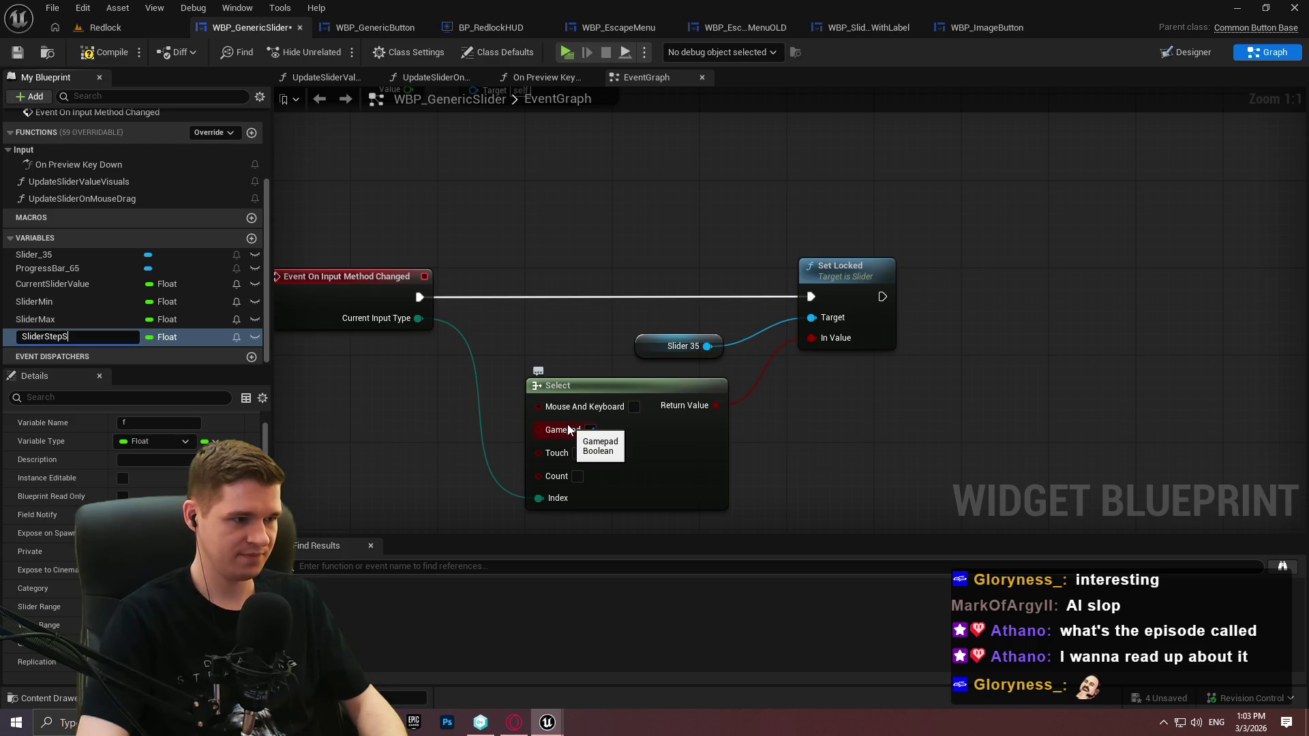
{"action": "type", "text": "e"}
{"action": "key", "text": "Return"}
{"action": "left_click", "coordinate": [17, 52]}
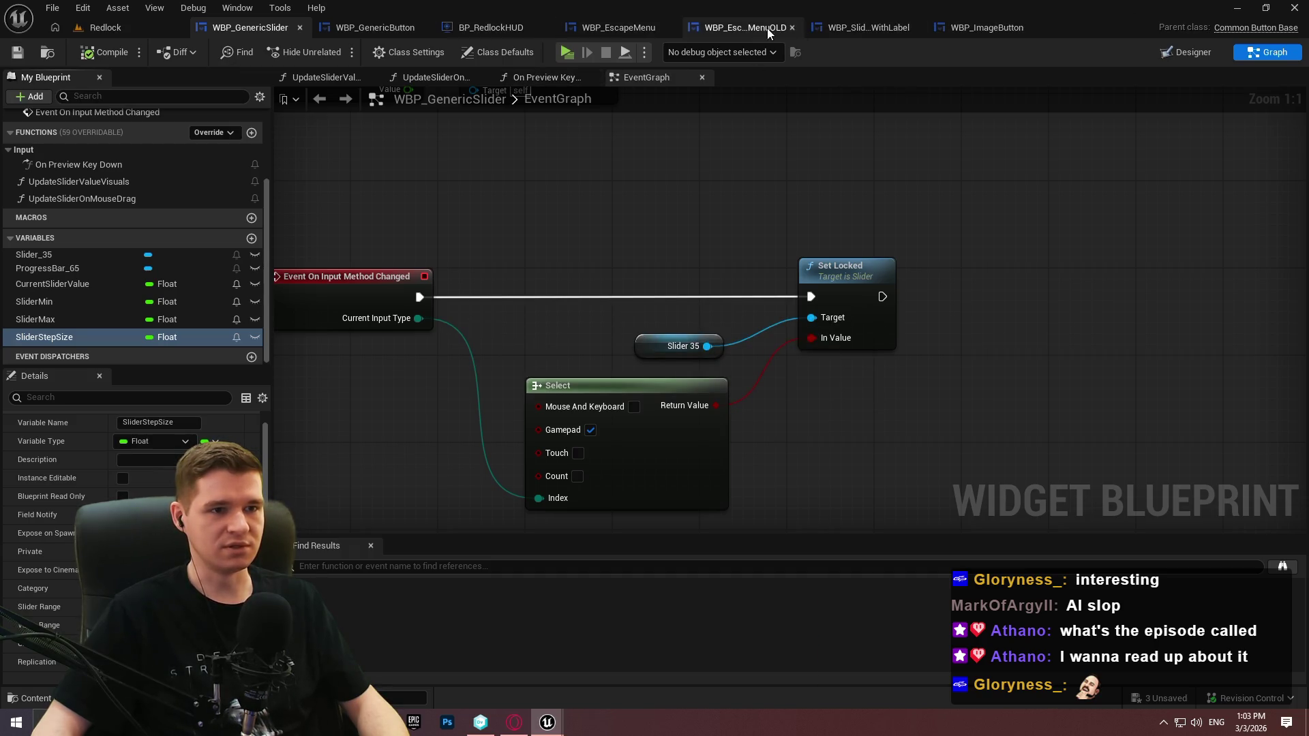
{"action": "left_click", "coordinate": [746, 27]}
Make CurrentSliderValue instance editable in WBP_GenericSlider
{"action": "scroll", "coordinate": [1157, 318], "scroll_direction": "up", "scroll_amount": 4}
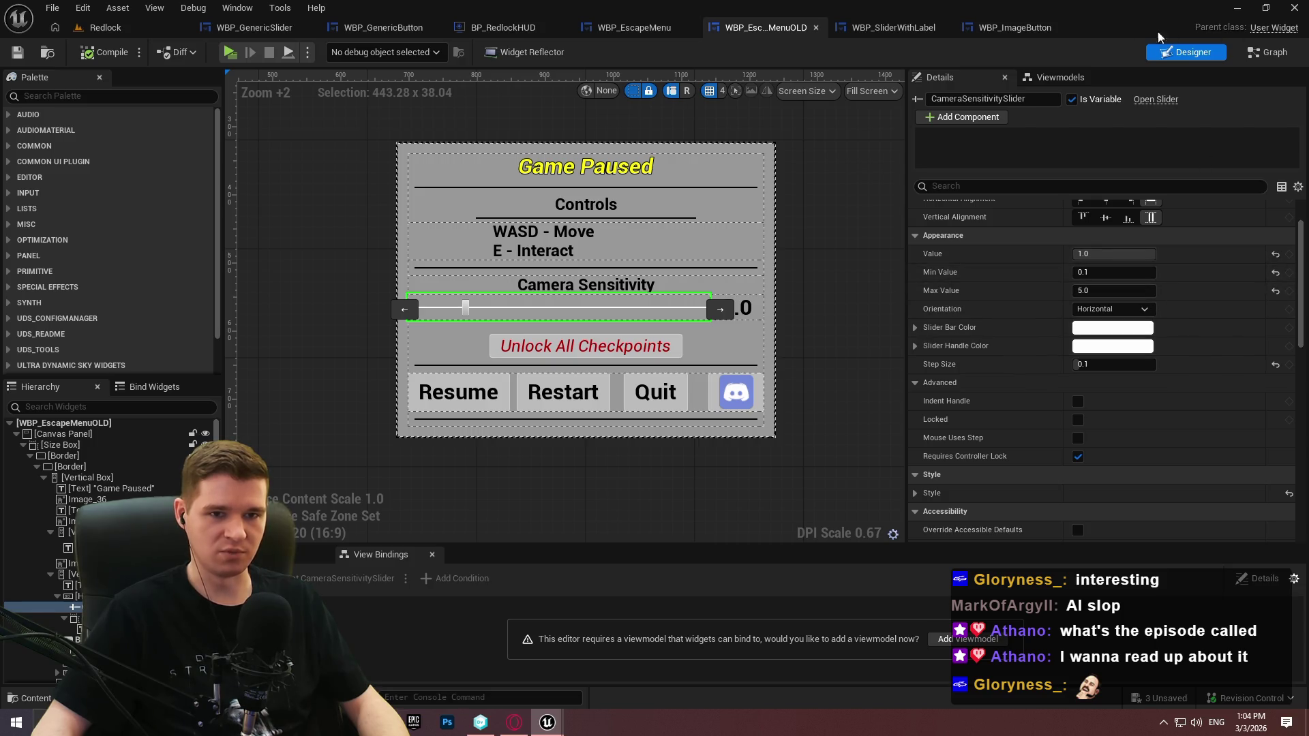
{"action": "left_click", "coordinate": [631, 28]}
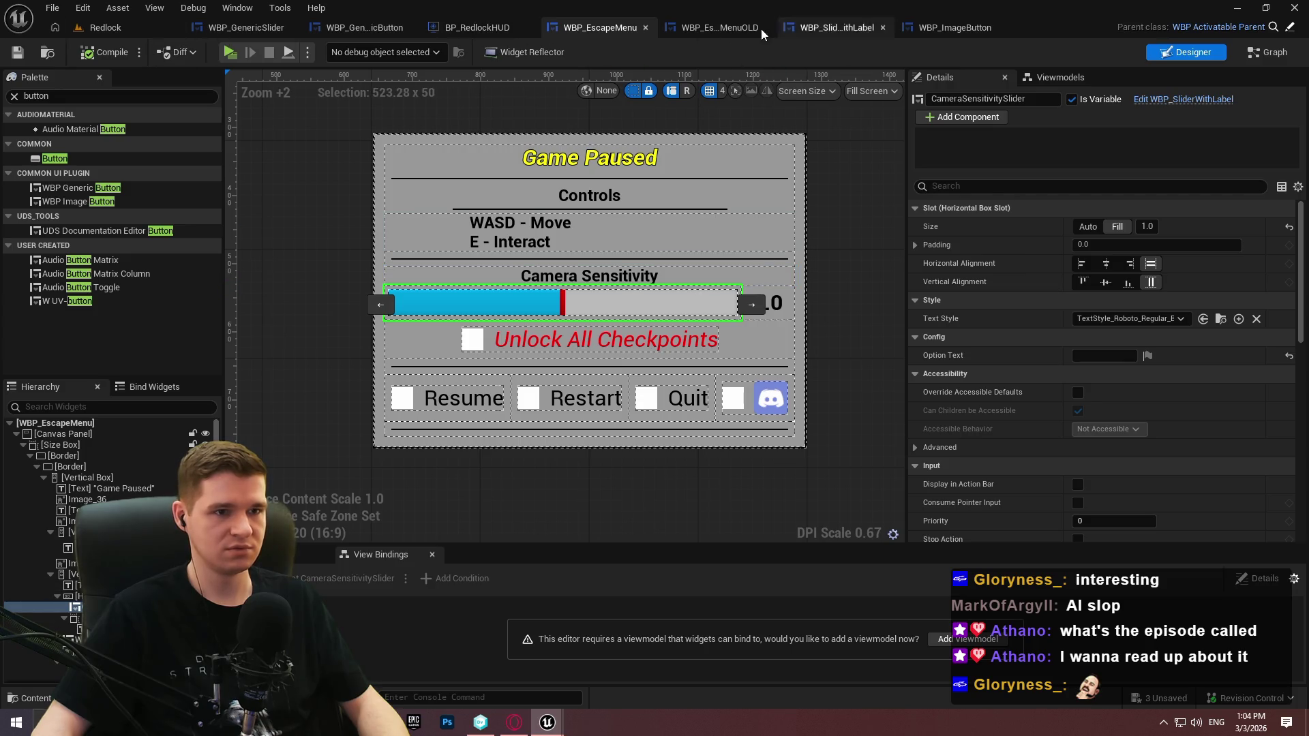
{"action": "left_click", "coordinate": [232, 27]}
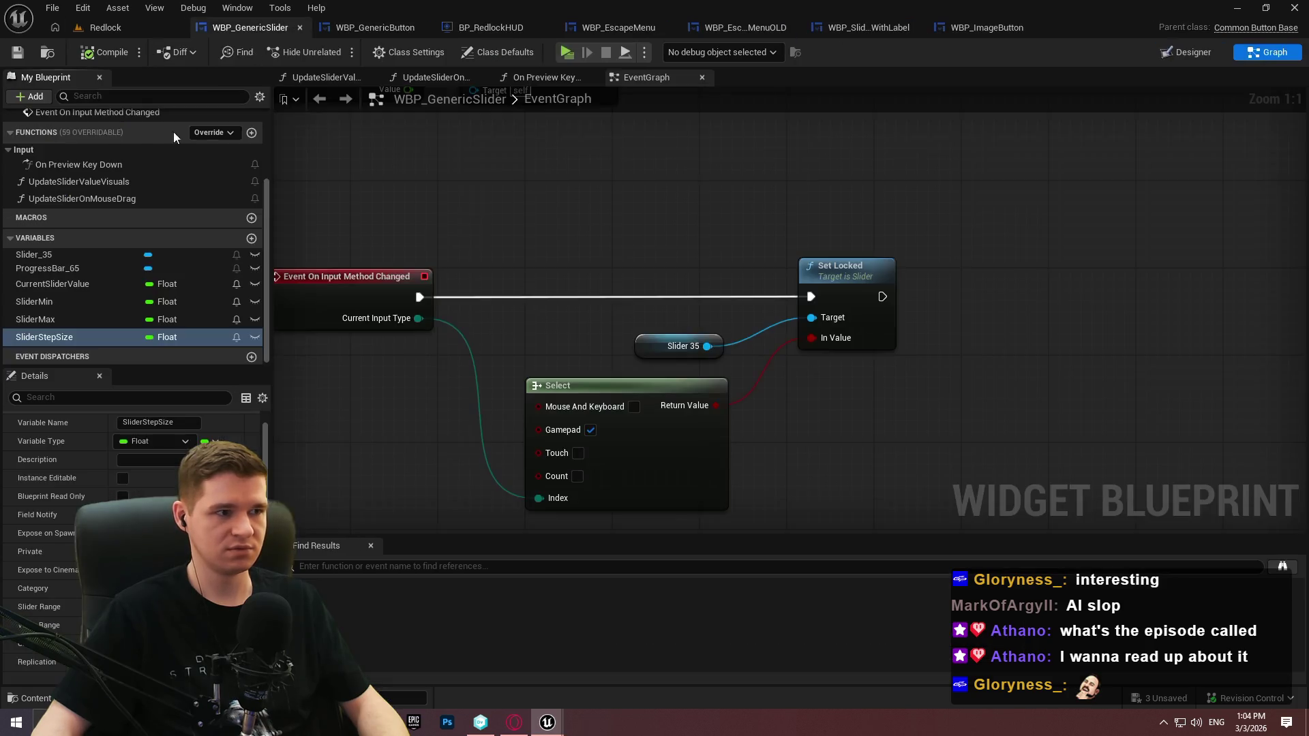
{"action": "left_click", "coordinate": [52, 284]}
{"action": "left_click", "coordinate": [122, 477]}
Make SliderMin, SliderMax and SliderStepSize instance editable, then compile and save
{"action": "left_click", "coordinate": [87, 302]}
{"action": "left_click", "coordinate": [122, 477]}
{"action": "left_click", "coordinate": [63, 319]}
{"action": "left_click", "coordinate": [123, 478]}
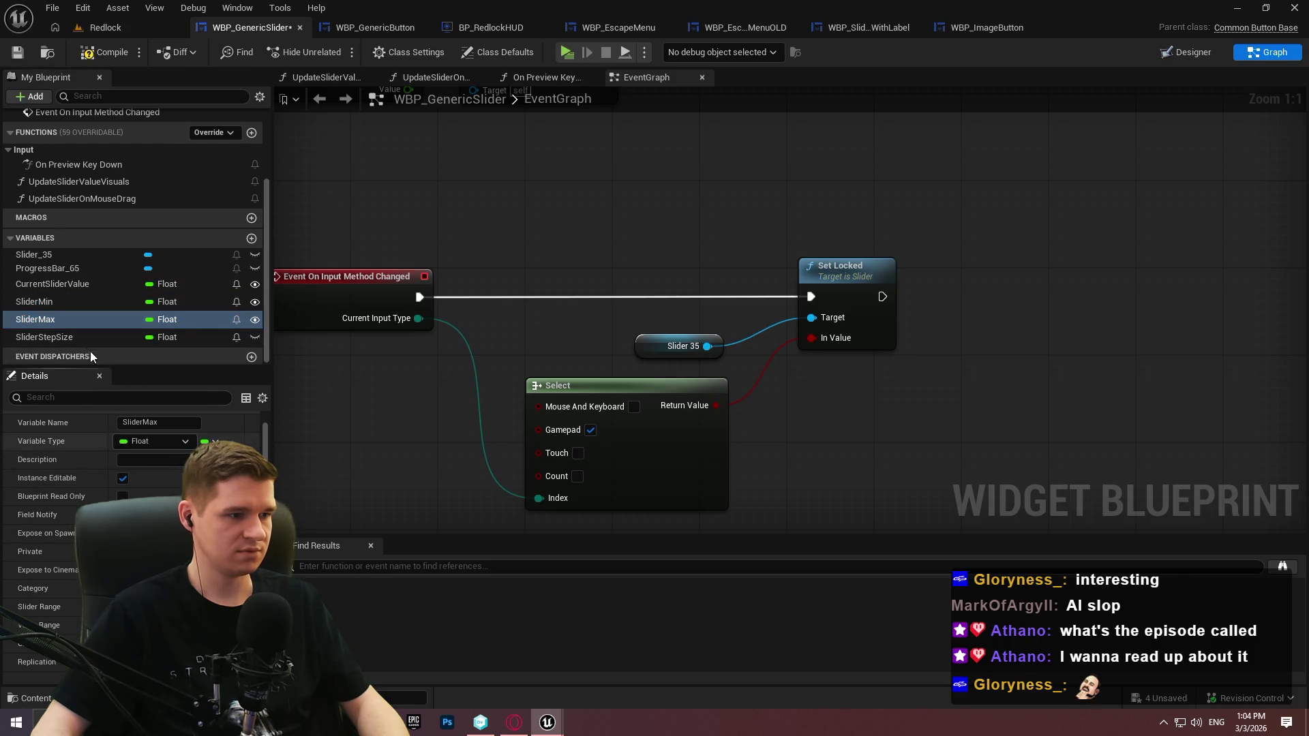
{"action": "left_click", "coordinate": [44, 338]}
{"action": "left_click", "coordinate": [123, 478]}
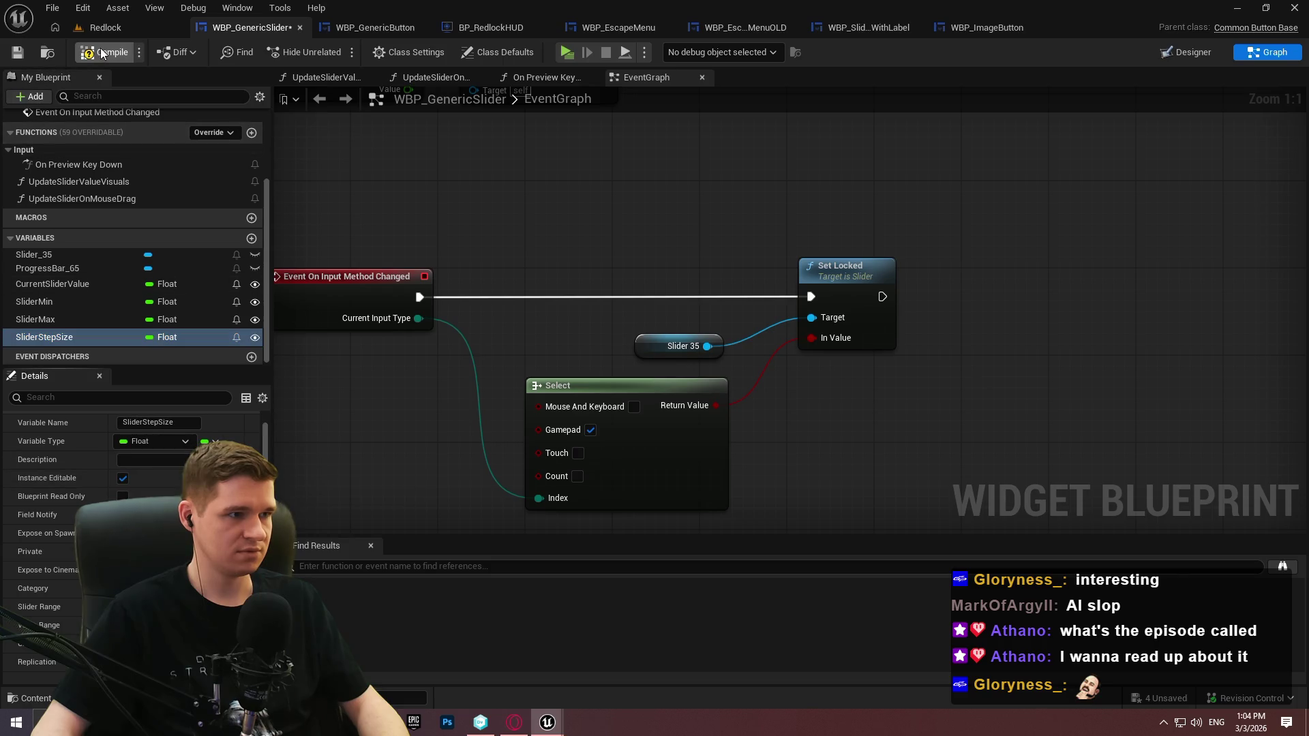
{"action": "left_click", "coordinate": [17, 53]}
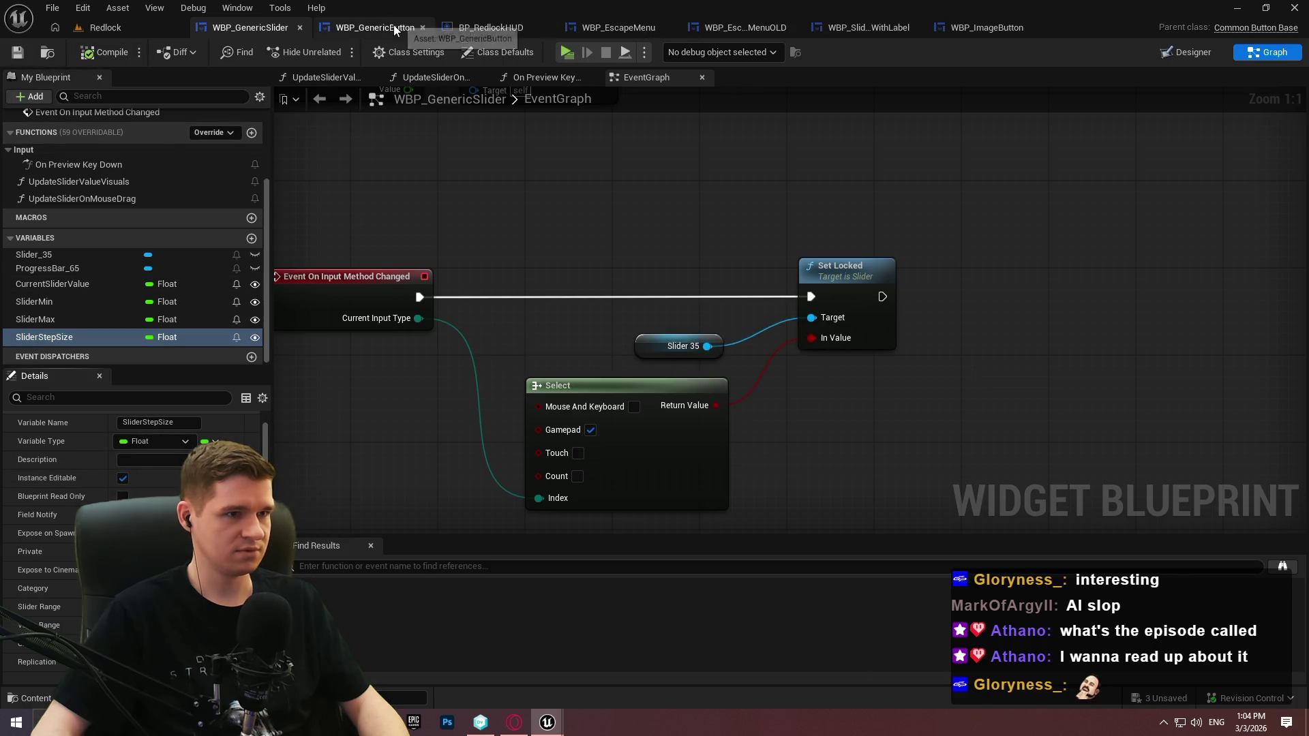
{"action": "left_click", "coordinate": [849, 27]}
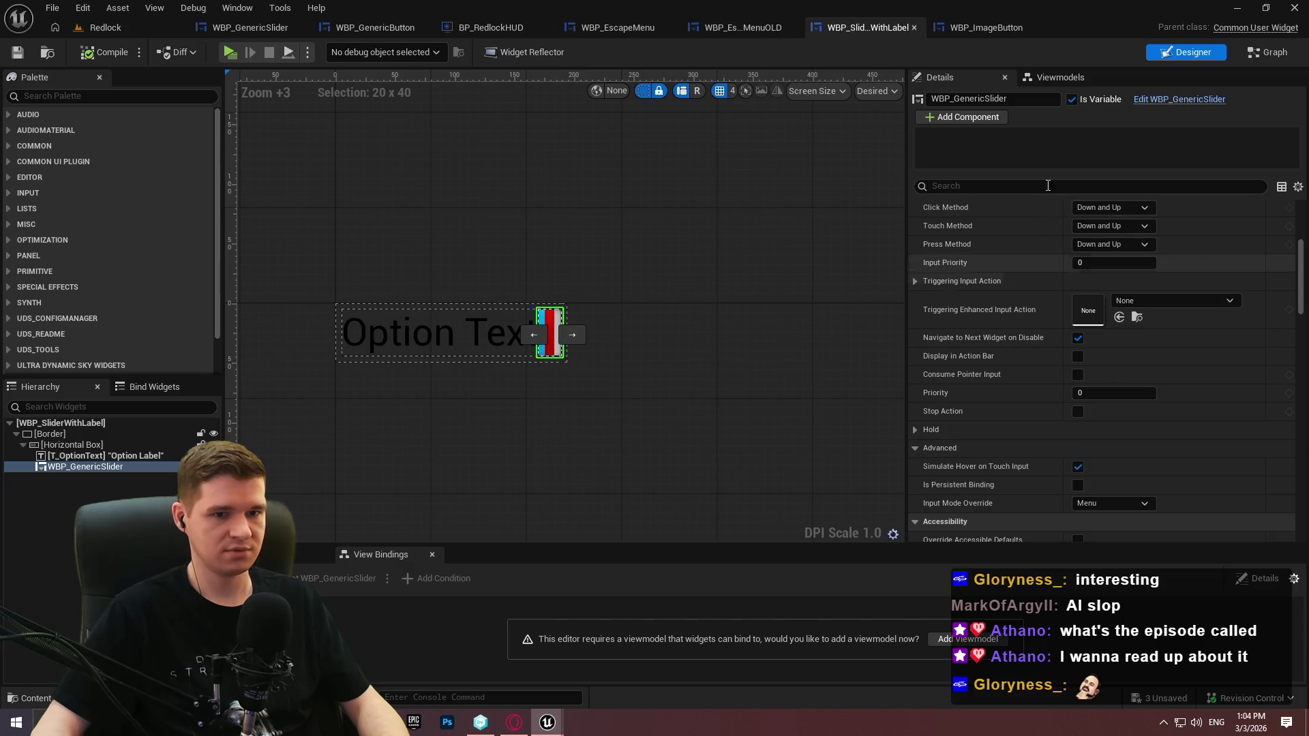
Inspect the Camera Sensitivity slider in WBP_EscapeMenuOLD and WBP_EscapeMenu, then reopen WBP_SliderWithLabel
{"action": "left_click", "coordinate": [721, 31]}
{"action": "scroll", "coordinate": [1029, 341], "scroll_direction": "up", "scroll_amount": 3}
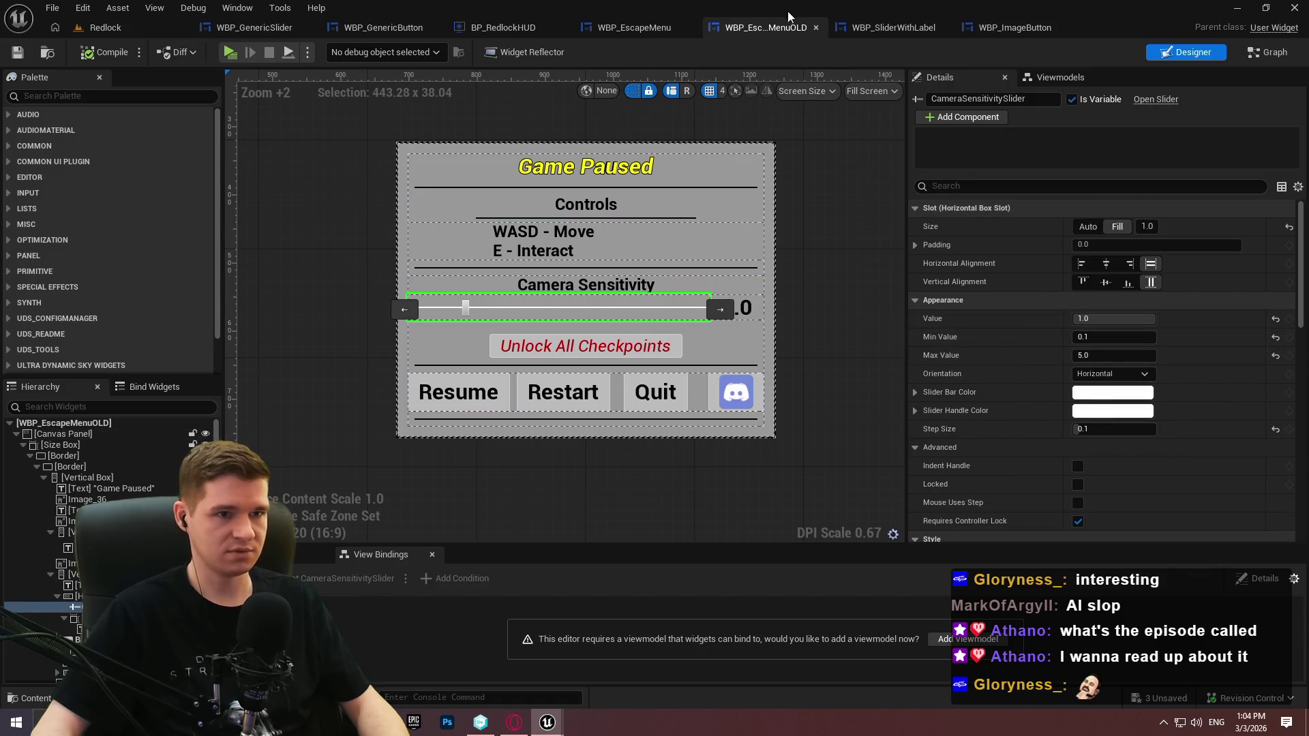
{"action": "left_click", "coordinate": [666, 30]}
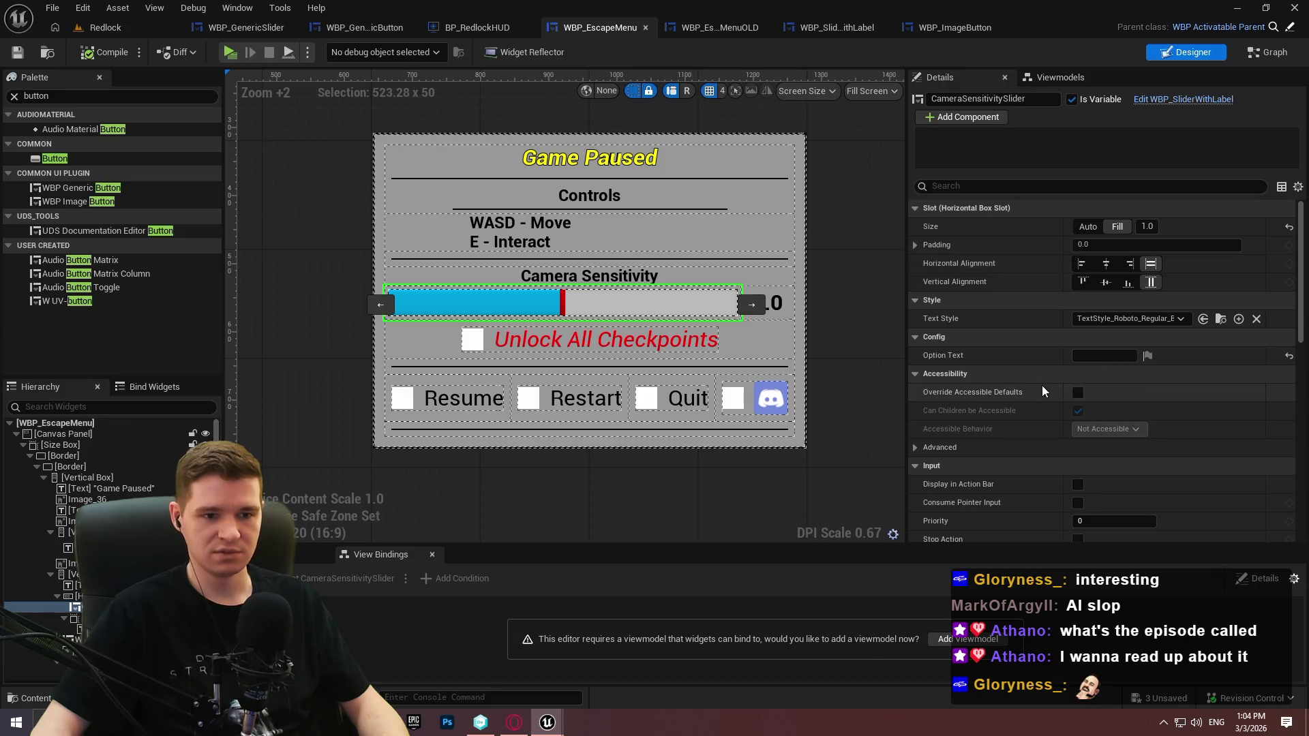
{"action": "scroll", "coordinate": [1287, 470], "scroll_direction": "down", "scroll_amount": 5}
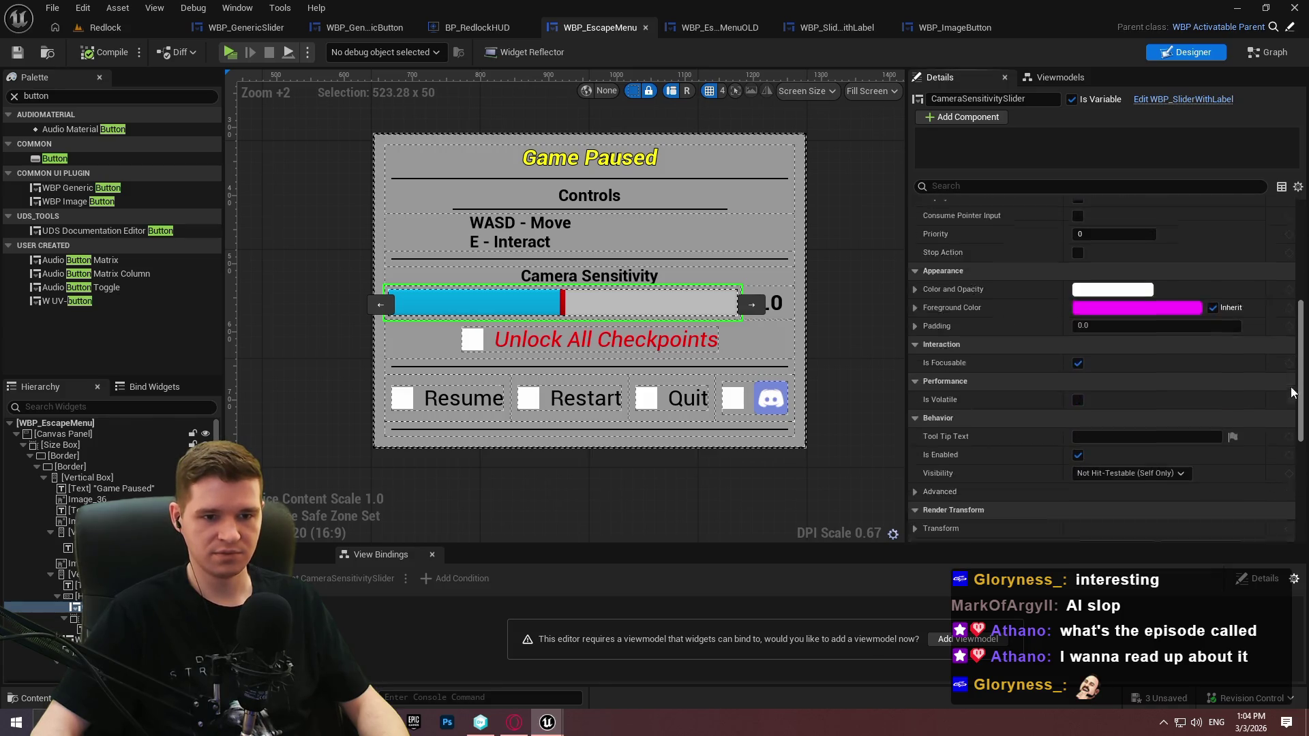
{"action": "scroll", "coordinate": [1297, 279], "scroll_direction": "up", "scroll_amount": 10}
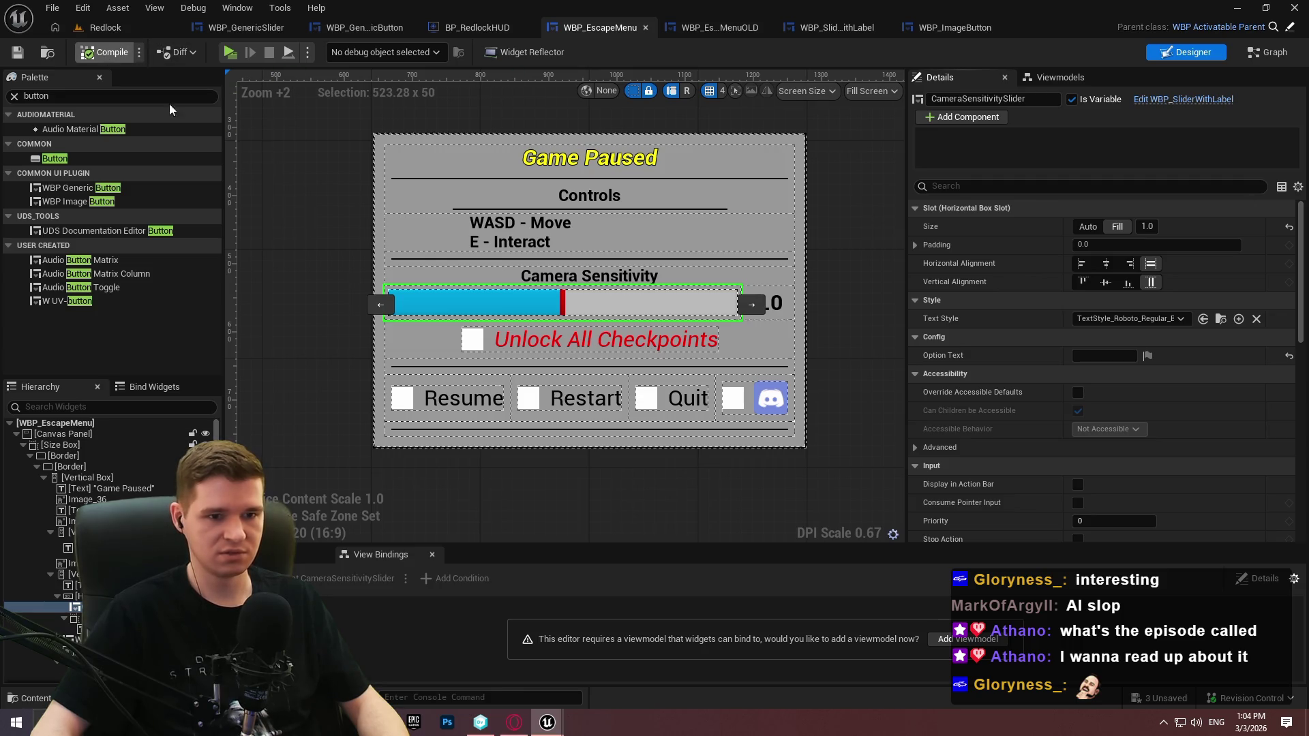
{"action": "scroll", "coordinate": [971, 394], "scroll_direction": "down", "scroll_amount": 5}
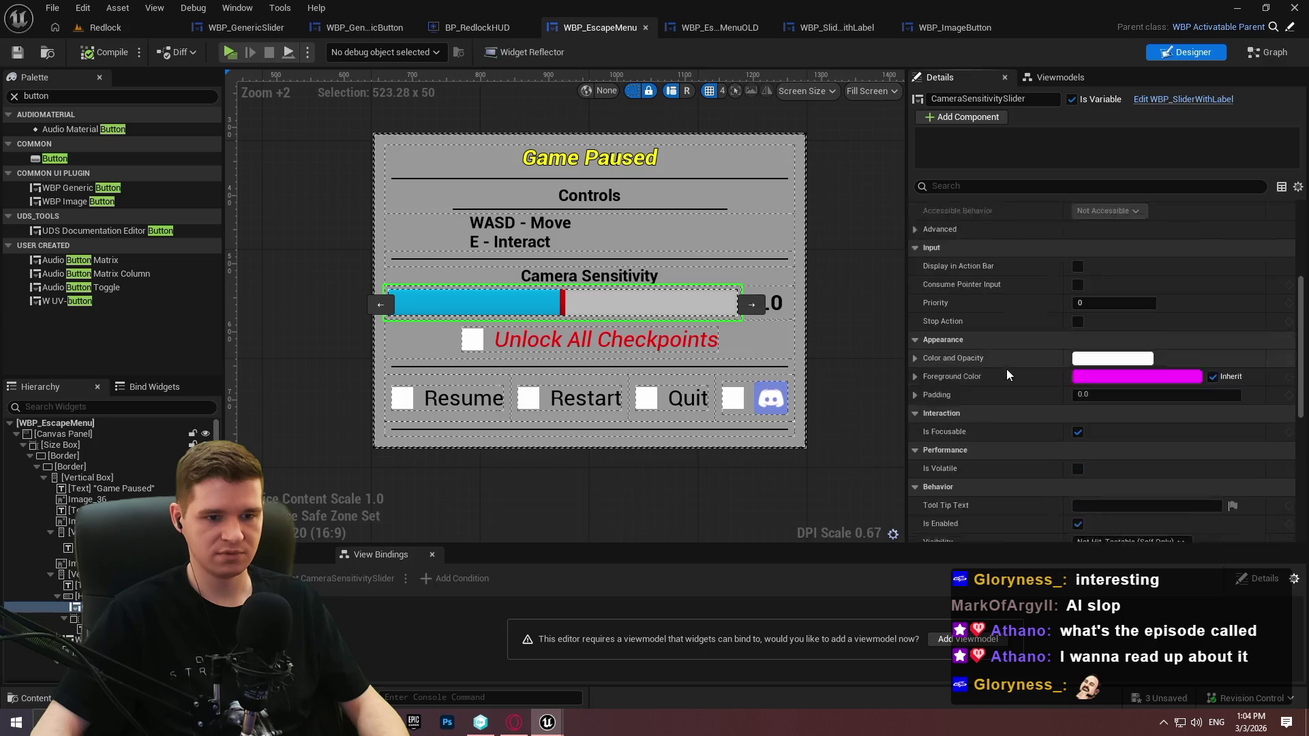
{"action": "scroll", "coordinate": [1024, 375], "scroll_direction": "down", "scroll_amount": 3}
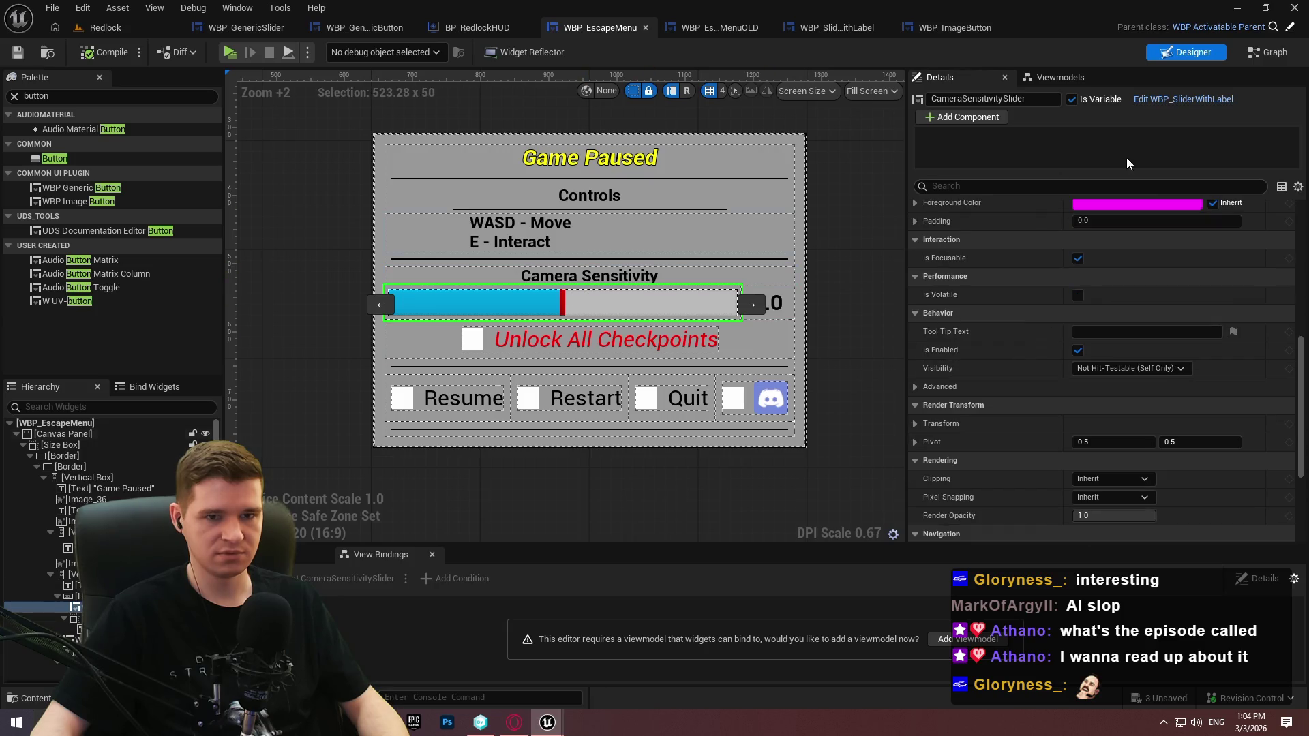
{"action": "scroll", "coordinate": [1072, 439], "scroll_direction": "up", "scroll_amount": 8}
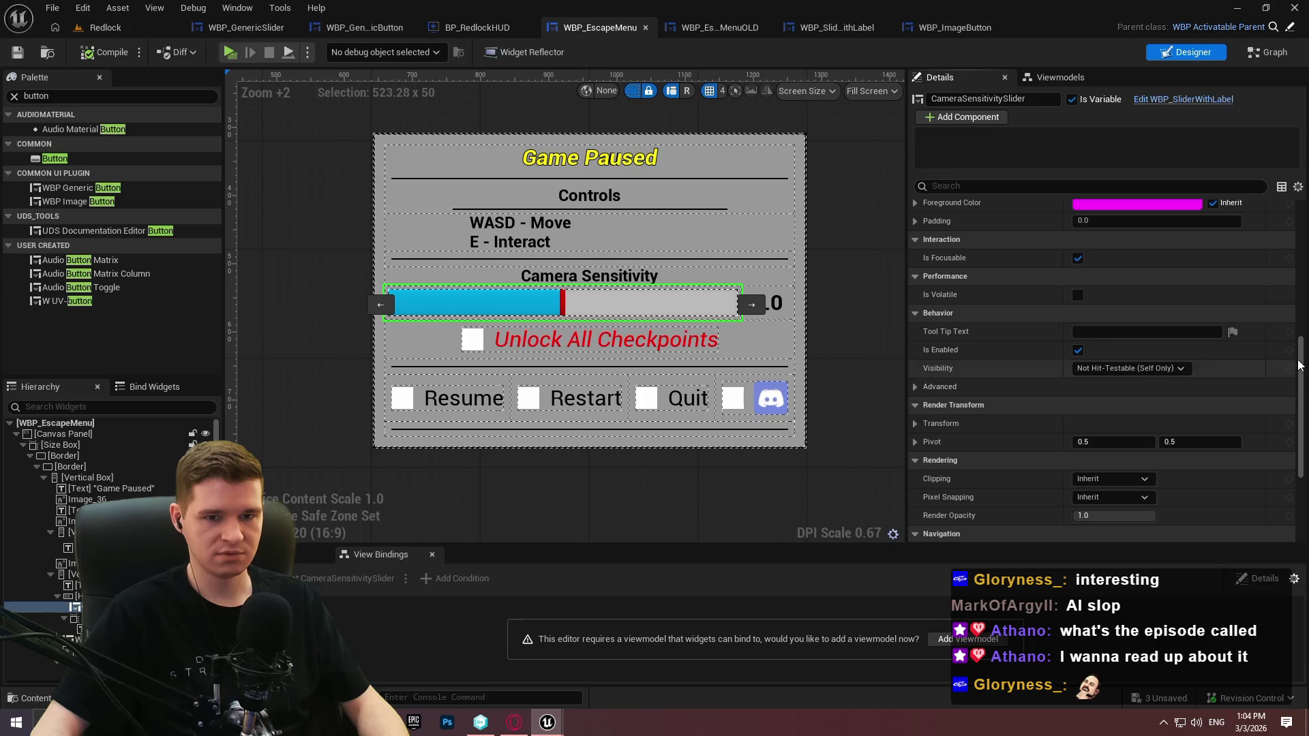
{"action": "scroll", "coordinate": [1071, 439], "scroll_direction": "up", "scroll_amount": 1}
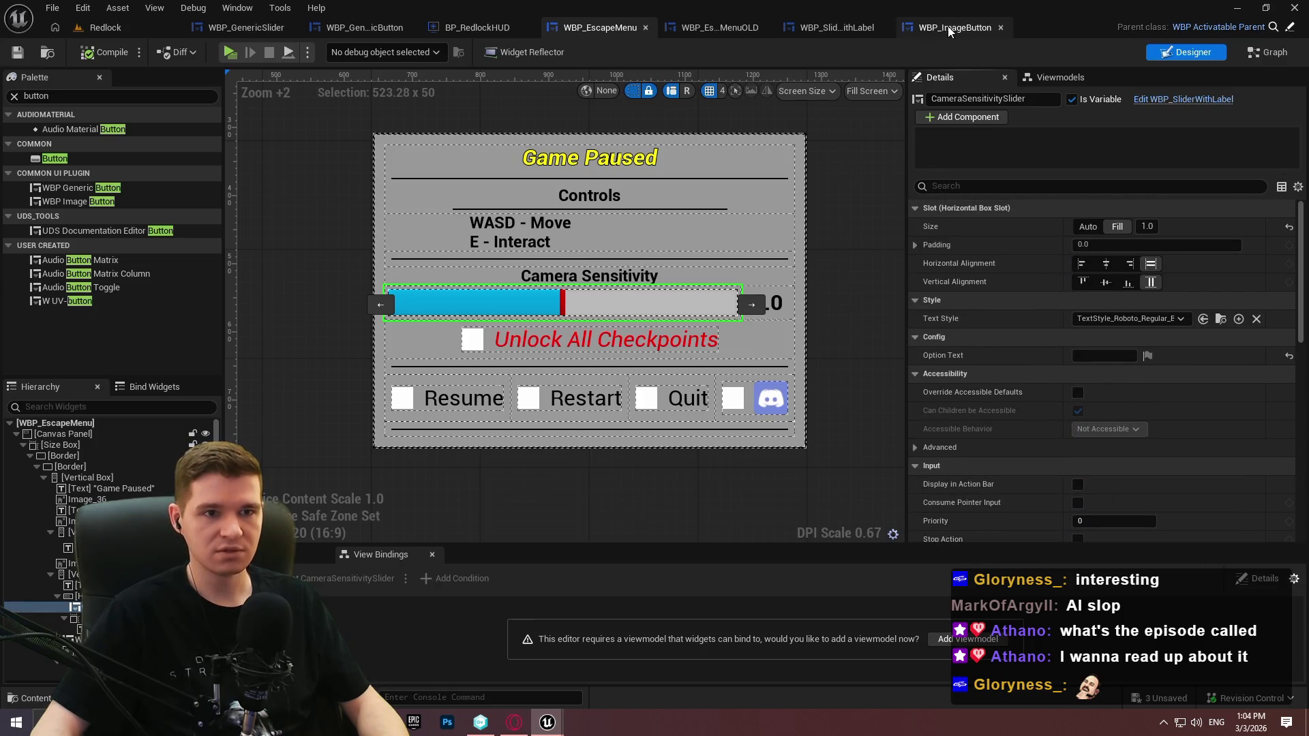
{"action": "left_click", "coordinate": [862, 27]}
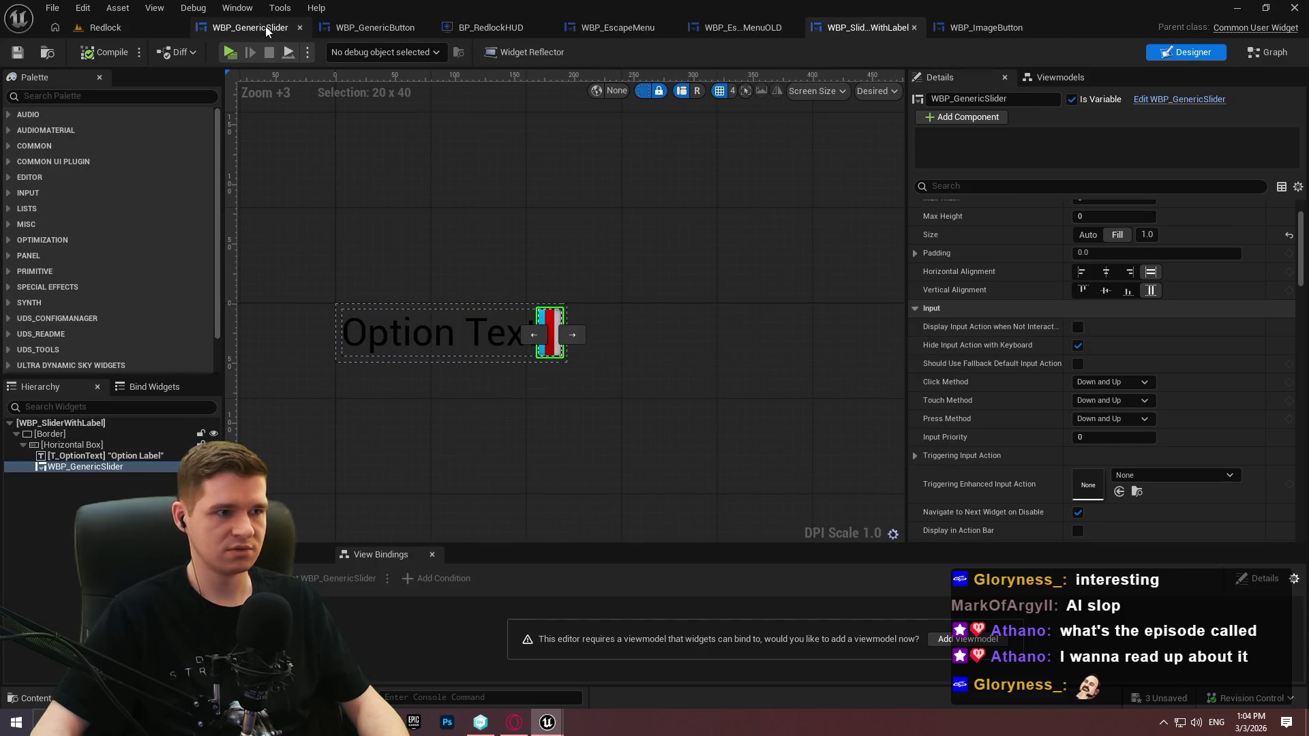
Select CurrentSliderValue in WBP_GenericSlider and preview the Designer layout before returning to the graph
{"action": "left_click", "coordinate": [266, 26]}
{"action": "left_click", "coordinate": [61, 289]}
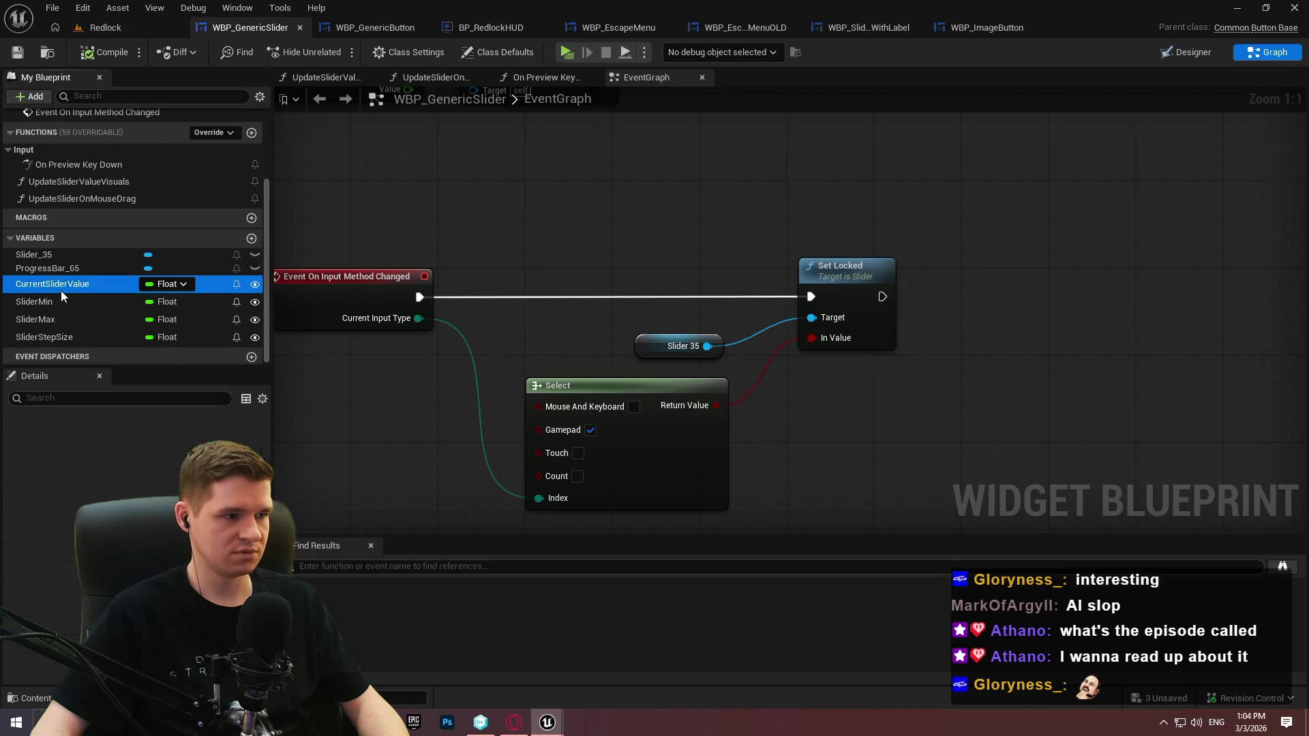
{"action": "key", "text": "shift+F12"}
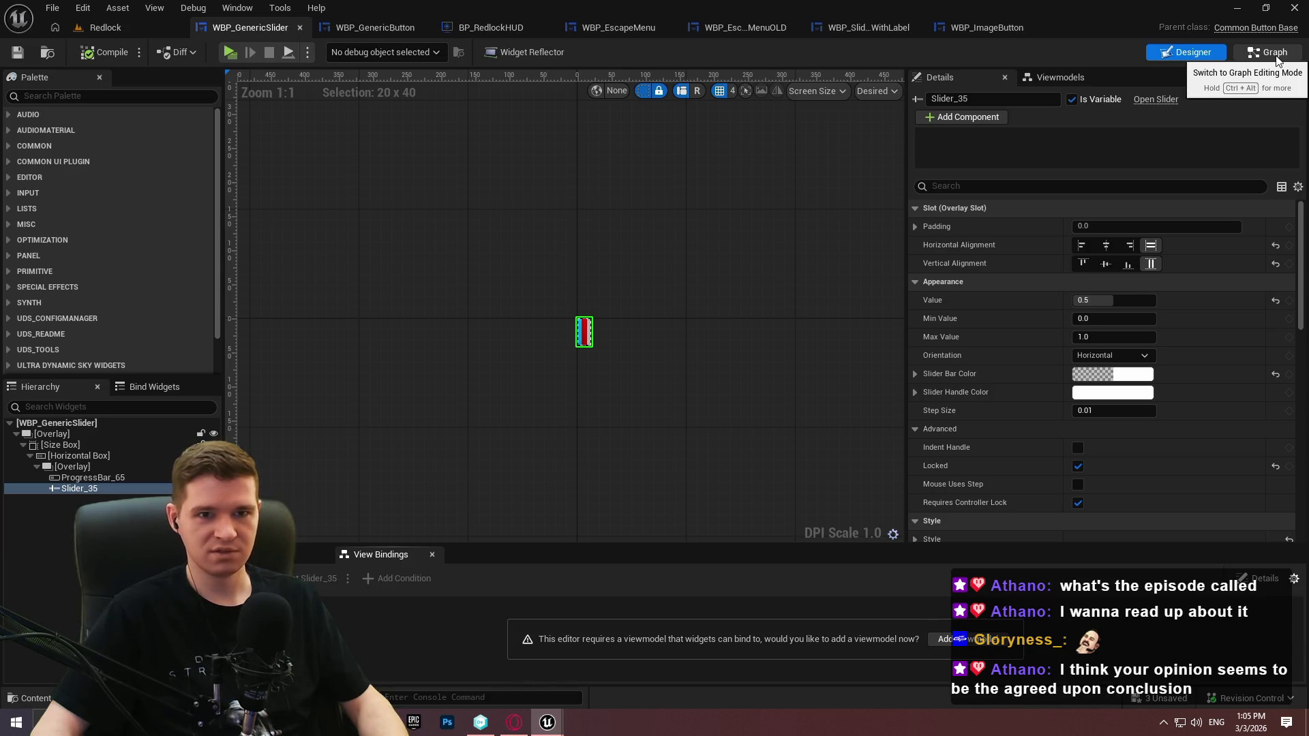
{"action": "left_click", "coordinate": [1275, 53]}
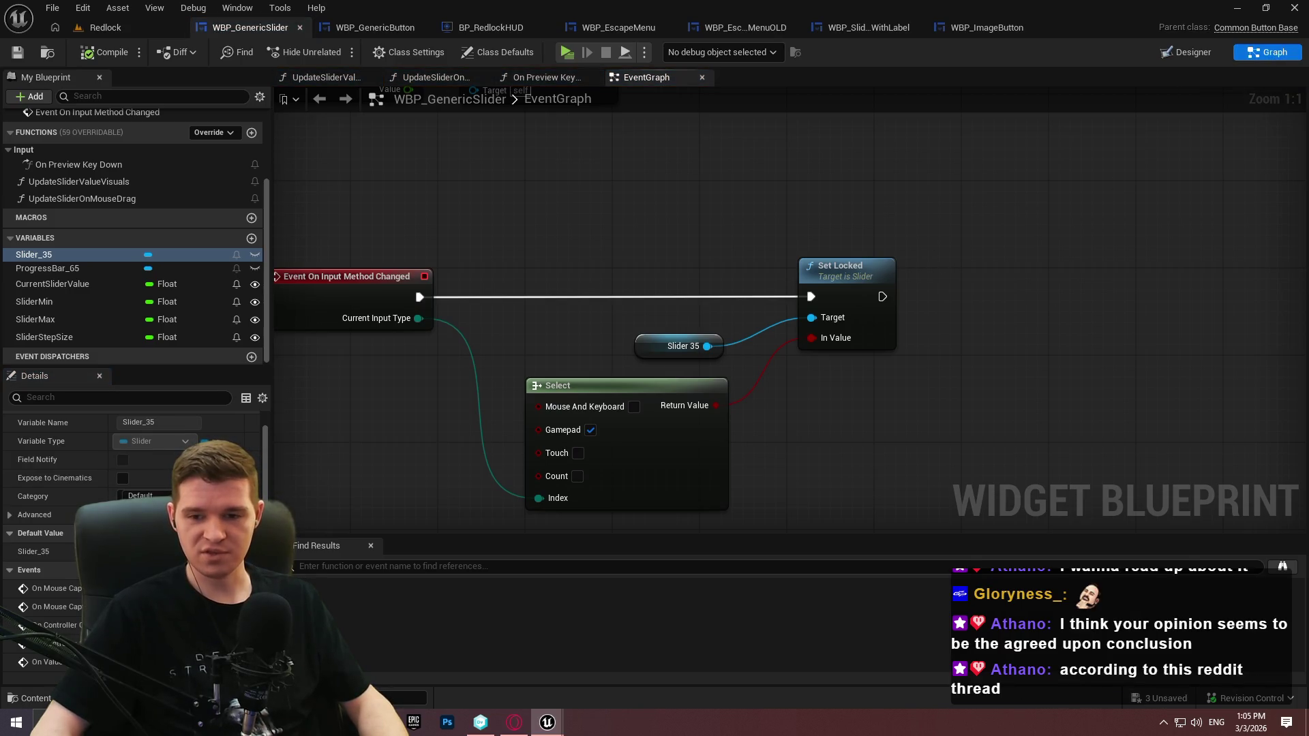
Check the web browser, then reselect CurrentSliderValue and zoom the event graph out
{"action": "left_click", "coordinate": [514, 722]}
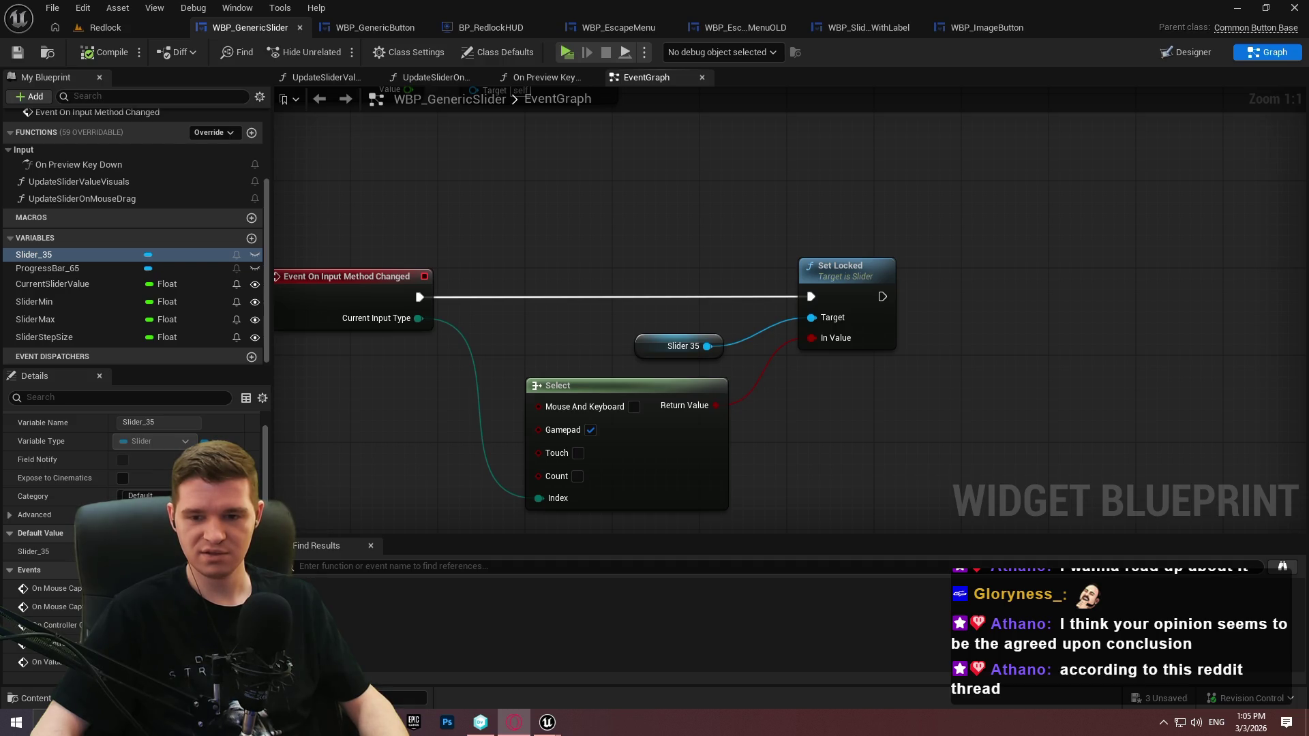
{"action": "left_click", "coordinate": [974, 322]}
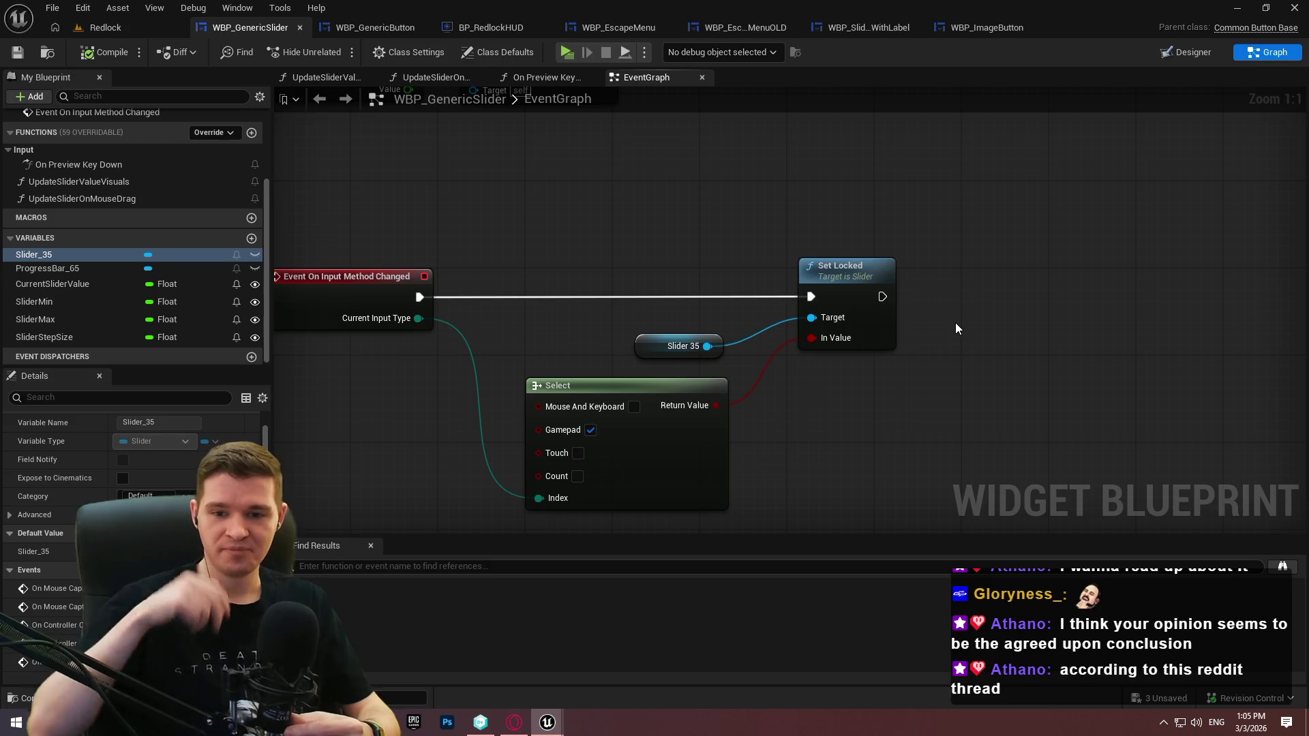
{"action": "mouse_move", "coordinate": [845, 288]}
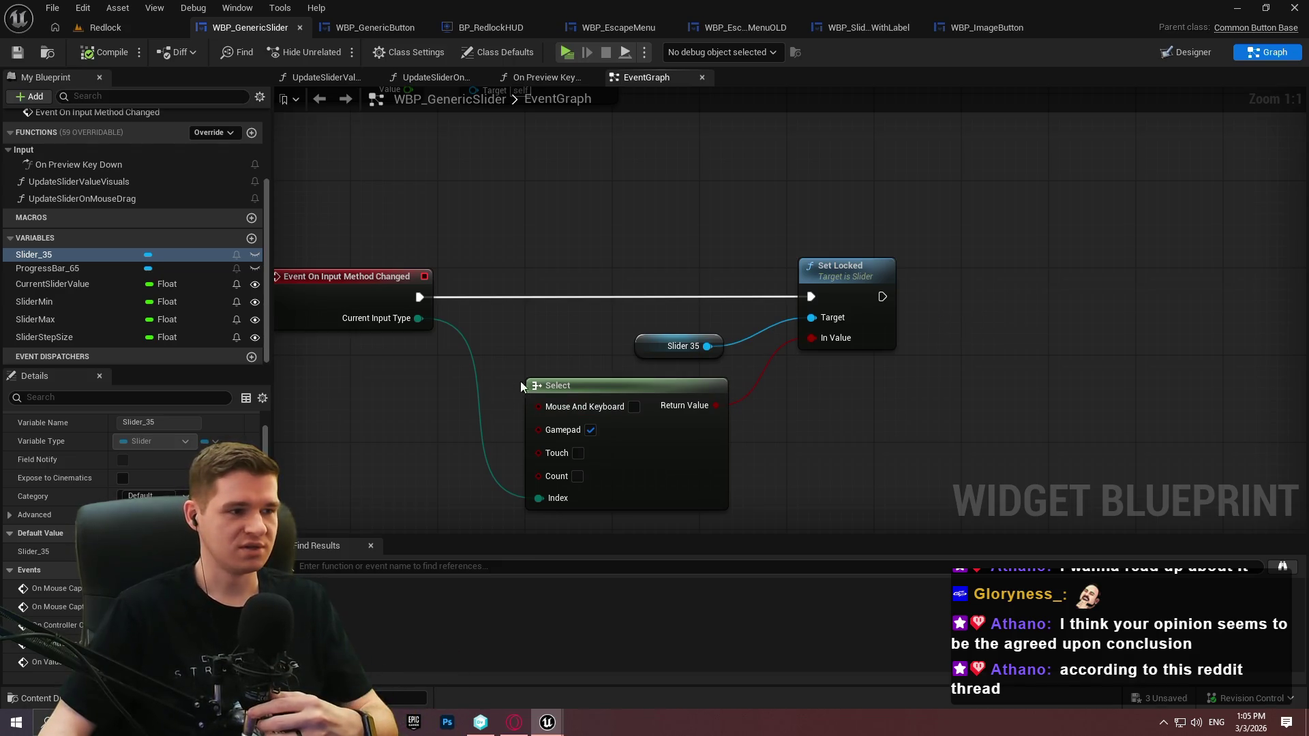
{"action": "left_click", "coordinate": [60, 284]}
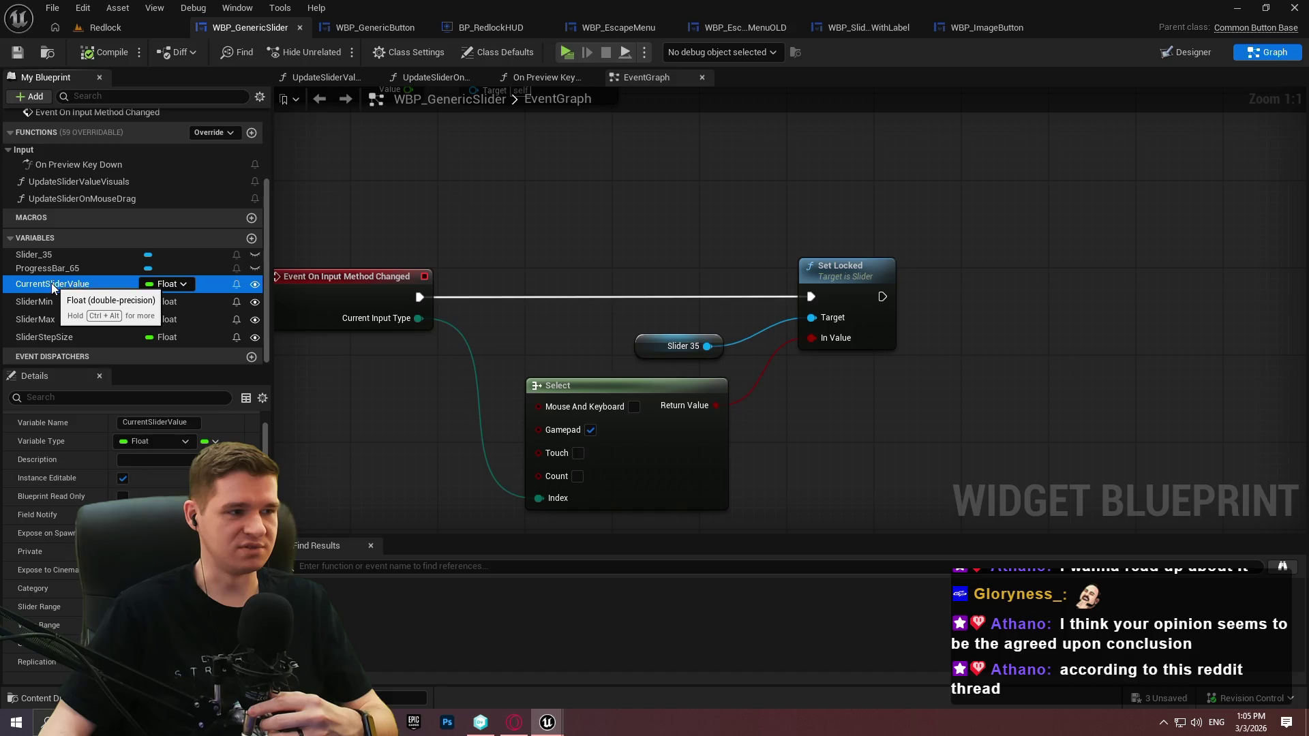
{"action": "scroll", "coordinate": [721, 171], "scroll_direction": "down", "scroll_amount": 1}
{"action": "scroll", "coordinate": [750, 409], "scroll_direction": "down", "scroll_amount": 4}
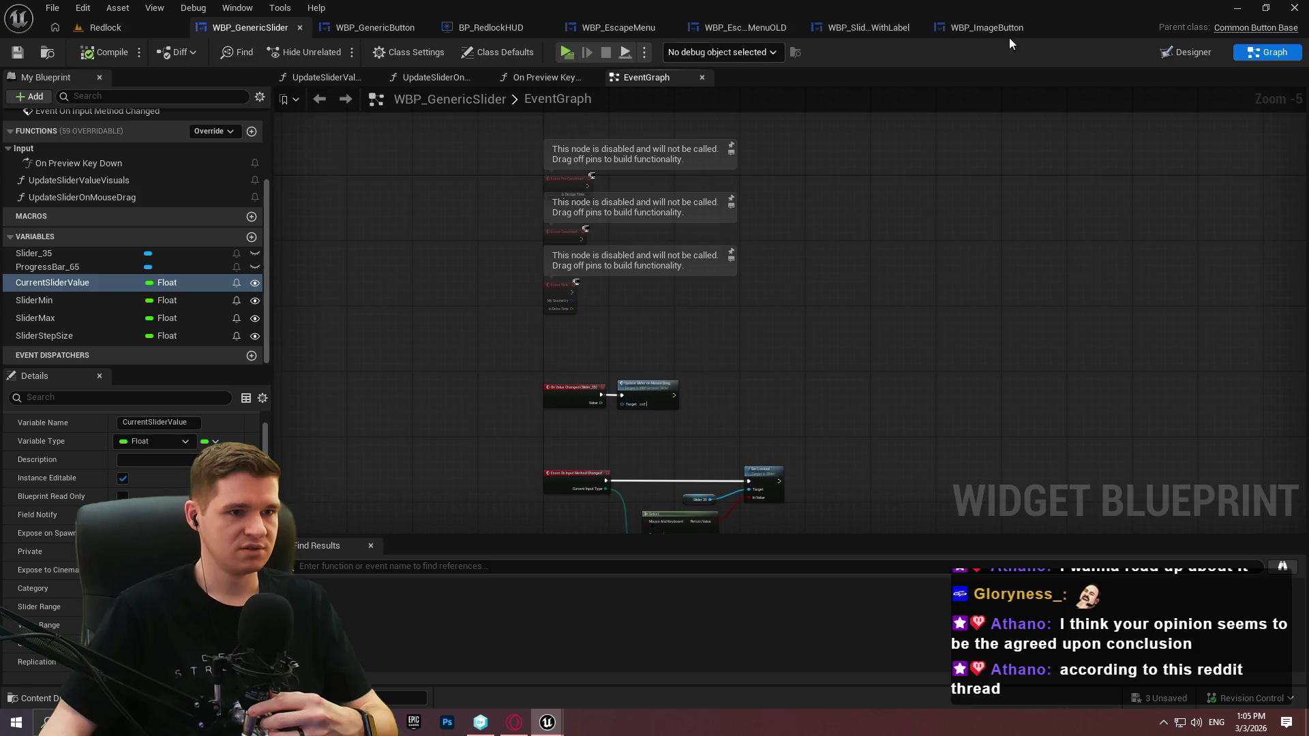
Find the Camera Sensitivity slider in WBP_EscapeMenu and open WBP_SliderWithLabel through its Edit link
{"action": "left_click", "coordinate": [410, 31]}
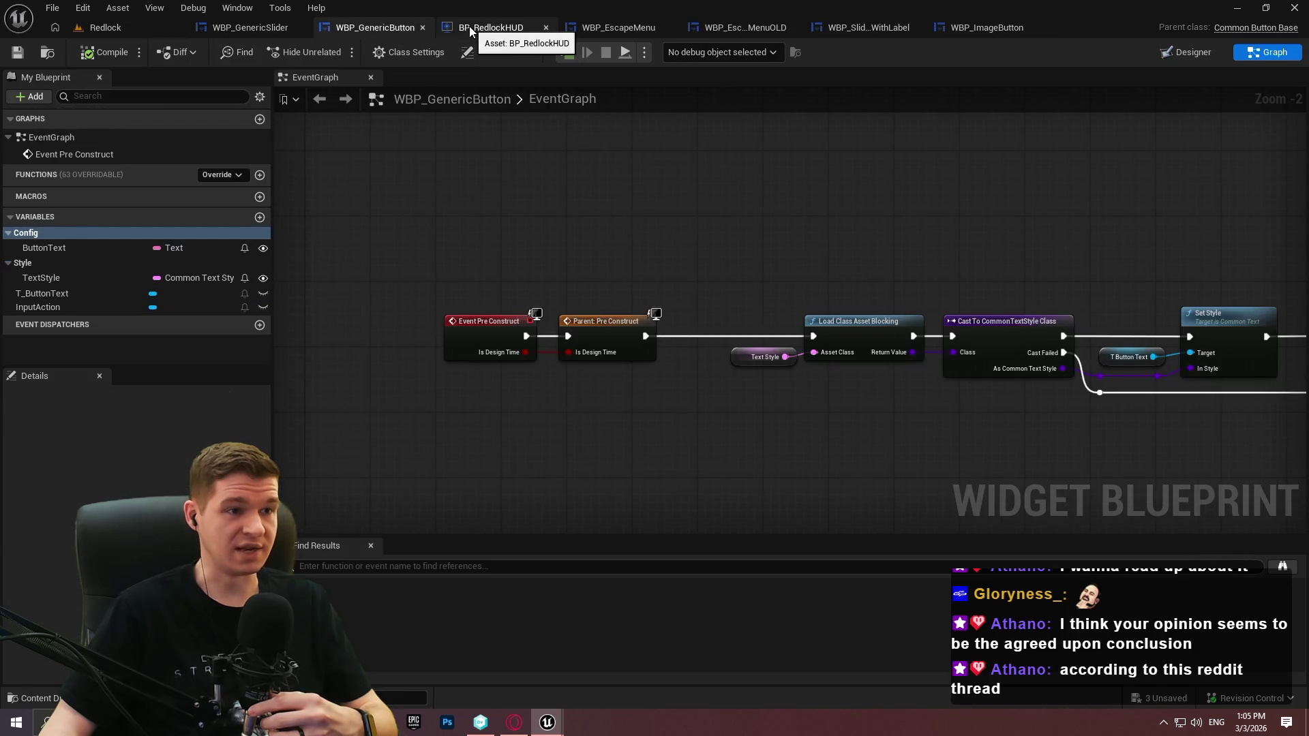
{"action": "left_click", "coordinate": [469, 26]}
{"action": "left_click", "coordinate": [661, 31]}
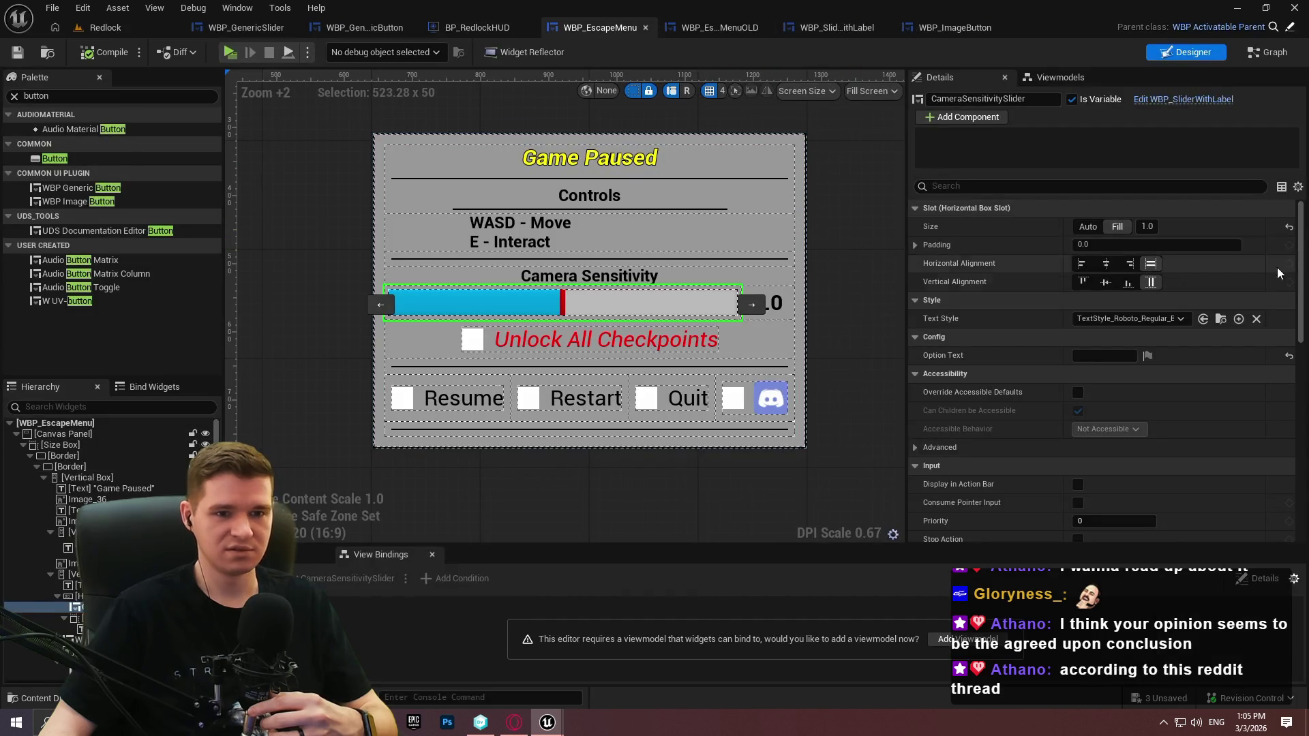
{"action": "scroll", "coordinate": [1302, 251], "scroll_direction": "down", "scroll_amount": 2}
{"action": "left_click_drag", "start_coordinate": [1302, 250], "coordinate": [1287, 491]}
{"action": "scroll", "coordinate": [1278, 429], "scroll_direction": "up", "scroll_amount": 10}
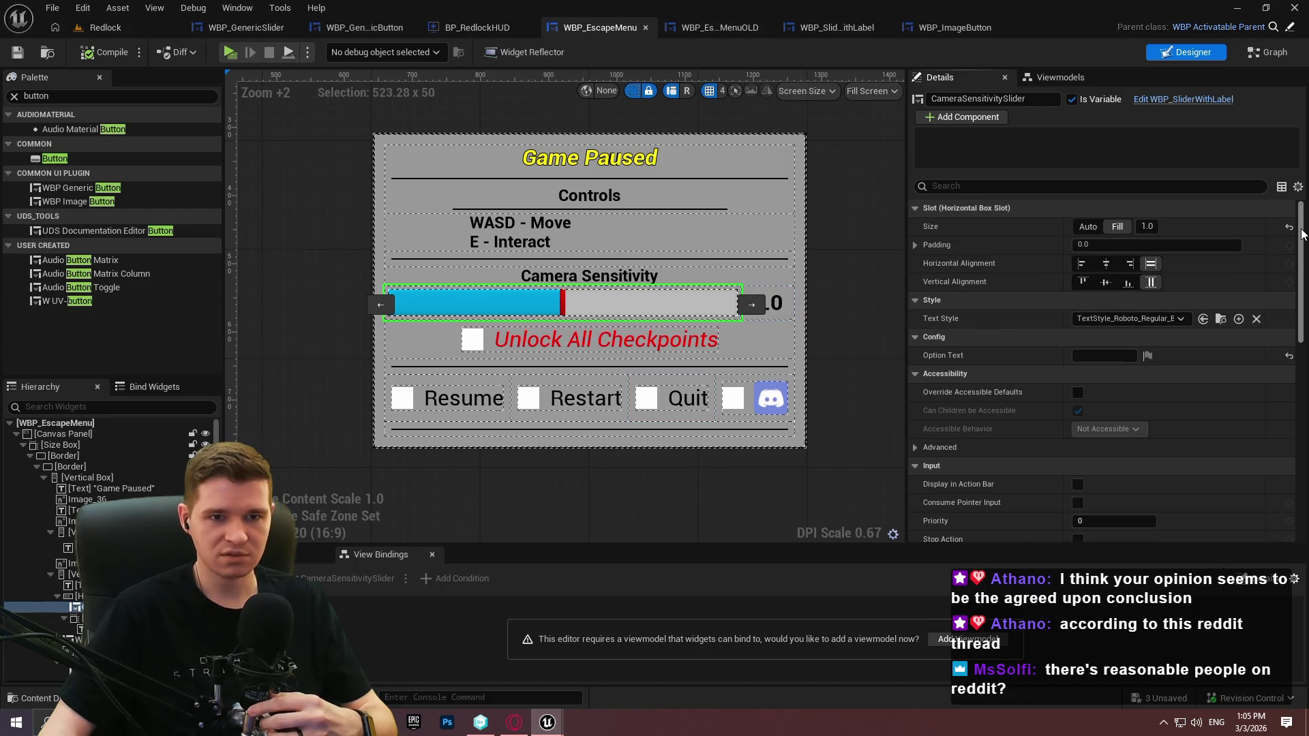
{"action": "left_click", "coordinate": [1185, 100]}
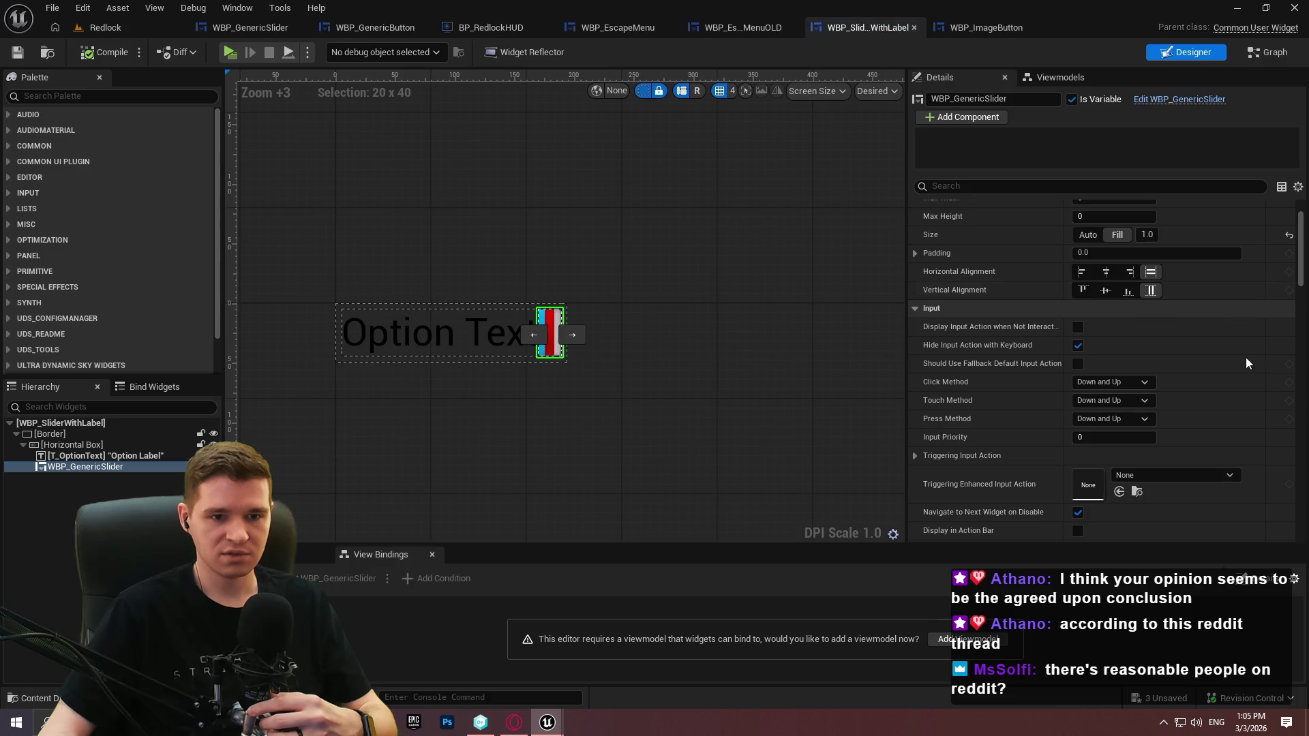
Verify the instance defaults: value 0.5, min 0.0, max 1.0, step 1.0, then return to WBP_GenericSlider
{"action": "scroll", "coordinate": [1298, 229], "scroll_direction": "up", "scroll_amount": 2}
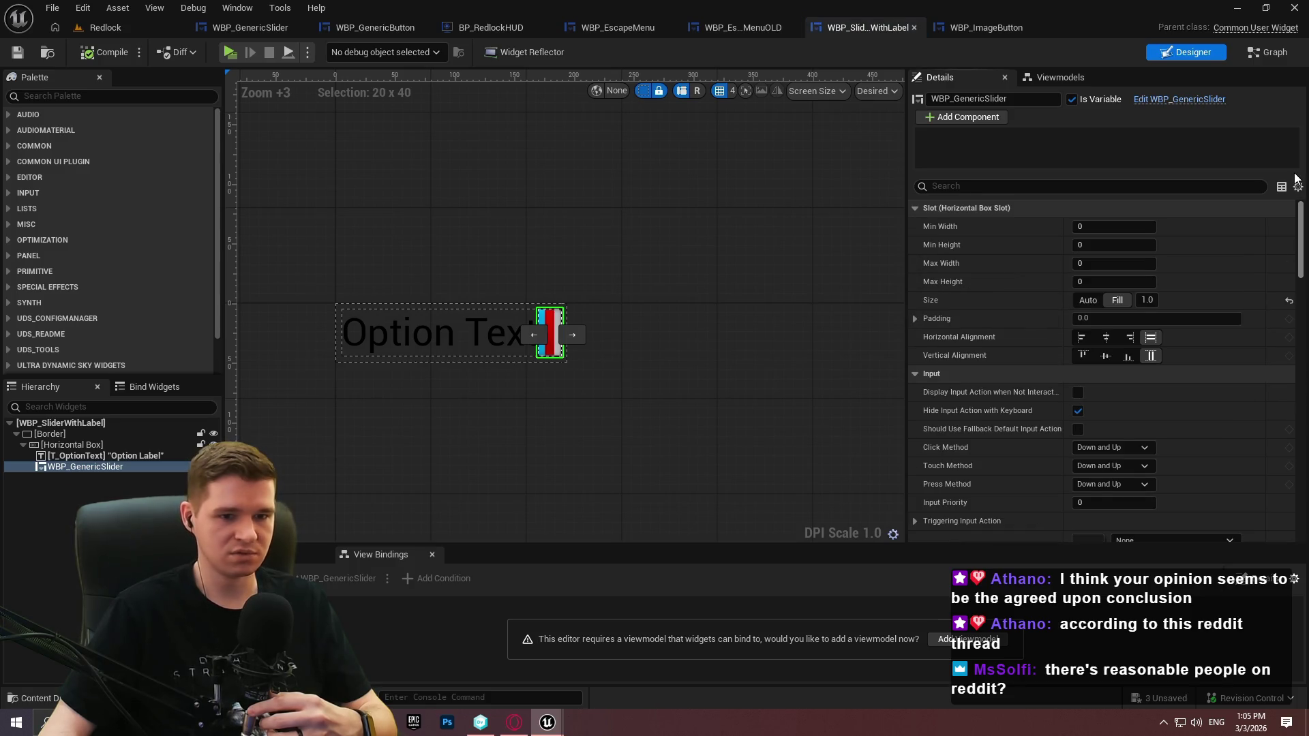
{"action": "scroll", "coordinate": [1303, 239], "scroll_direction": "down", "scroll_amount": 10}
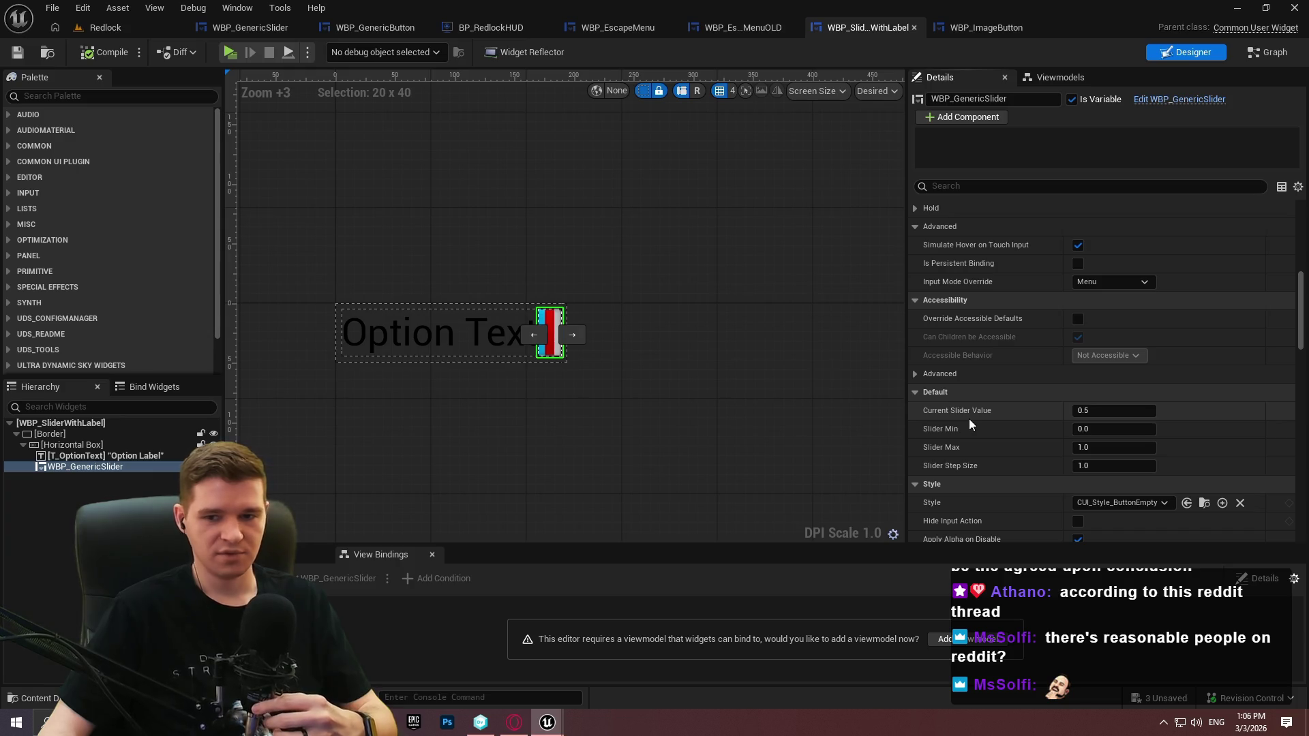
{"action": "left_click", "coordinate": [391, 26]}
{"action": "left_click", "coordinate": [238, 26]}
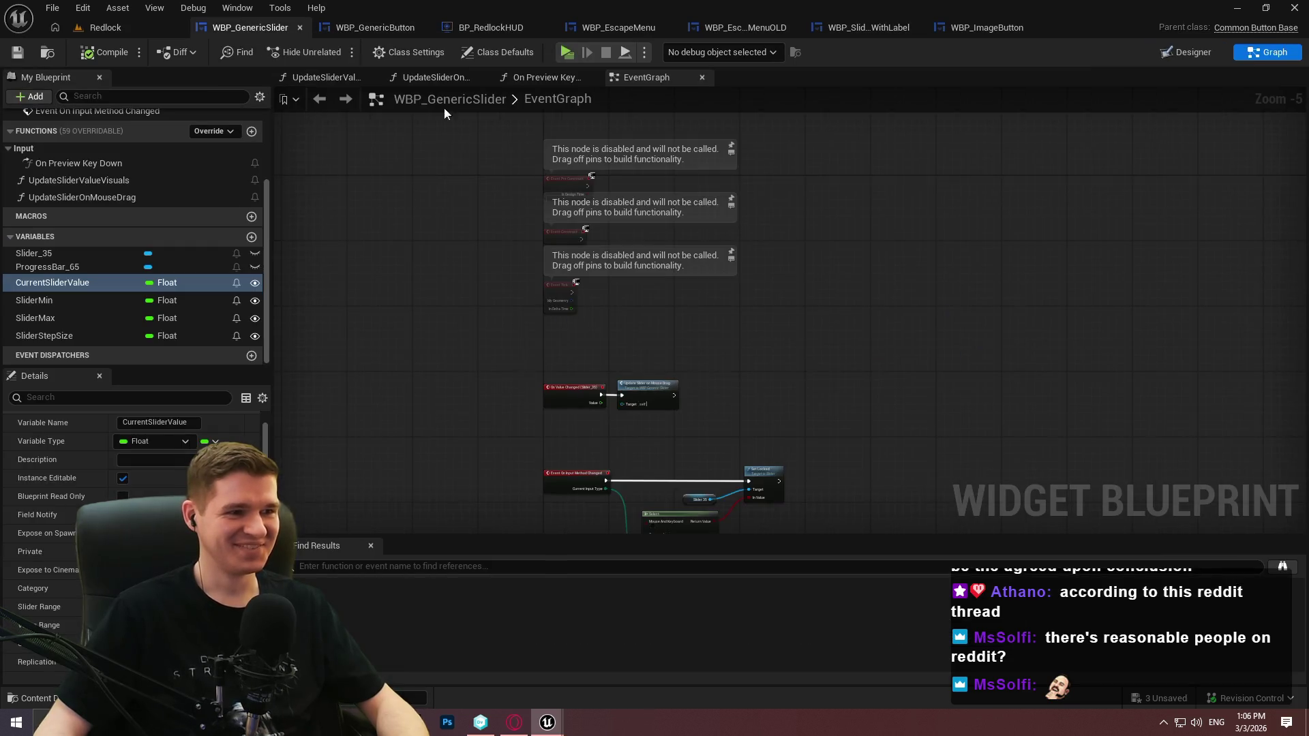